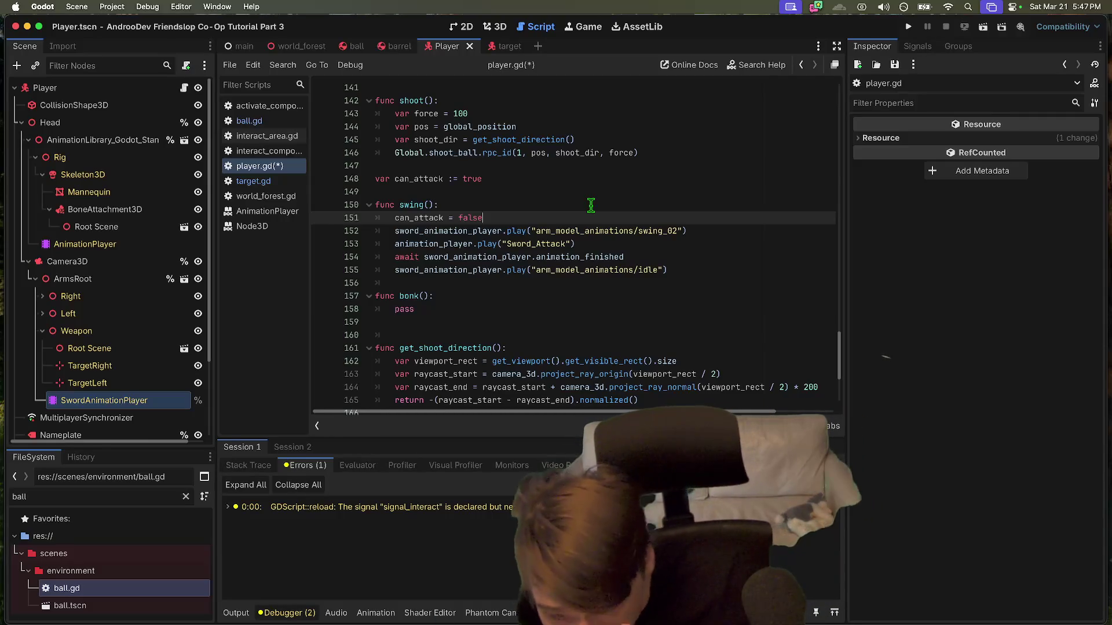
- Wrap swing()'s body in an 'if can_attack:' check, indenting the body beneath it
key("Up")
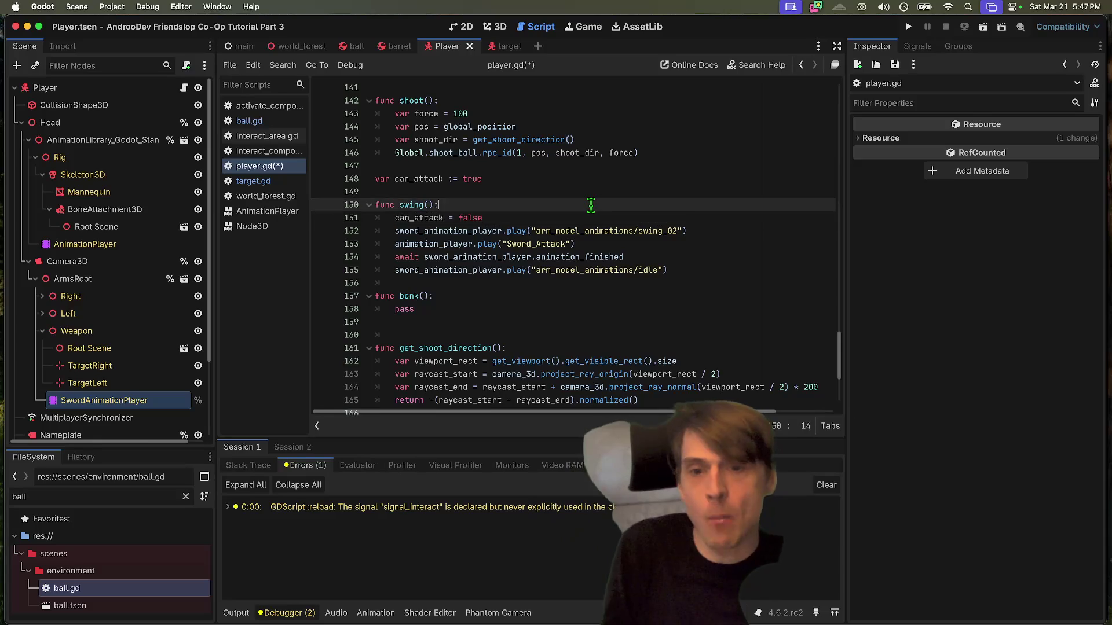
key("Return")
type("if can_attack")
key("Return")
type(":")
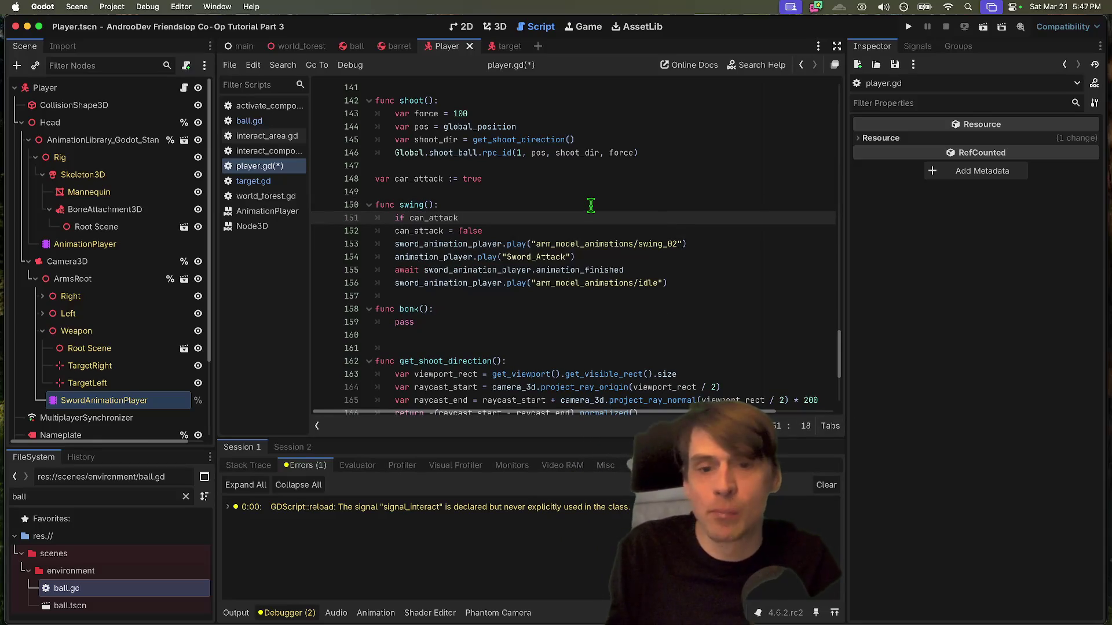
key("Down")
left_click_drag(685, 284, 332, 242)
key("shift+Up")
key("Tab")
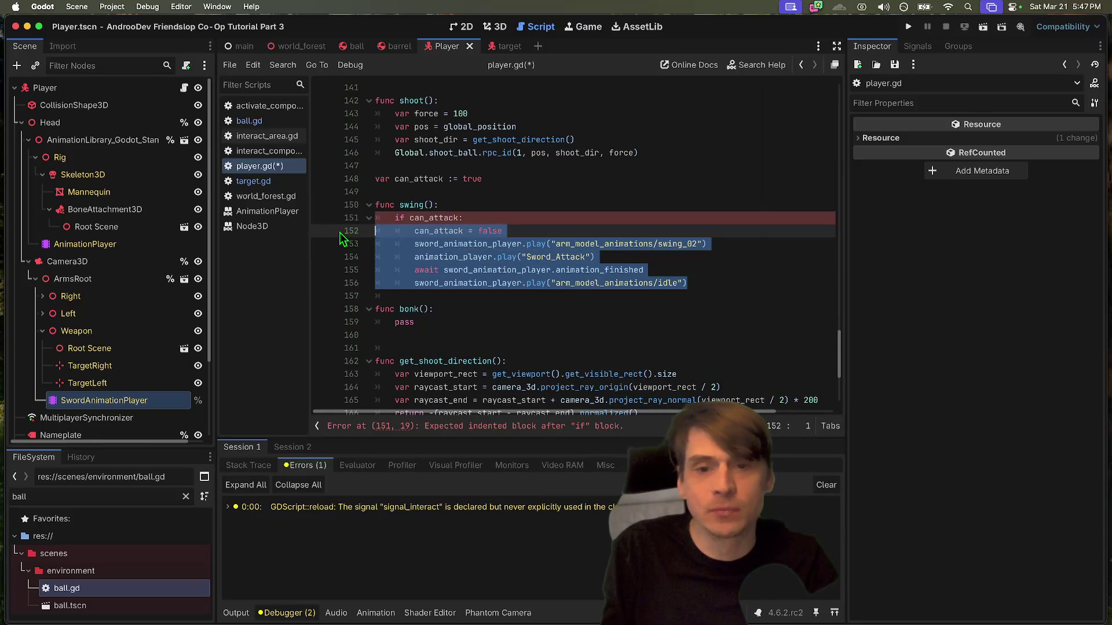
double_click(490, 231)
- Append 'can_attack = true' at the end of swing()'s body
left_click(703, 268)
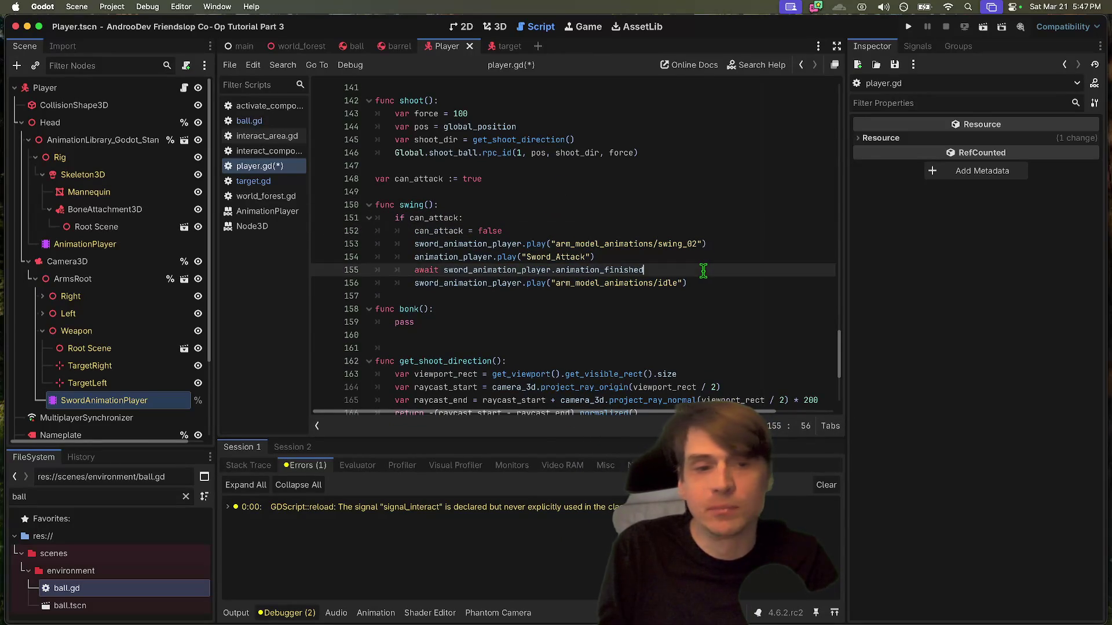
left_click(705, 279)
key("Return")
type("can_attack = true")
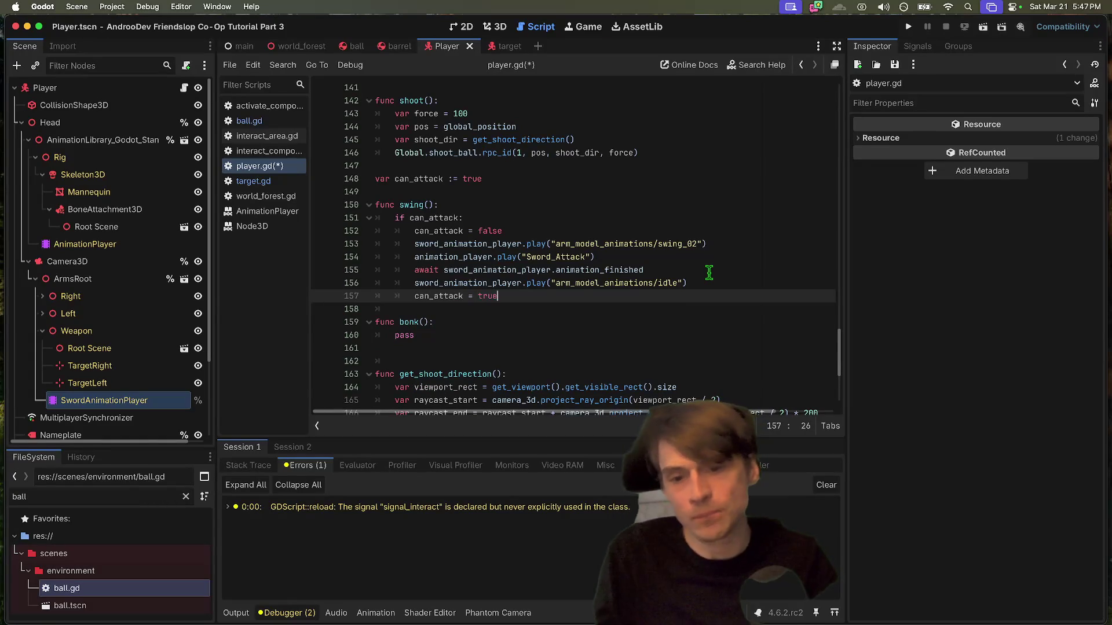
- Copy swing()'s attack lines and paste them over the pass placeholder in bonk()
mouse_move(705, 304)
left_mouse_down()
mouse_move(705, 285)
mouse_move(579, 243)
mouse_move(376, 230)
mouse_move(550, 306)
left_mouse_up()
key("cmd+c")
left_click(568, 335)
key("shift+Home")
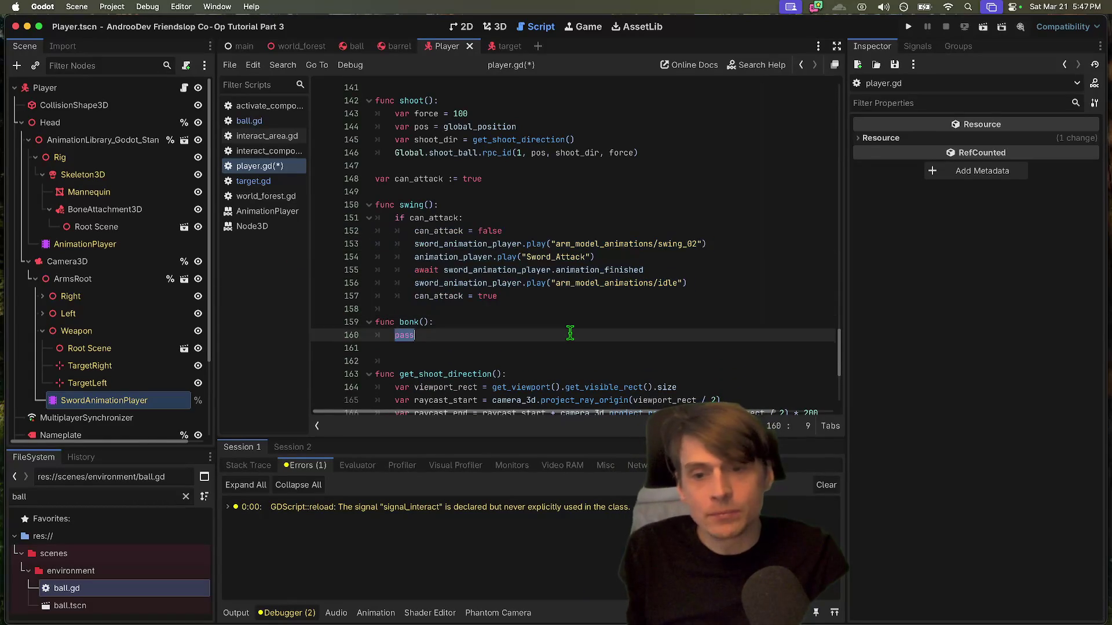
key("cmd+v")
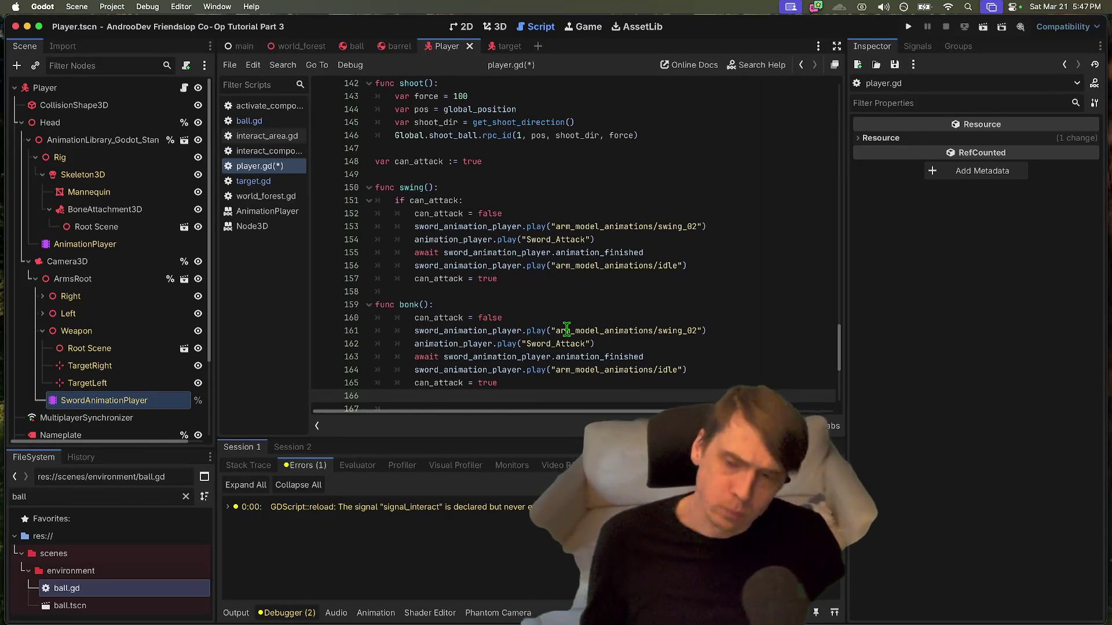
- Add a CollisionShape3D child under the BoneAttachment3D node
left_click(81, 206)
key("super+a")
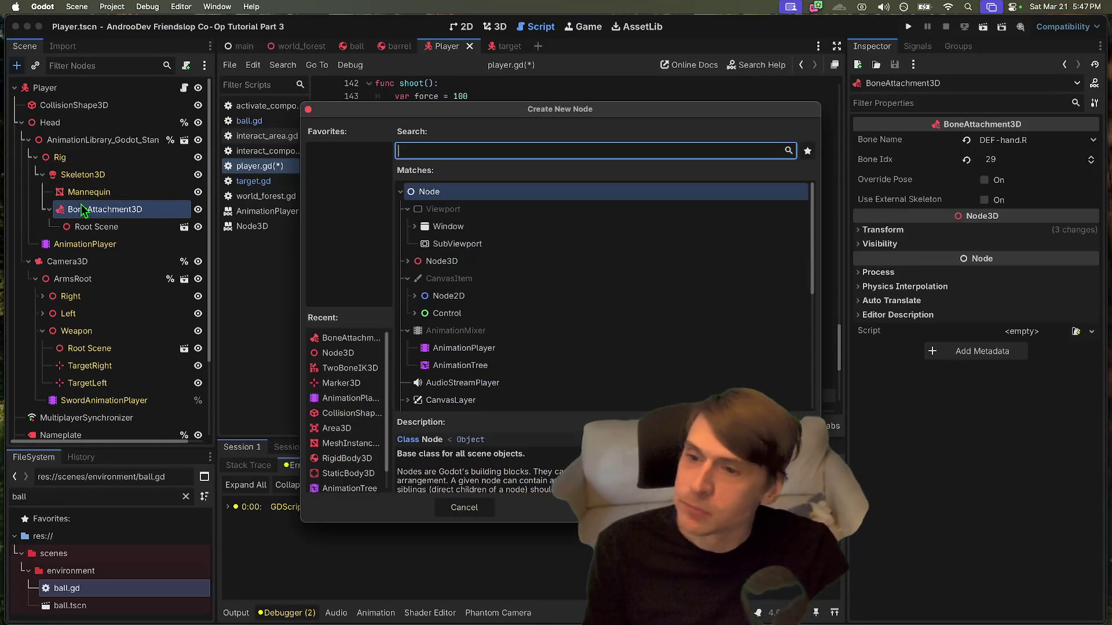
type("coll")
key("Return")
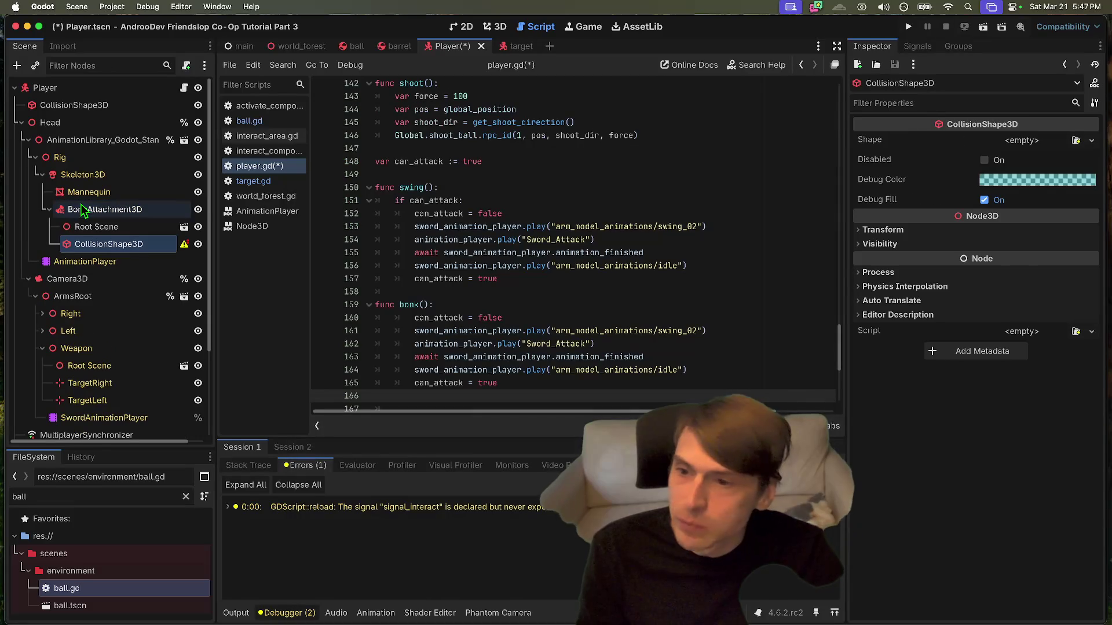
- Delete the trial CollisionShape3D from under BoneAttachment3D
right_click(130, 246)
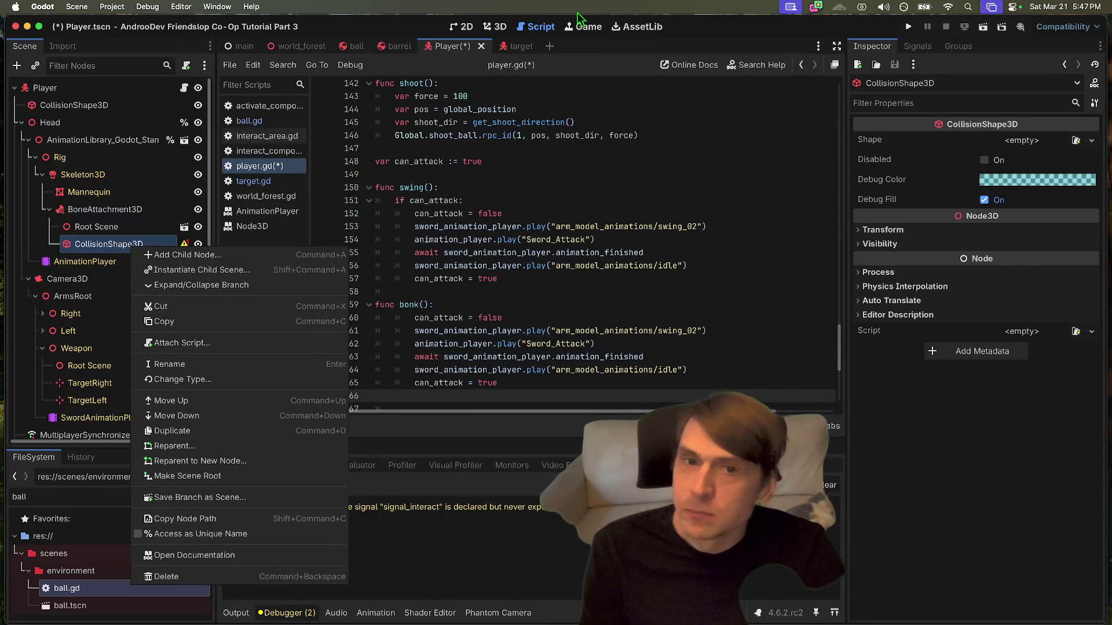
left_click(495, 27)
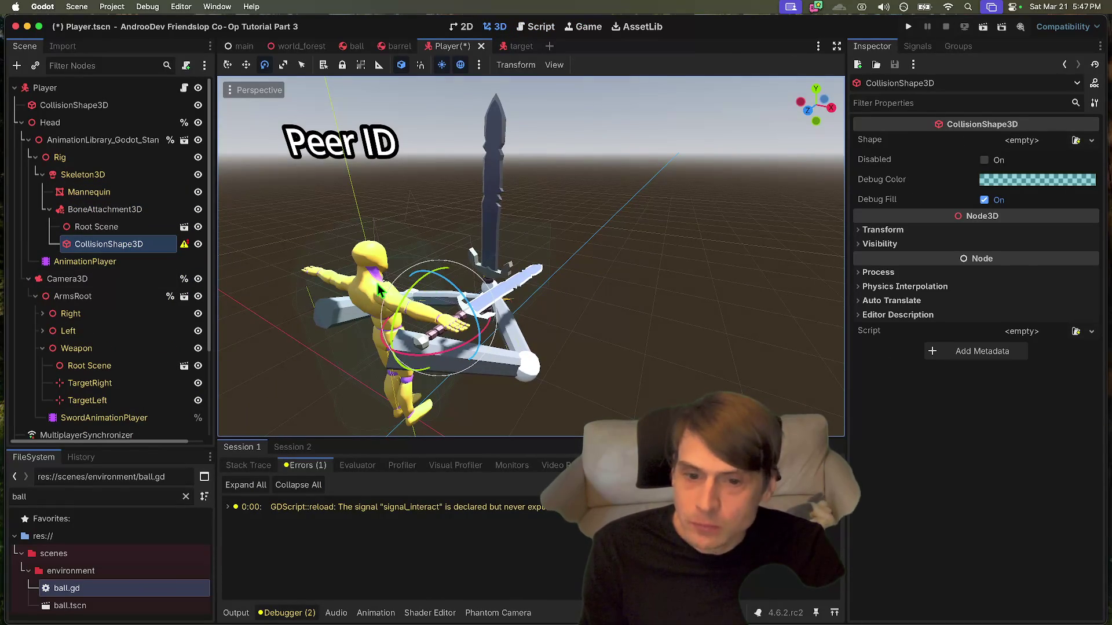
right_click(81, 250)
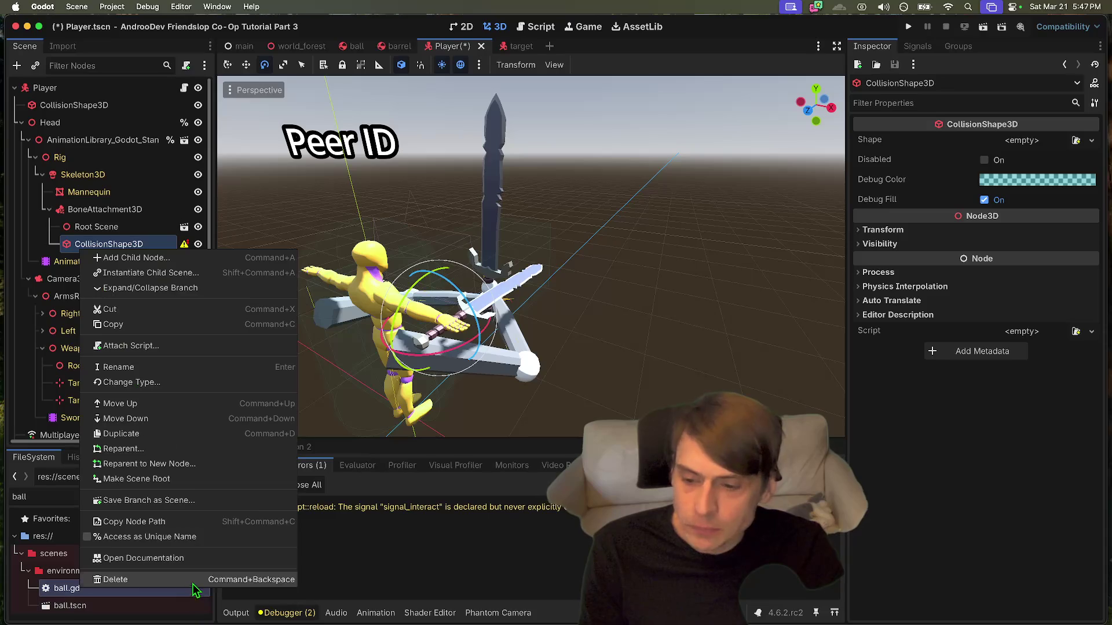
left_click(194, 579)
left_click(586, 323)
scroll(98, 353, "down", 1)
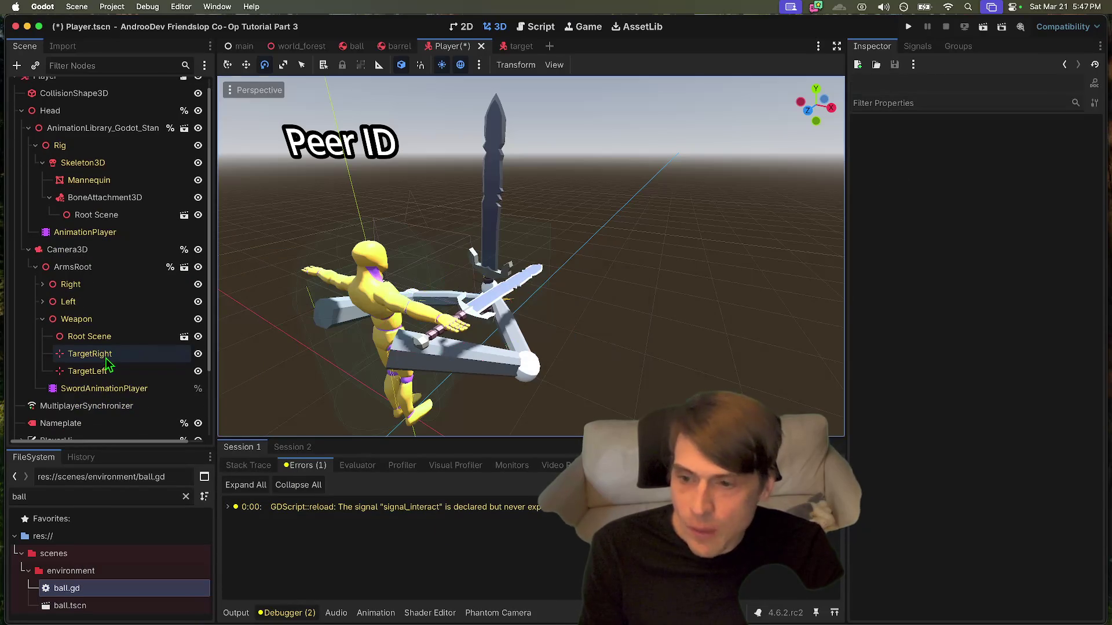
- Cancel adding an area node under Weapon and open the ArmsRoot sub-scene for editing
left_click(128, 318)
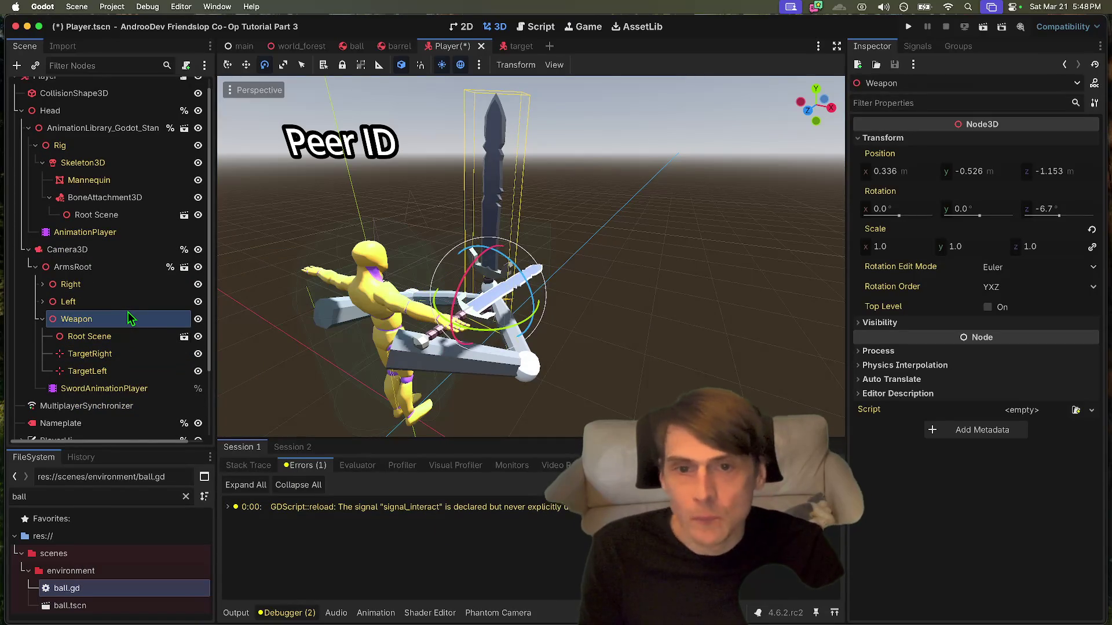
key("super+a")
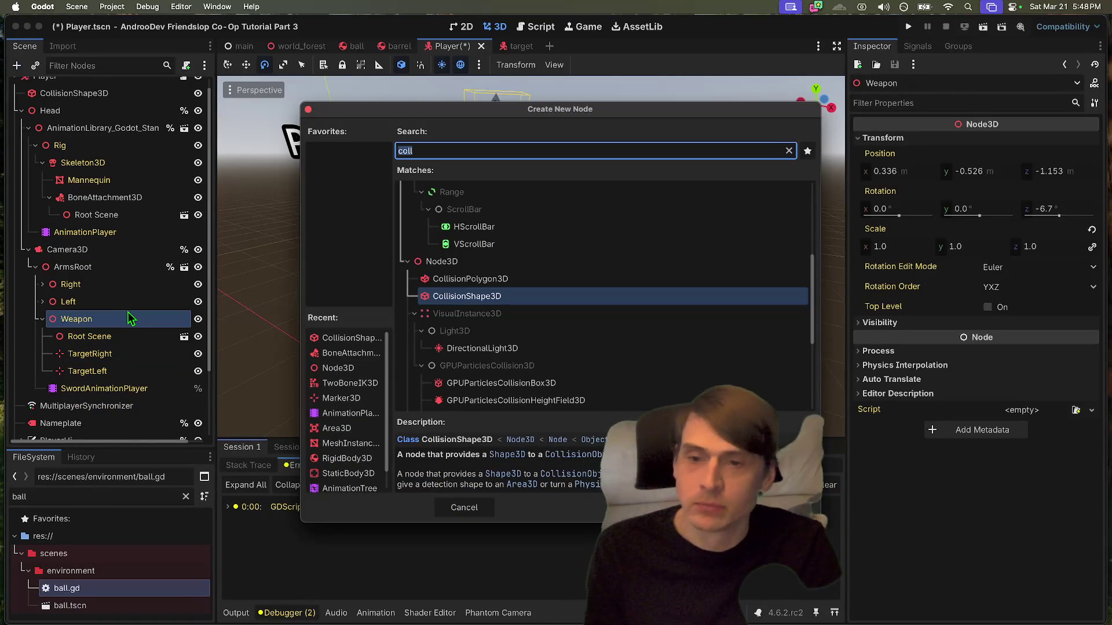
type("area3")
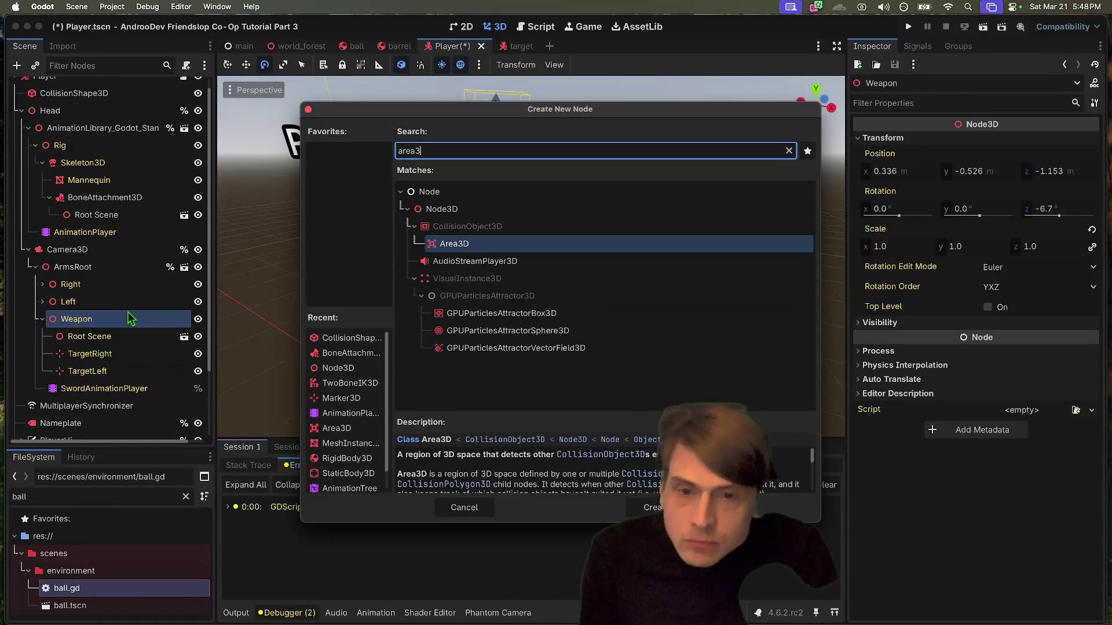
key("Escape")
left_click(184, 267)
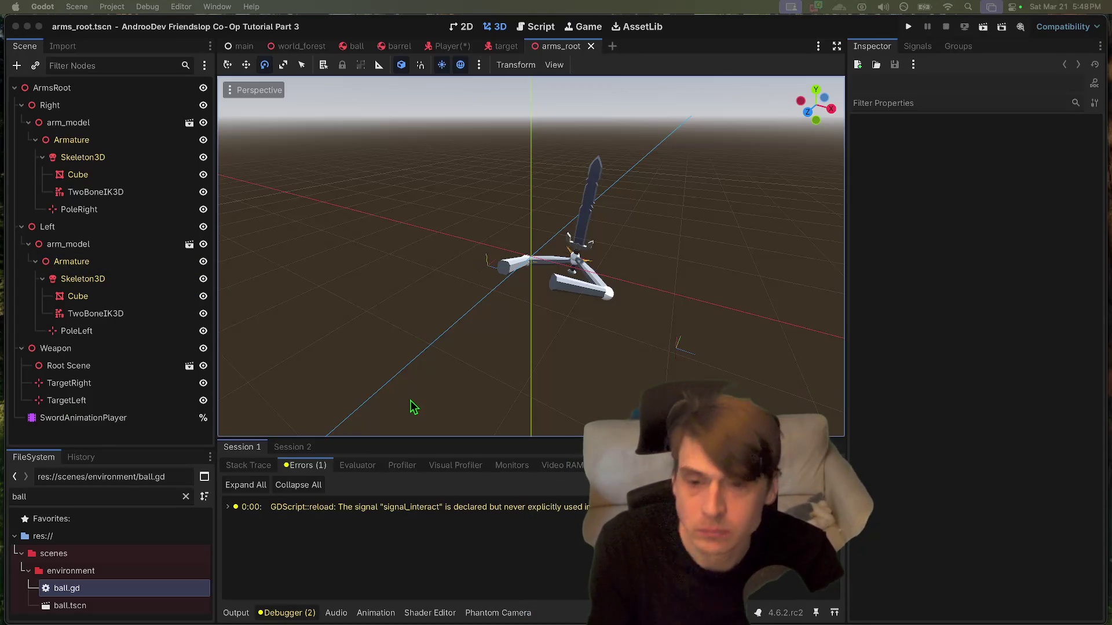
left_click(156, 88)
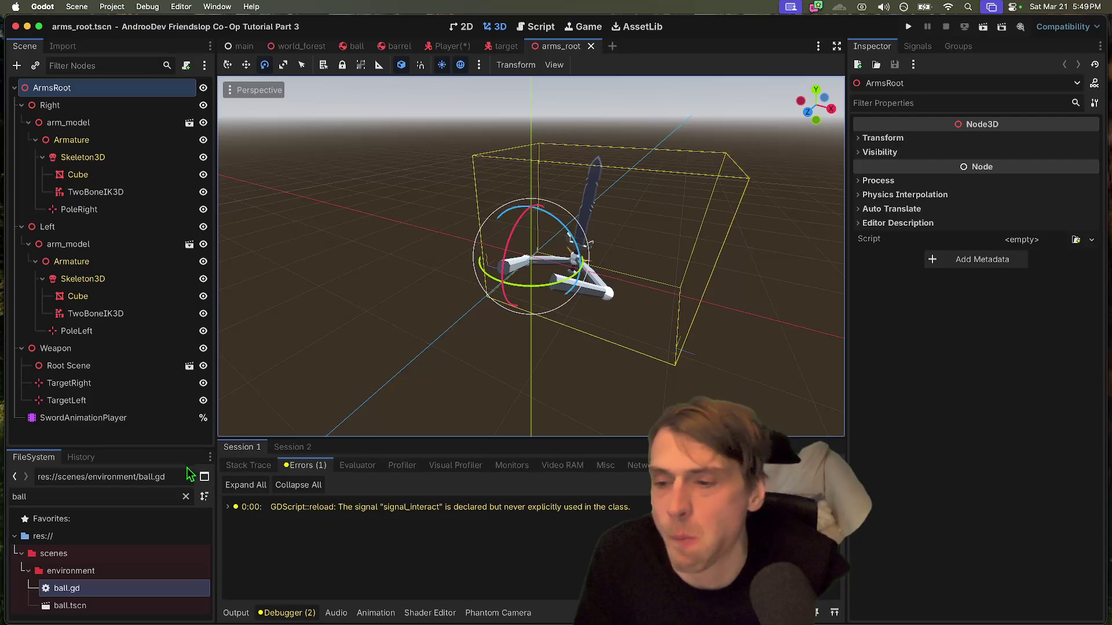
- Back in the Player scene, inspect Camera3D and ArmsRoot and collapse the ArmsRoot branch
left_click(451, 47)
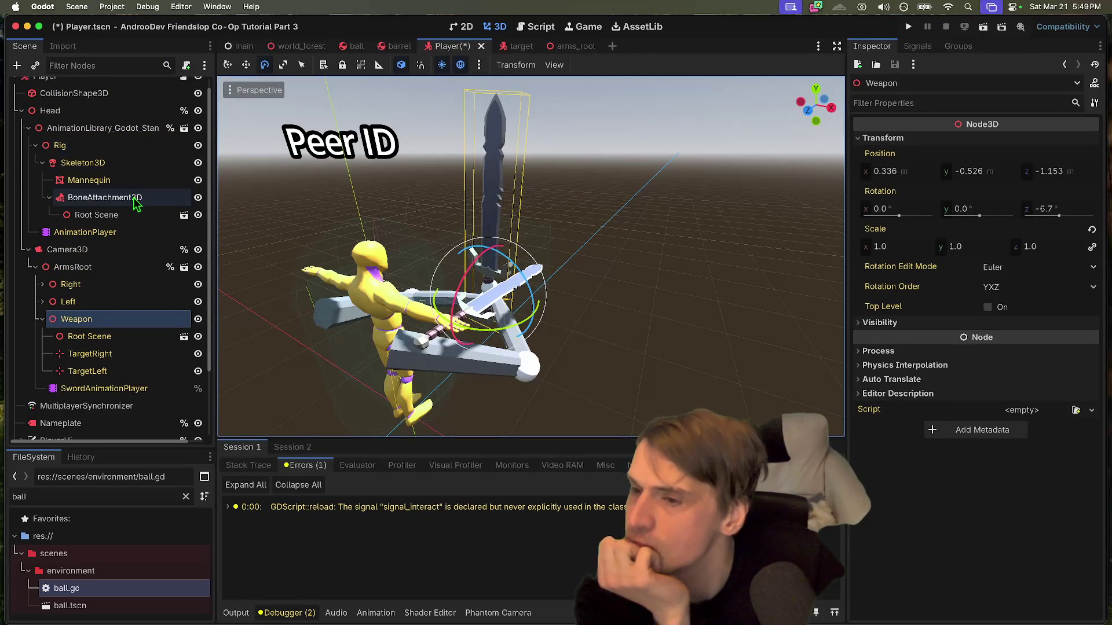
scroll(116, 255, "up", 1)
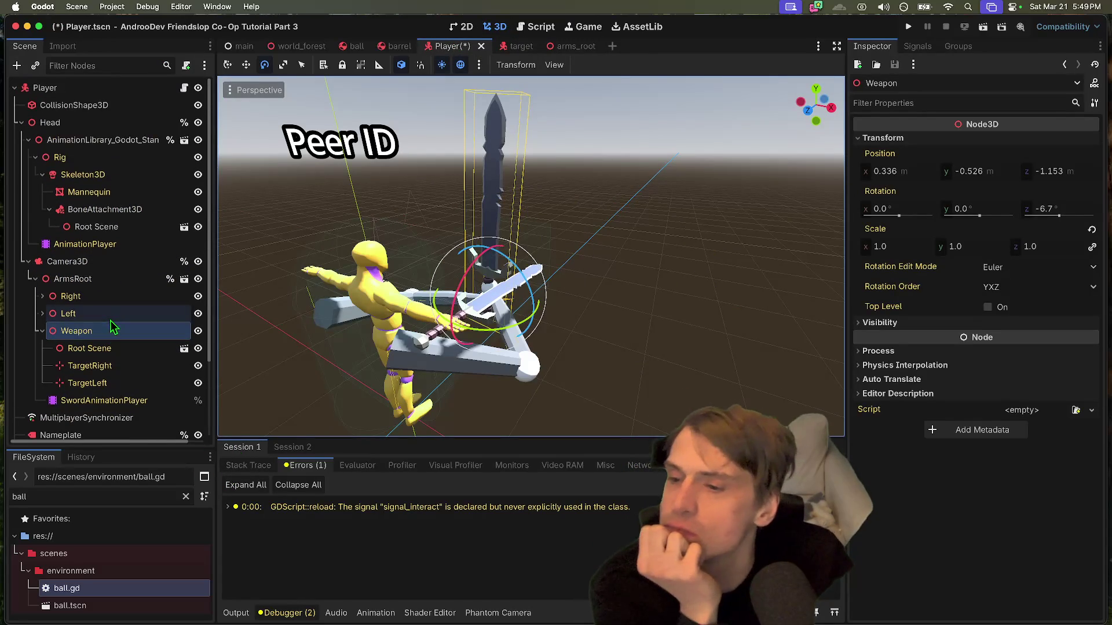
left_click(69, 279)
left_click(58, 261)
left_click(45, 280)
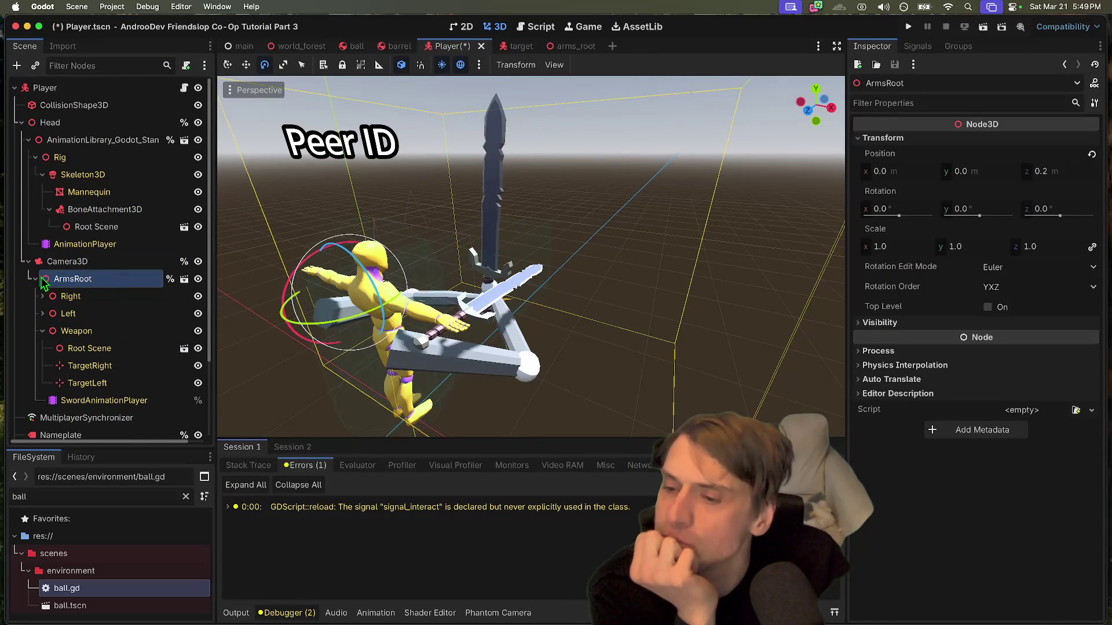
left_click(36, 279)
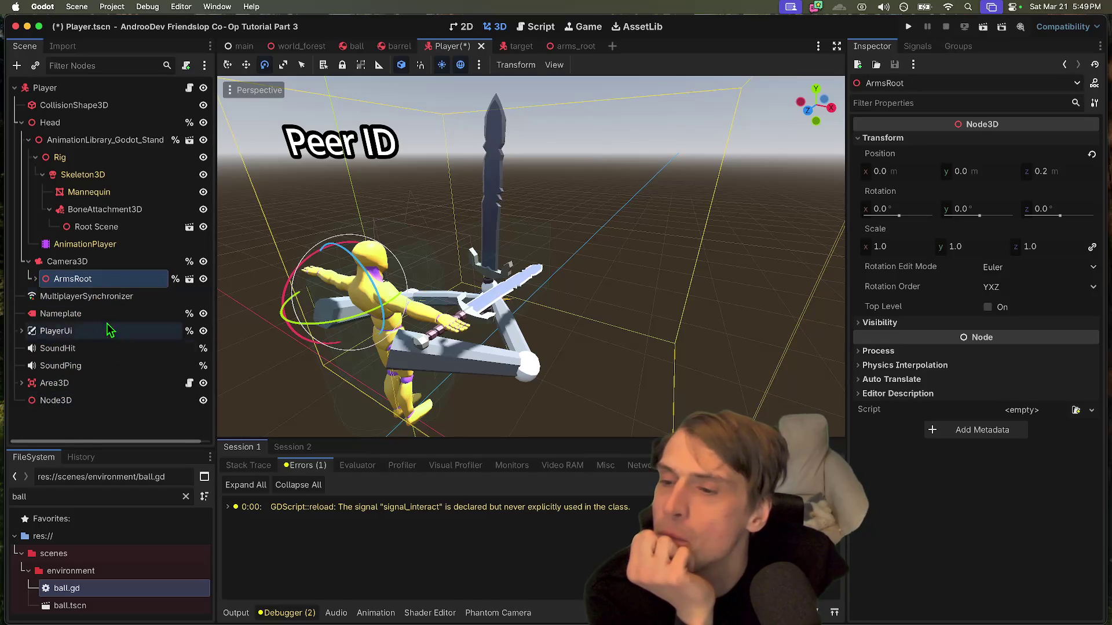
left_click(116, 261)
left_click(131, 279)
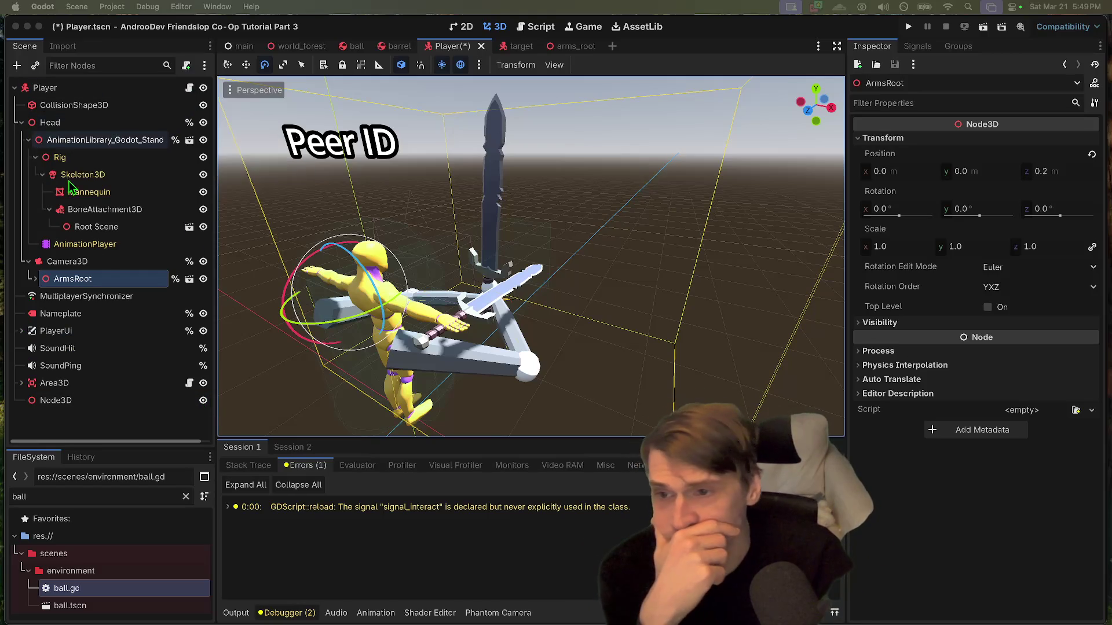
- Inspect BoneAttachment3D's bone settings, collapse AnimationLibrary_Godot_Standard, and open player.gd
left_click(134, 225)
key("Up")
key("Down")
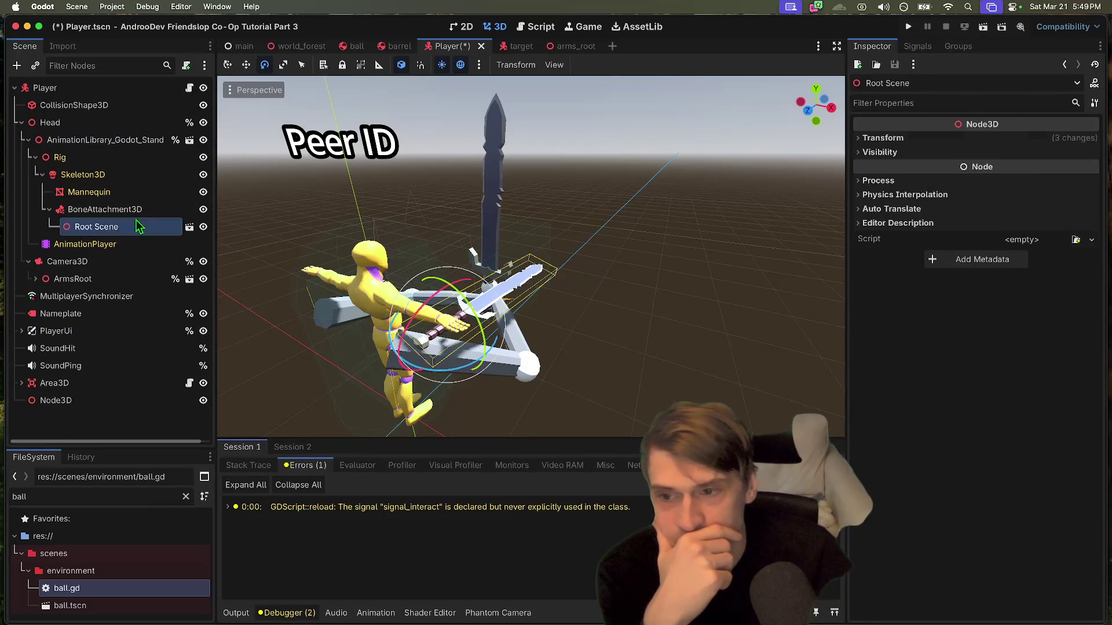
key("Up")
key("Down")
left_click(146, 214)
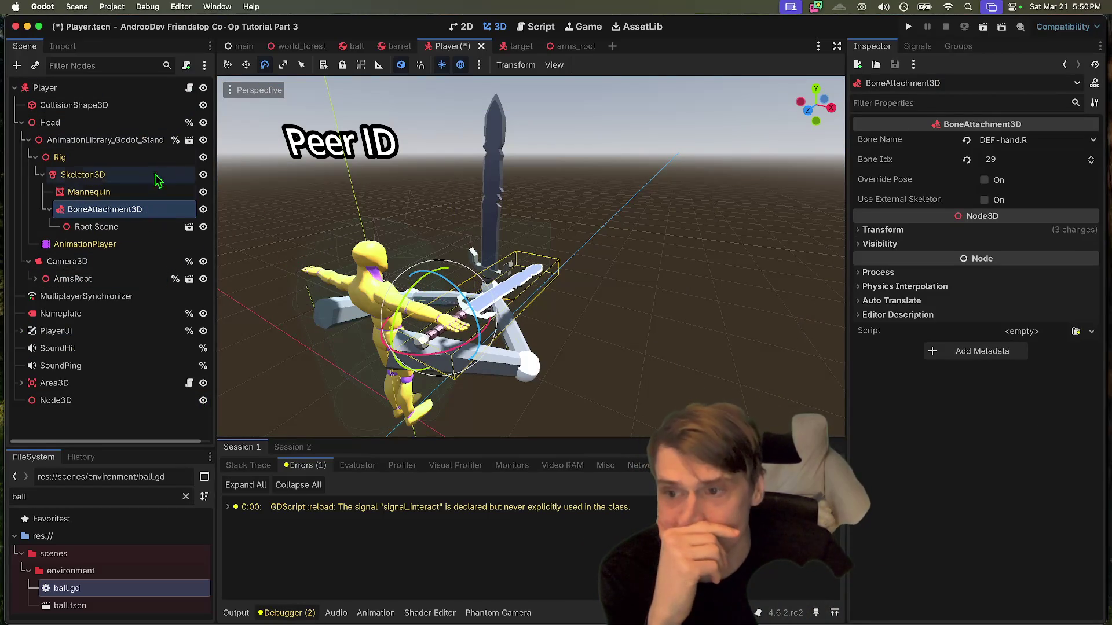
left_click(149, 145)
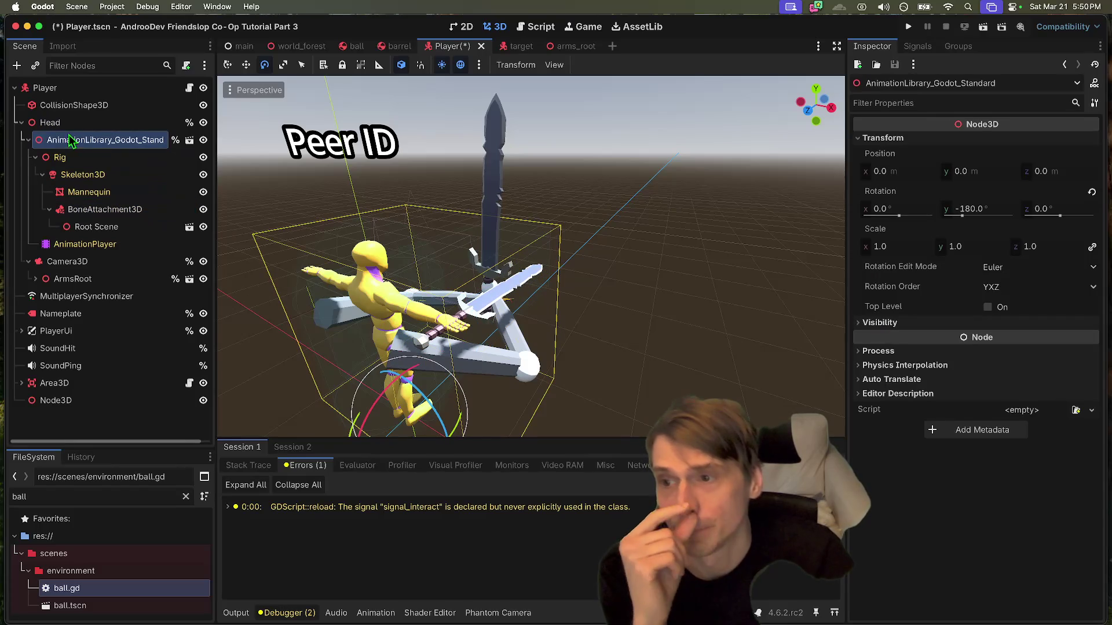
left_click(29, 141)
left_click(103, 394)
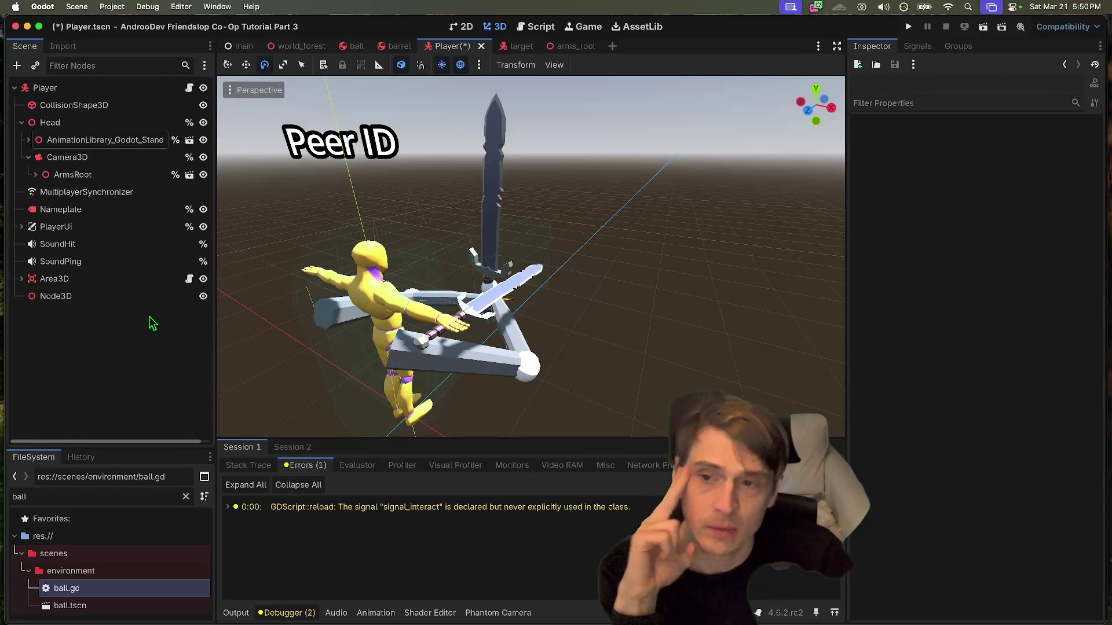
left_click(116, 174)
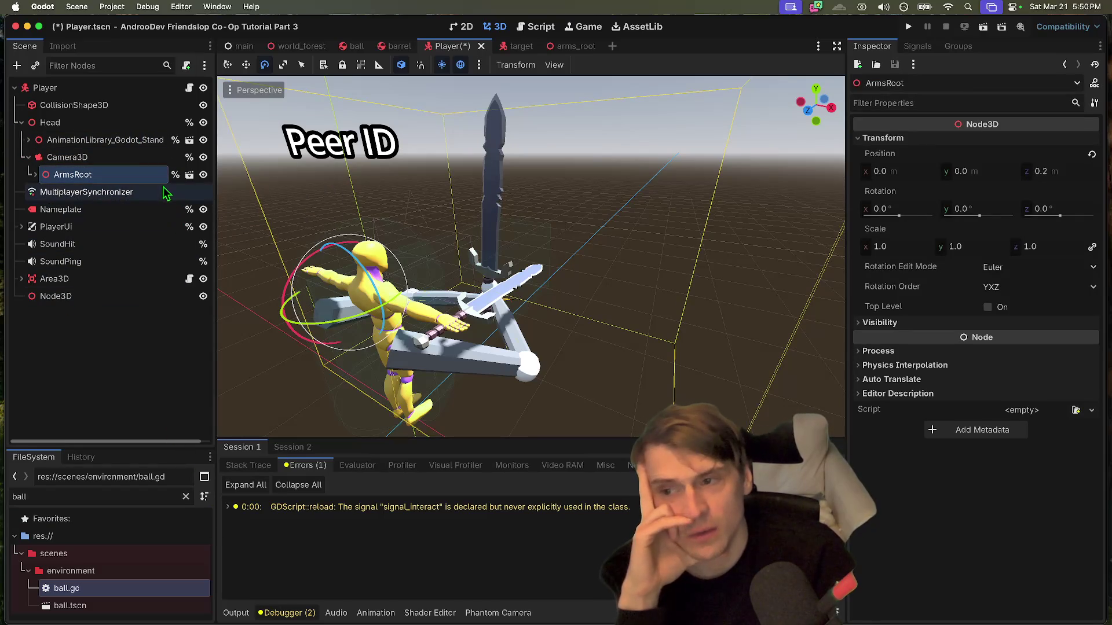
left_click(189, 87)
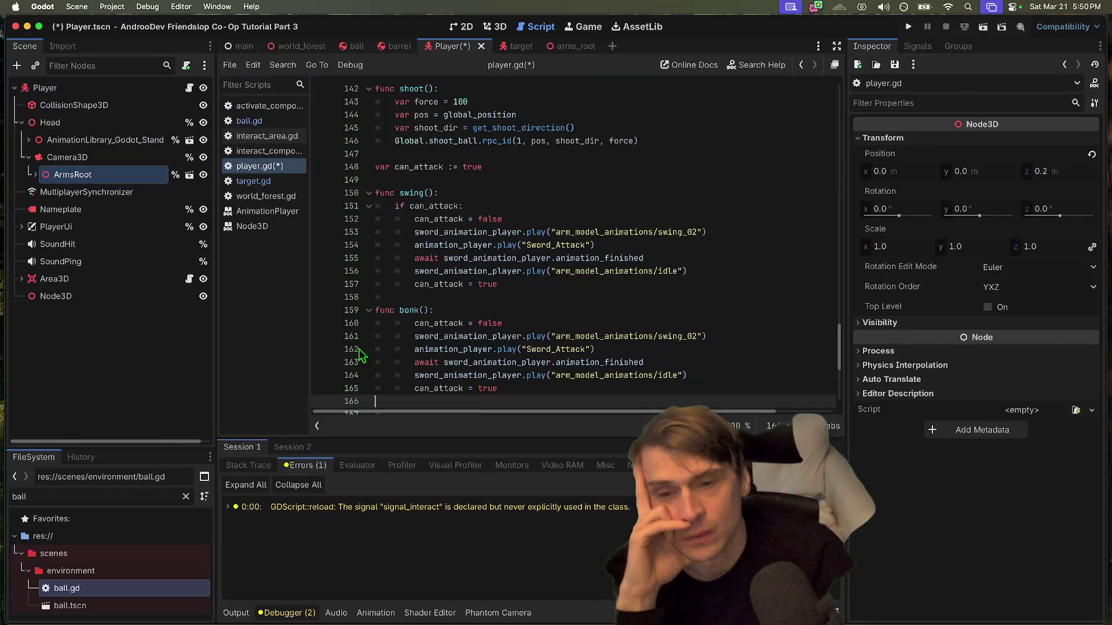
mouse_move(537, 328)
left_mouse_down()
mouse_move(134, 235)
mouse_move(203, 110)
left_mouse_up()
left_click(515, 248)
scroll(515, 248, "up", 6)
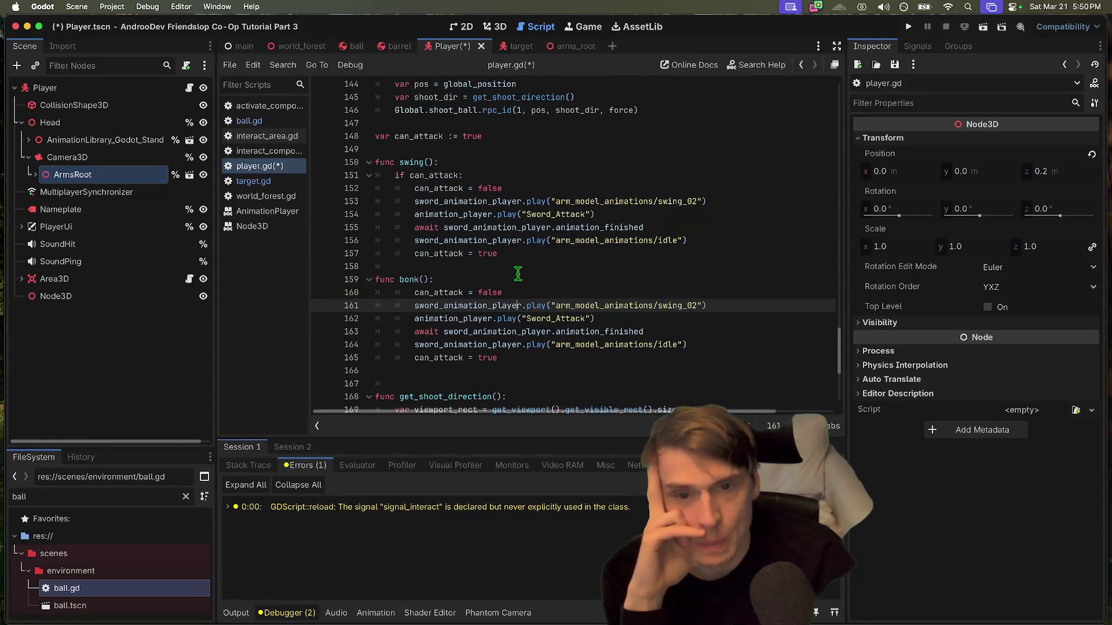
scroll(518, 273, "down", 3)
scroll(518, 274, "down", 2)
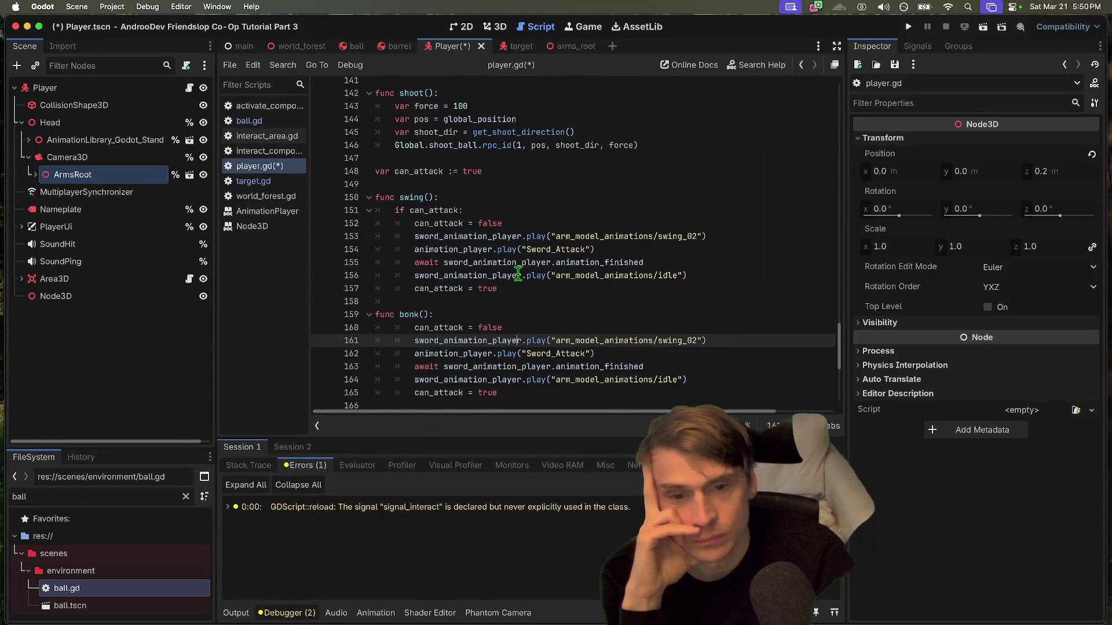
double_click(518, 275)
scroll(519, 276, "up", 5)
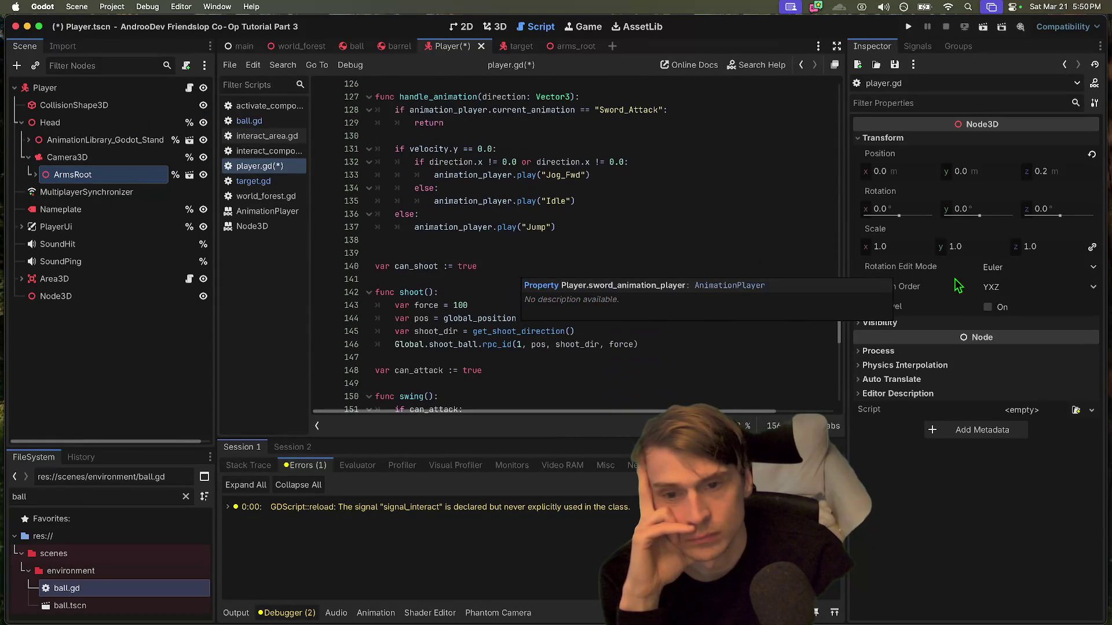
left_click_drag(642, 344, 575, 344)
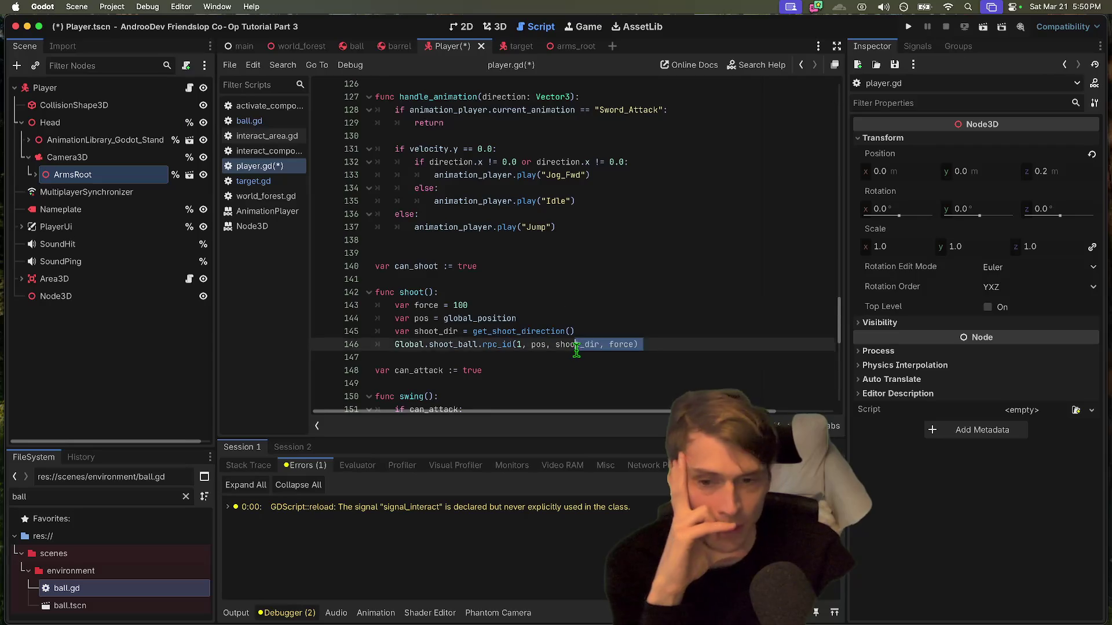
scroll(573, 347, "down", 6)
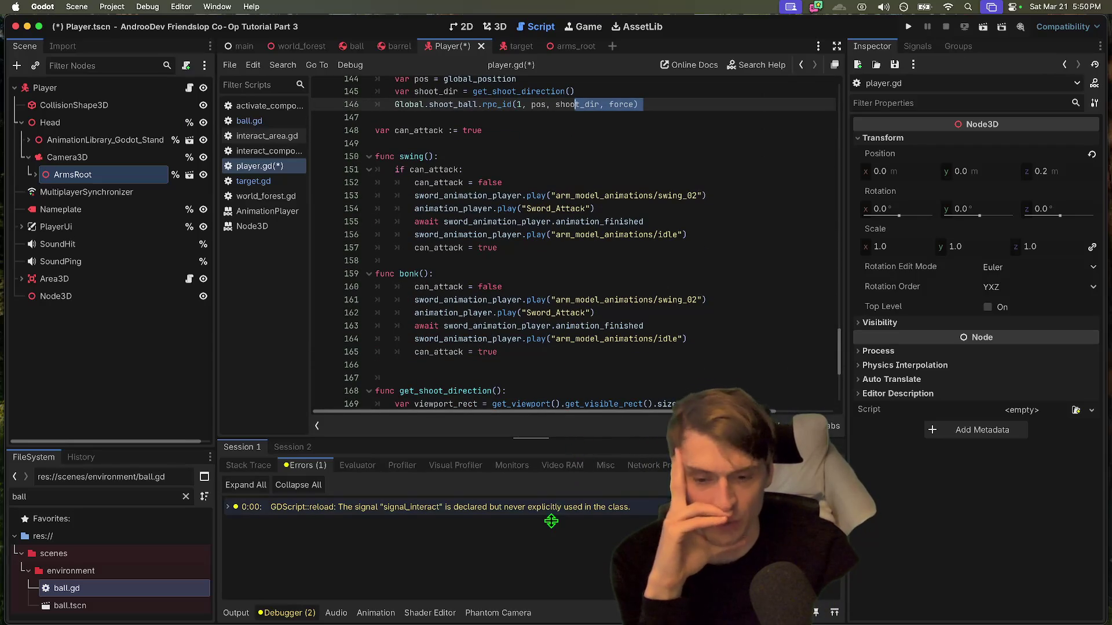
scroll(566, 370, "down", 1)
left_click(568, 348)
double_click(458, 341)
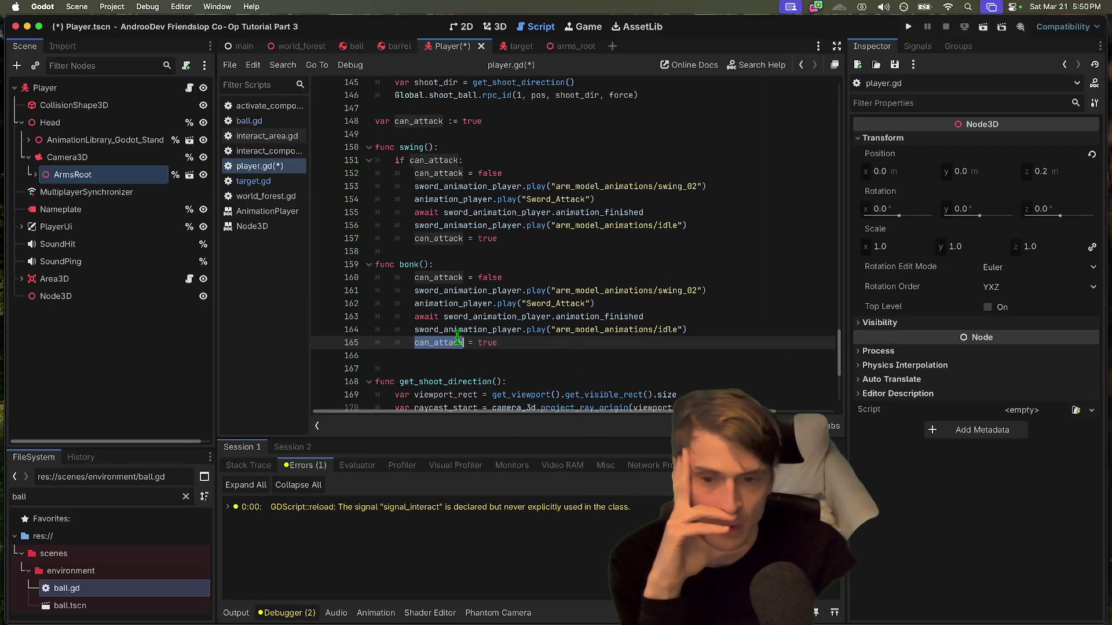
scroll(509, 284, "up", 10)
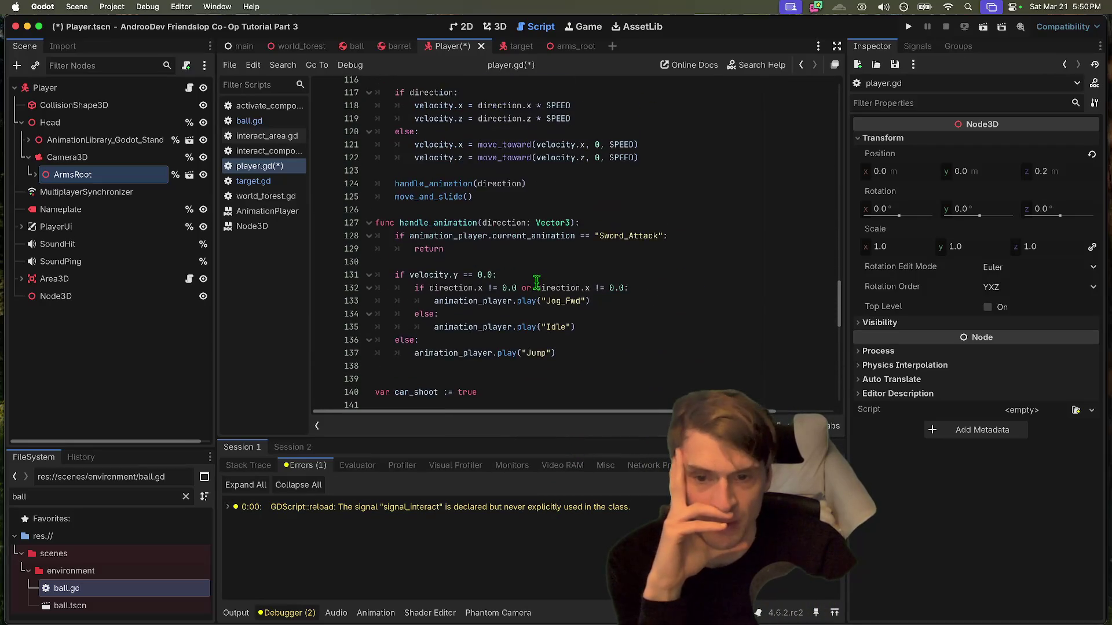
scroll(536, 284, "up", 5)
scroll(536, 283, "down", 10)
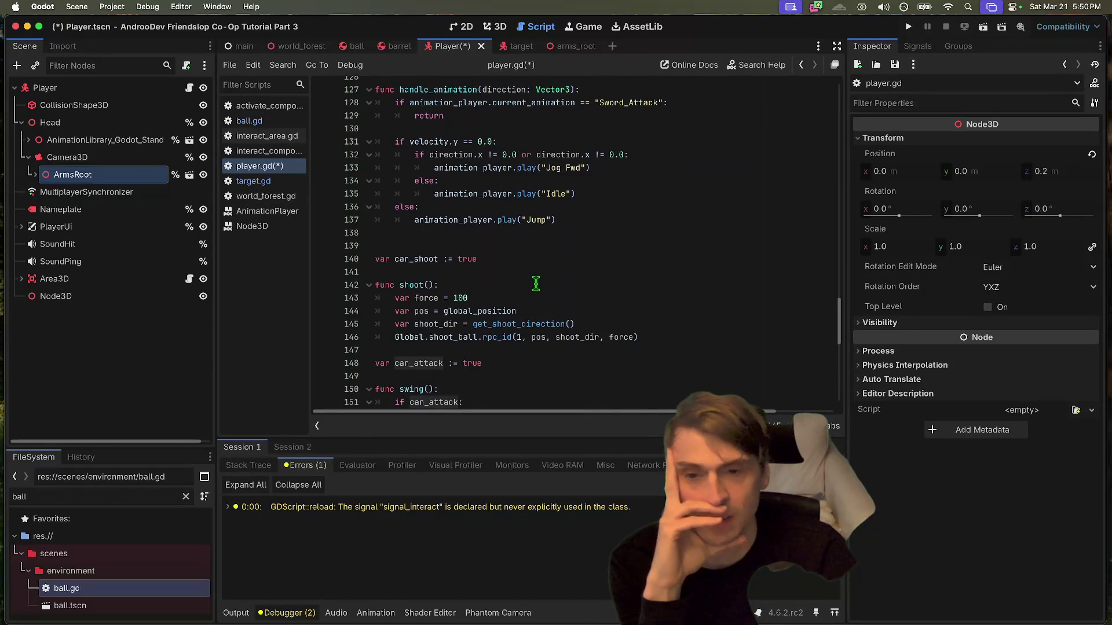
scroll(537, 283, "up", 1)
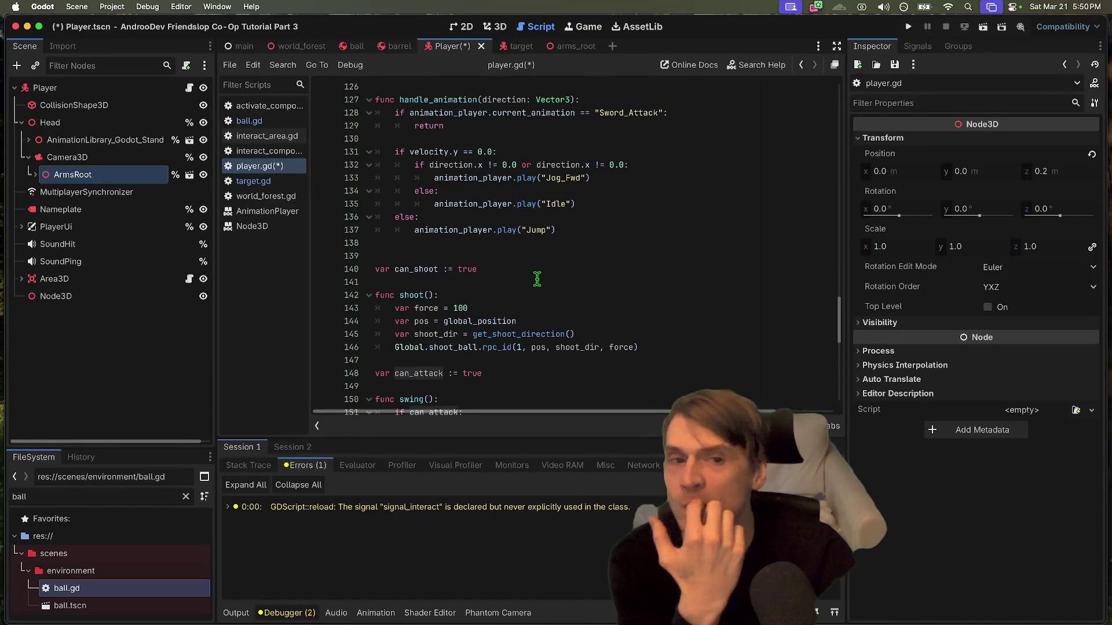
double_click(622, 118)
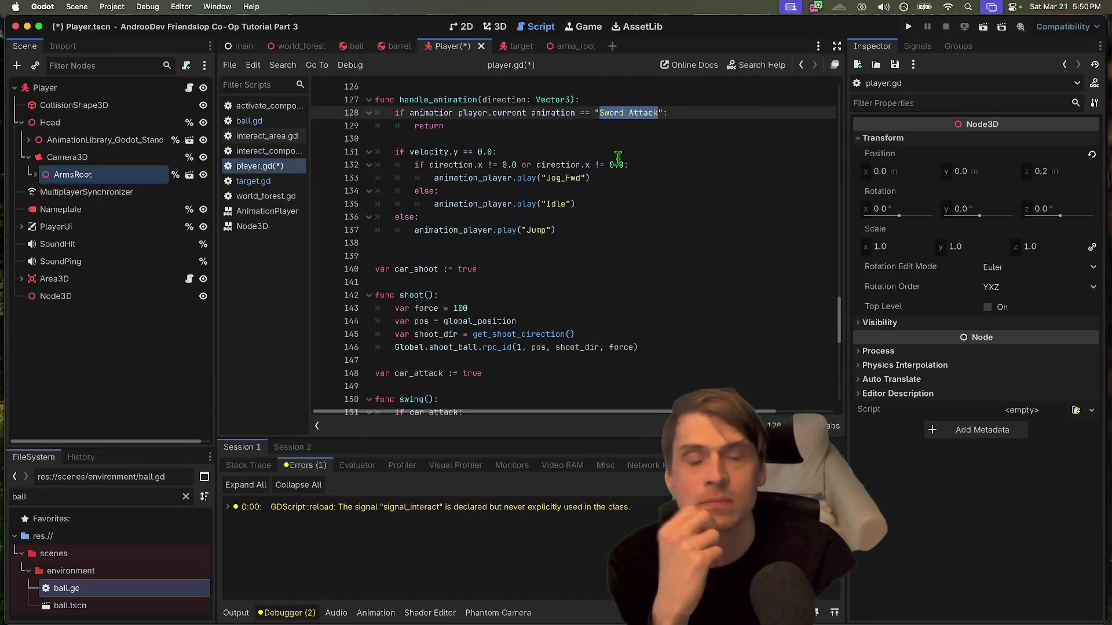
double_click(460, 99)
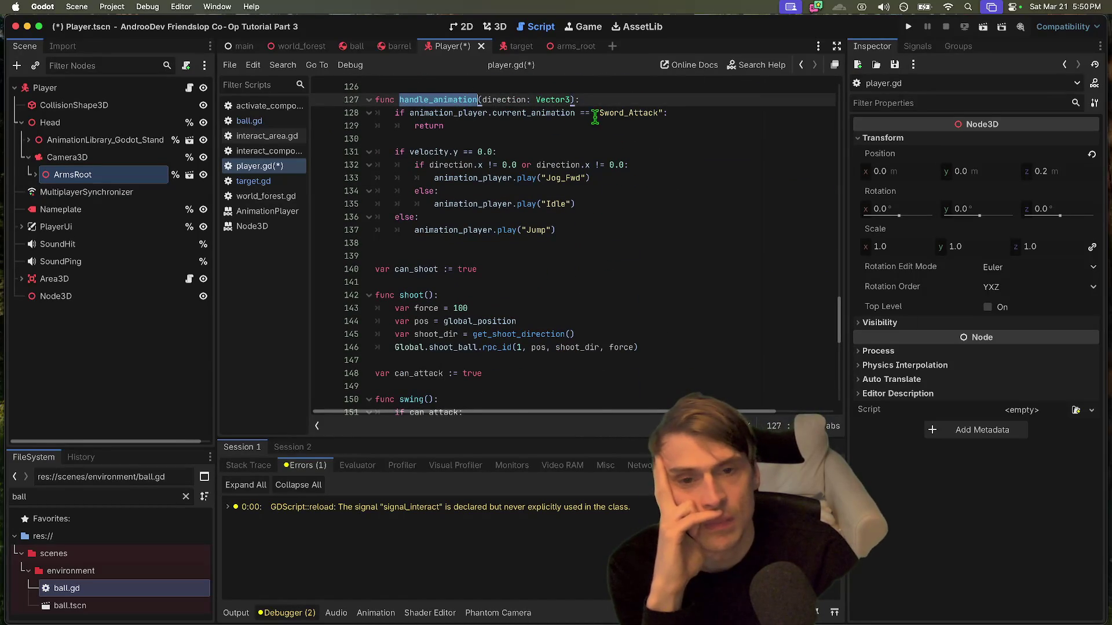
double_click(629, 113)
scroll(617, 142, "down", 2)
scroll(619, 174, "down", 5)
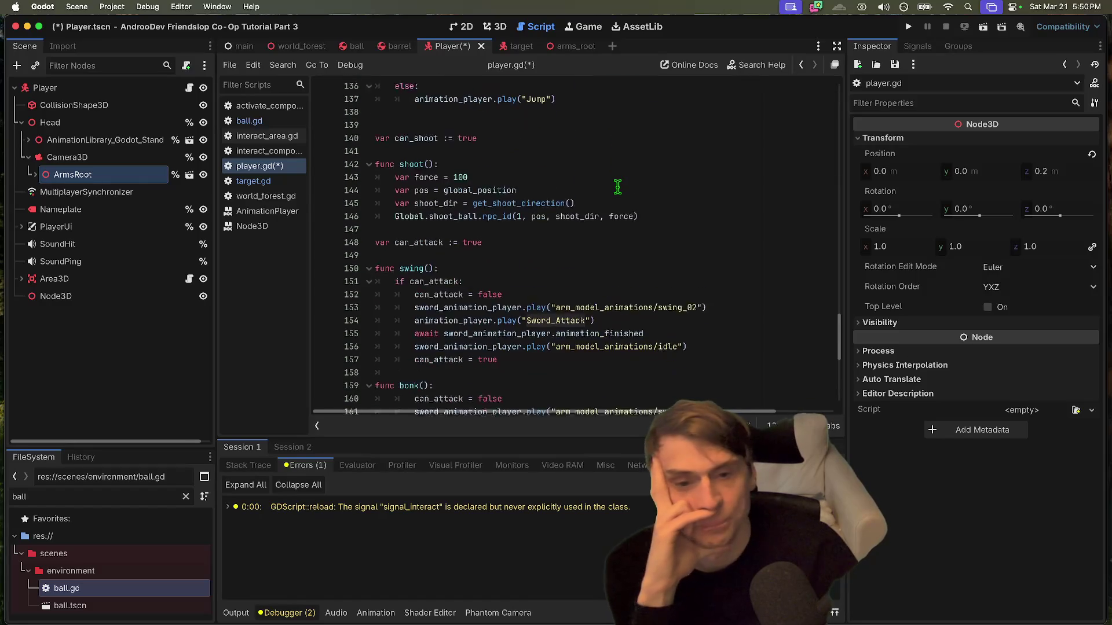
right_click(604, 366)
scroll(604, 370, "up", 2)
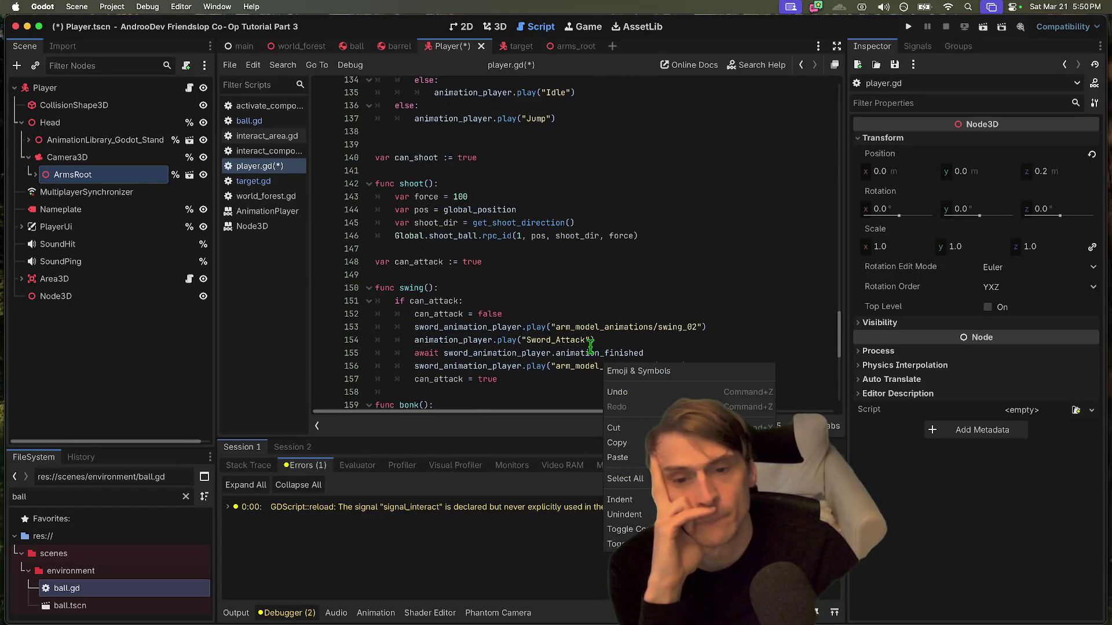
left_click(593, 369)
scroll(593, 368, "up", 7)
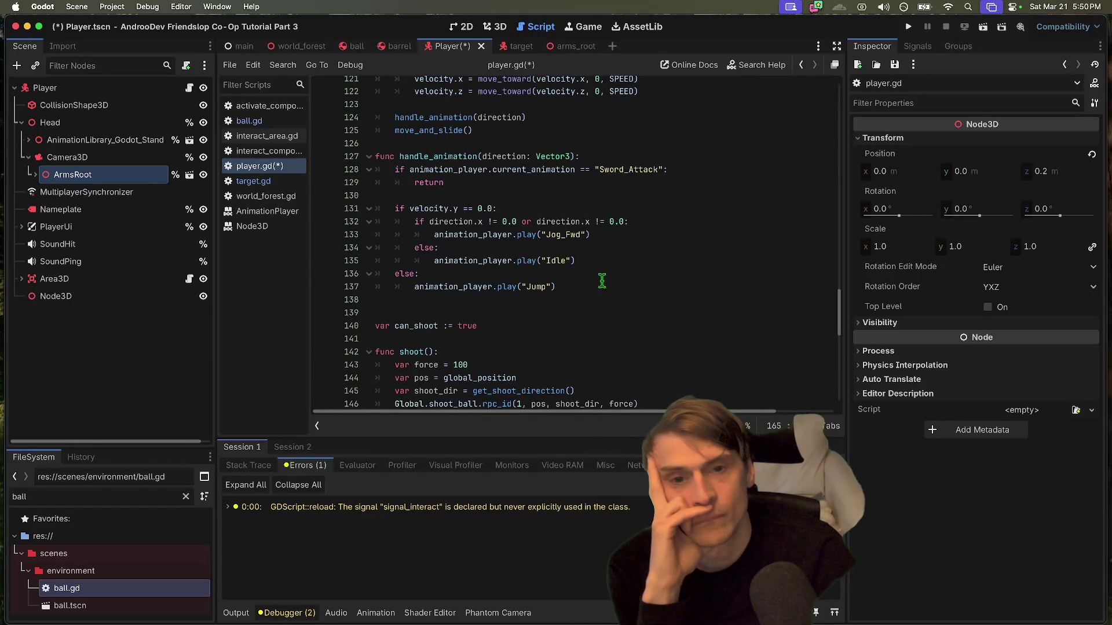
double_click(649, 169)
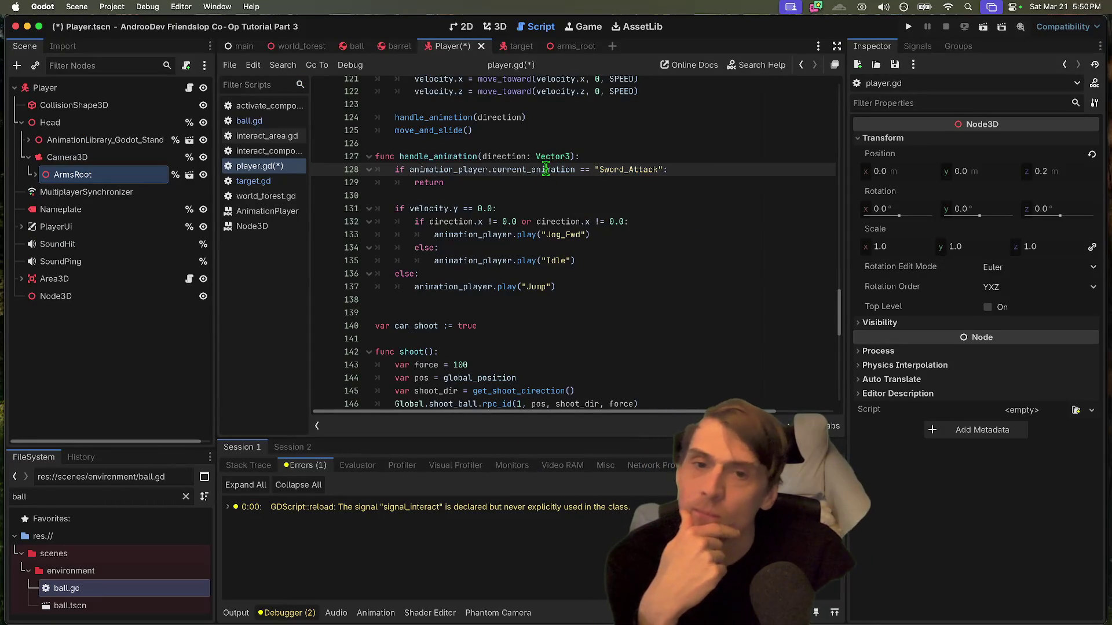
double_click(555, 169)
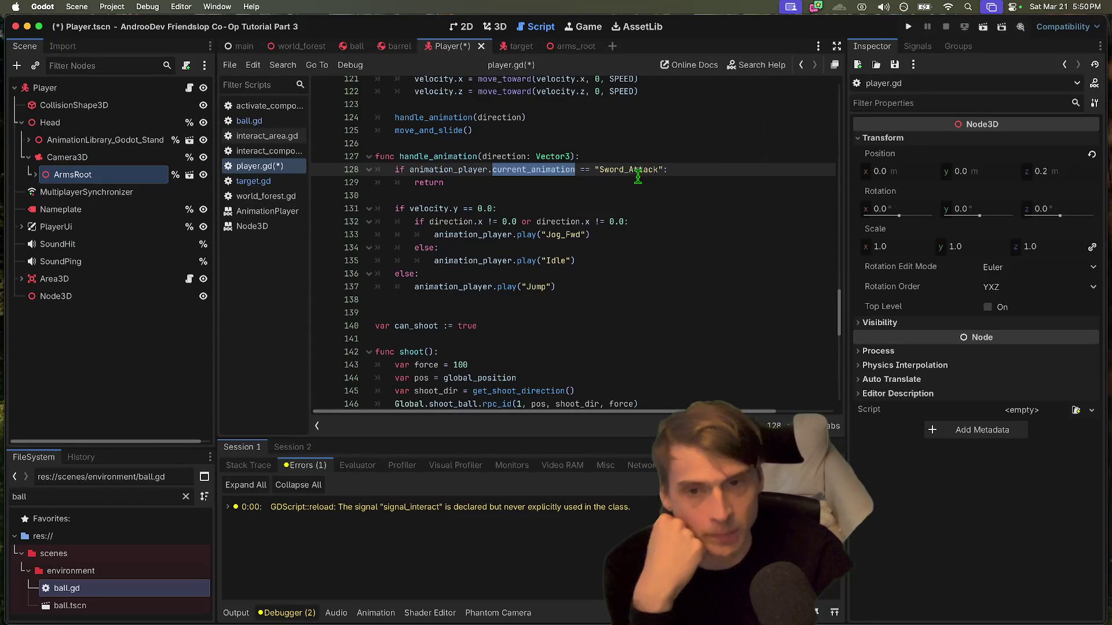
scroll(622, 165, "down", 3)
scroll(582, 190, "up", 5)
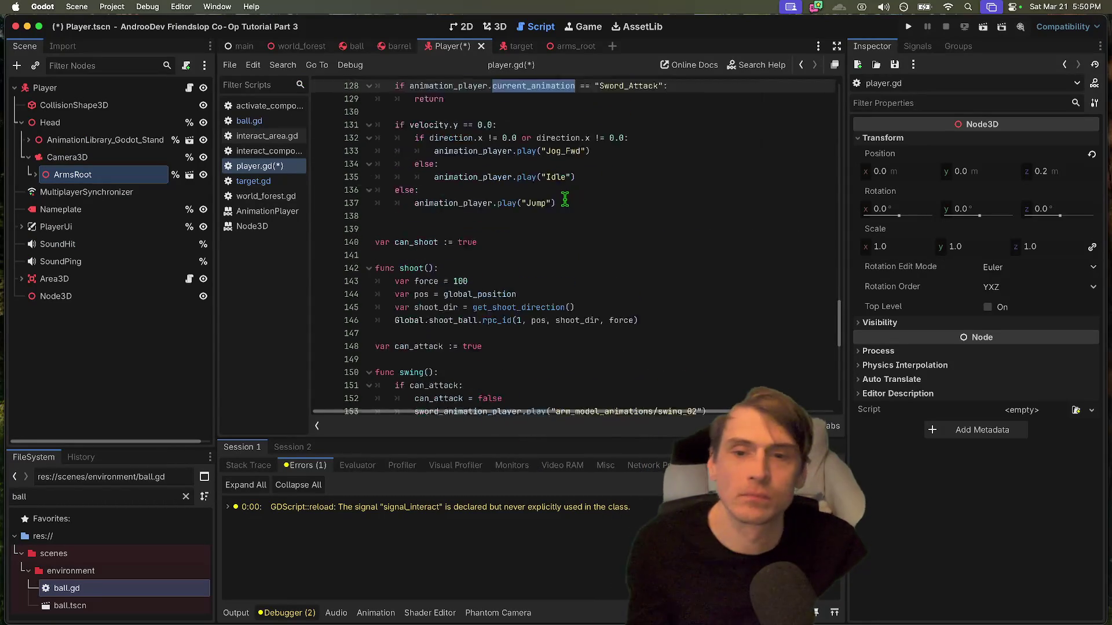
scroll(518, 263, "down", 3)
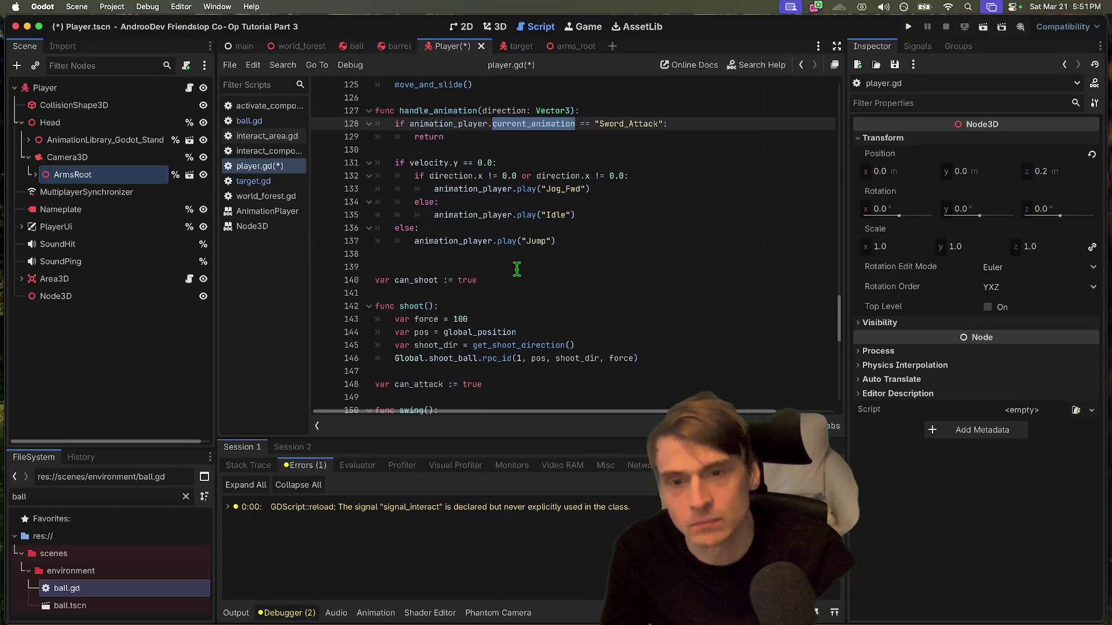
left_click(504, 293)
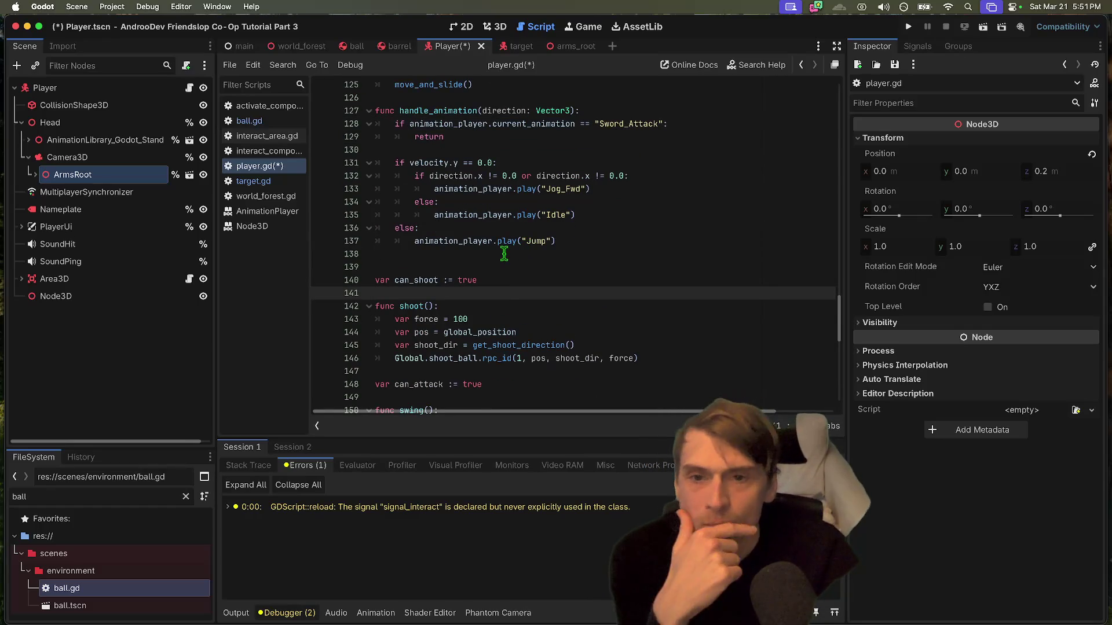
scroll(488, 271, "down", 1)
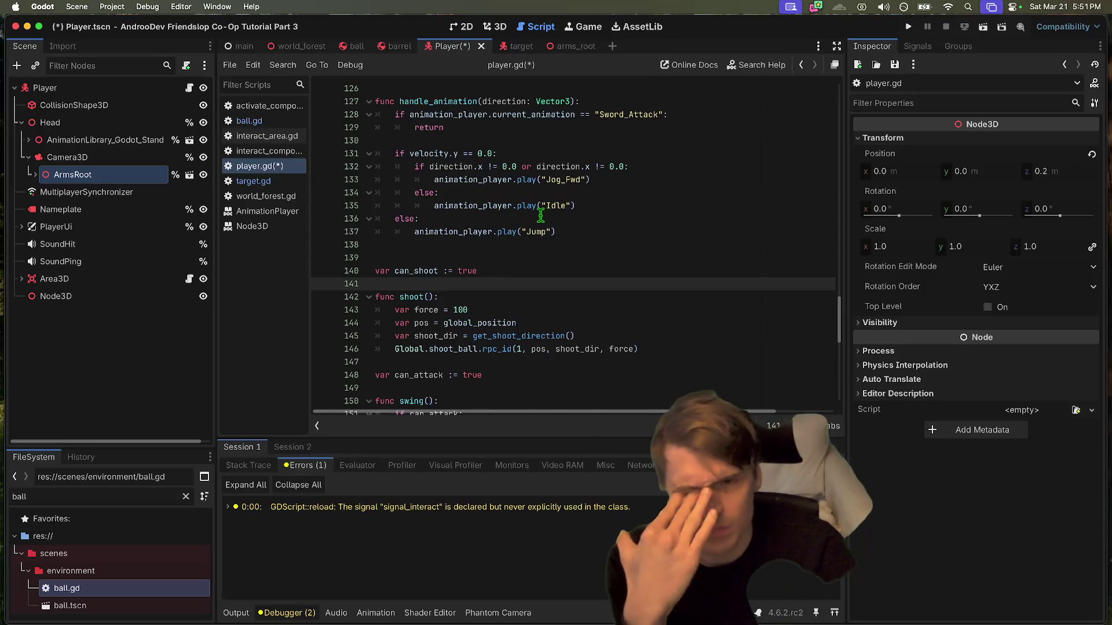
scroll(541, 216, "down", 5)
scroll(523, 183, "down", 1)
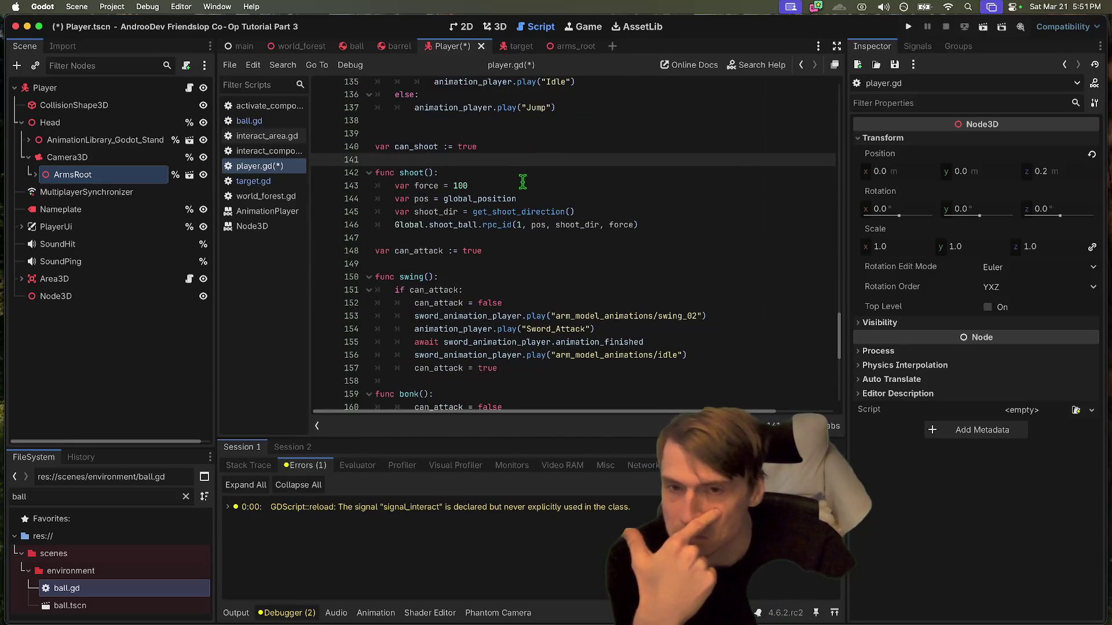
scroll(522, 181, "down", 10)
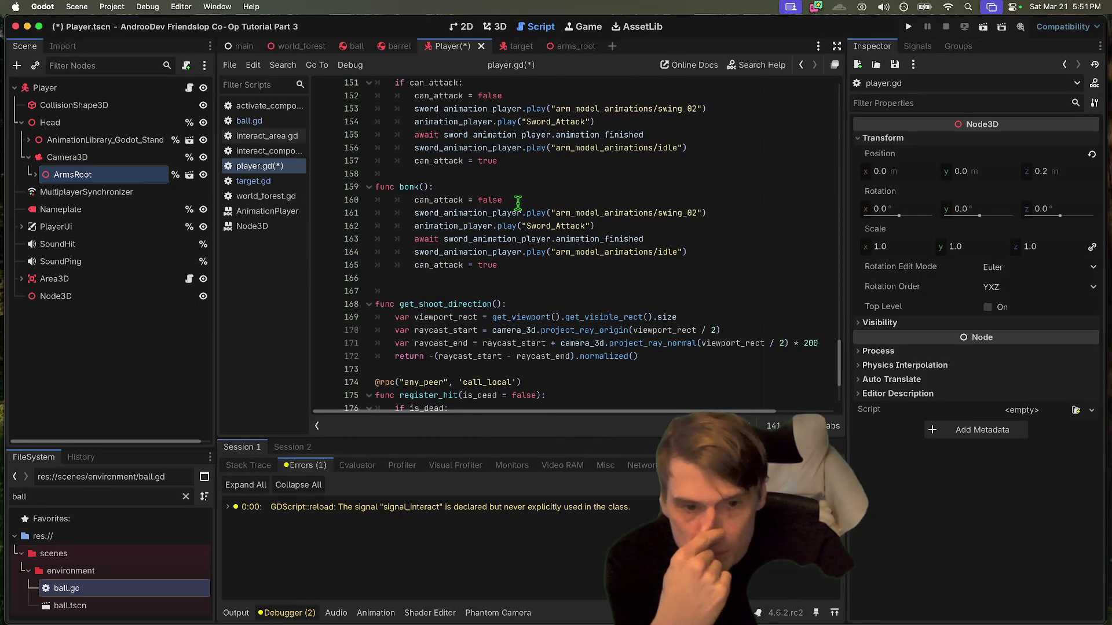
left_click(787, 212)
left_click(777, 239)
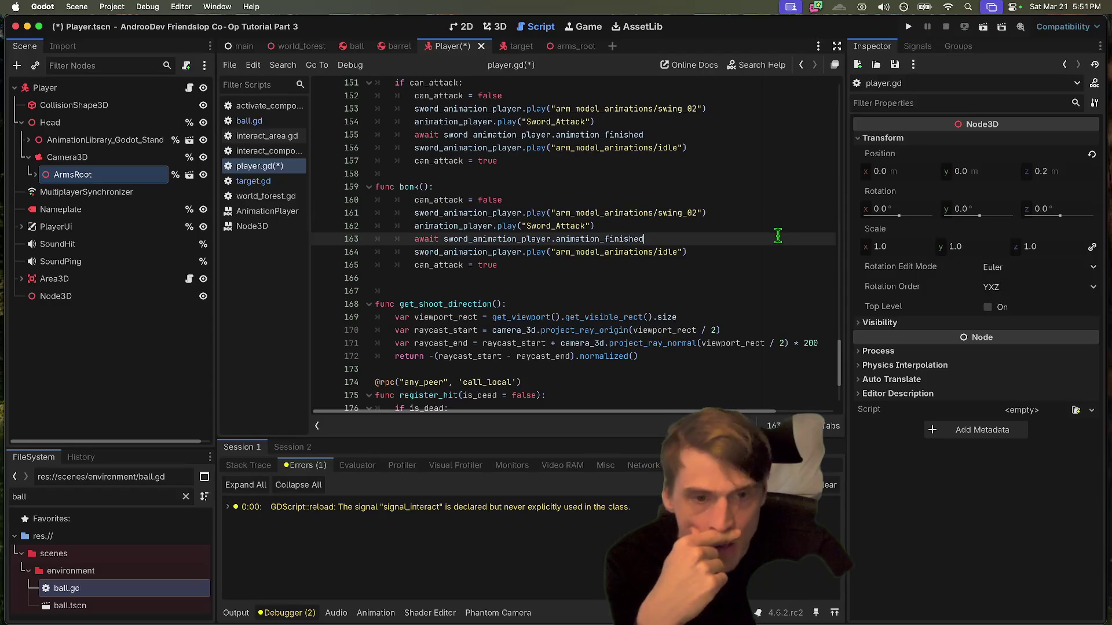
left_click(773, 255)
mouse_move(773, 253)
left_mouse_down()
mouse_move(729, 211)
mouse_move(326, 211)
left_mouse_up()
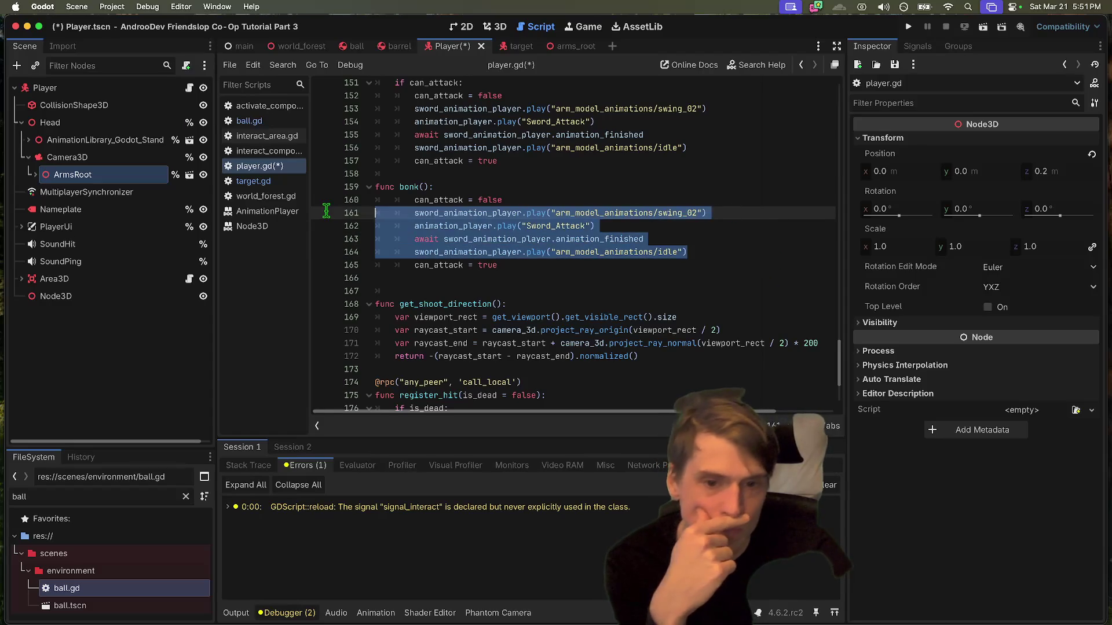
double_click(436, 213)
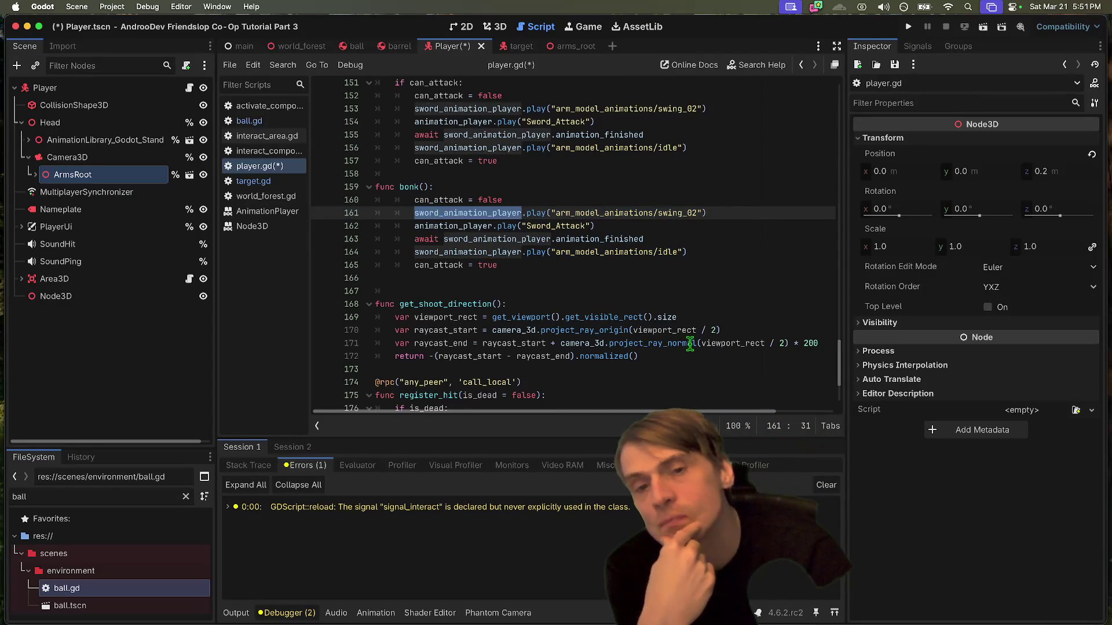
scroll(689, 346, "up", 8)
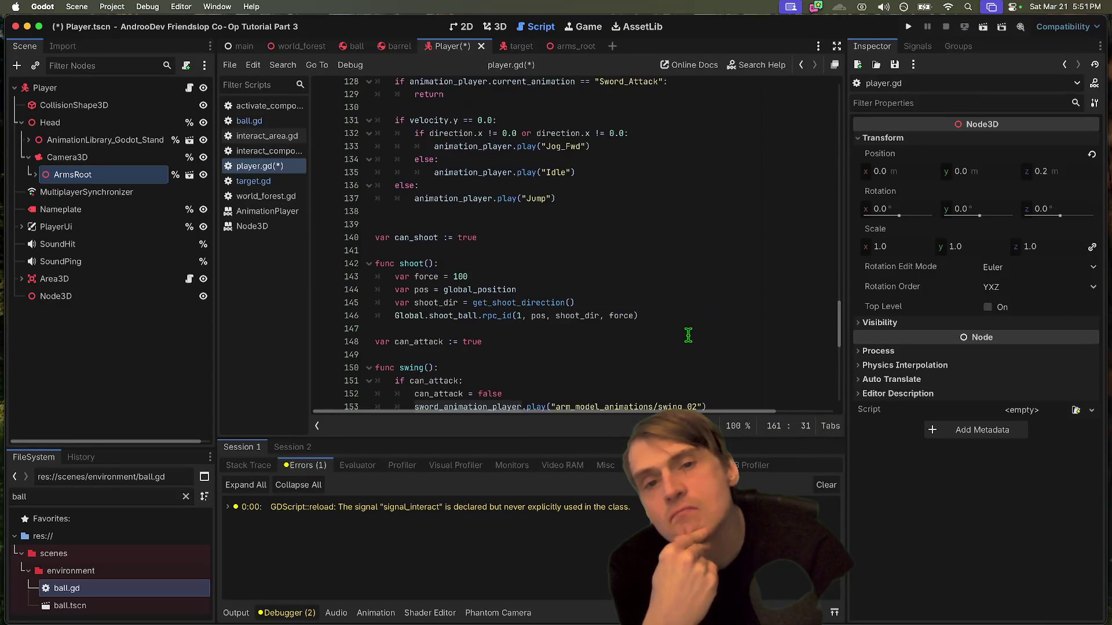
scroll(688, 335, "up", 4)
scroll(688, 331, "down", 7)
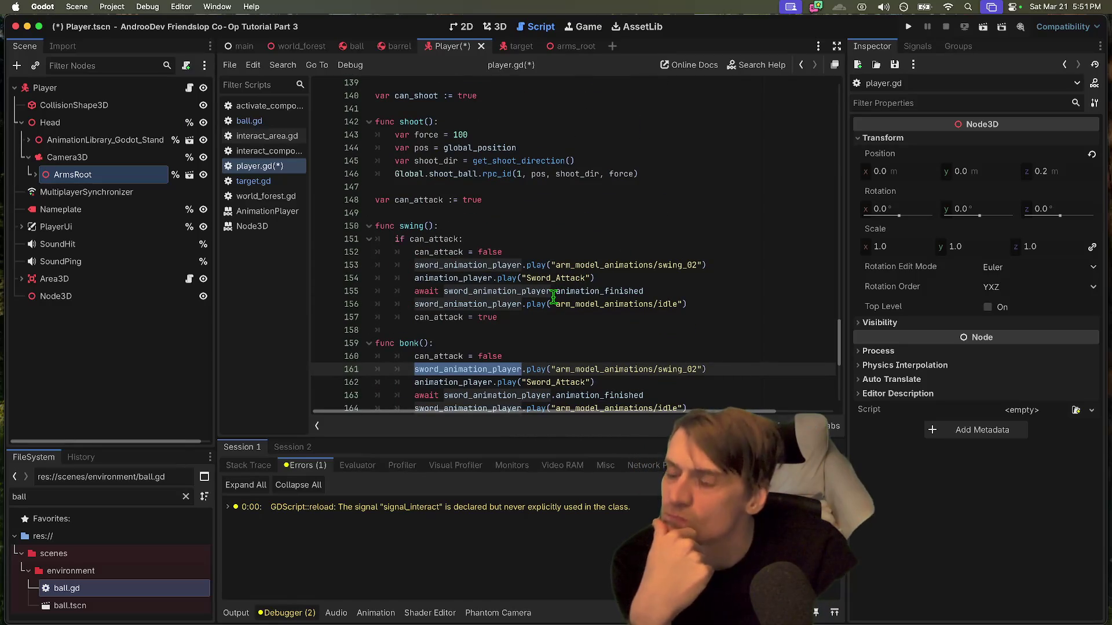
mouse_move(553, 297)
scroll(553, 297, "down", 2)
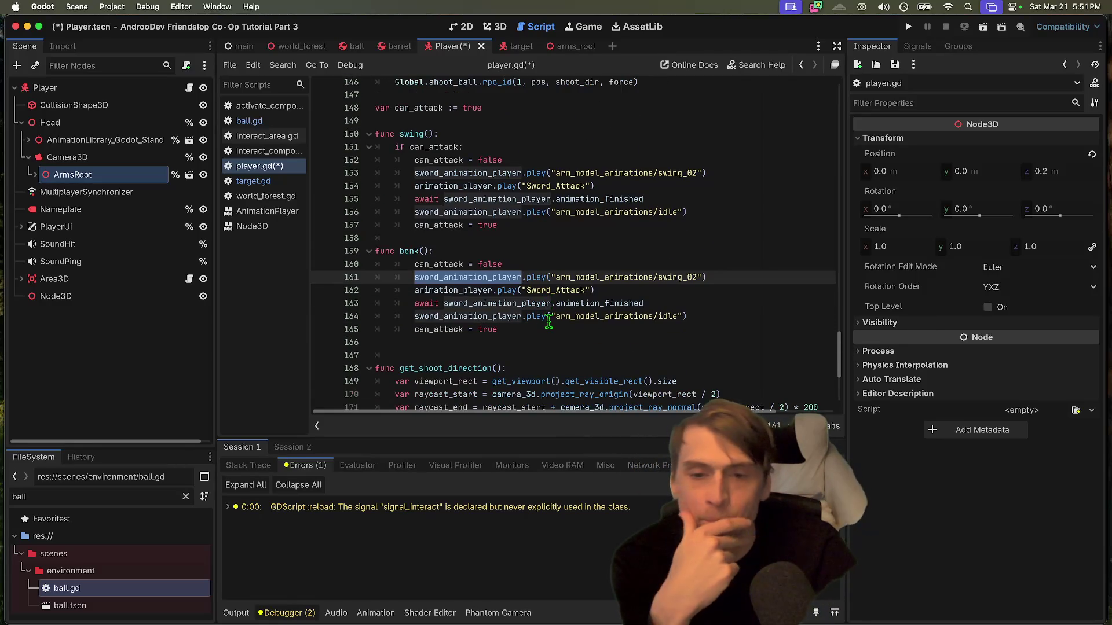
left_click_drag(544, 330, 357, 262)
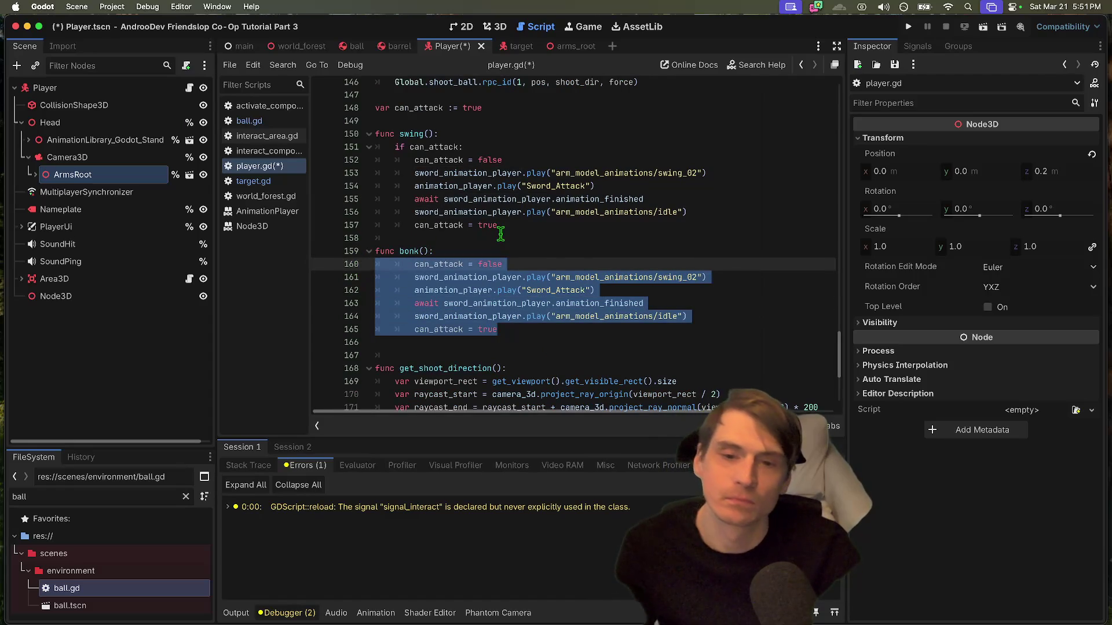
- Paste the 'if can_attack:' guard into bonk() and save player.gd
key("shift+Tab")
key("super+z")
key("super+z")
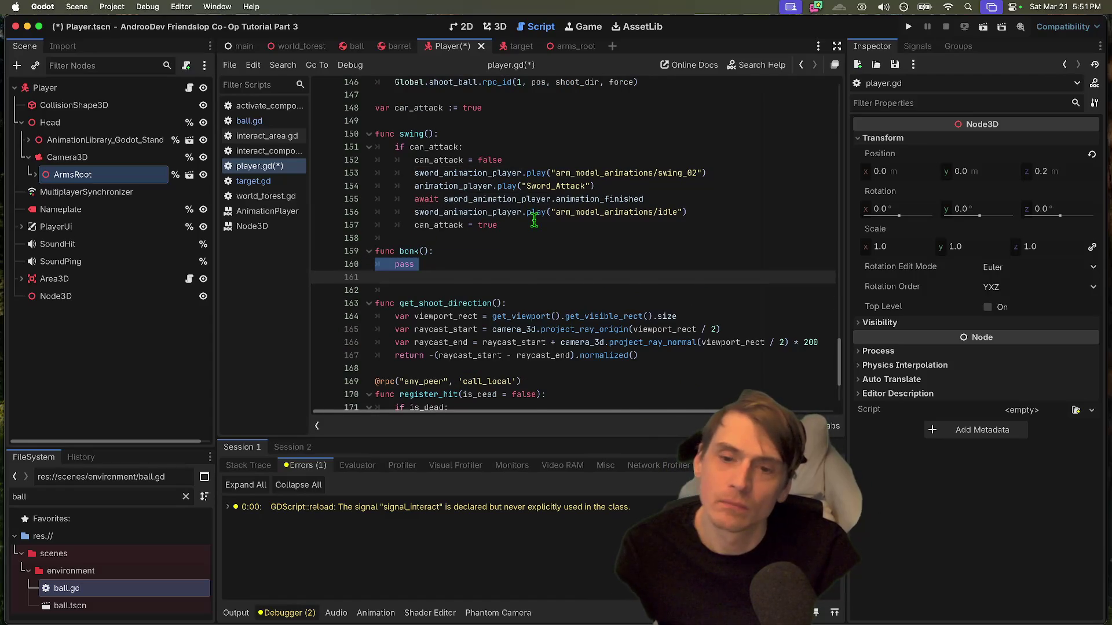
key("super+shift+z")
left_click(574, 136)
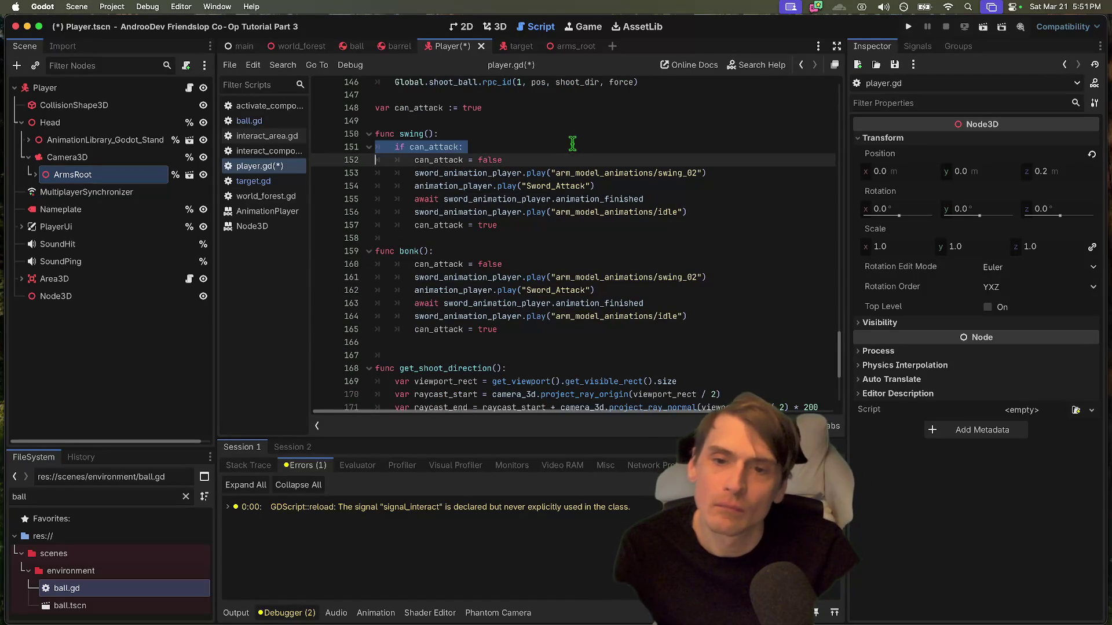
left_click(585, 234)
left_click(602, 254)
key("Down")
key("super+v")
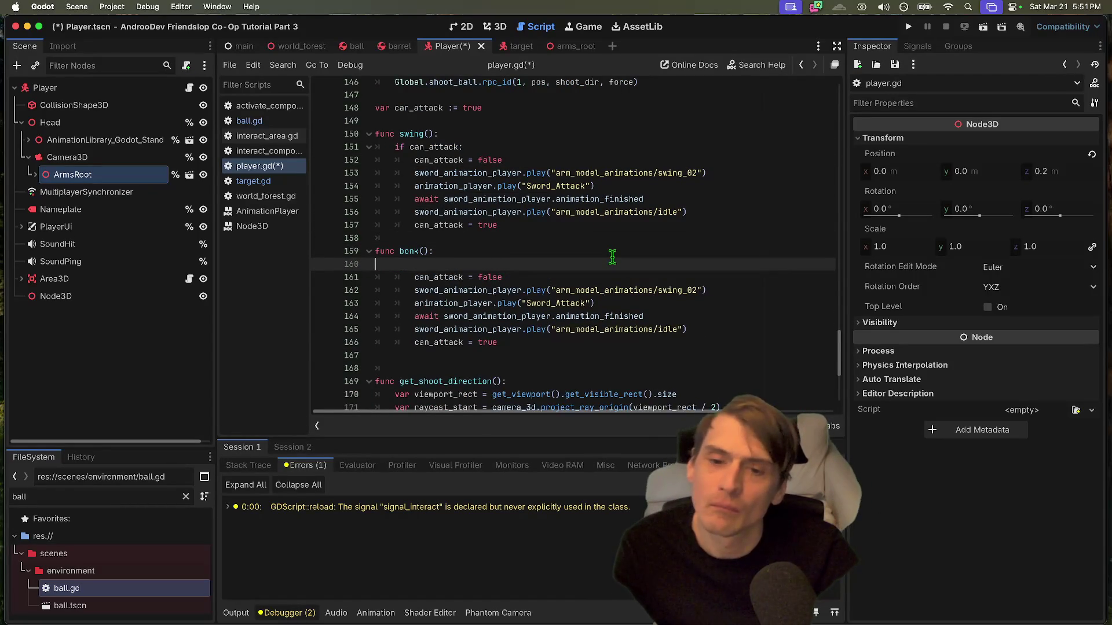
type("if can_attack:")
left_click(626, 394)
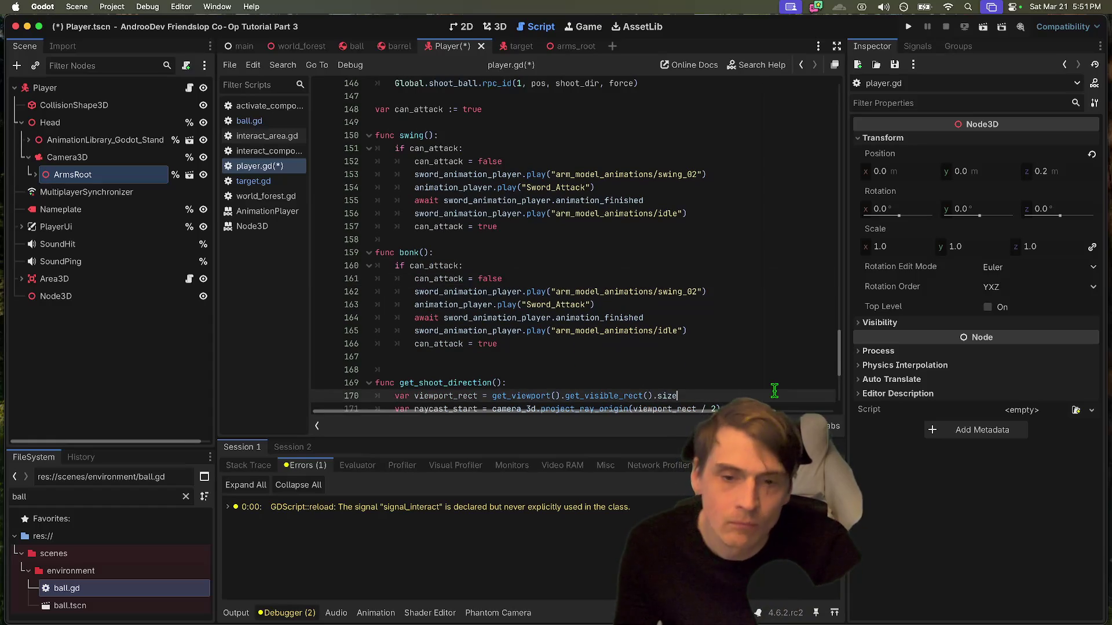
left_click(637, 356)
key("super+s")
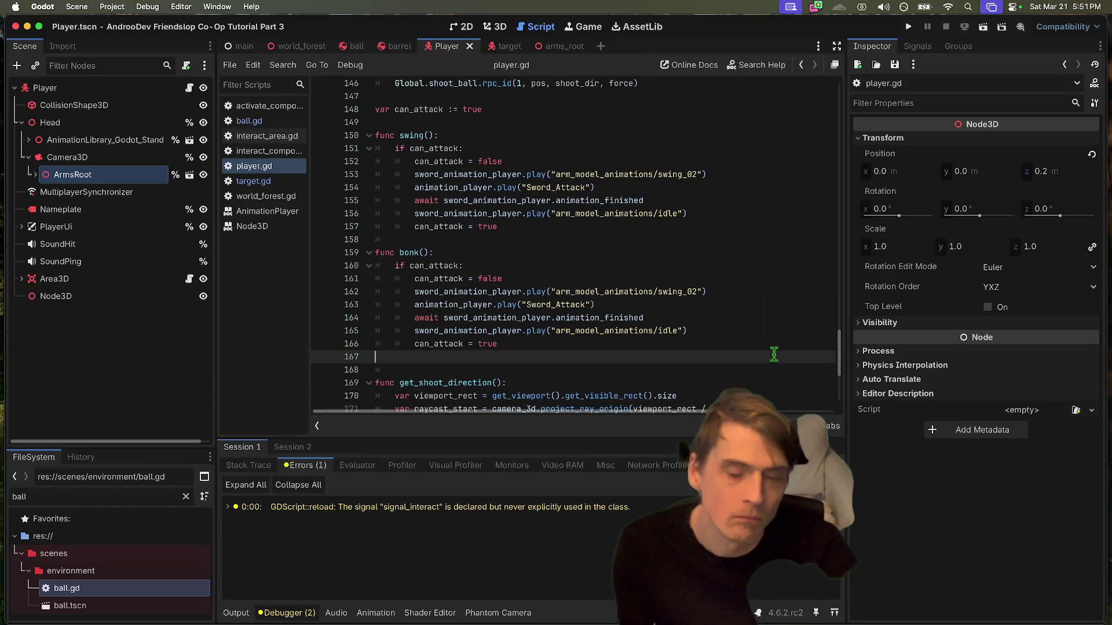
- In bonk(), move the Sword_Attack line above the swing_02 line
left_click_drag(590, 357, 582, 255)
left_click(582, 266)
triple_click(565, 305)
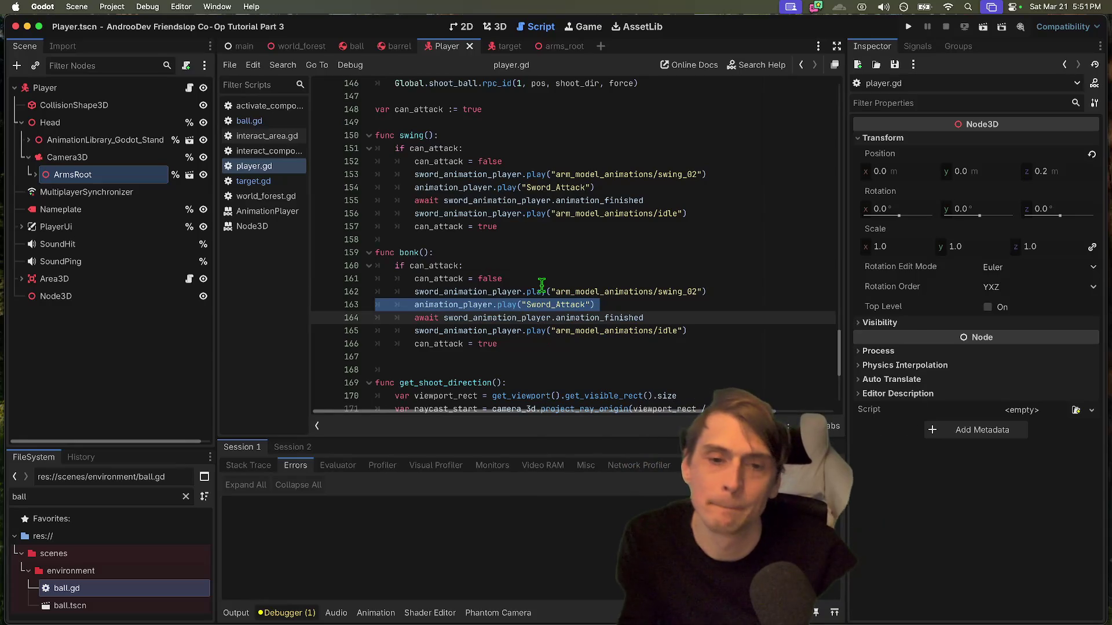
key("super+x")
key("Up")
key("super+v")
- In swing(), move Sword_Attack above swing_02 and save the script
left_click(617, 288)
left_click(694, 226)
left_click(712, 187)
key("super+x")
key("Up")
key("super+v")
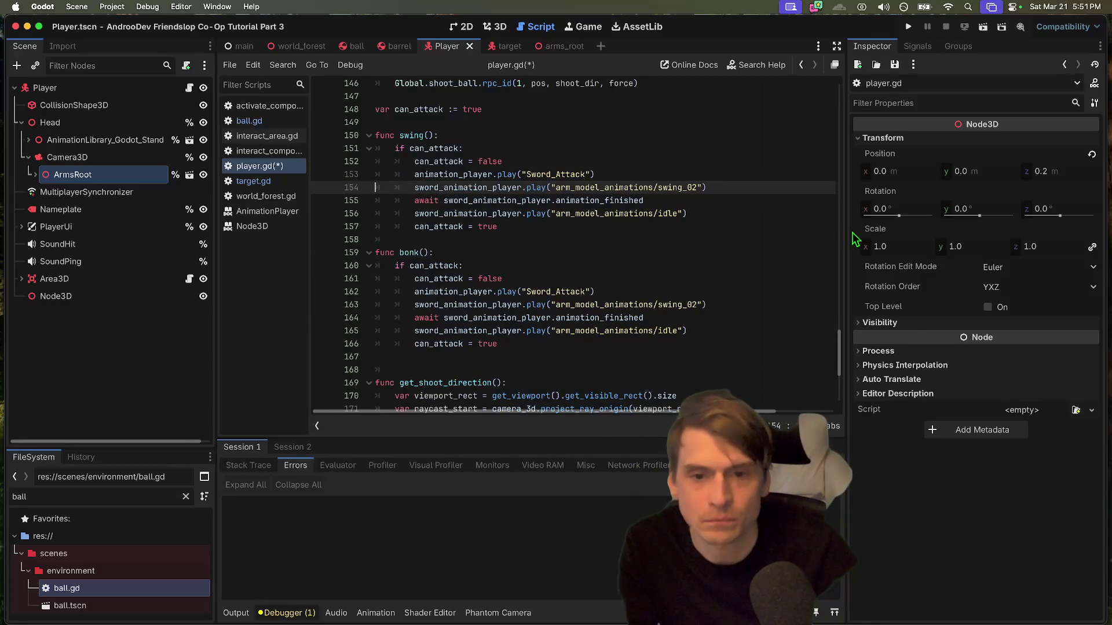
left_click(806, 225)
scroll(808, 251, "up", 3)
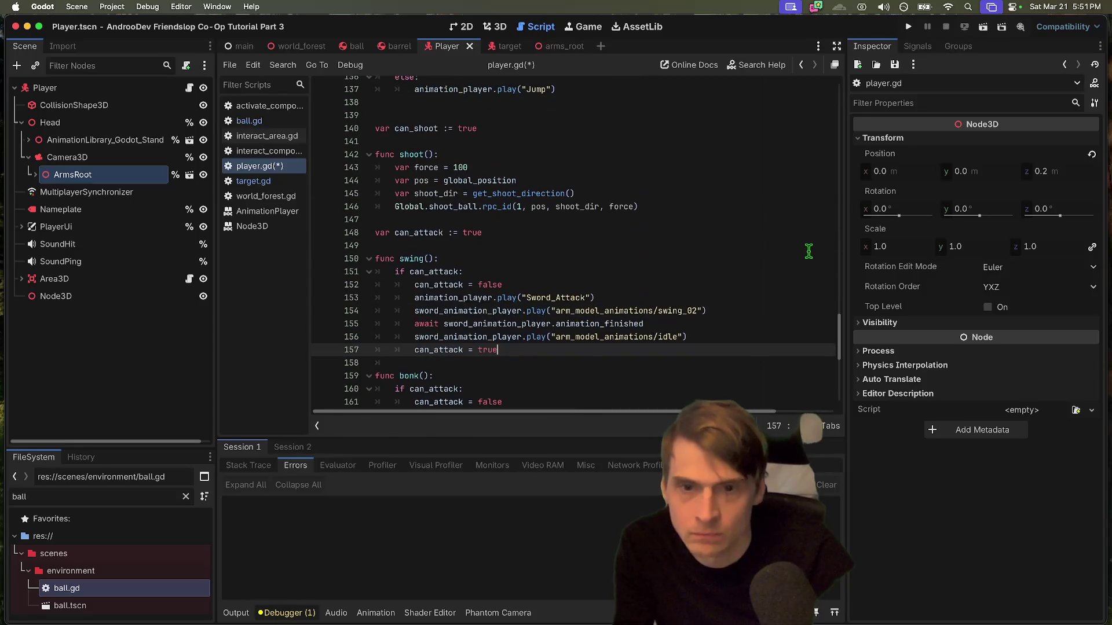
key("super+s")
- Remove the extra blank line after bonk()
scroll(765, 239, "down", 6)
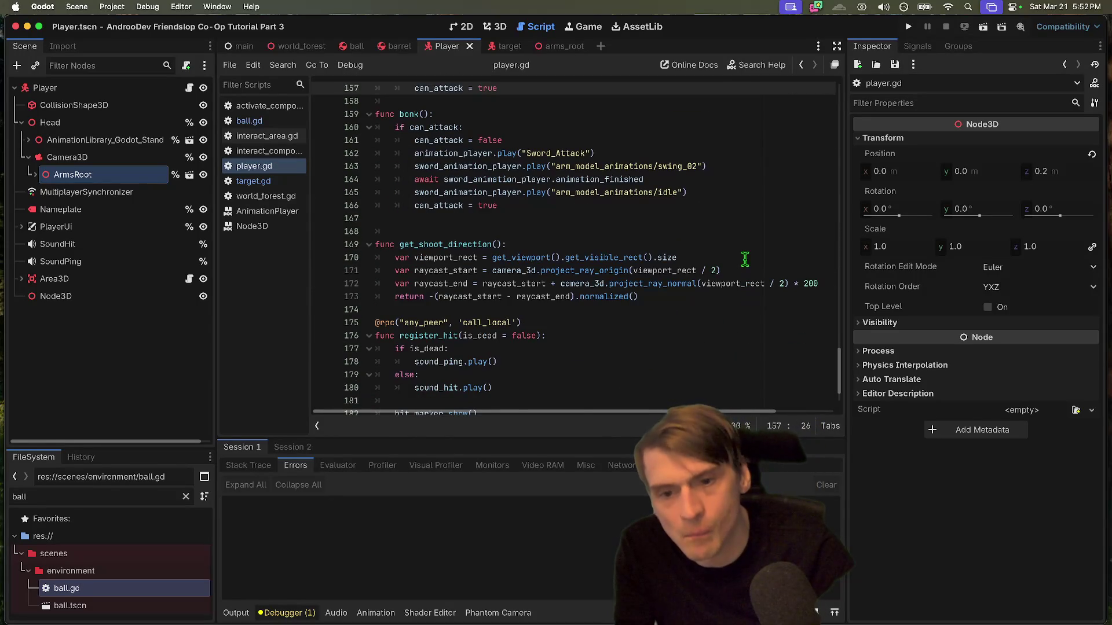
left_click(698, 208)
key("Delete")
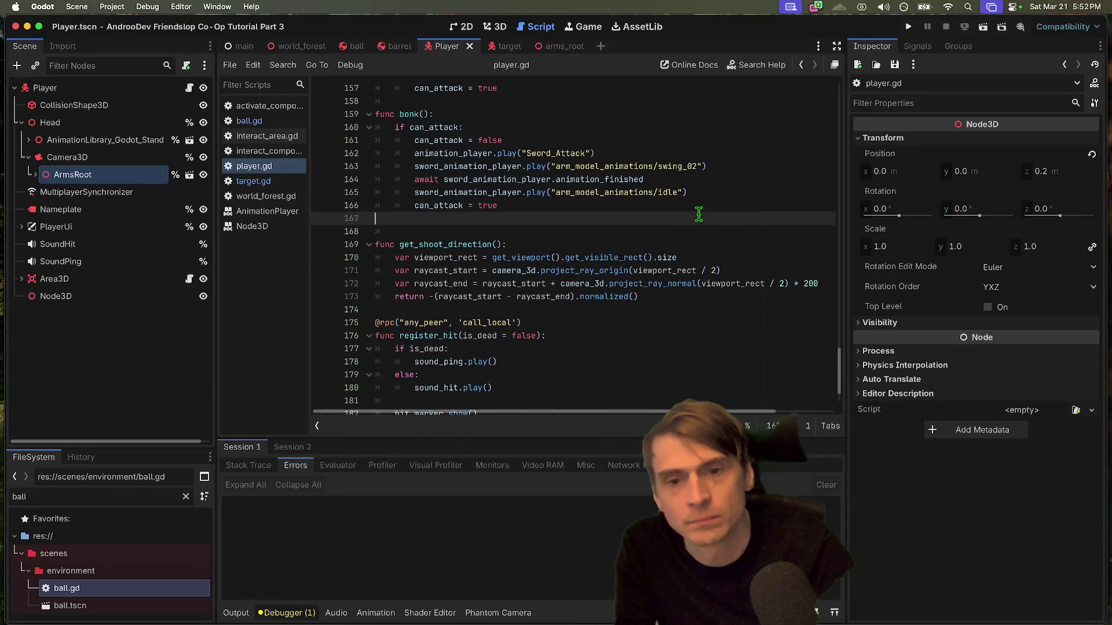
left_click(714, 296)
scroll(713, 292, "down", 1)
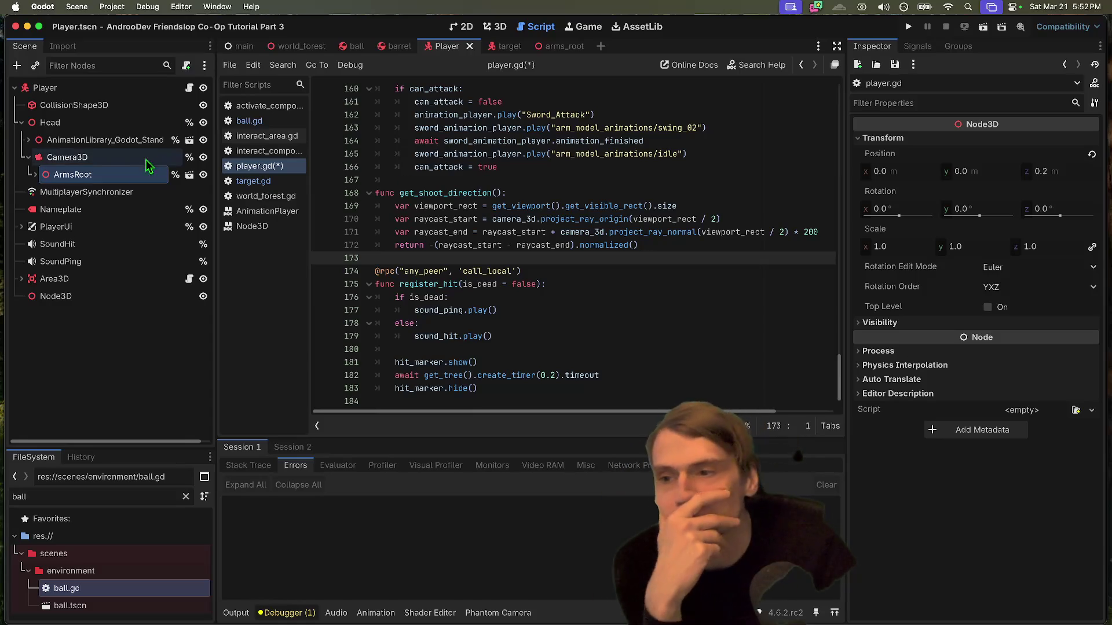
- Expand ArmsRoot, check the Weapon and ArmsRoot nodes, and open arms_root.tscn in 3D
left_click(35, 175)
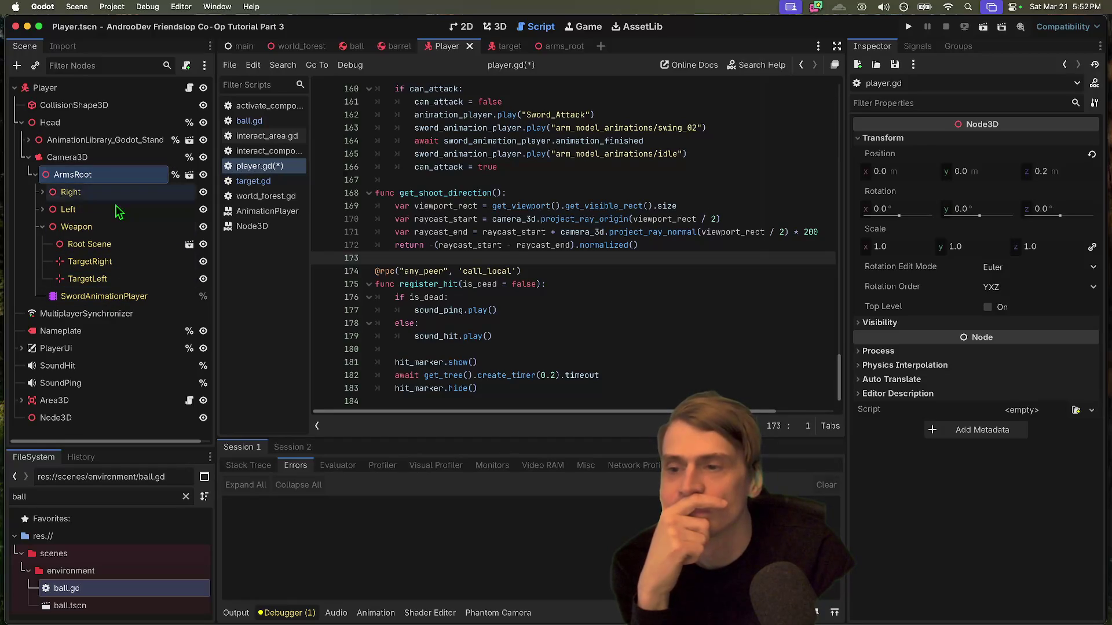
left_click(108, 228)
left_click(130, 178)
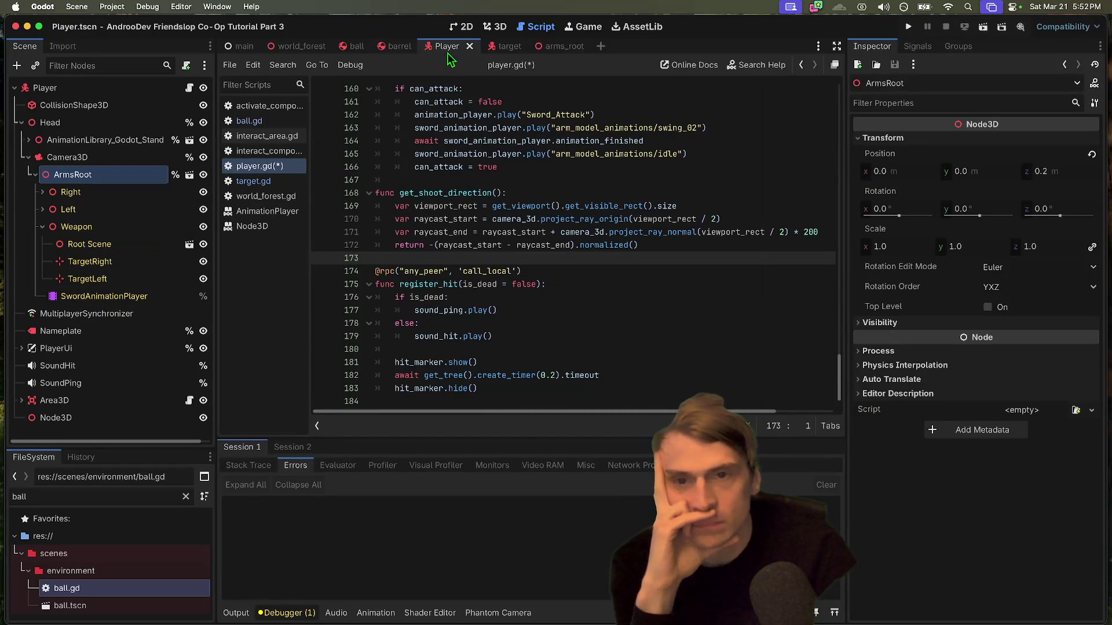
left_click(548, 48)
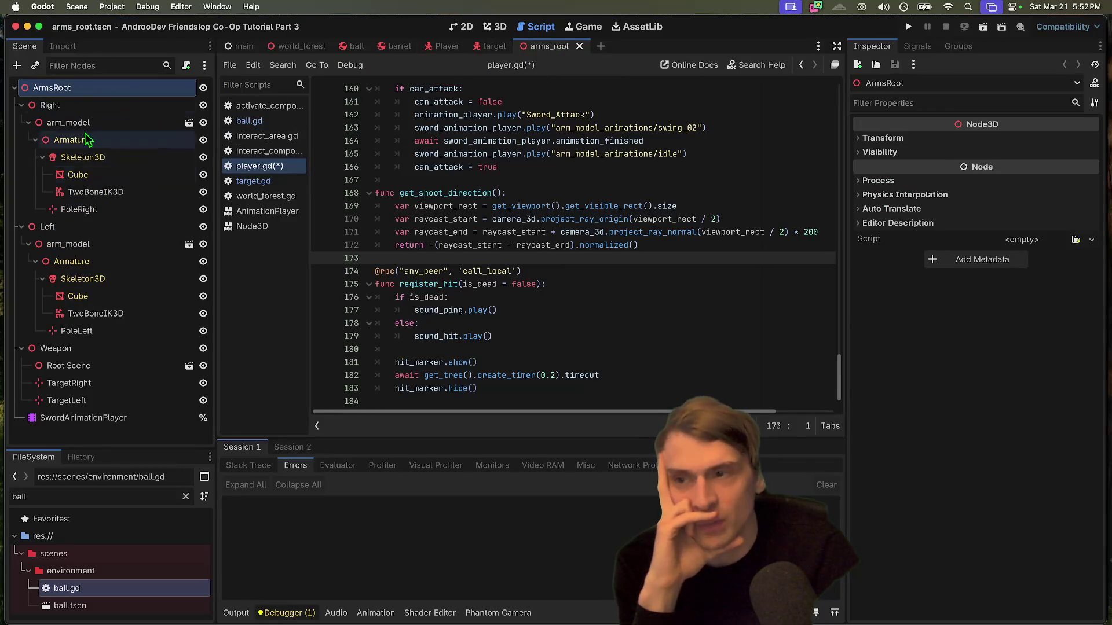
left_click(495, 27)
- Zoom around the arms and inspect TargetRight, the sword, Weapon, PoleLeft and the left-arm nodes
scroll(530, 256, "up", 10)
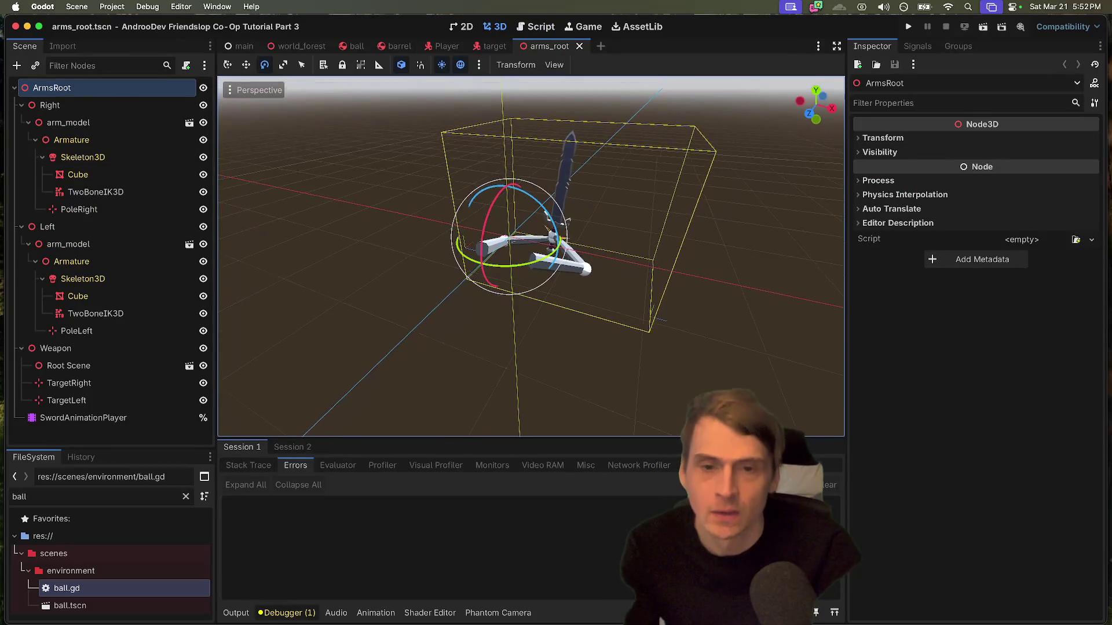
scroll(530, 256, "up", 5)
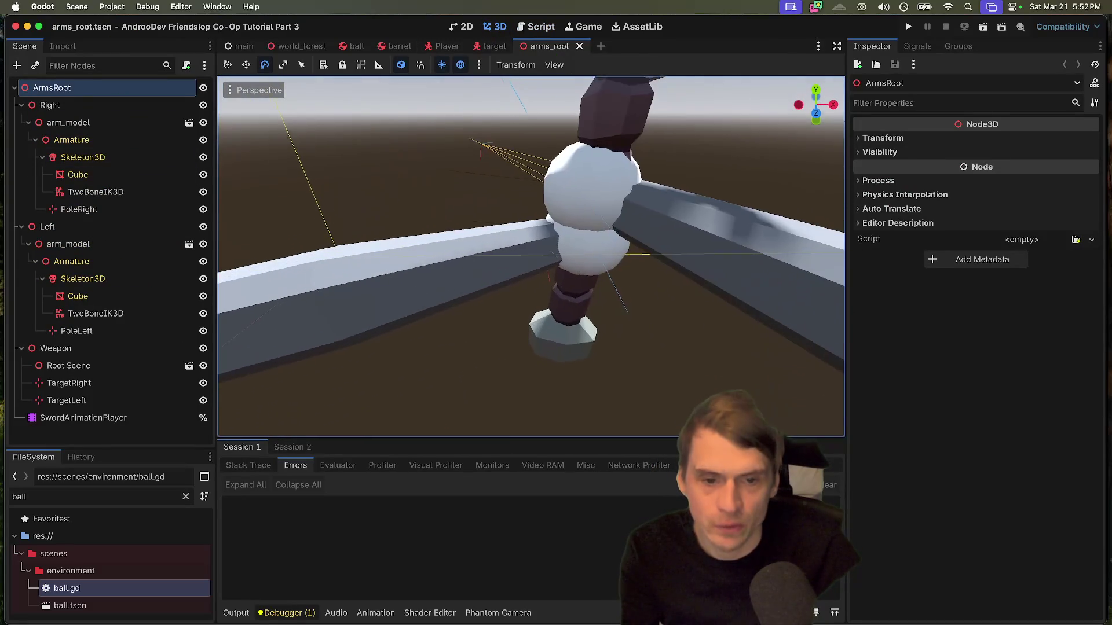
scroll(531, 256, "down", 3)
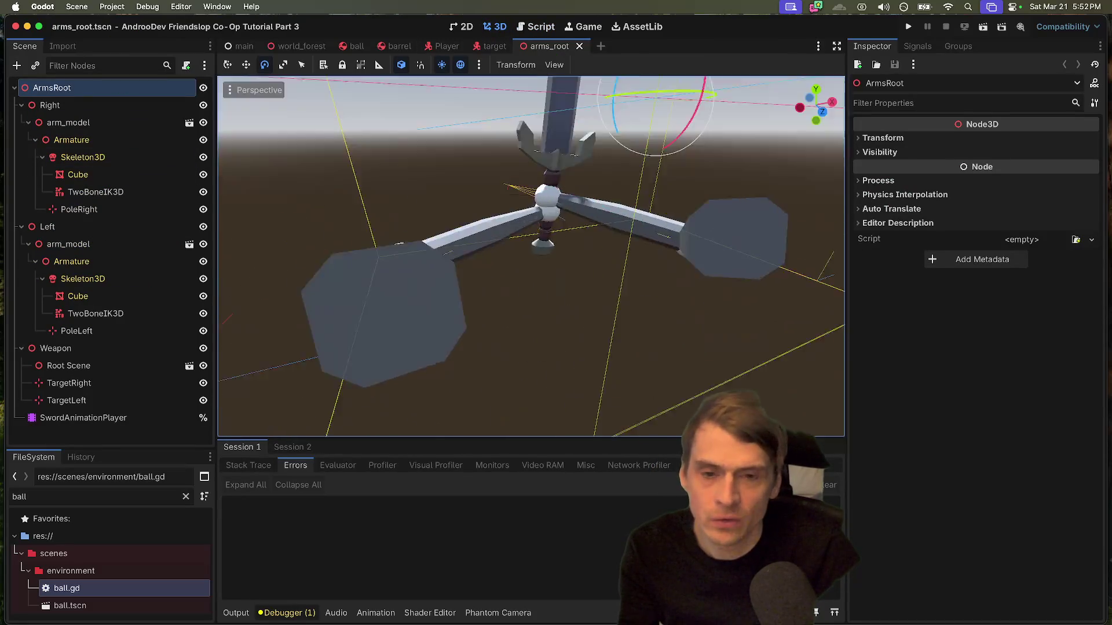
scroll(530, 256, "down", 5)
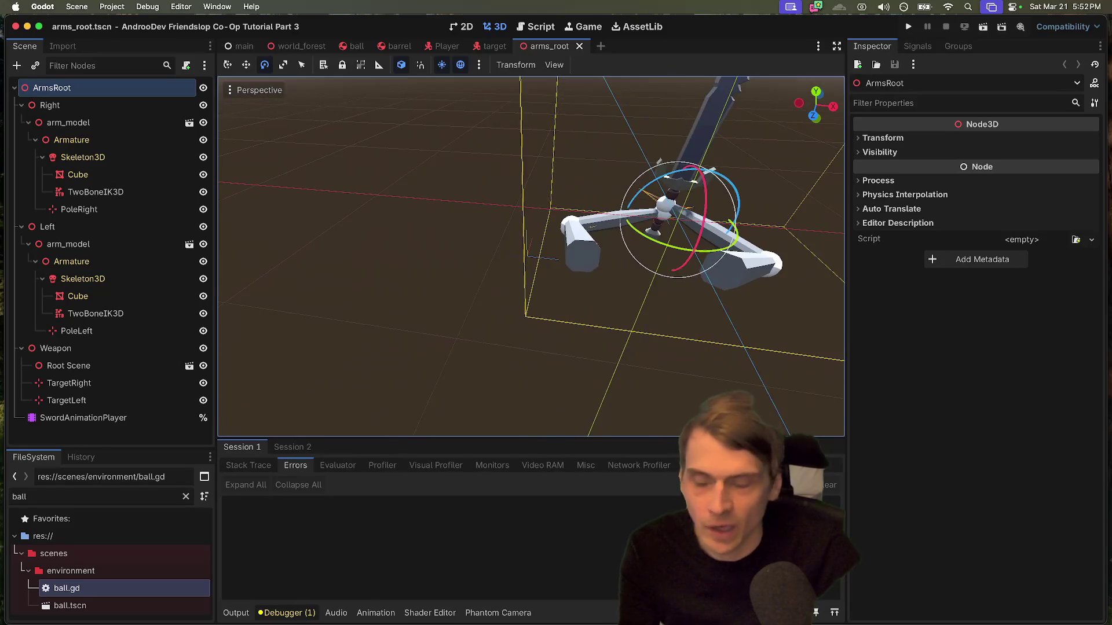
scroll(530, 256, "up", 10)
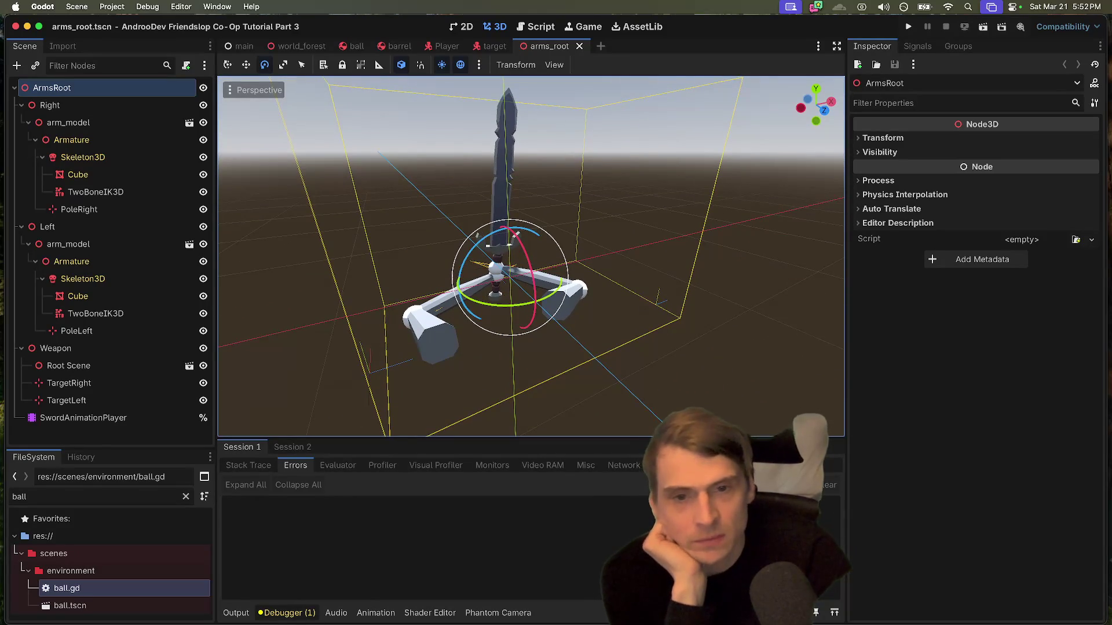
left_click(149, 389)
left_click(152, 367)
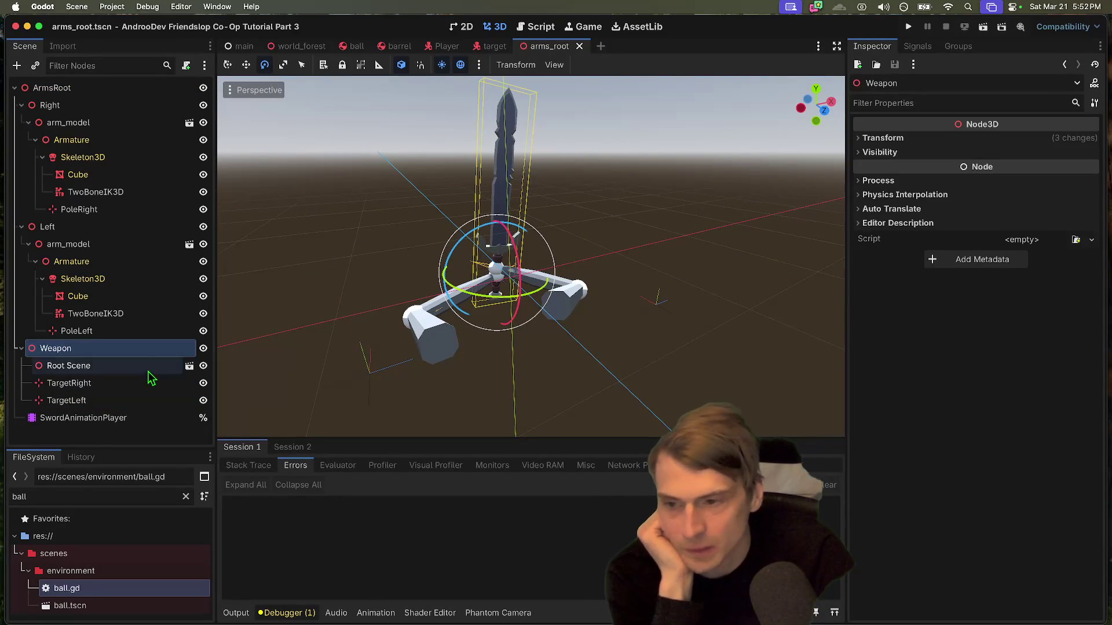
left_click(156, 349)
left_click(156, 329)
left_click(161, 312)
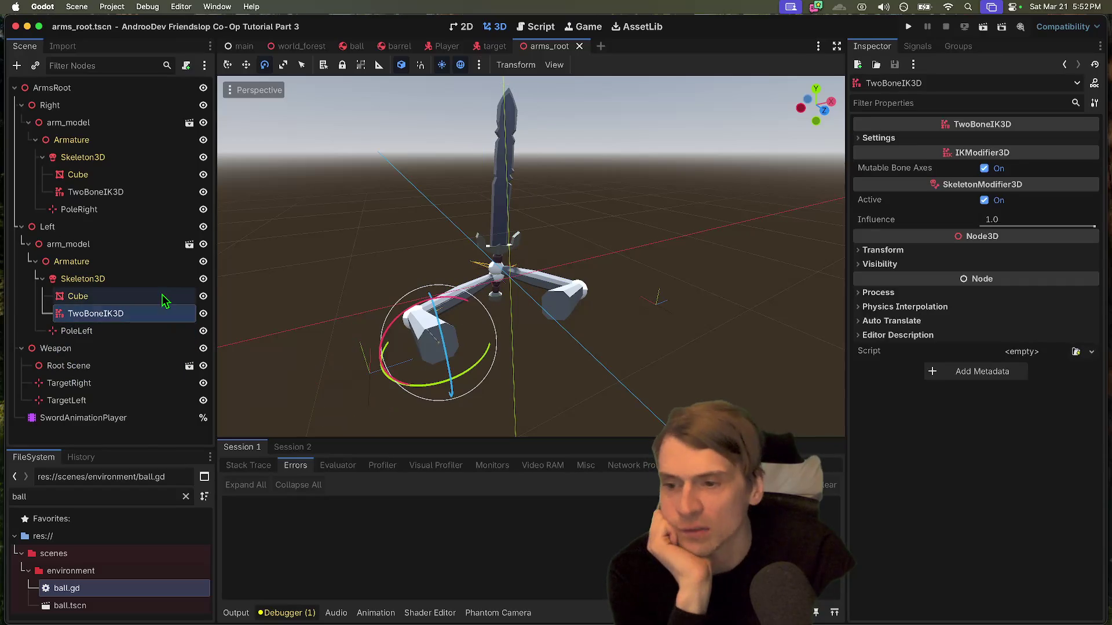
left_click(165, 295)
left_click(166, 279)
left_click(170, 262)
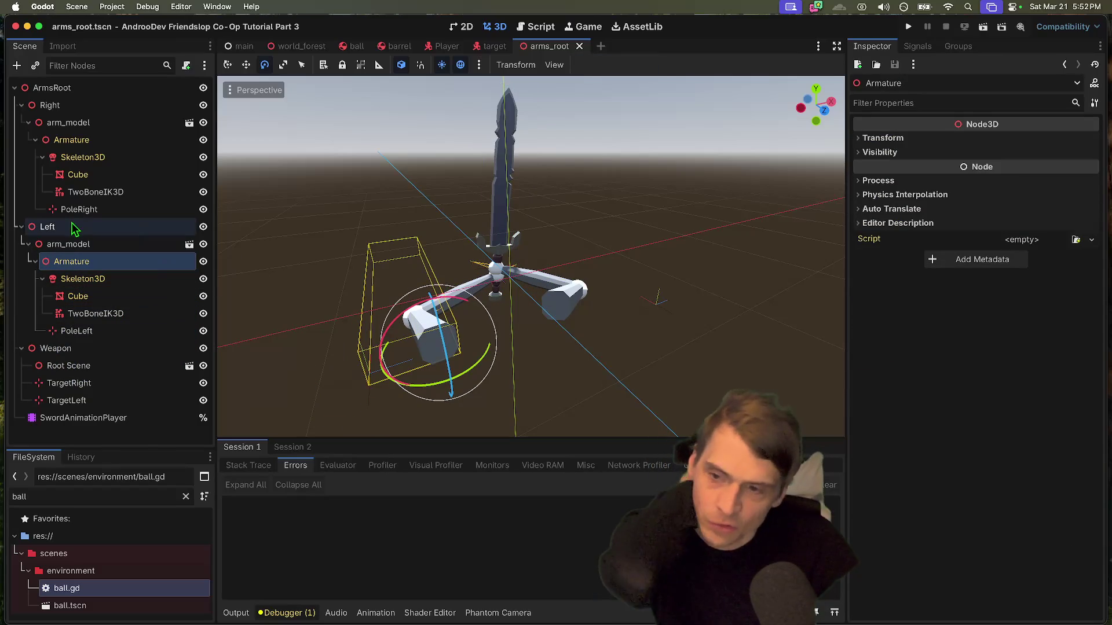
- Return to the Player scene in the 3D view and select Camera3D
left_click(57, 88)
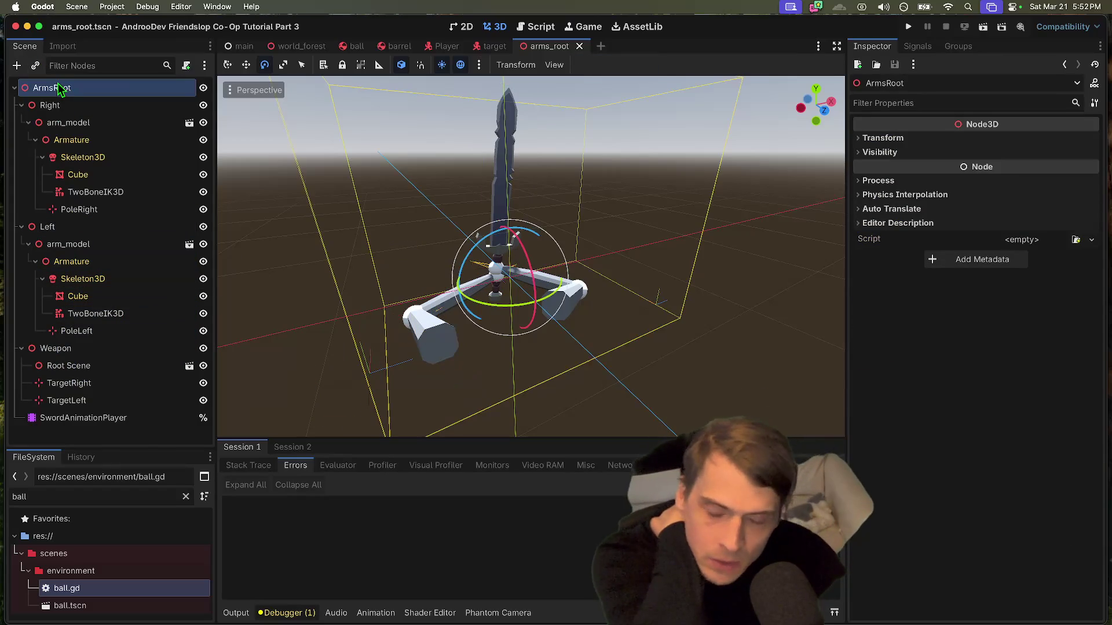
scroll(503, 191, "down", 2)
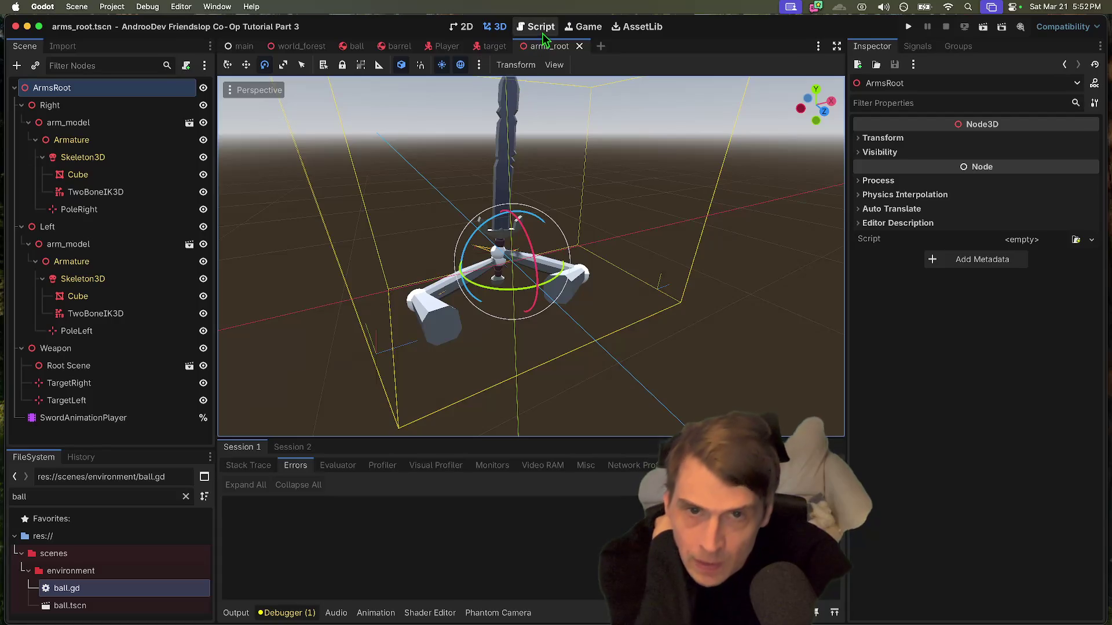
left_click(542, 27)
left_click(496, 27)
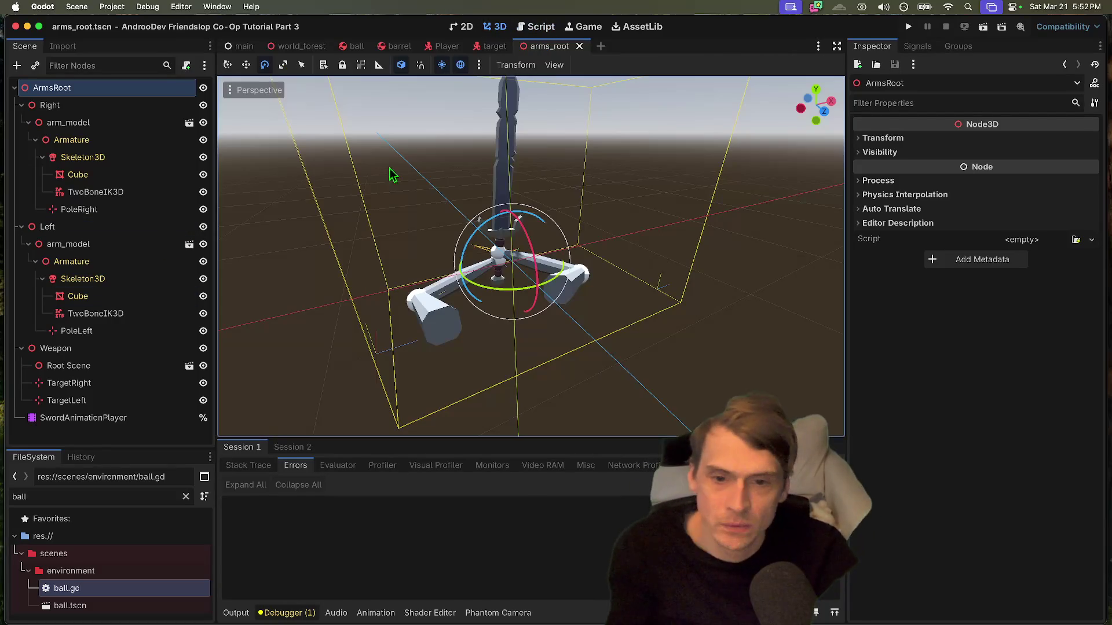
left_click(446, 47)
left_click(126, 164)
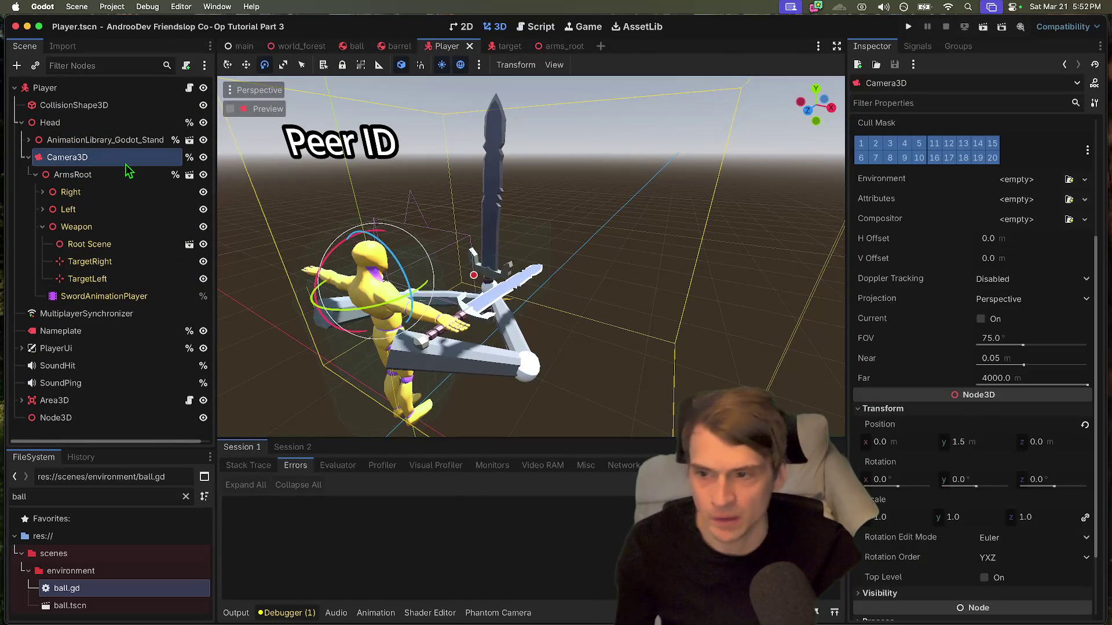
- Add a CollisionShape3D to the scene and move it under the Weapon node
key("super+a")
type("coll")
key("Return")
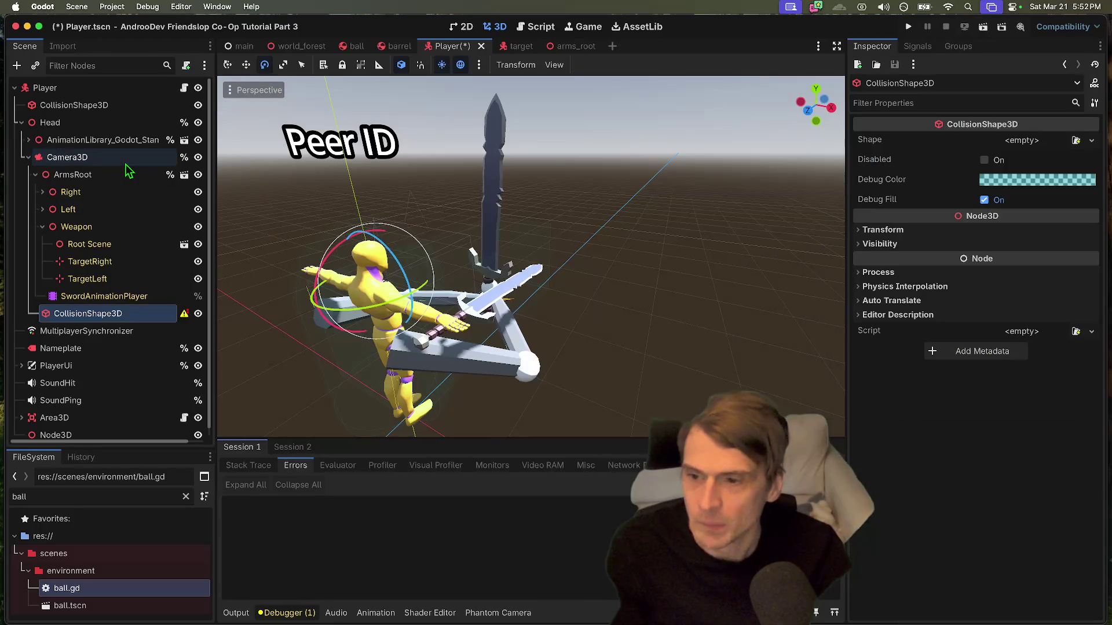
left_click_drag(142, 316, 155, 254)
left_click(116, 226)
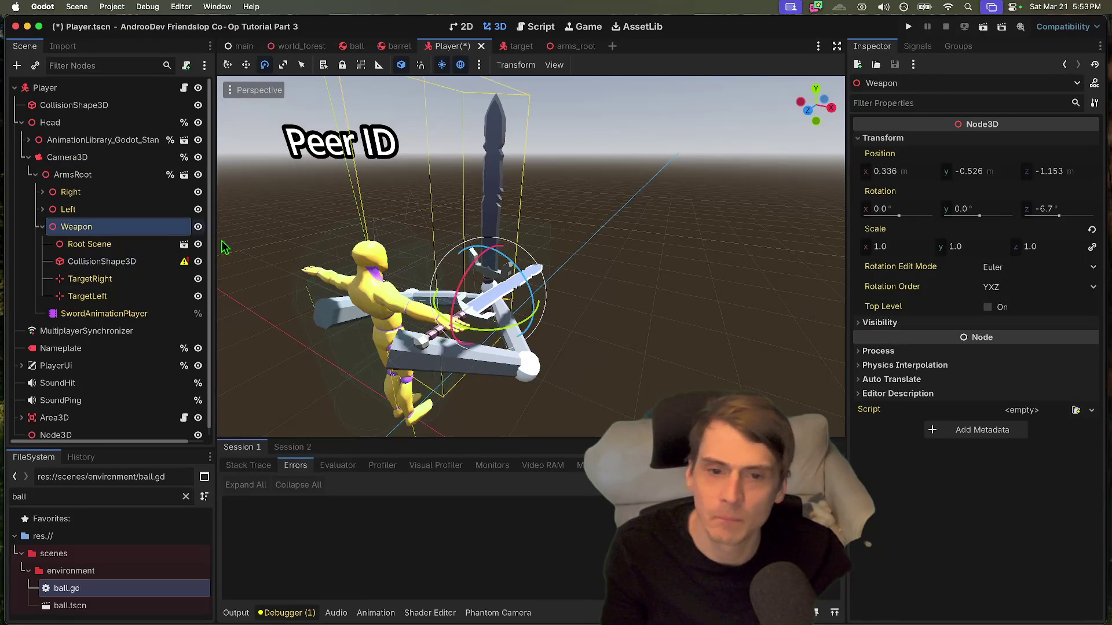
left_click(139, 261)
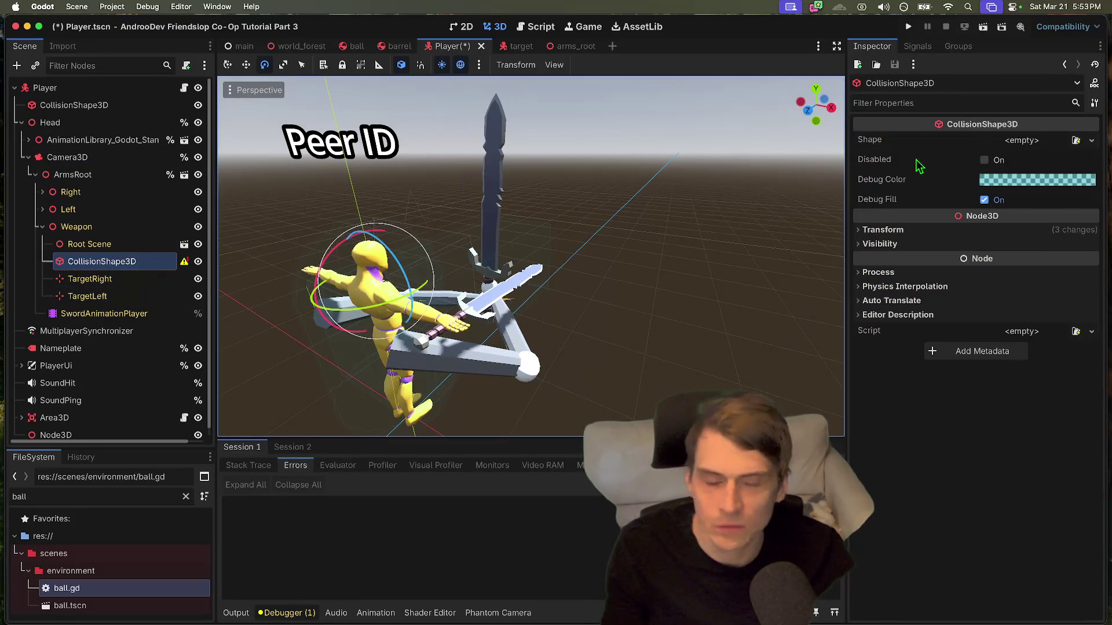
left_click(1055, 142)
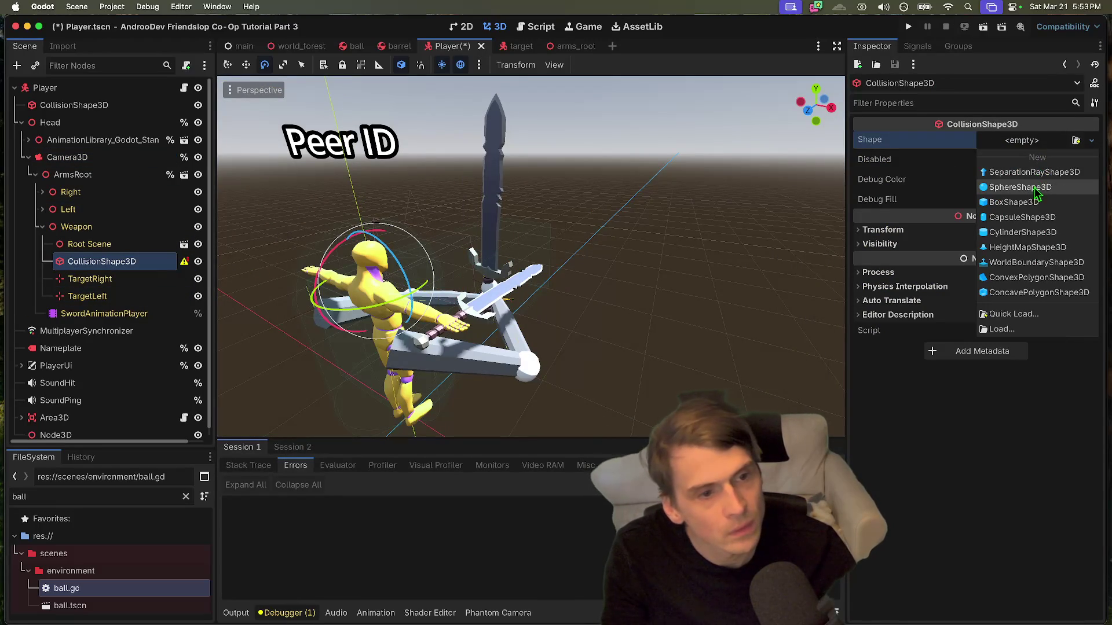
right_click(151, 264)
right_click(150, 266)
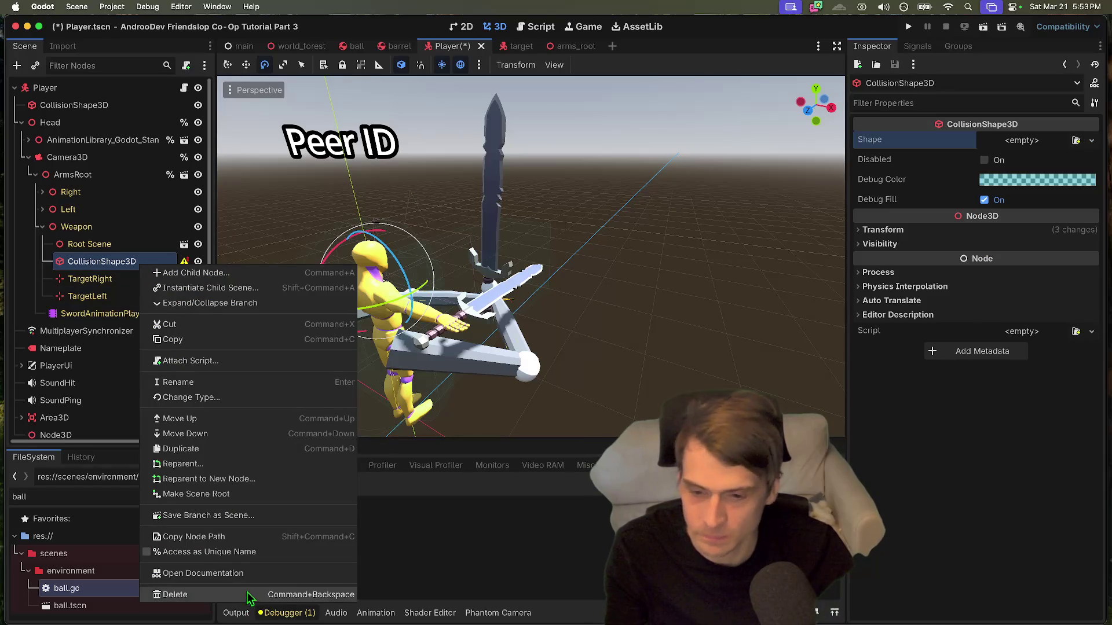
key("super+a")
key("Escape")
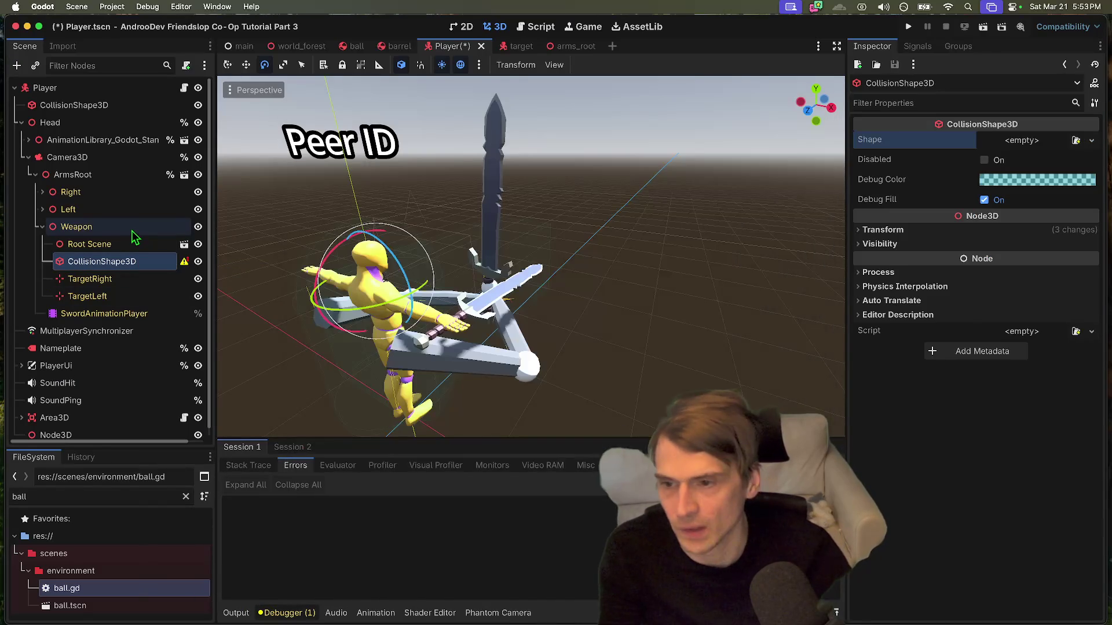
- Add an Area3D as Weapon's first child and move the CollisionShape3D into it
left_click(131, 233)
key("super+a")
type("area")
key("Return")
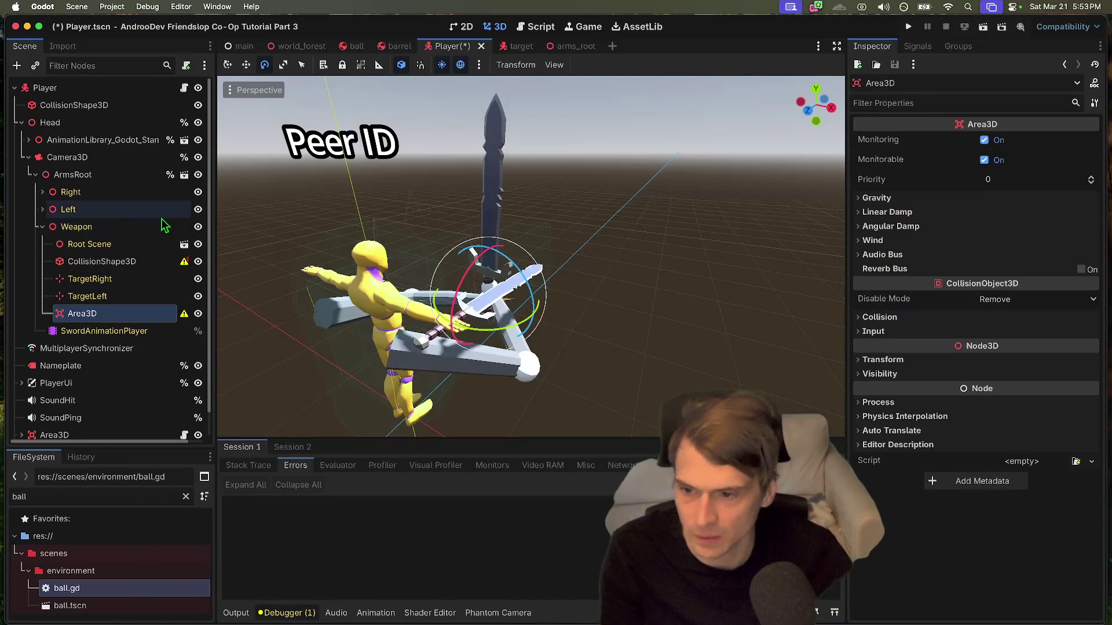
left_click_drag(120, 313, 119, 238)
left_click(127, 280)
left_click_drag(128, 288, 110, 244)
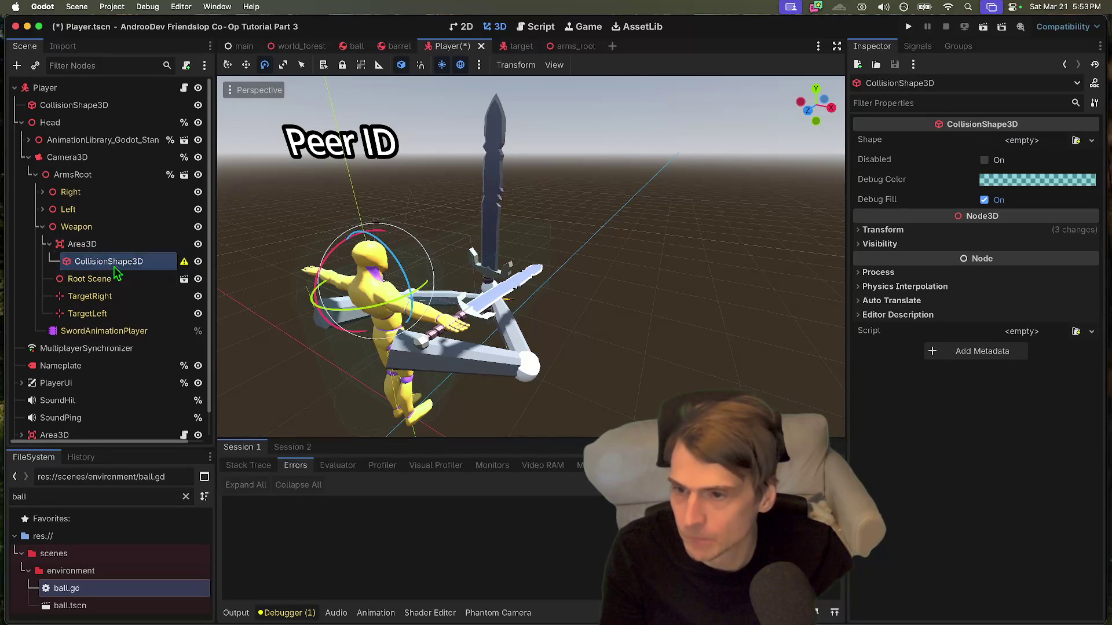
- Give the collision shape a New BoxShape3D
left_click(1074, 141)
left_click(1072, 145)
left_click(1072, 145)
key("Escape")
left_click(1068, 145)
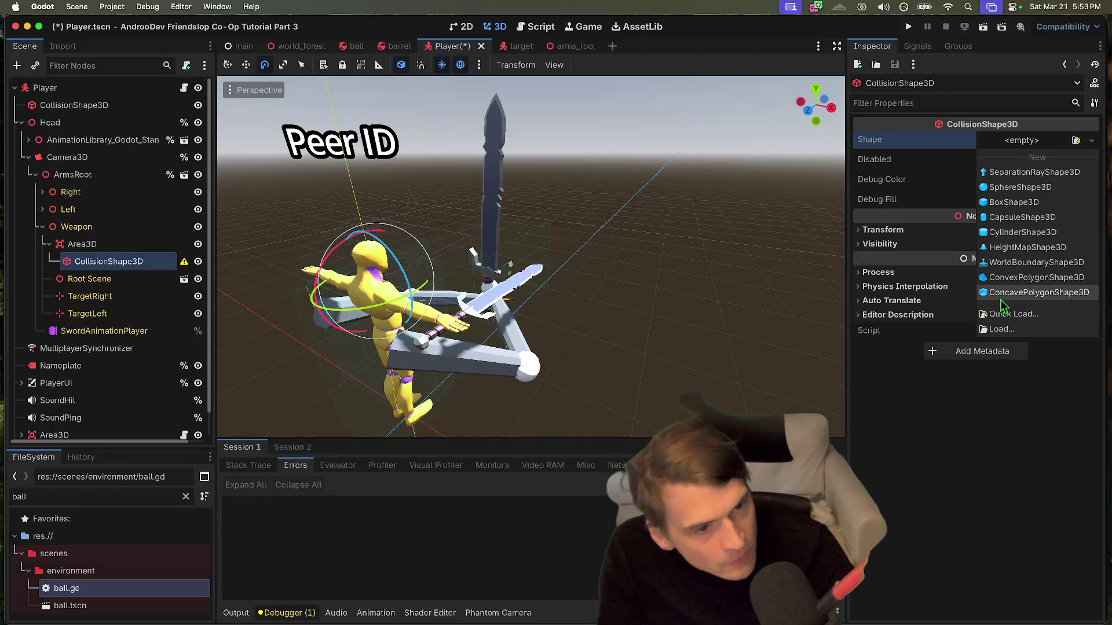
left_click(1033, 207)
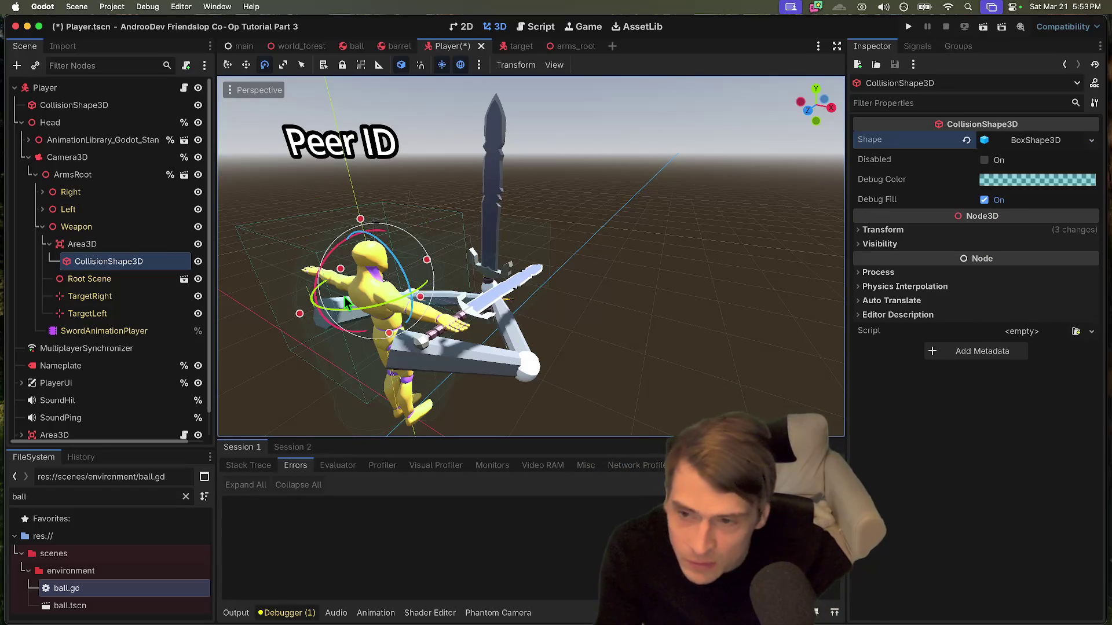
left_click(120, 250)
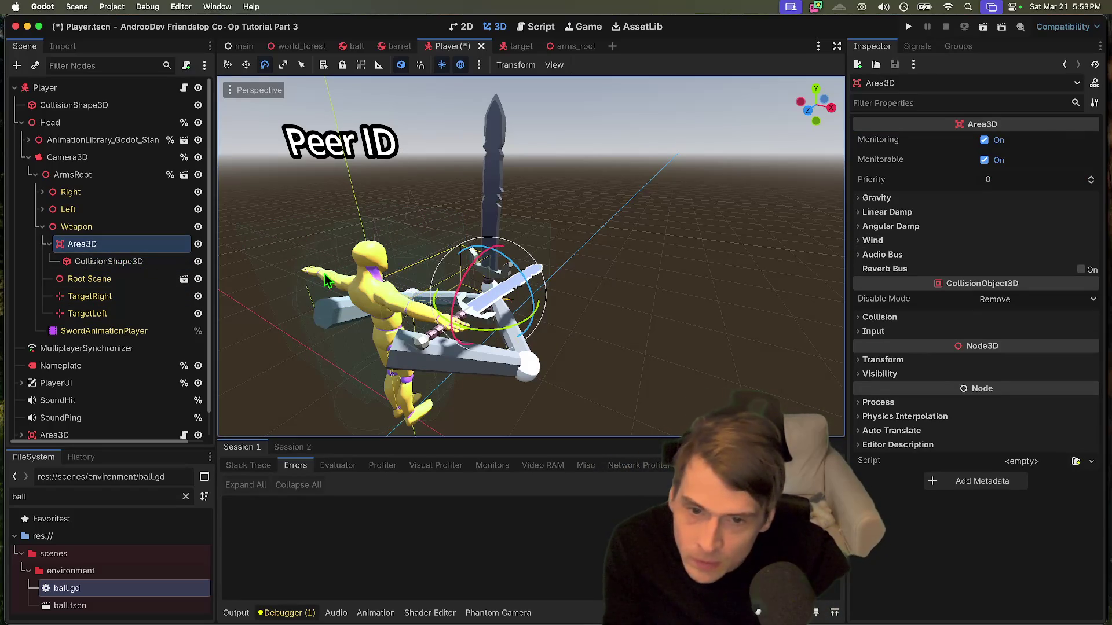
left_click(127, 261)
left_click(131, 250)
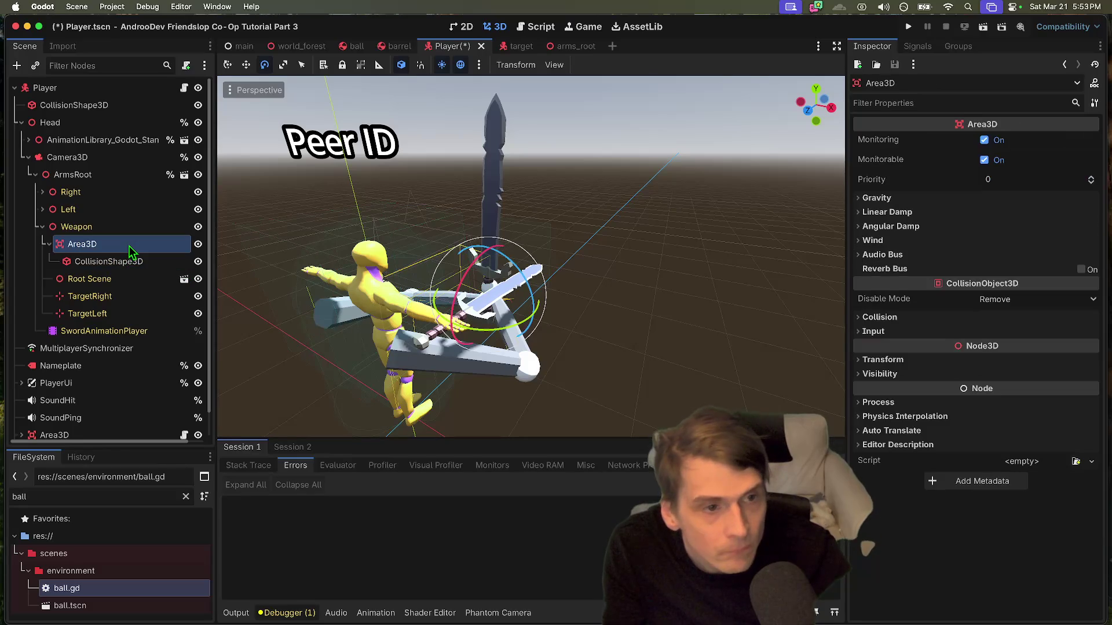
left_click(127, 261)
left_click(124, 246)
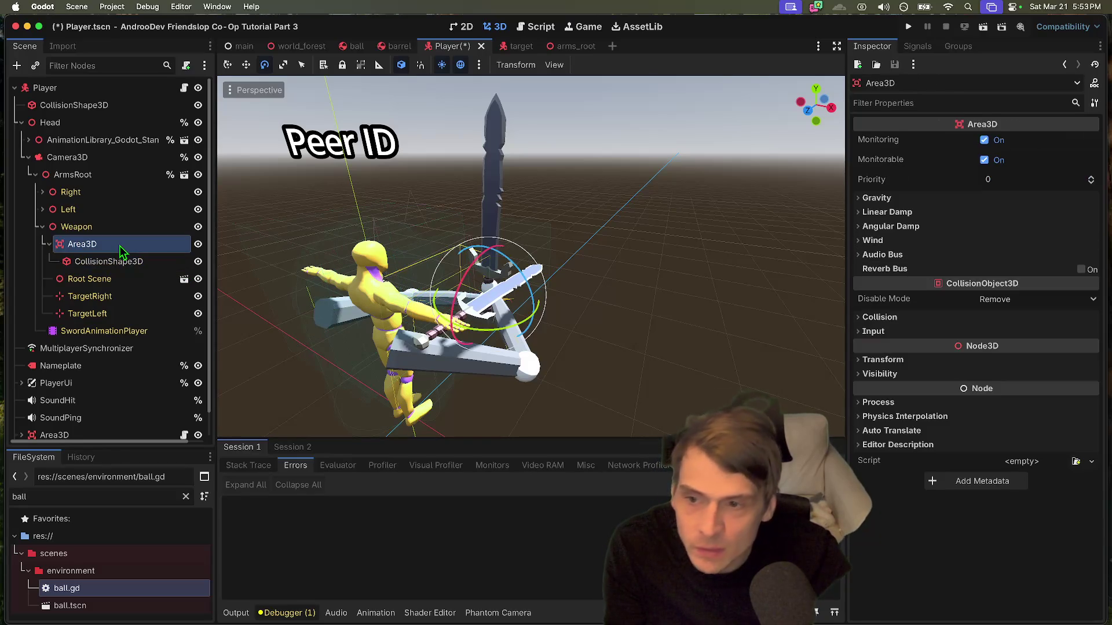
- Reset the CollisionShape3D's position and rotation to zero
left_click(988, 374)
left_click(926, 360)
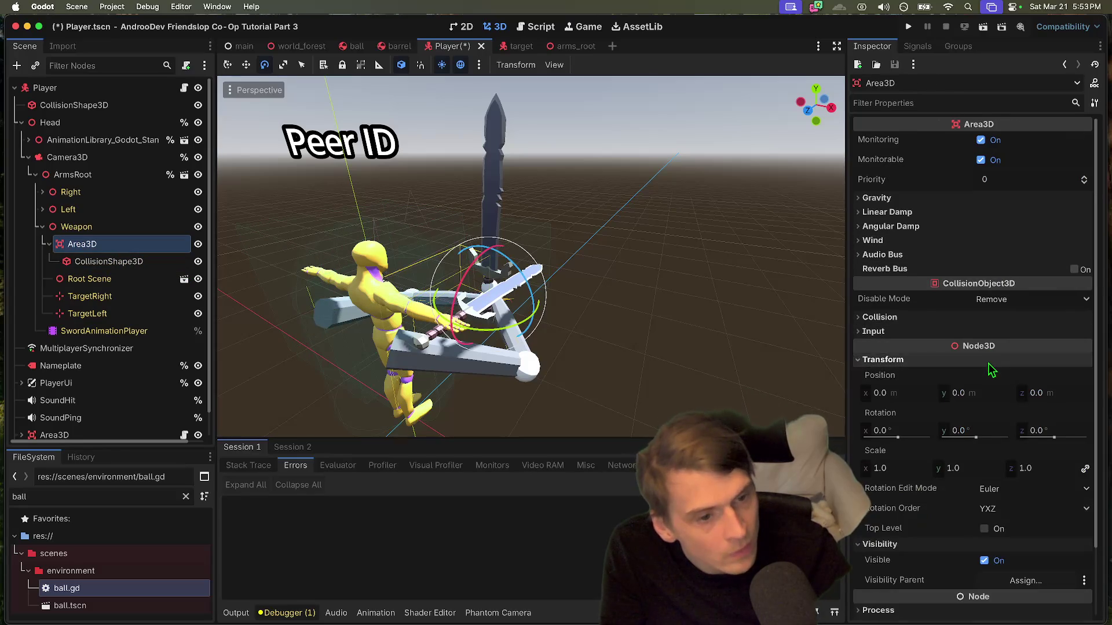
key("f")
scroll(244, 280, "down", 5)
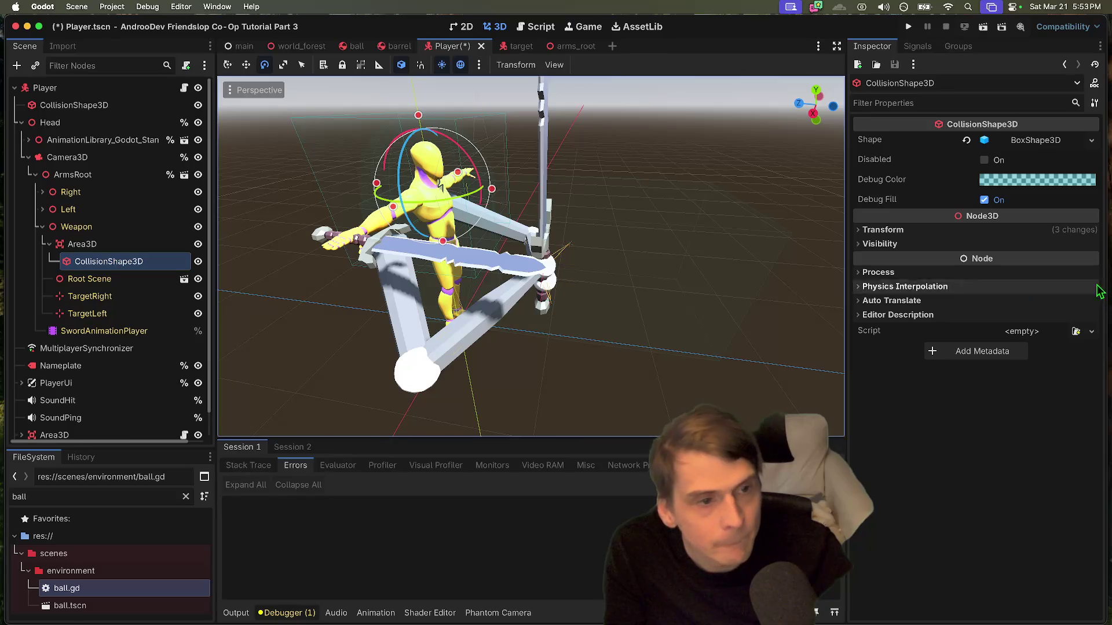
left_click(1054, 229)
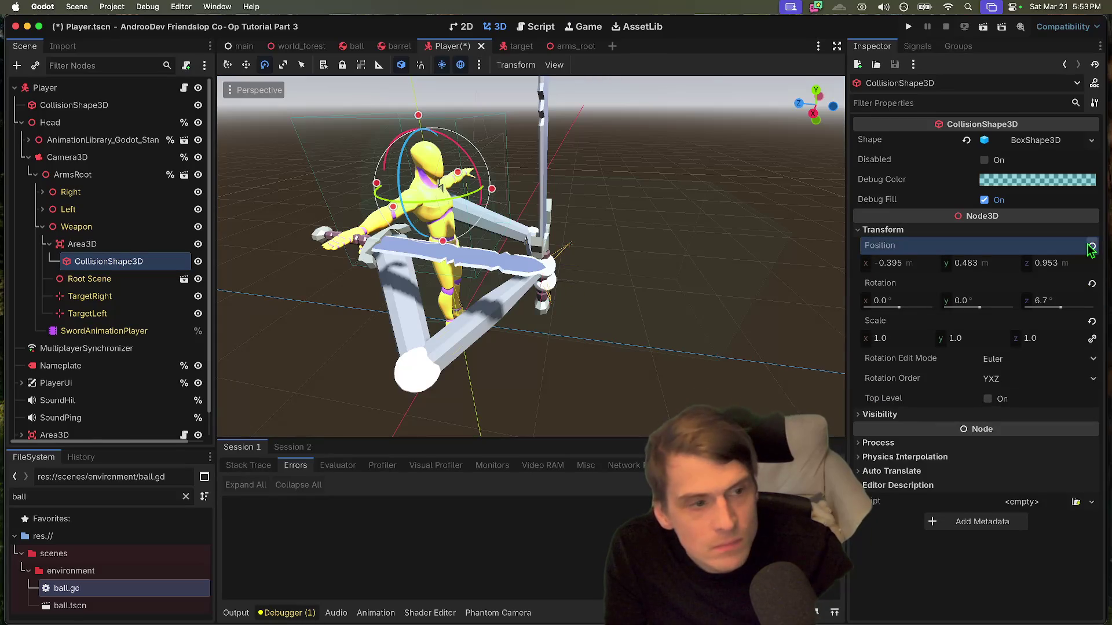
left_click(1091, 246)
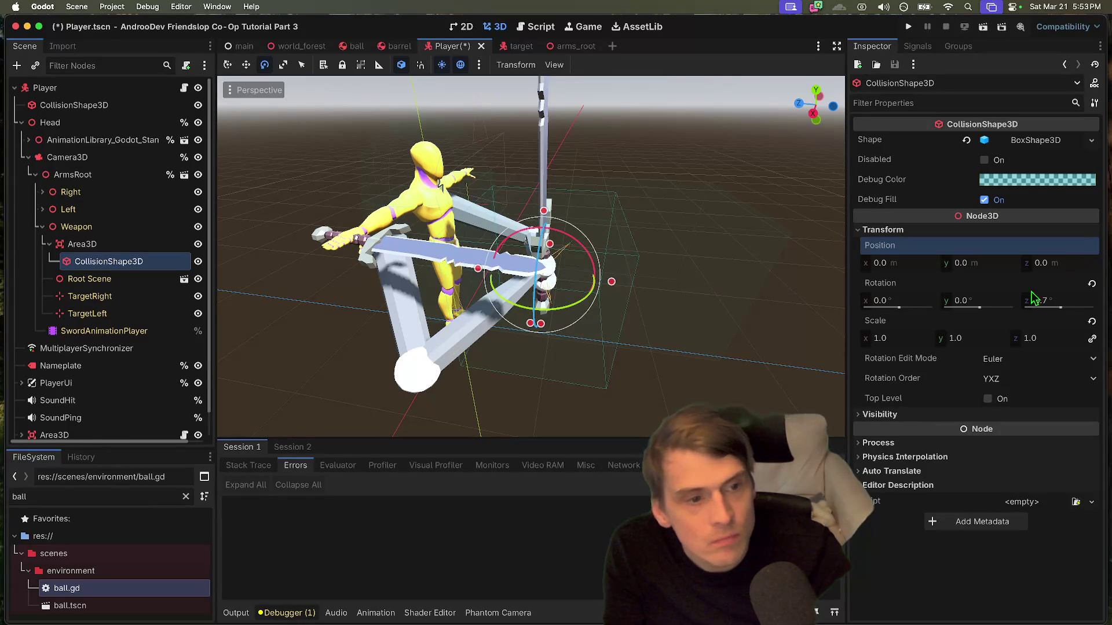
left_click(1092, 285)
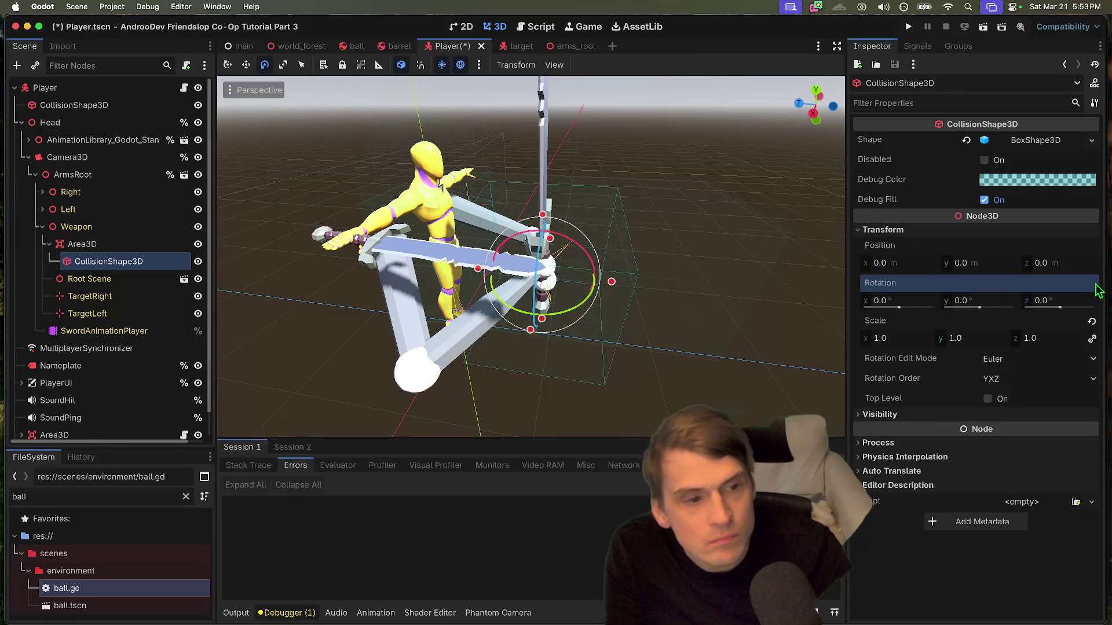
scroll(471, 299, "left", 10)
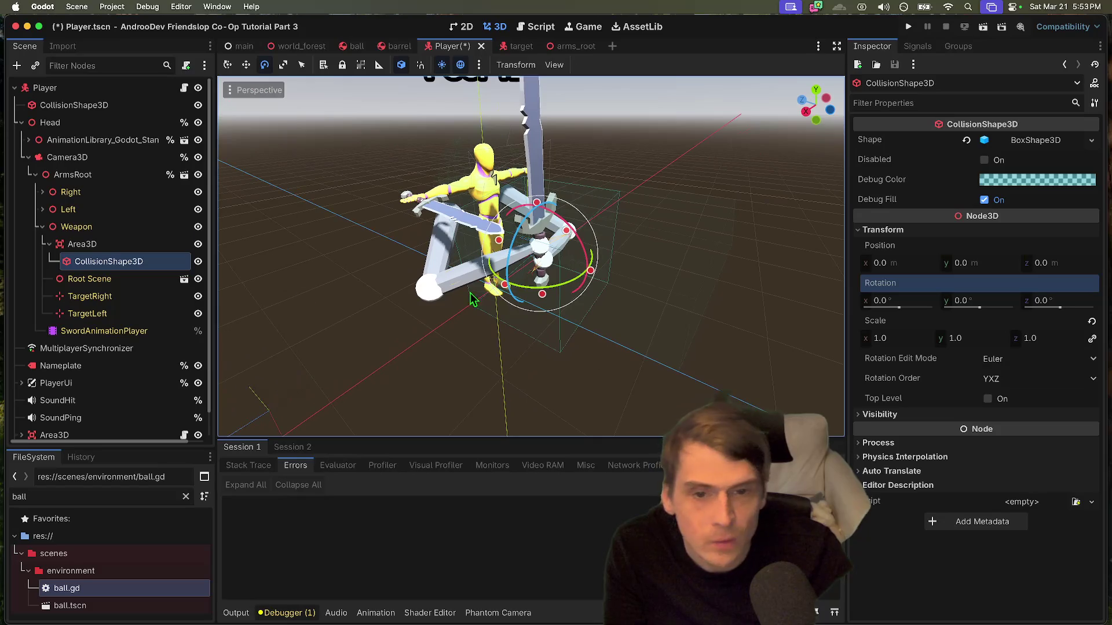
left_click(119, 279)
left_click(125, 261)
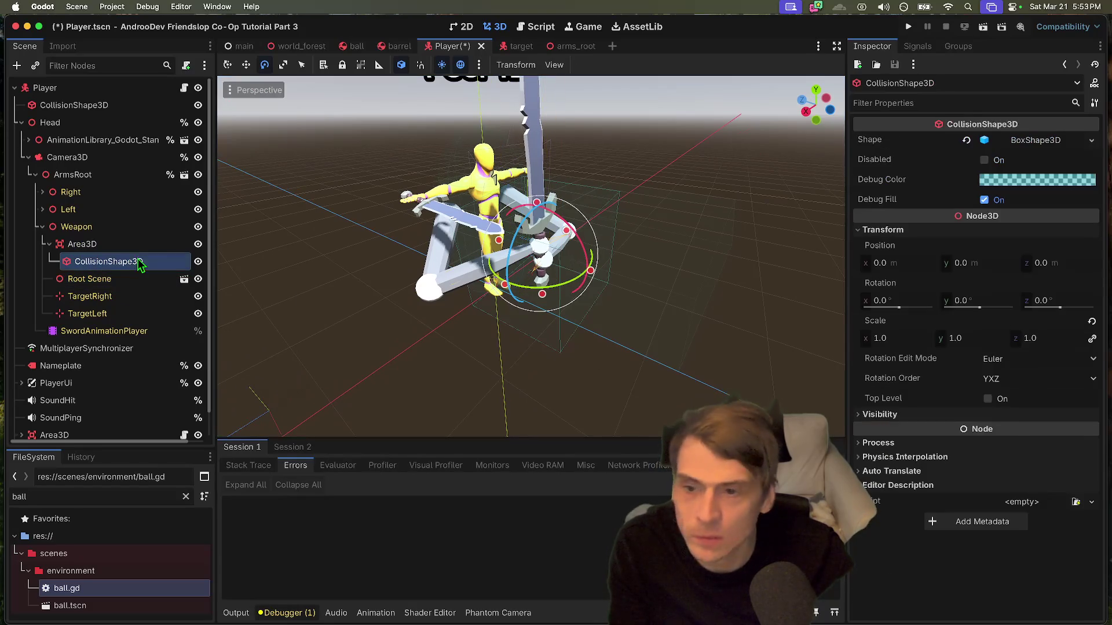
- Set the box size to 0.5 × 2.0 × 0.5 and reselect the Area3D
left_click(1066, 142)
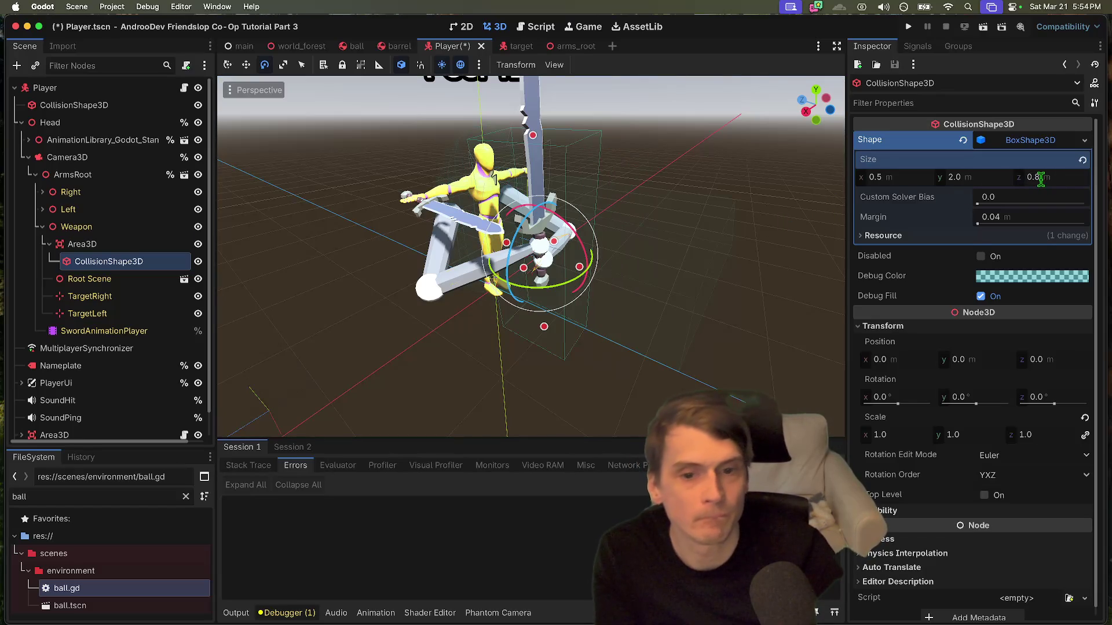
left_click(1070, 176)
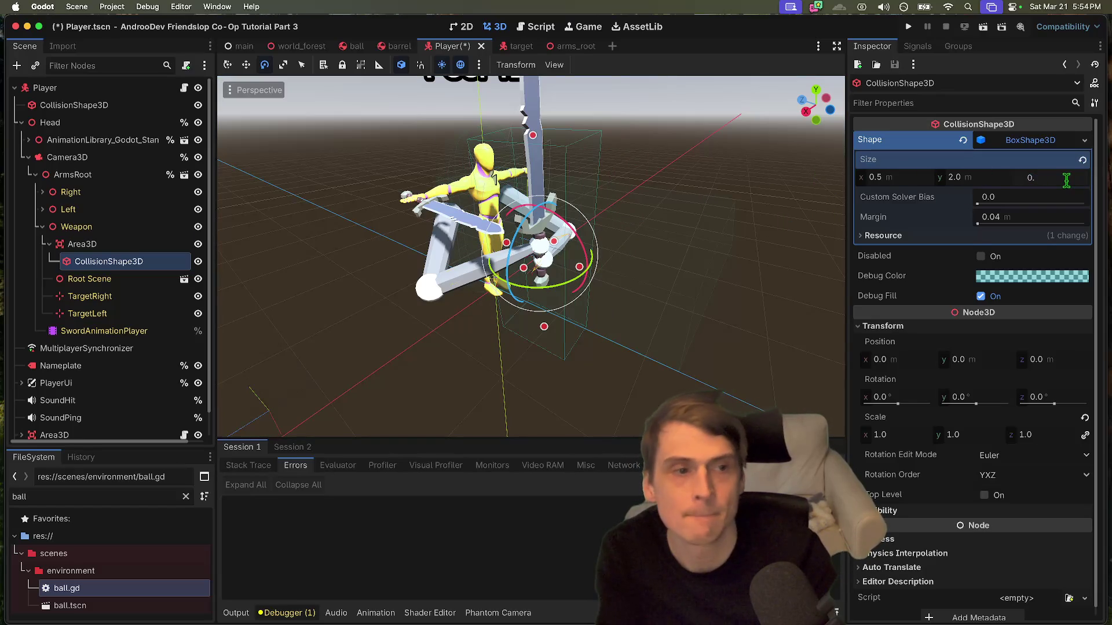
type("5")
scroll(493, 178, "up", 10)
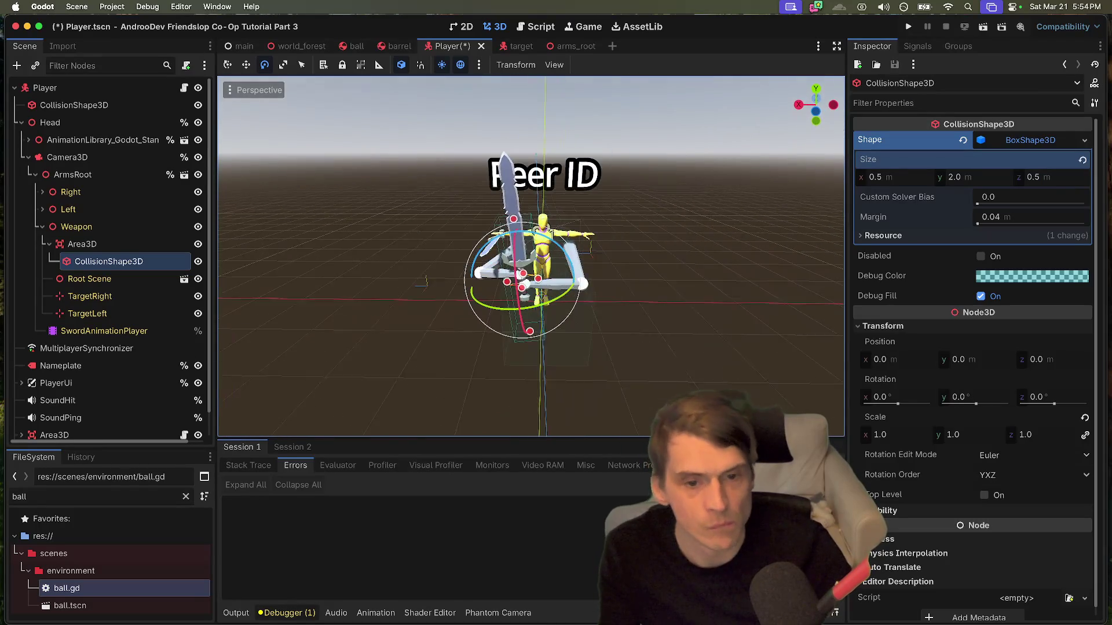
scroll(632, 189, "up", 2)
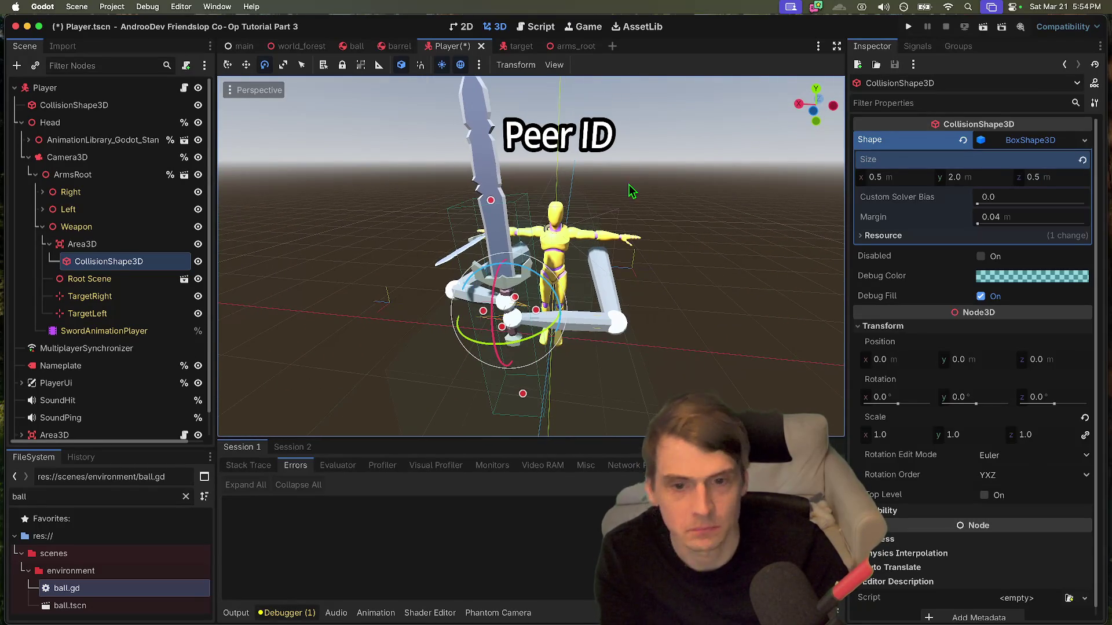
left_click(124, 245)
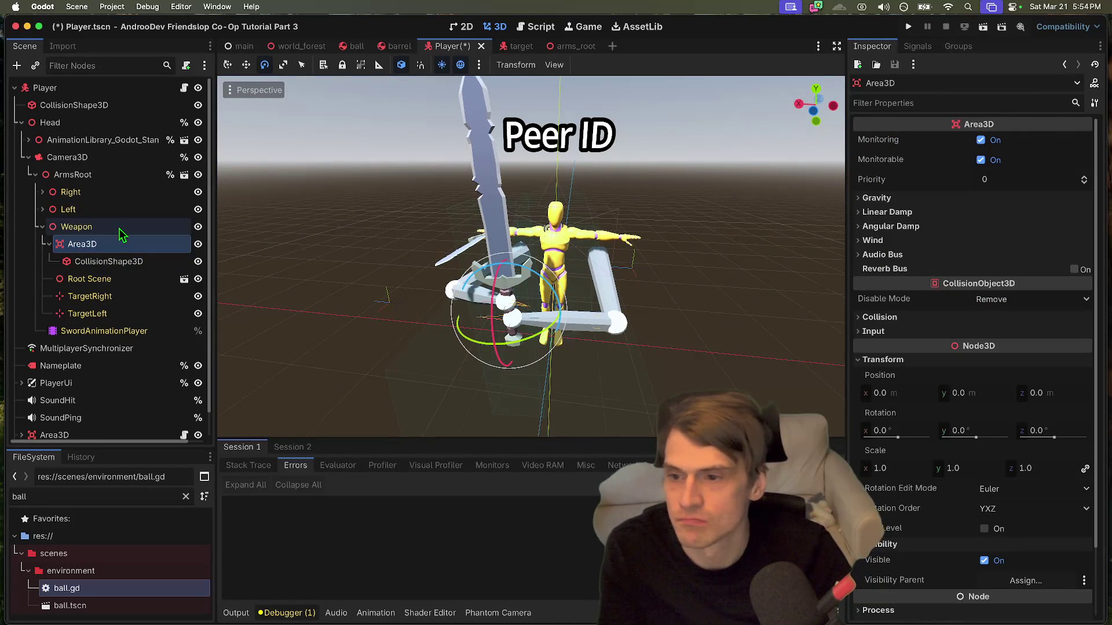
- Raise the Area3D to a Y position of 1.0 m
left_click(123, 228)
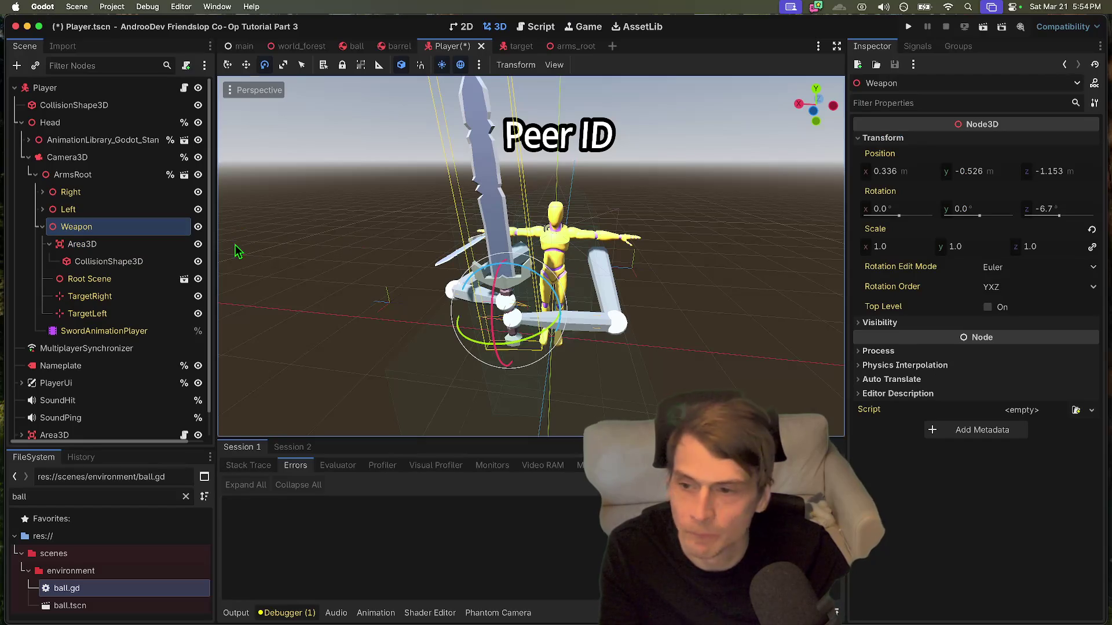
left_click(138, 247)
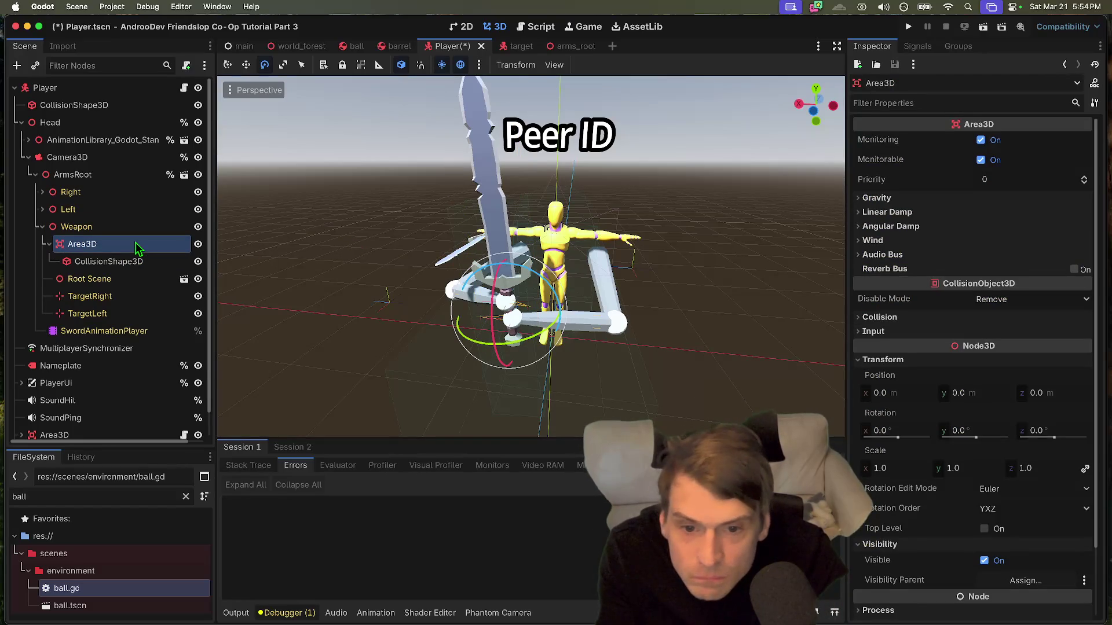
left_click(135, 261)
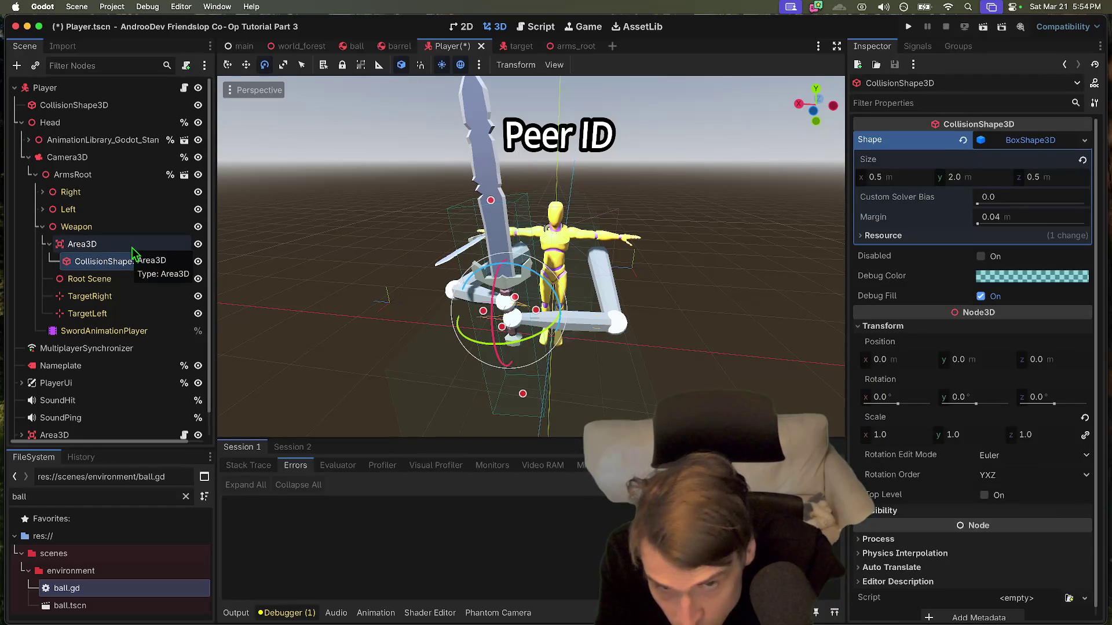
left_click(135, 246)
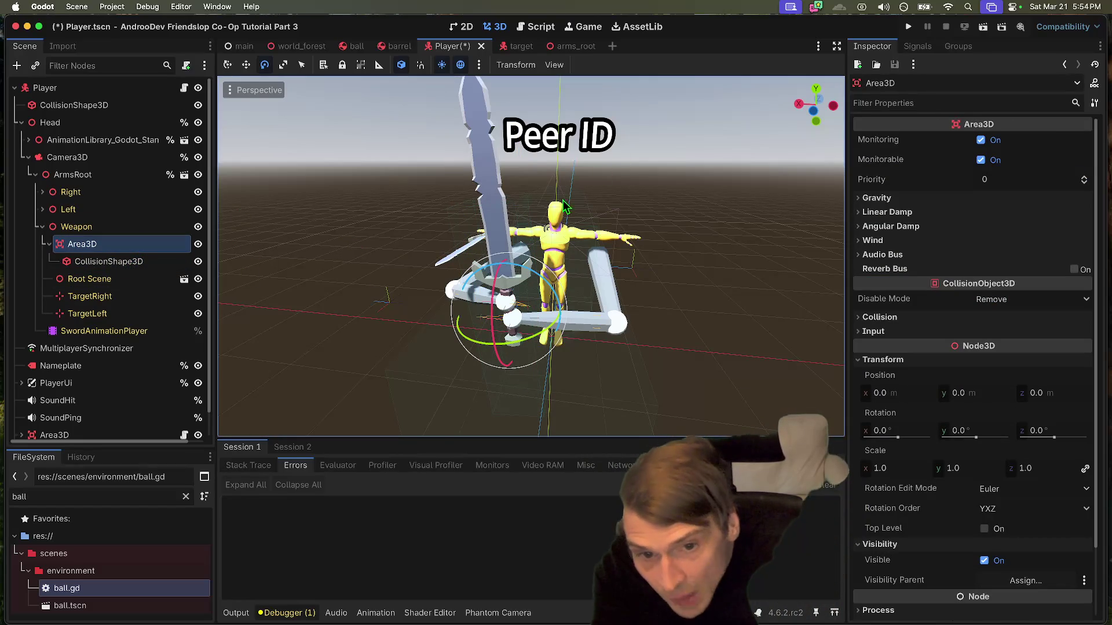
scroll(520, 304, "down", 5)
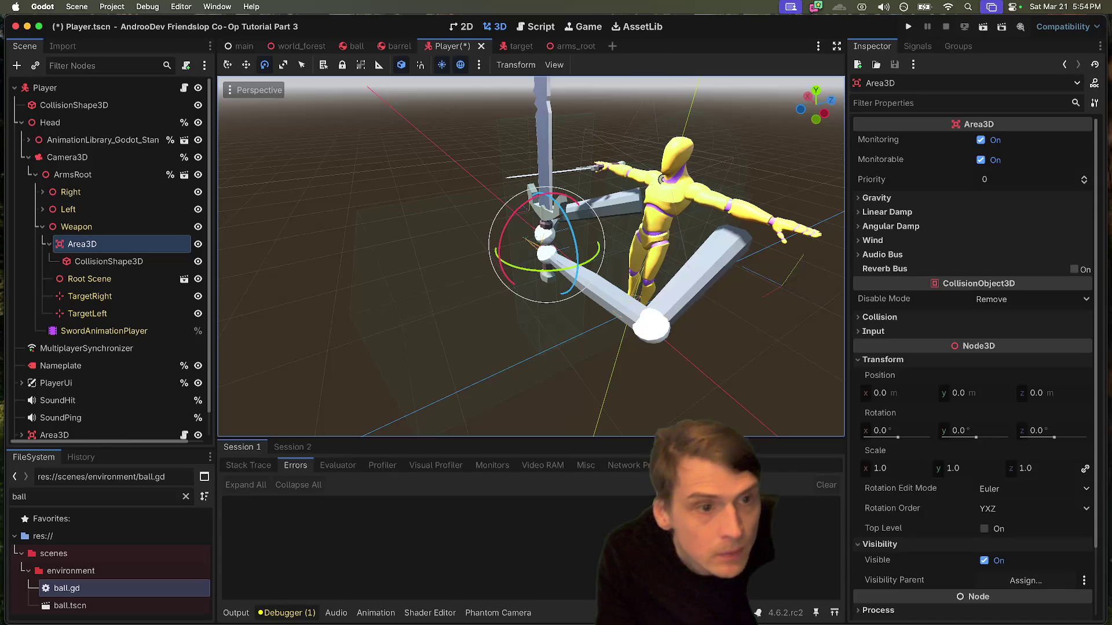
left_click(962, 393)
type("1")
key("Return")
- Make the BoxShape3D 3.0 m tall on the Y axis
scroll(624, 283, "down", 5)
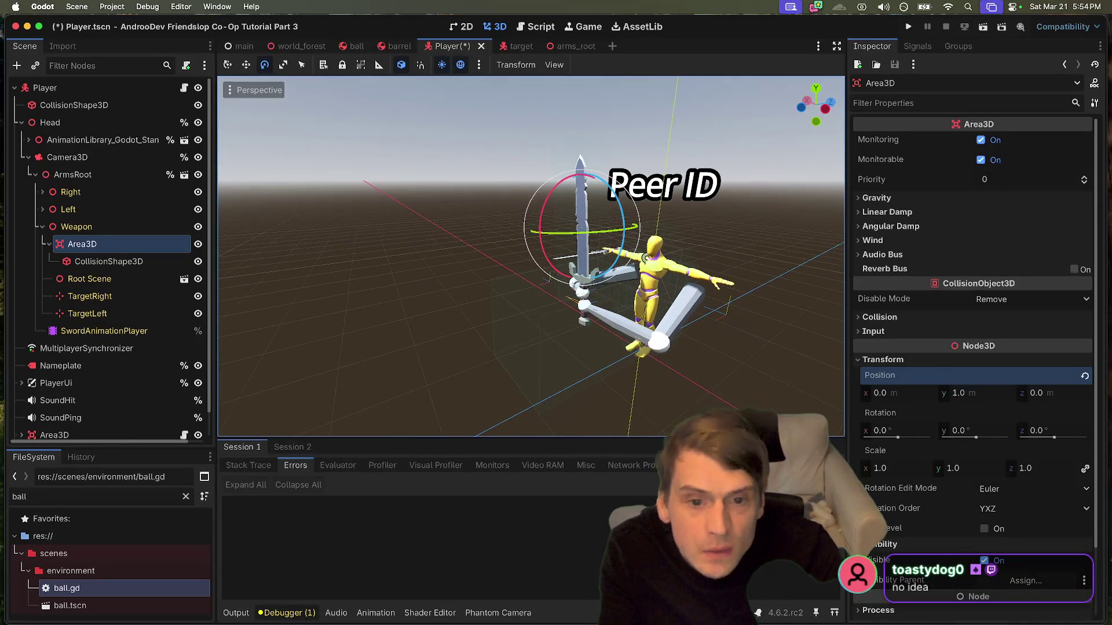
scroll(637, 260, "up", 3)
left_click(164, 264)
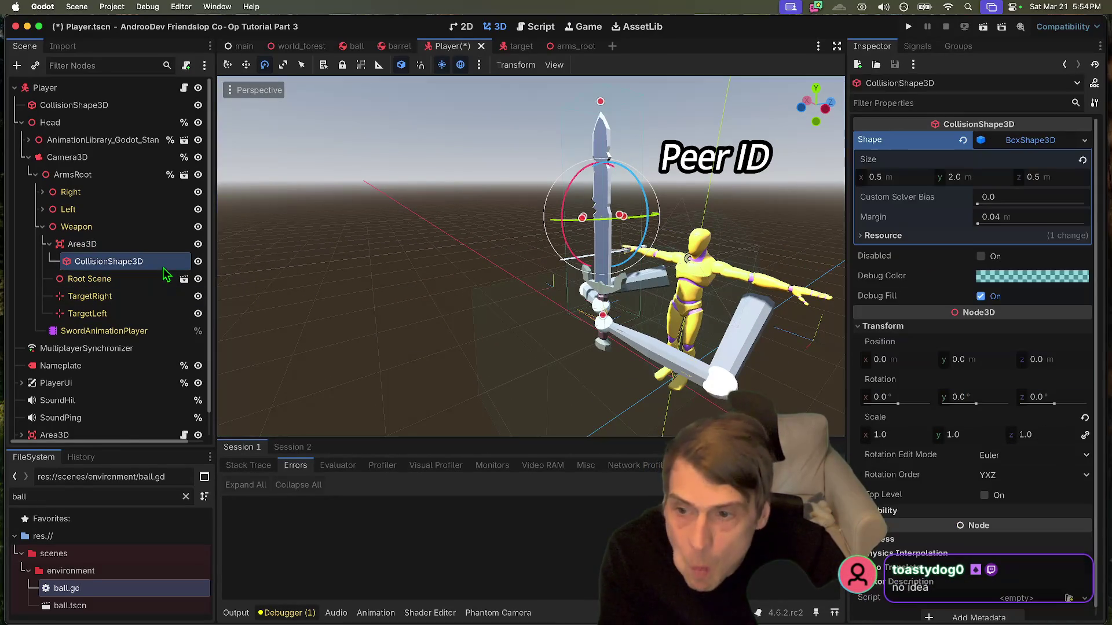
left_click(984, 179)
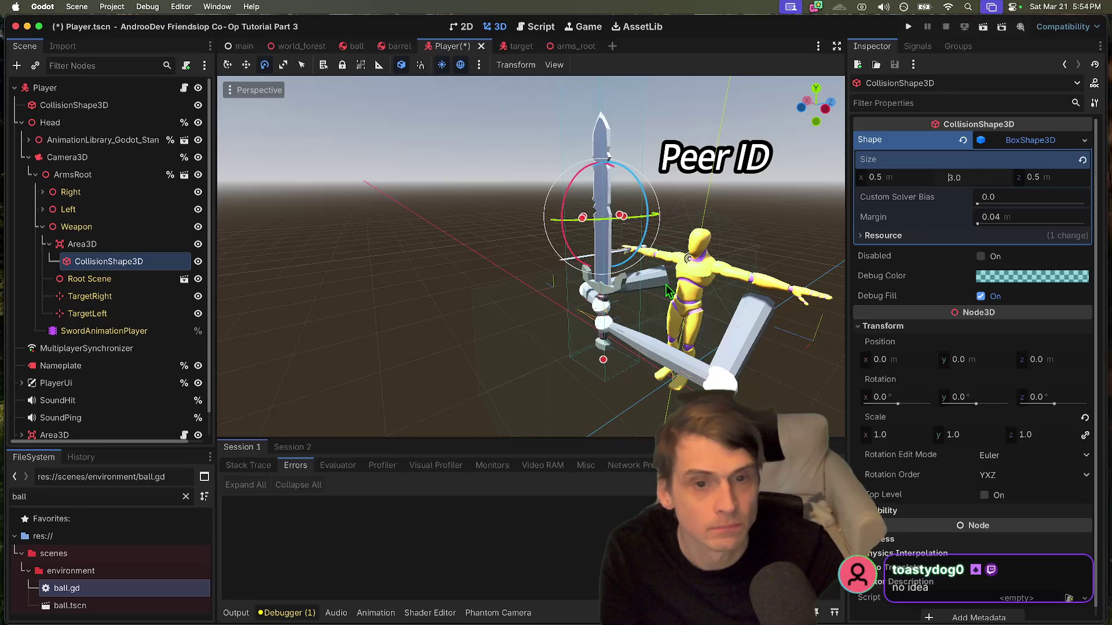
key("Return")
- Save Player.tscn, run the project, and create a game session in the left window
scroll(667, 291, "down", 3)
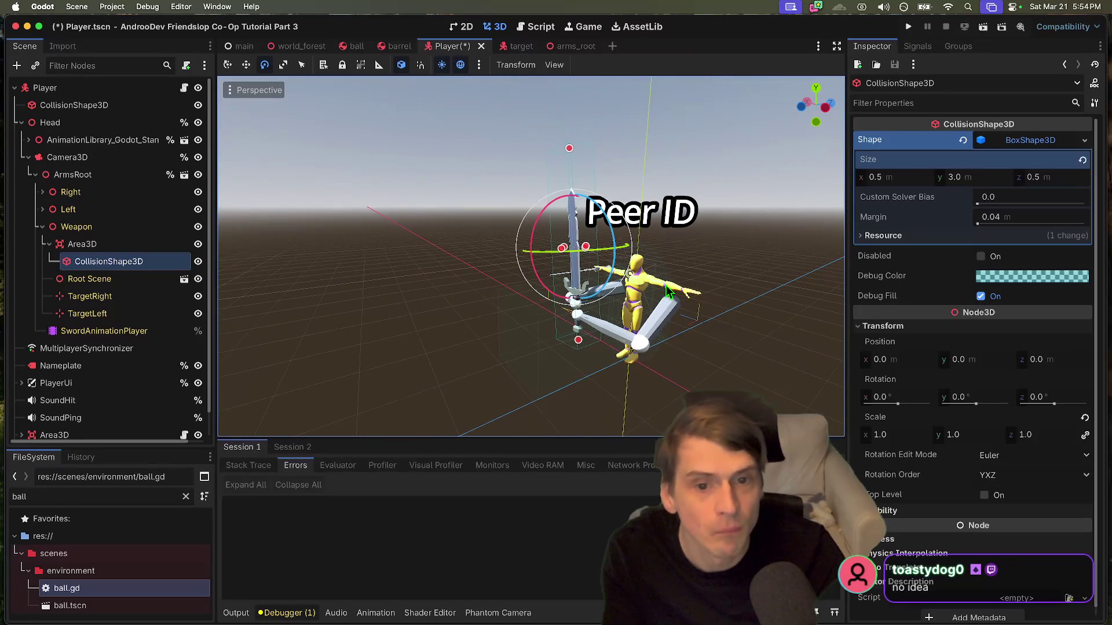
key("super+b")
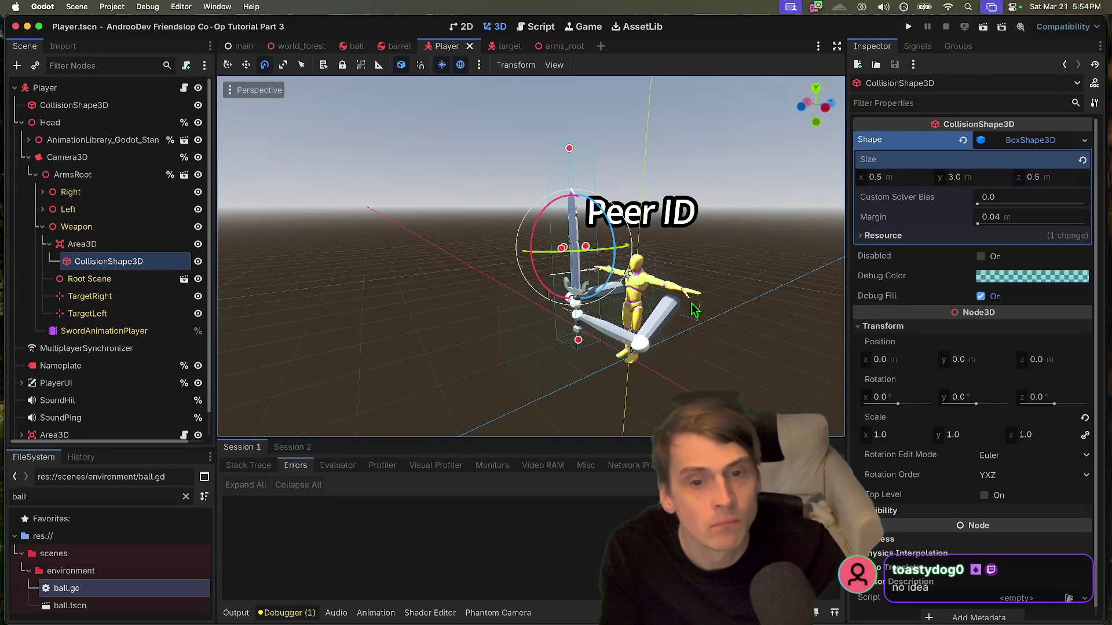
left_click(399, 356)
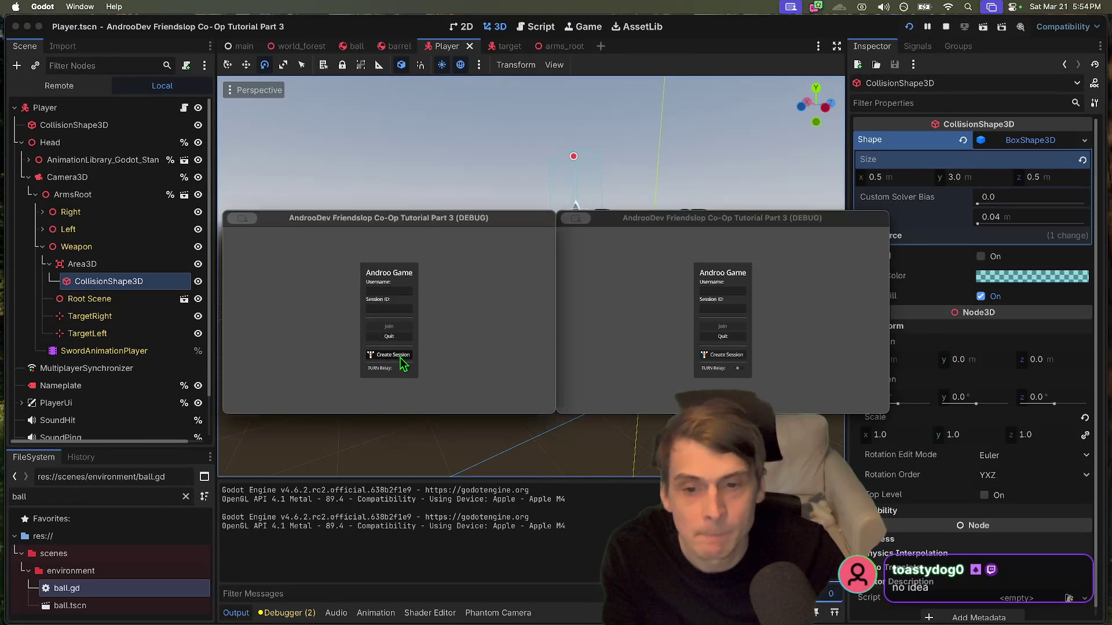
- Fire a ball in the left game window, then stop the debug run
left_click(389, 320)
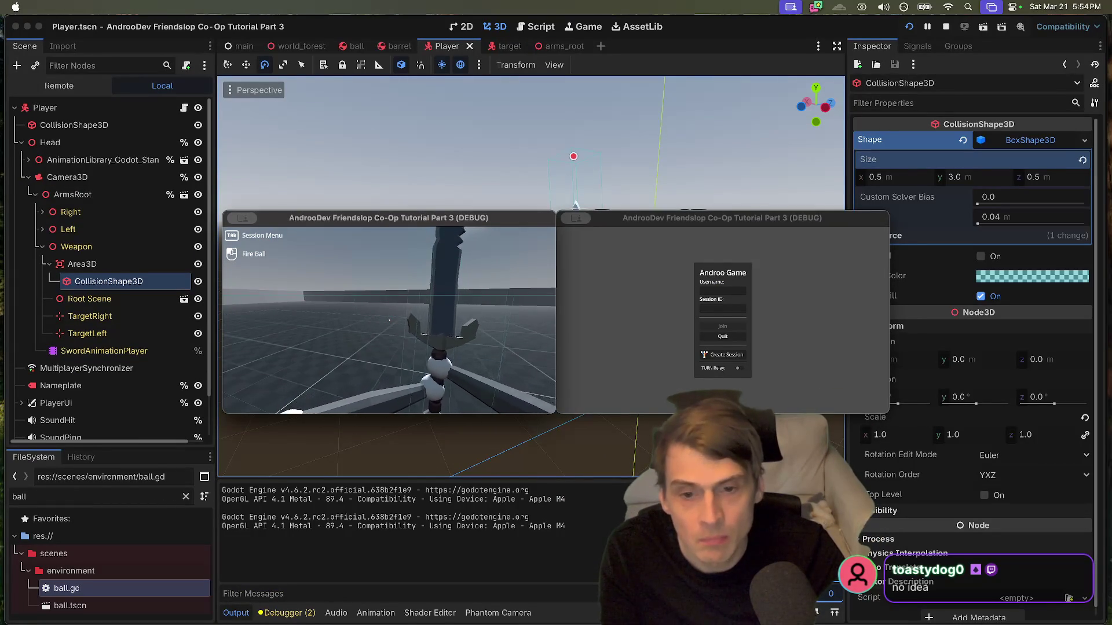
key("super+period")
left_click(538, 30)
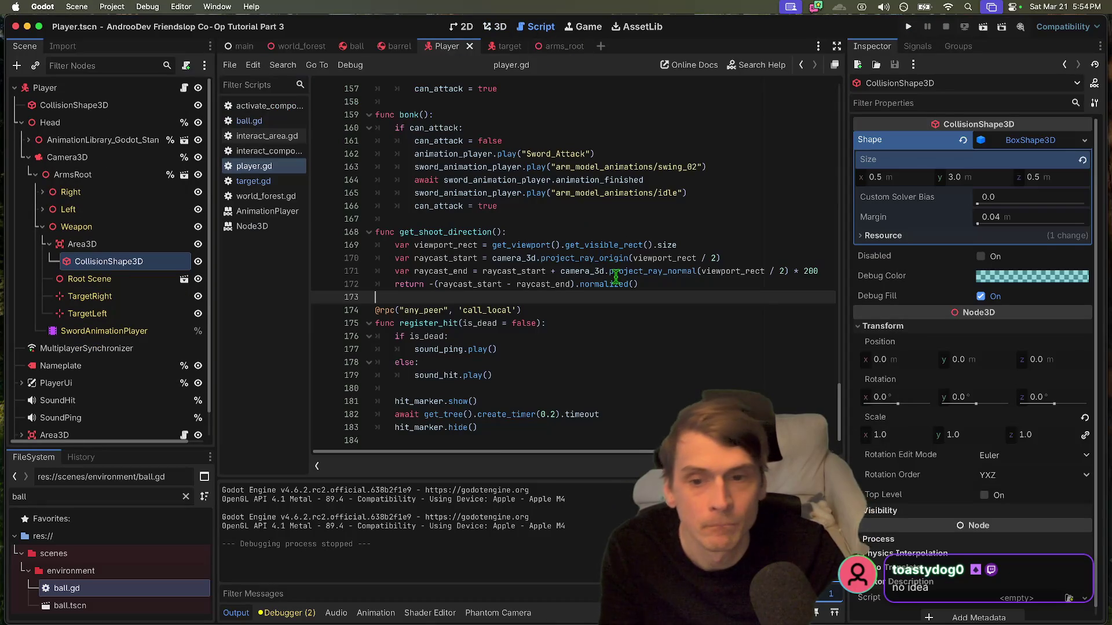
- Scroll player.gd up to the shoot input check near line 80
left_click(682, 219)
scroll(672, 225, "up", 5)
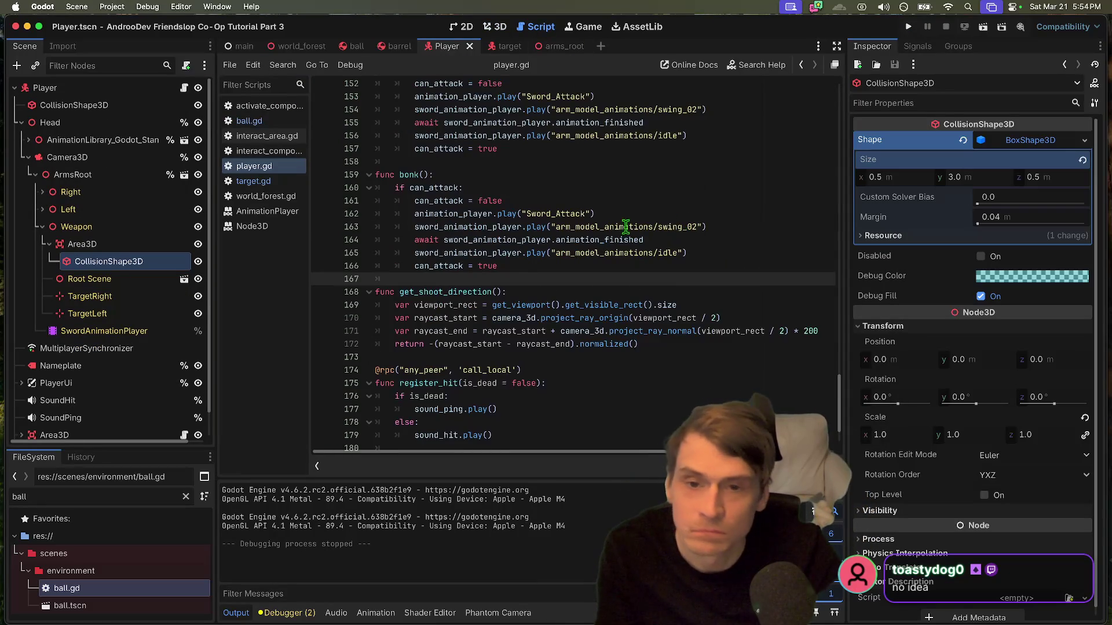
left_click(408, 179)
scroll(547, 142, "up", 10)
scroll(534, 249, "up", 8)
scroll(537, 265, "down", 5)
scroll(537, 264, "up", 5)
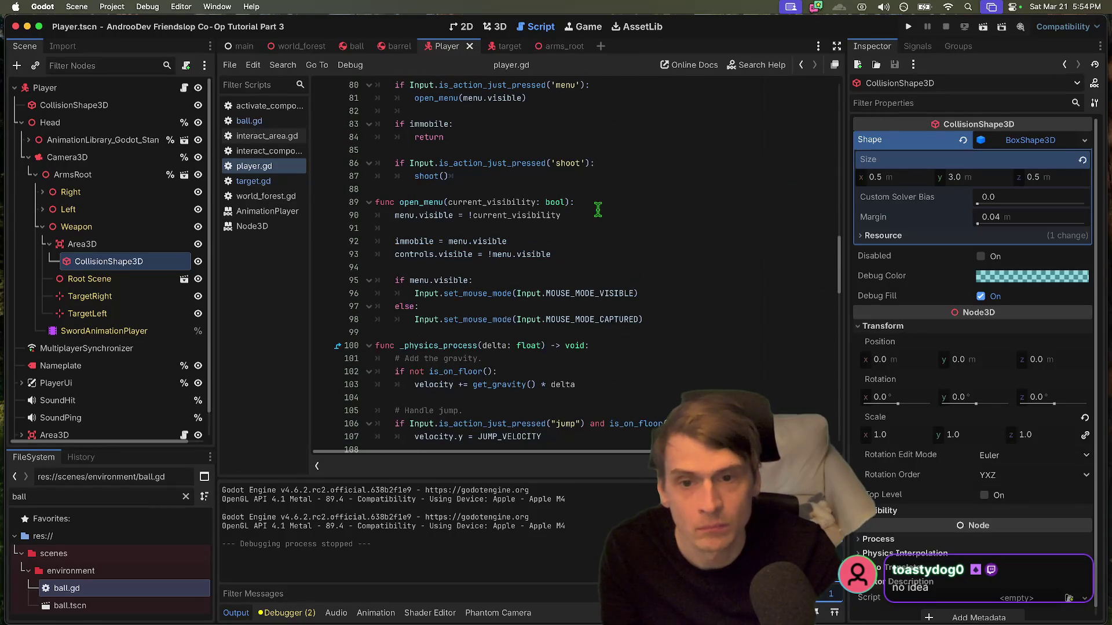
left_click(633, 165)
- Add an is_action_just_pressed('swing') check that calls swing() below the shoot check
key("Down")
key("Down")
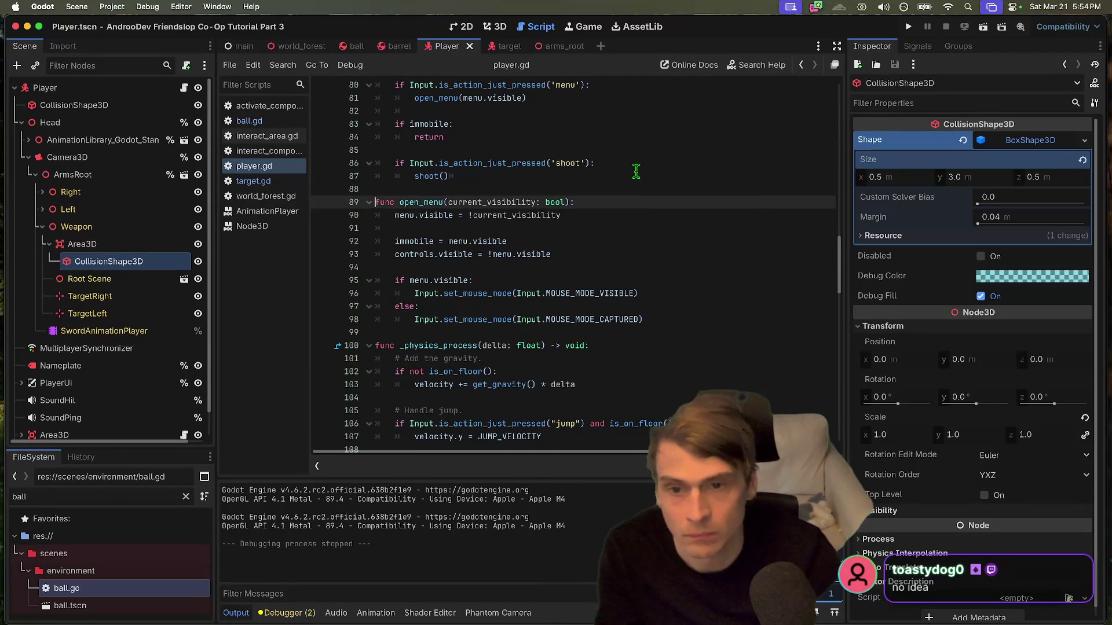
key("Return")
key("Return")
key("Return")
key("Up")
key("Up")
type("if Input.is_action_just_pressed('shoot'):")
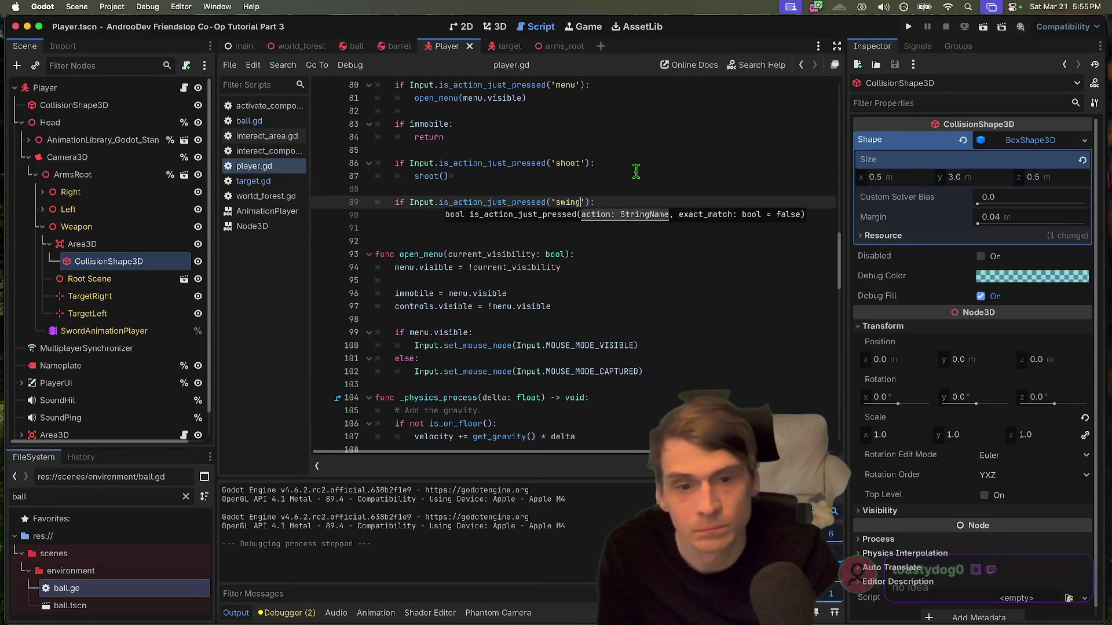
key("Down")
key("Tab")
key("Return")
key("Down")
key("Return")
key("Up")
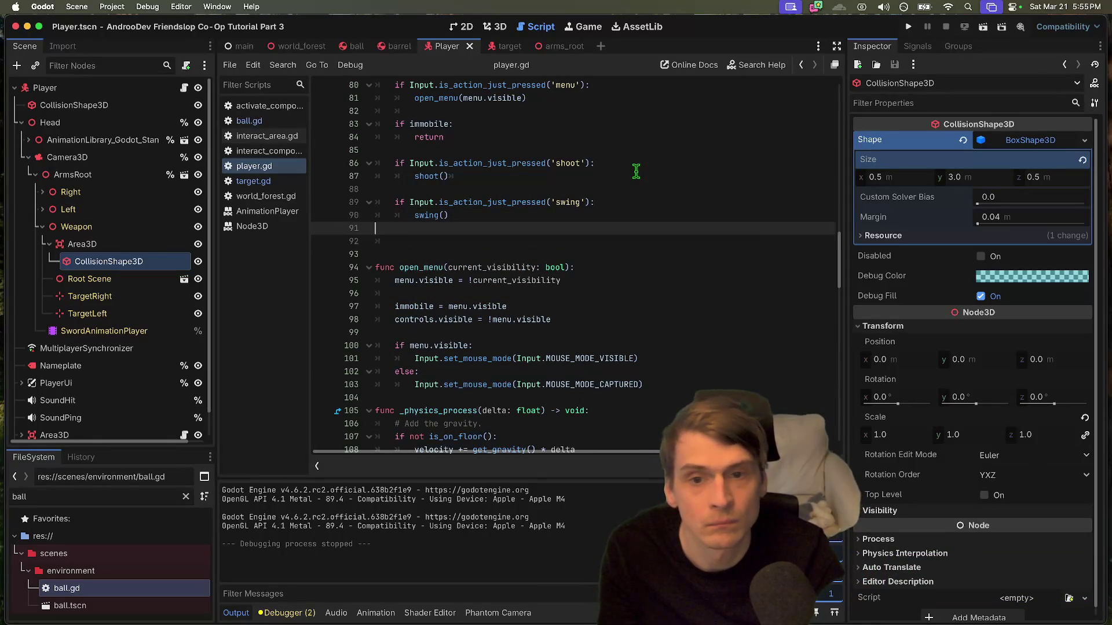
- Add an is_action_just_pressed('bonk') check calling bonk(), still missing its colon
key("Return")
type("if ")
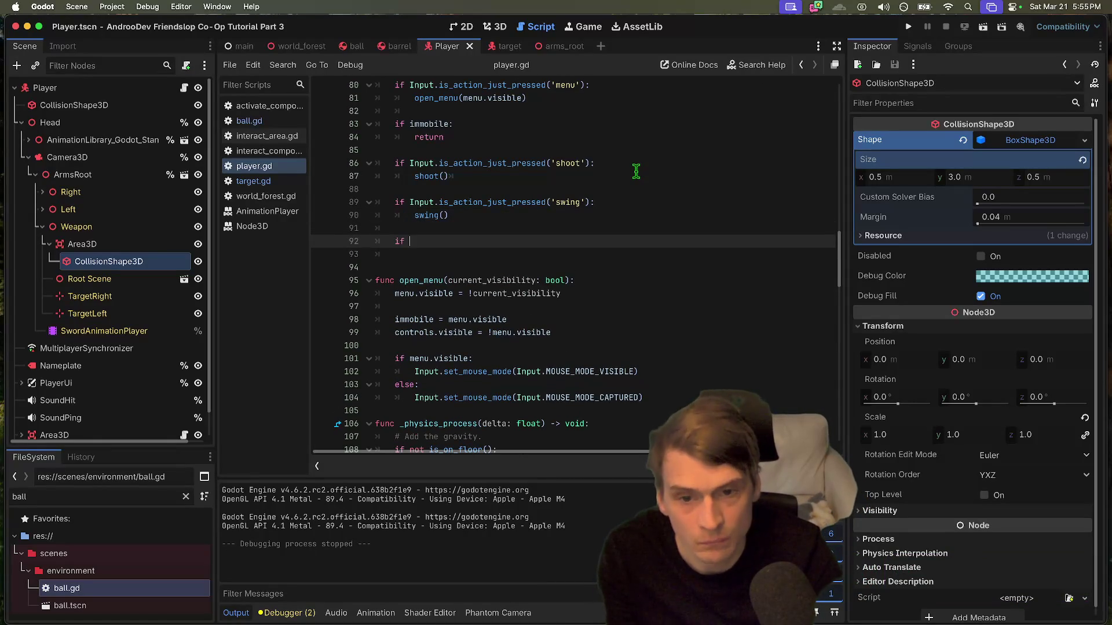
type("In")
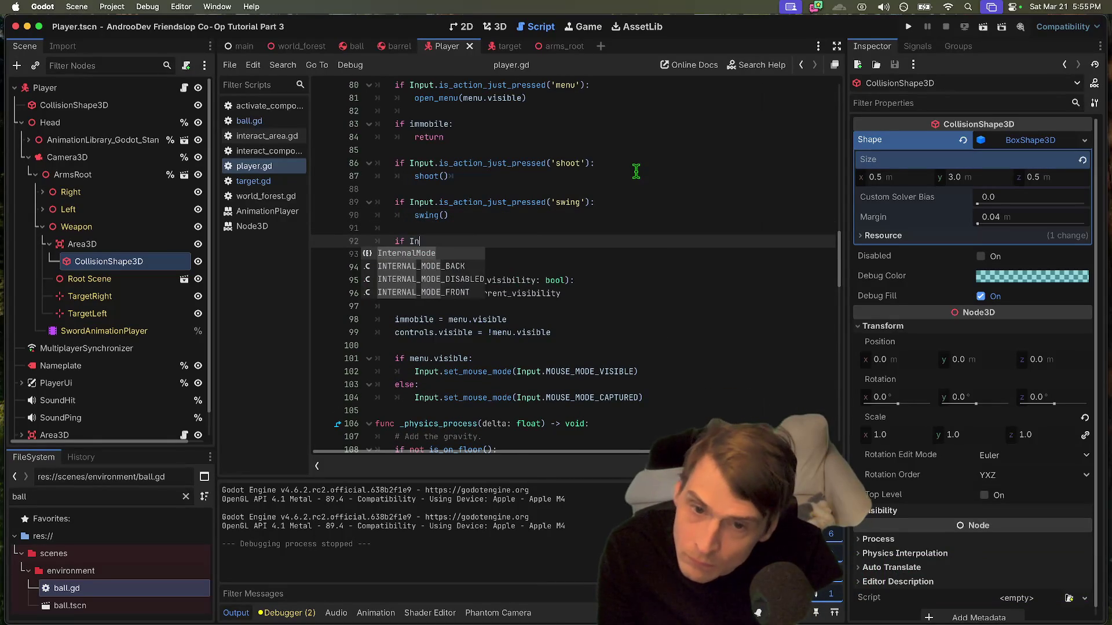
type("put.isac")
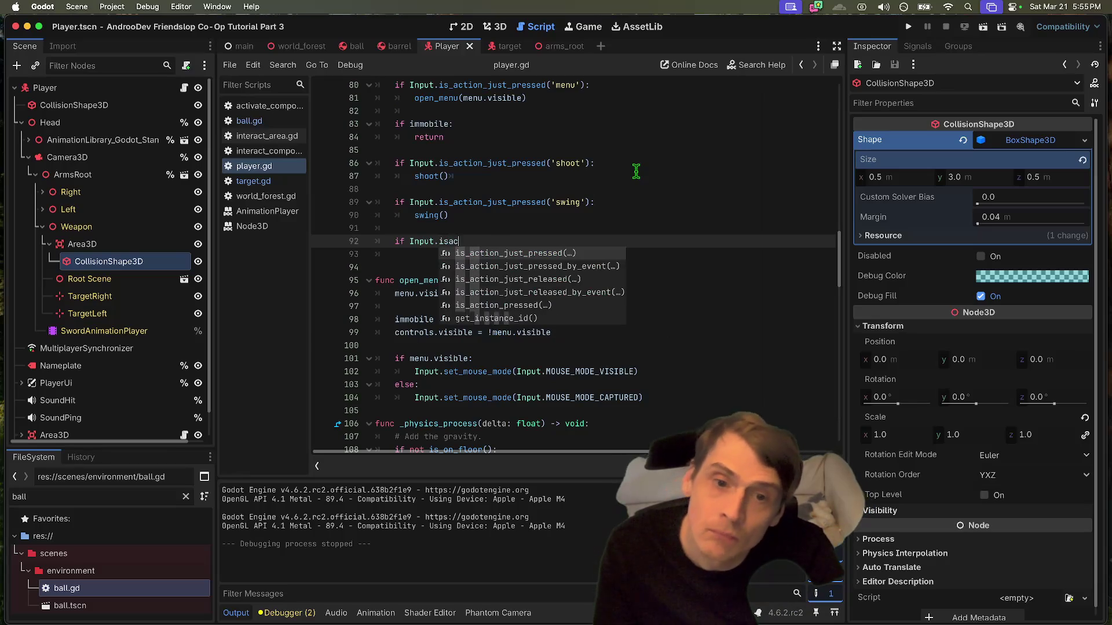
key("Return")
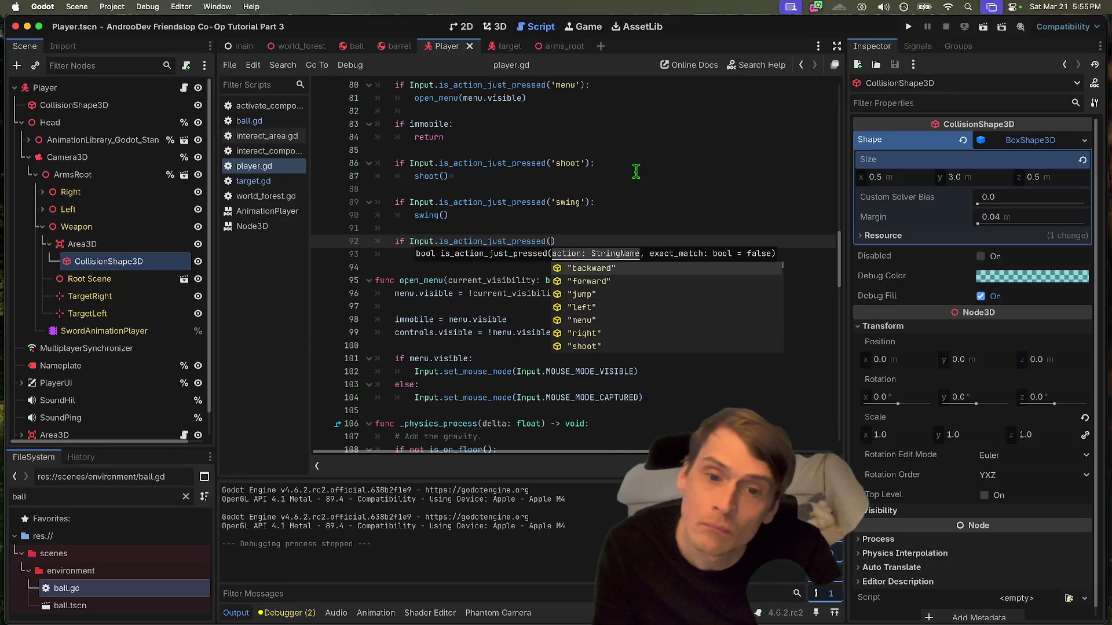
type("bonk")
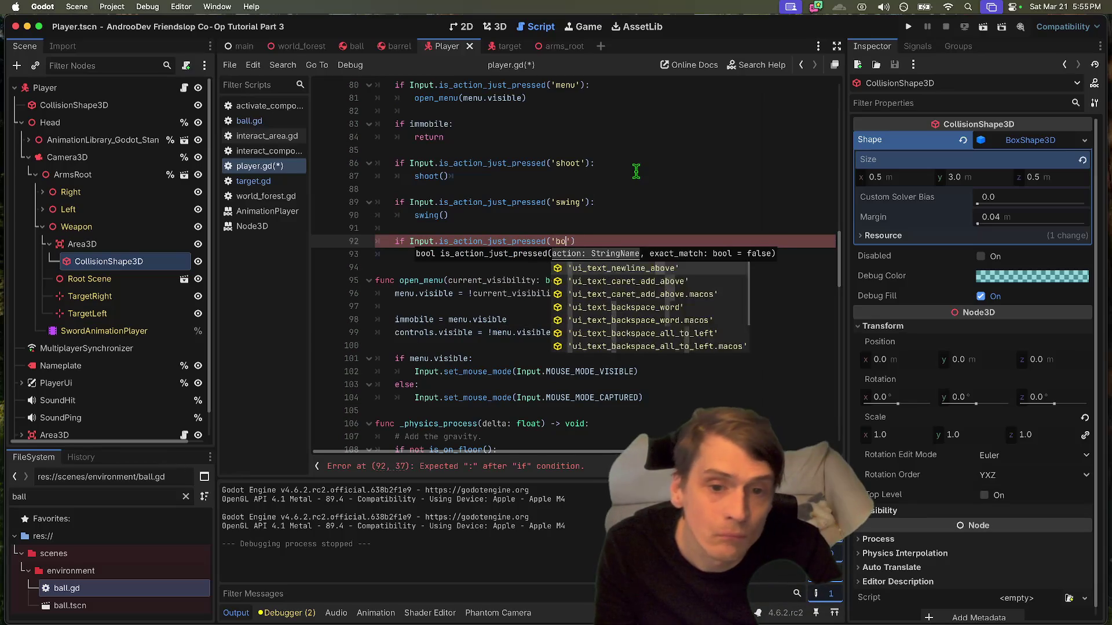
left_click(629, 241)
key("Return")
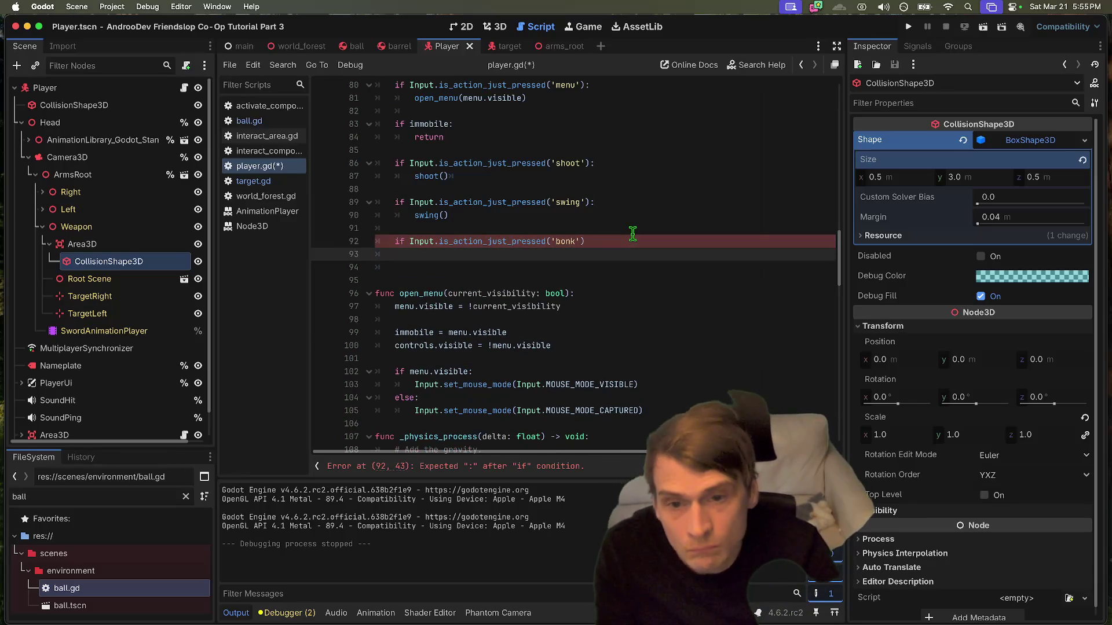
type("(")
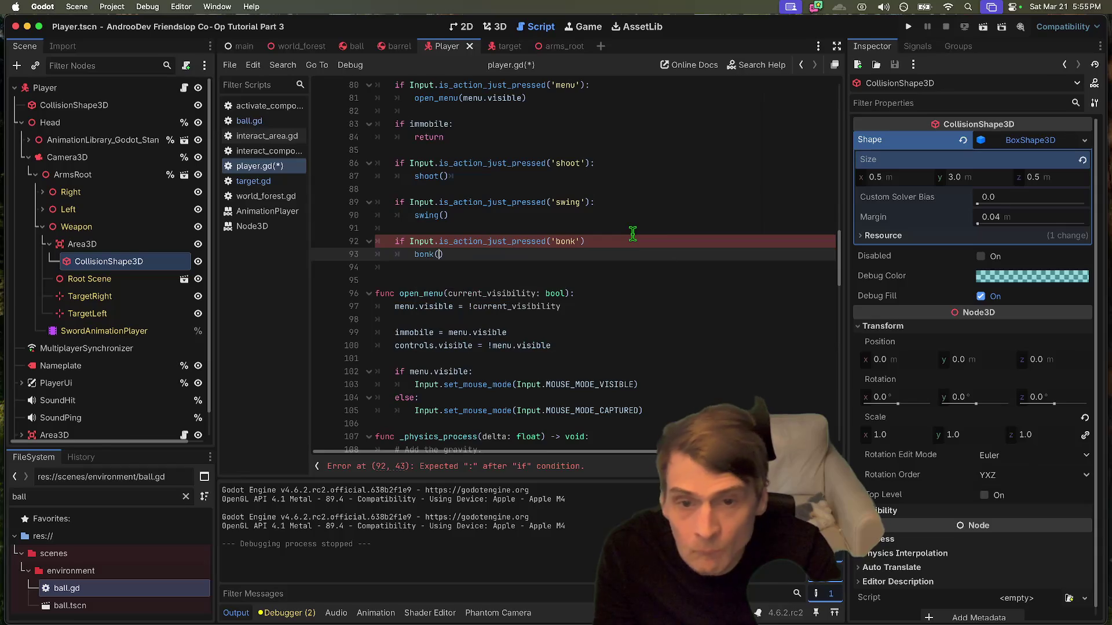
key("Down")
- Open the Project Settings Input Map
left_click(103, 8)
key("Escape")
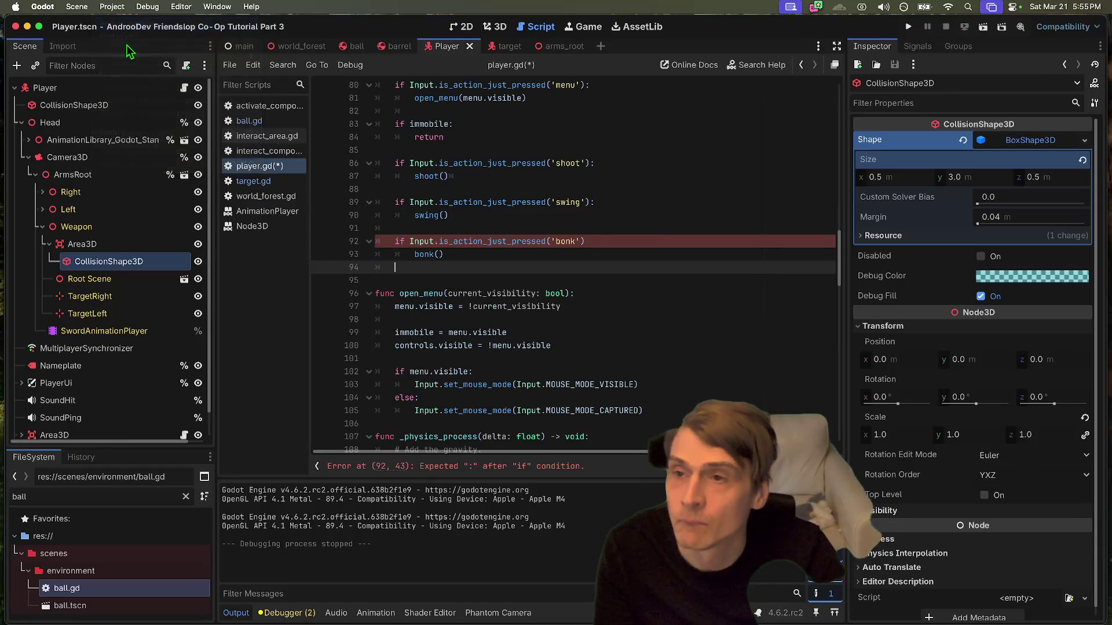
left_click(202, 121)
- Add 'swing' and 'bonk' input actions bound to Left and Right Mouse Button
left_click(151, 160)
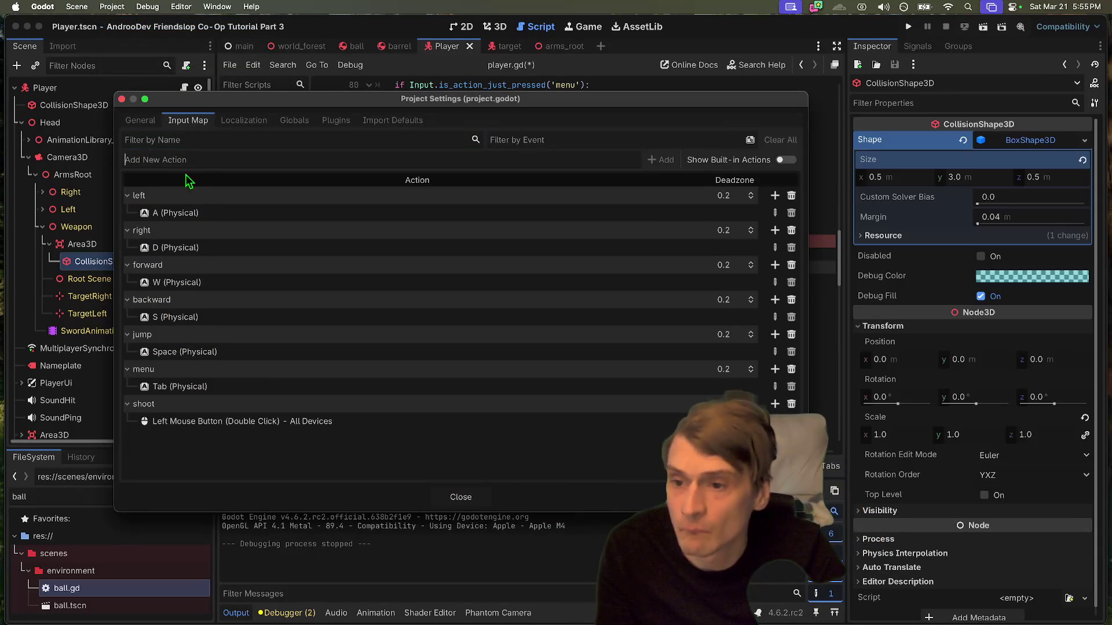
type("swing")
key("Return")
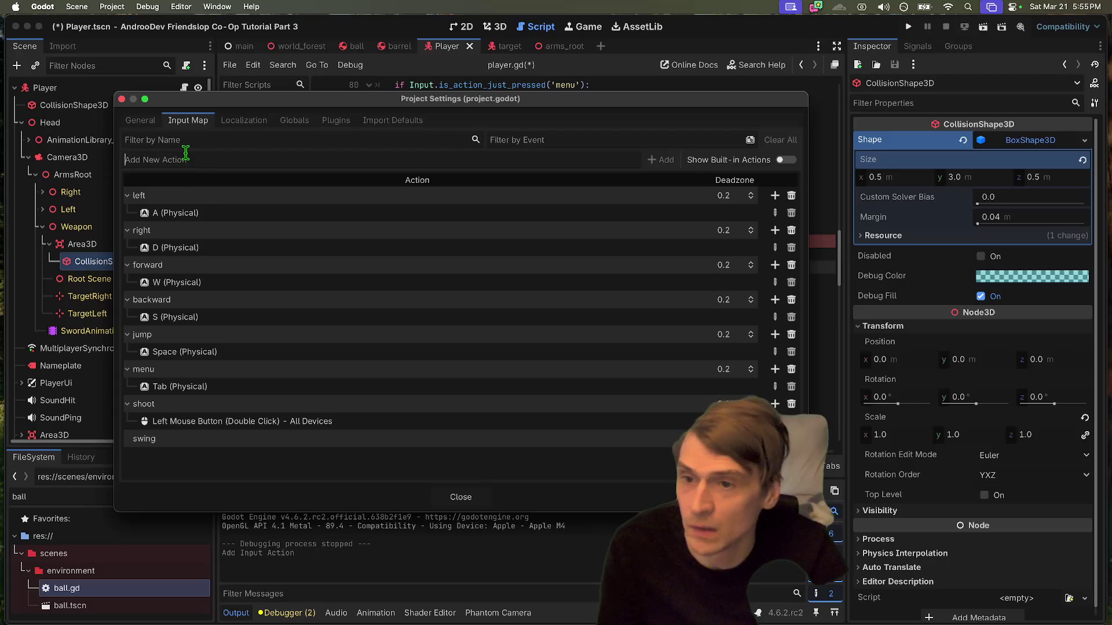
type("bonk")
key("Return")
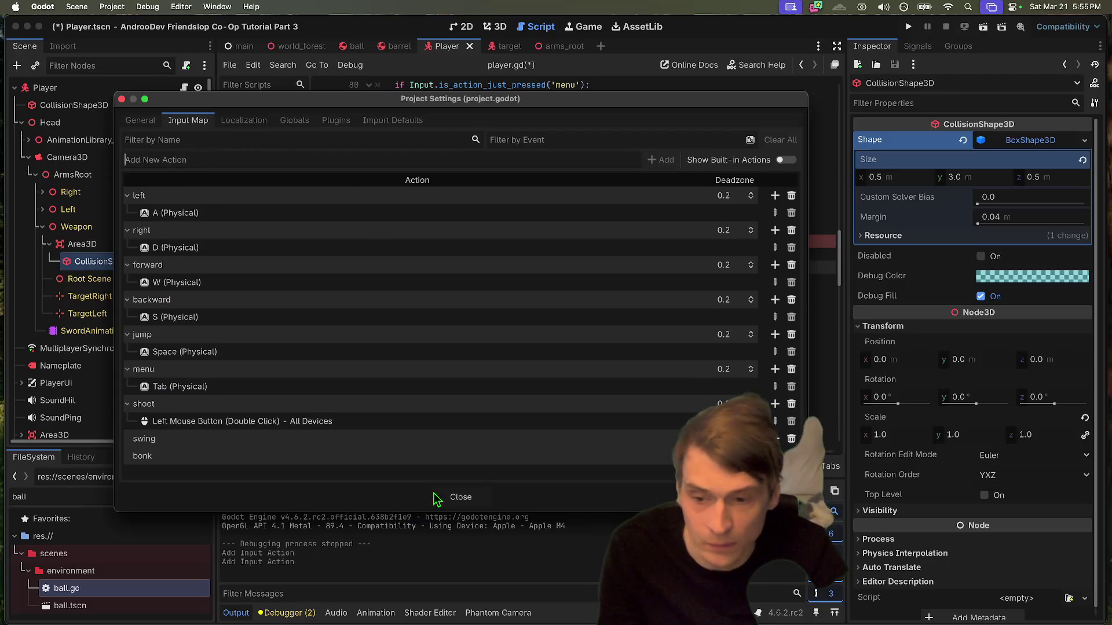
left_click(775, 438)
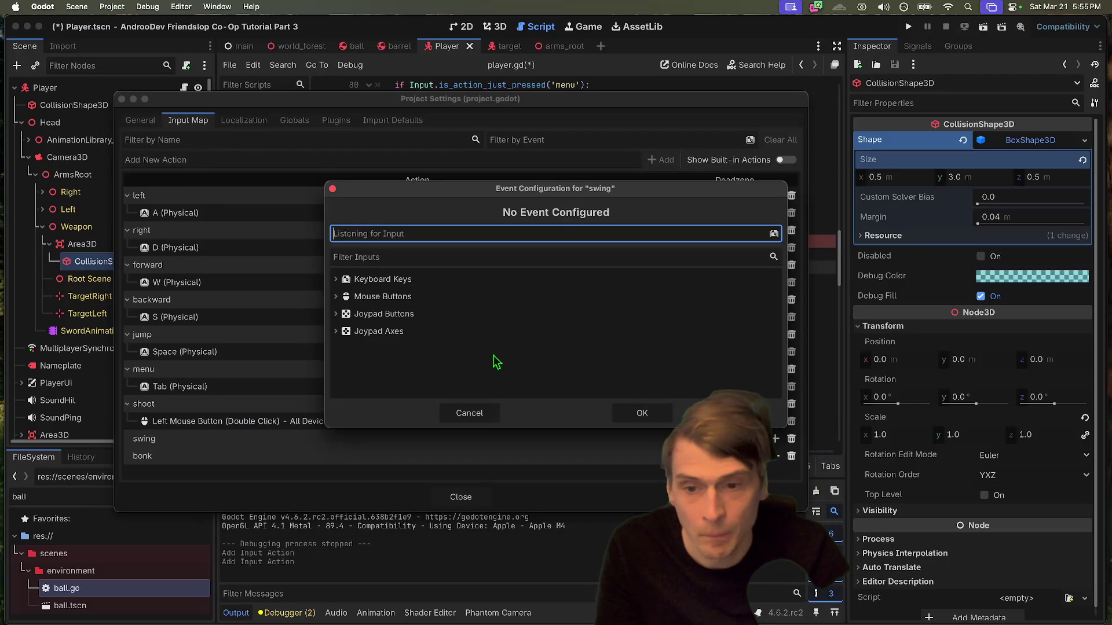
left_click(557, 232)
left_click(642, 413)
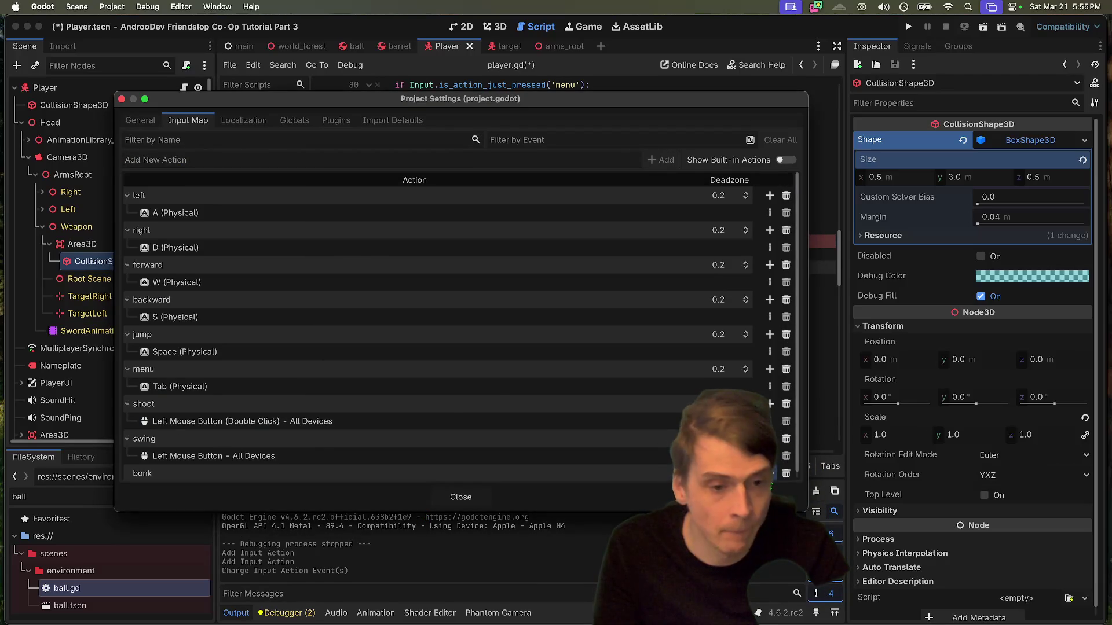
left_click(770, 473)
right_click(503, 236)
left_click(643, 413)
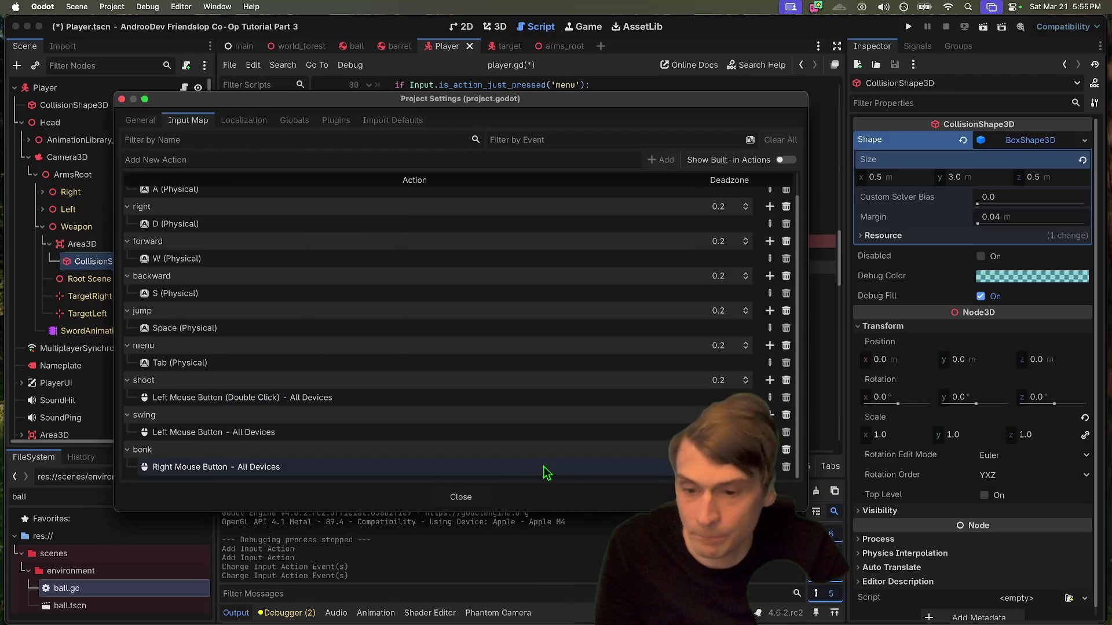
- Close Project Settings, save player.gd, and place the caret after the bonk condition
left_click(461, 497)
key("super+s")
left_click(620, 233)
left_click(617, 242)
- Add the colon after ('bonk'), test-run the game, stop it, and jump to swing()
key("super+b")
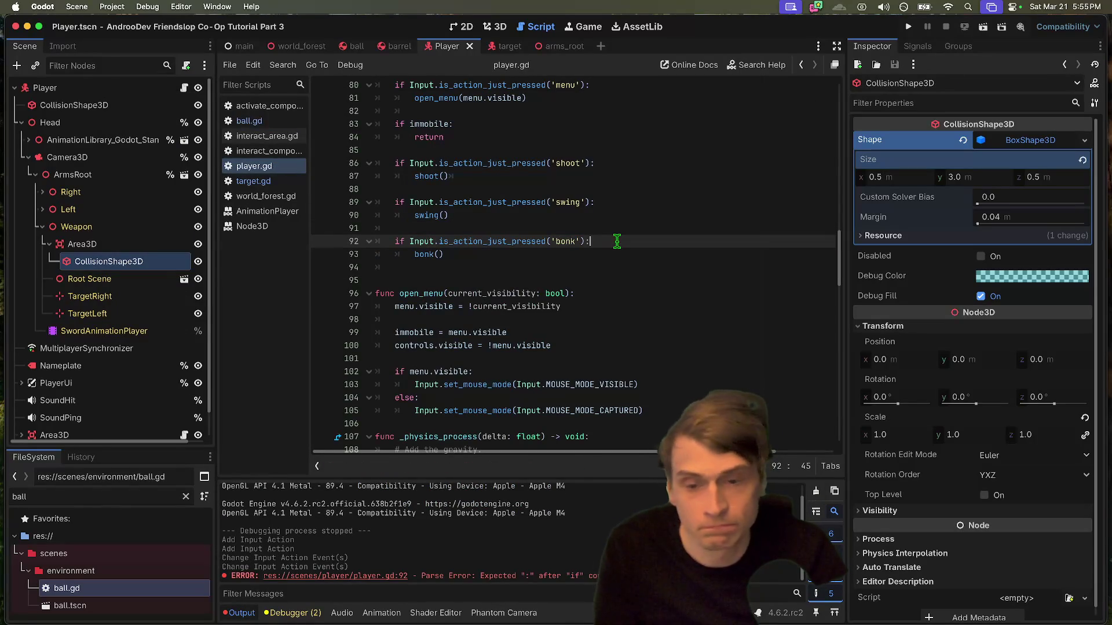
left_click(388, 355)
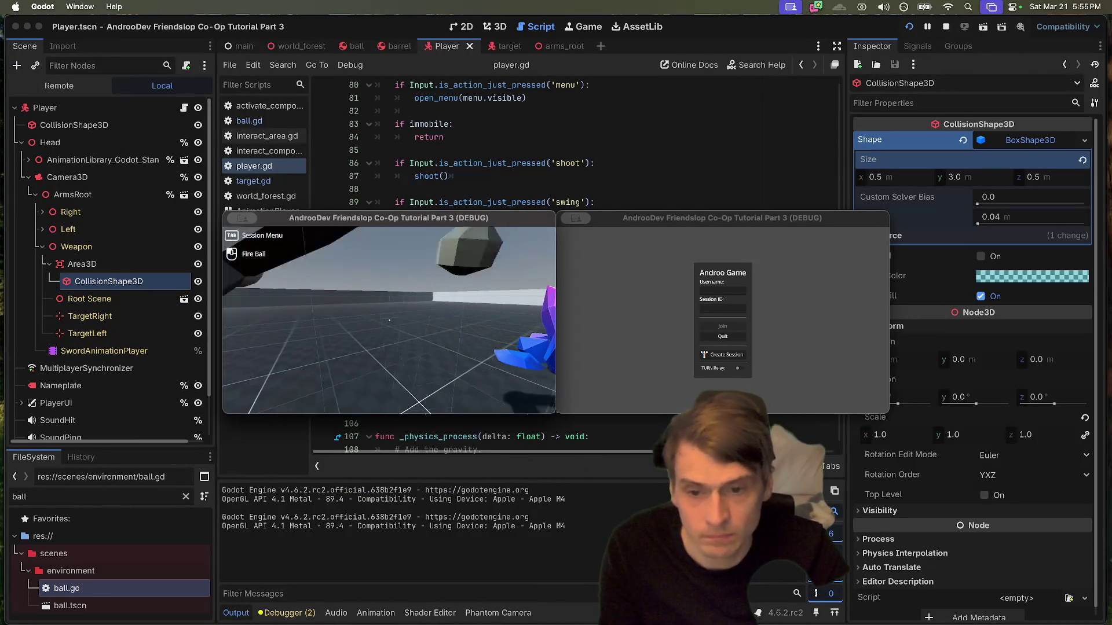
key("super+period")
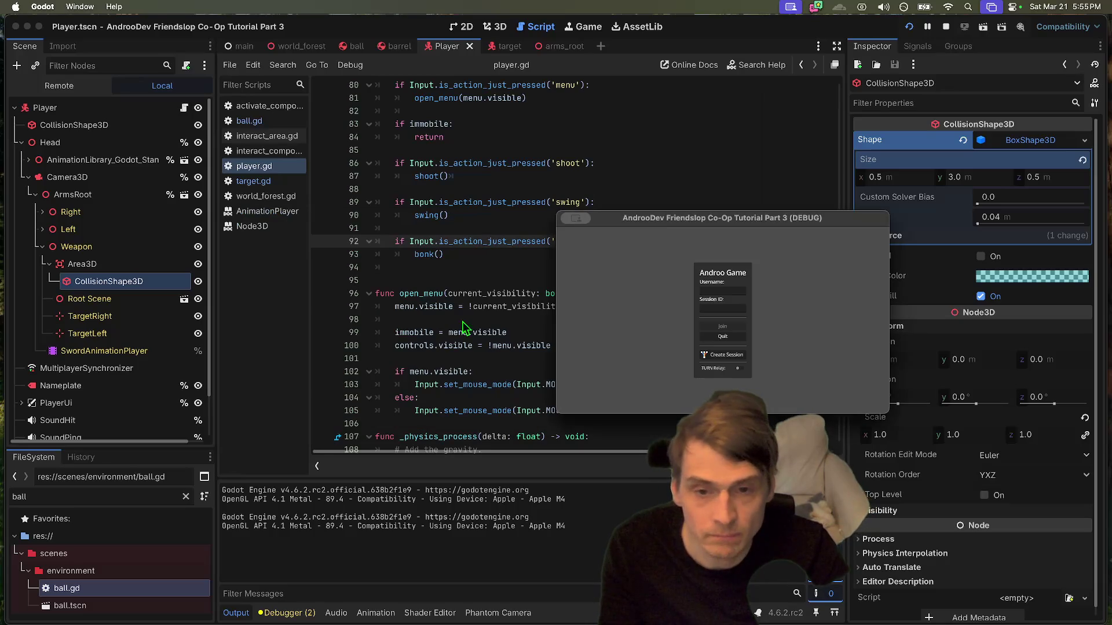
left_click(422, 217, "super")
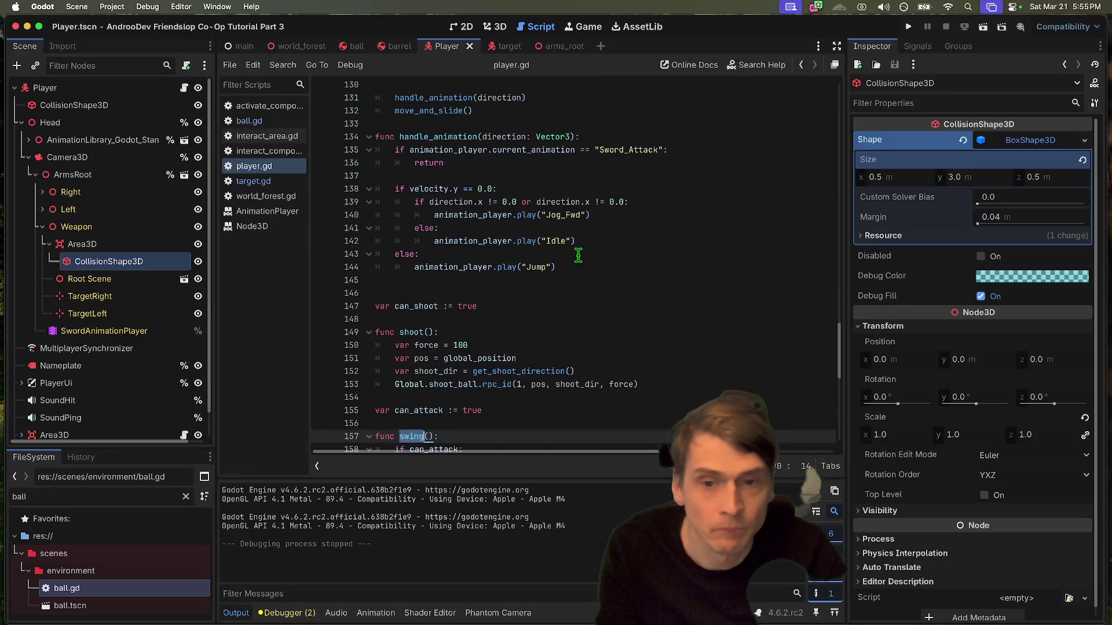
double_click(670, 248)
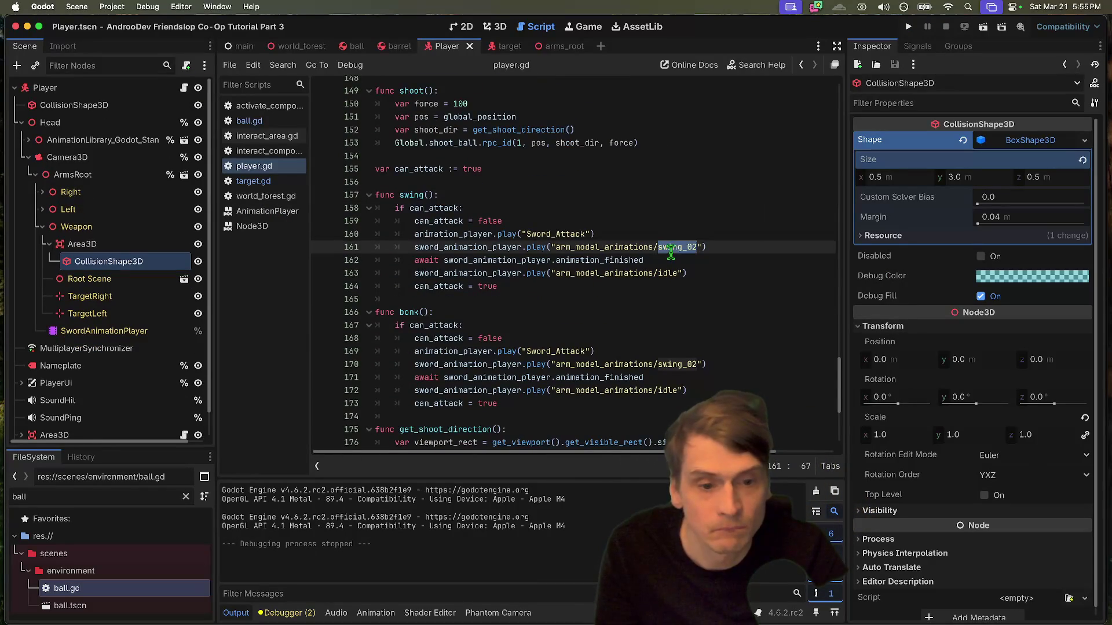
- Test-run the game: walk toward and away from the characters, fire a ball, then stop
key("super+b")
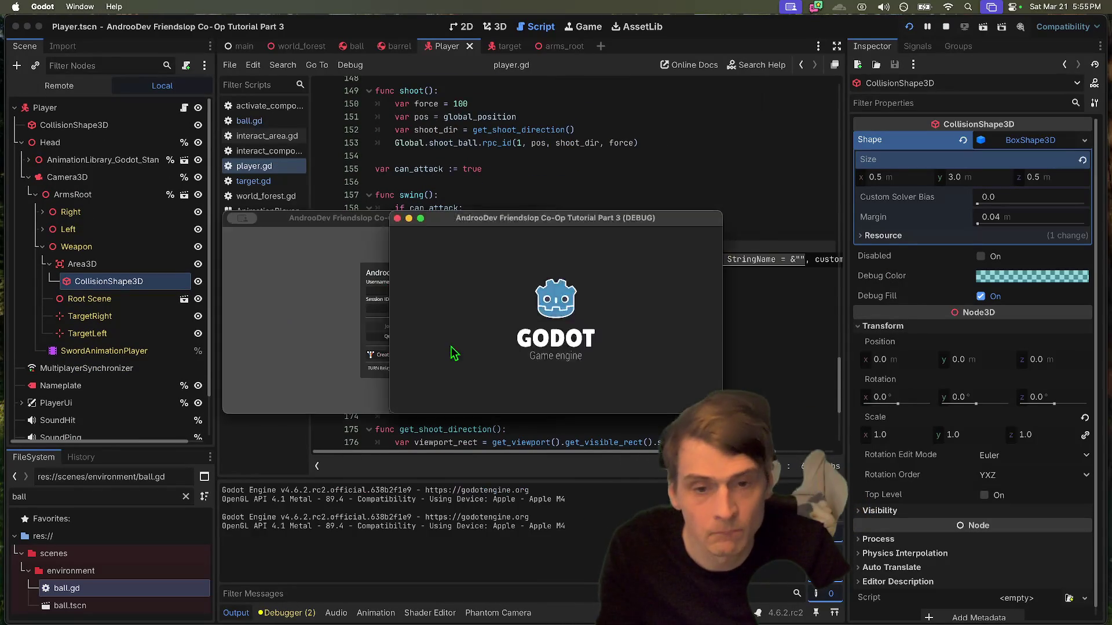
left_click(398, 355)
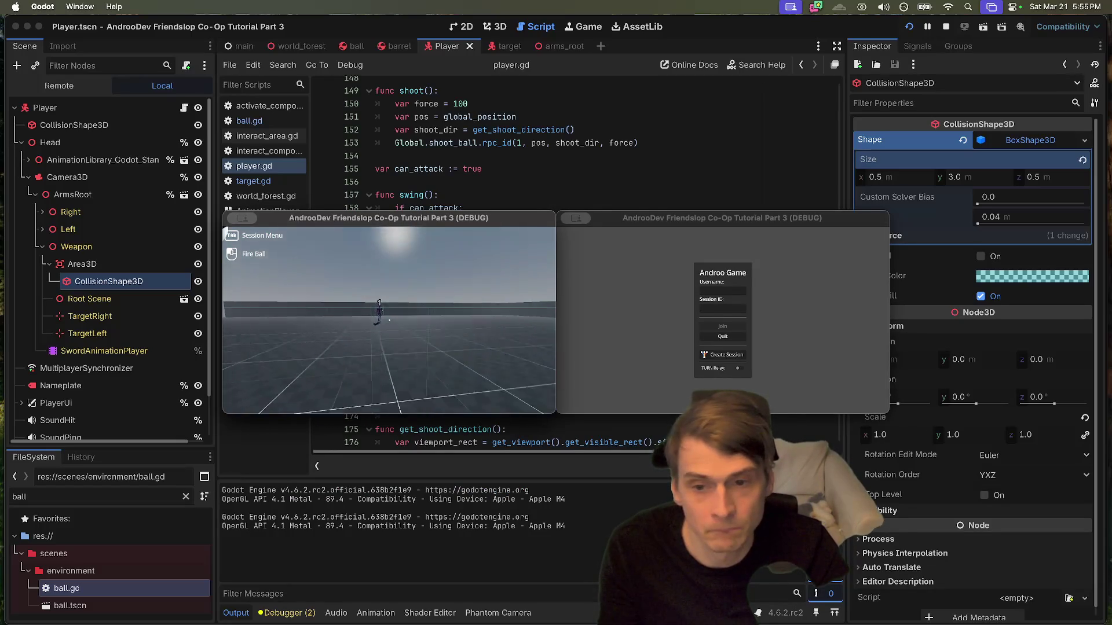
key("w")
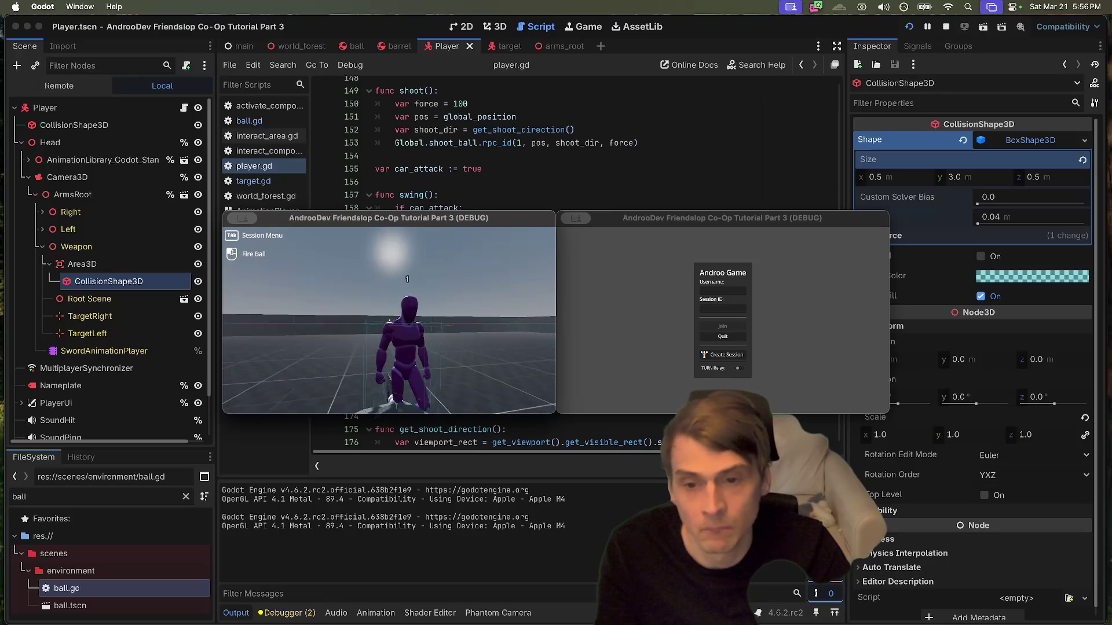
key("s")
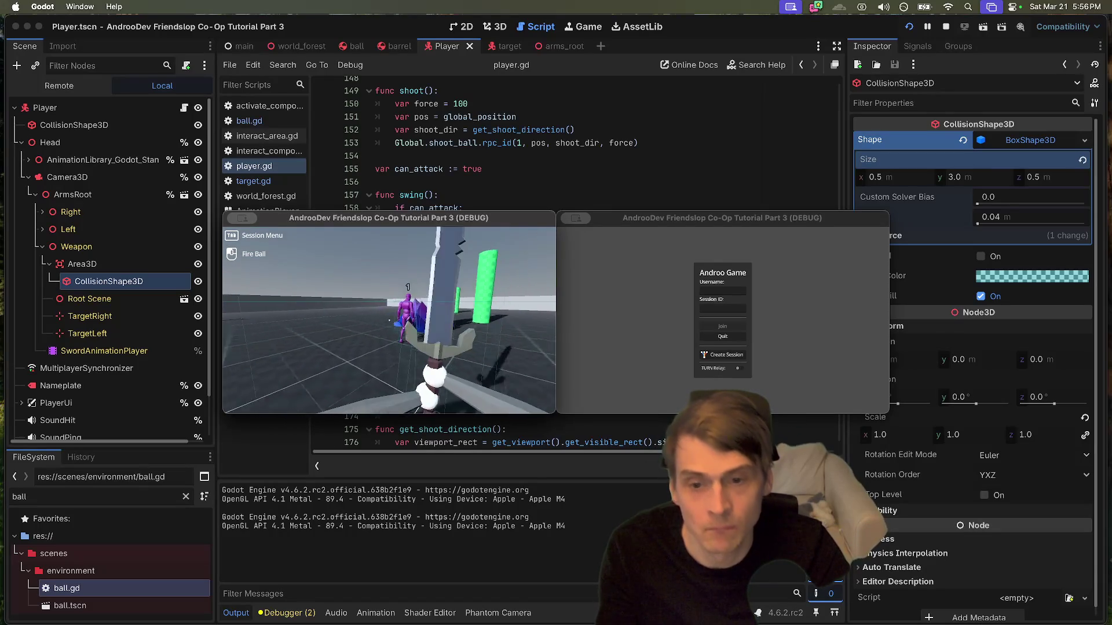
key("w")
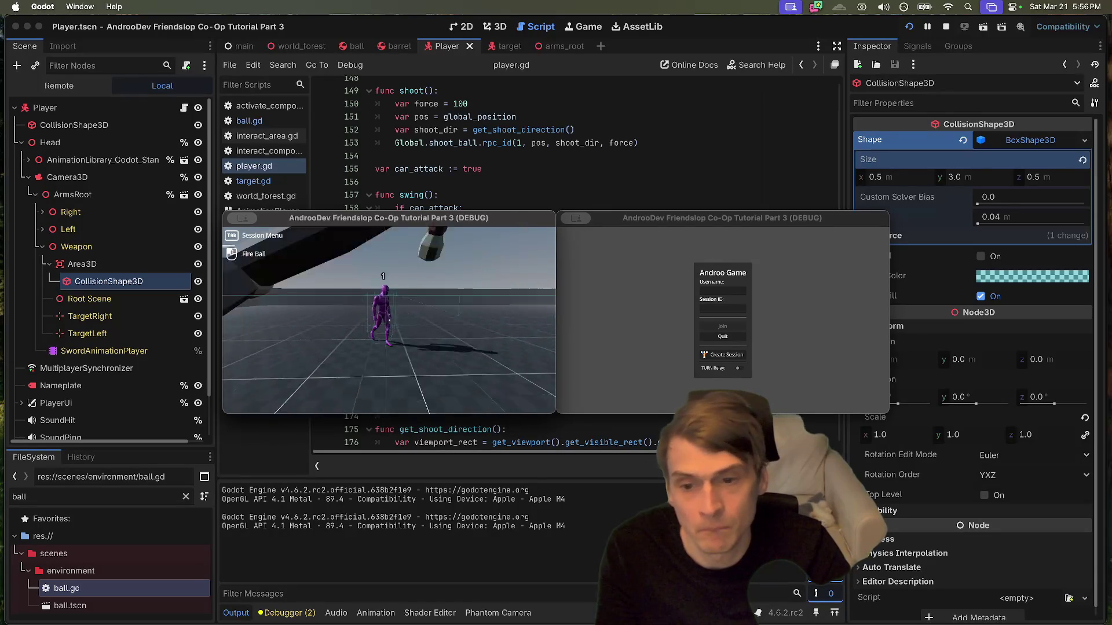
key("s")
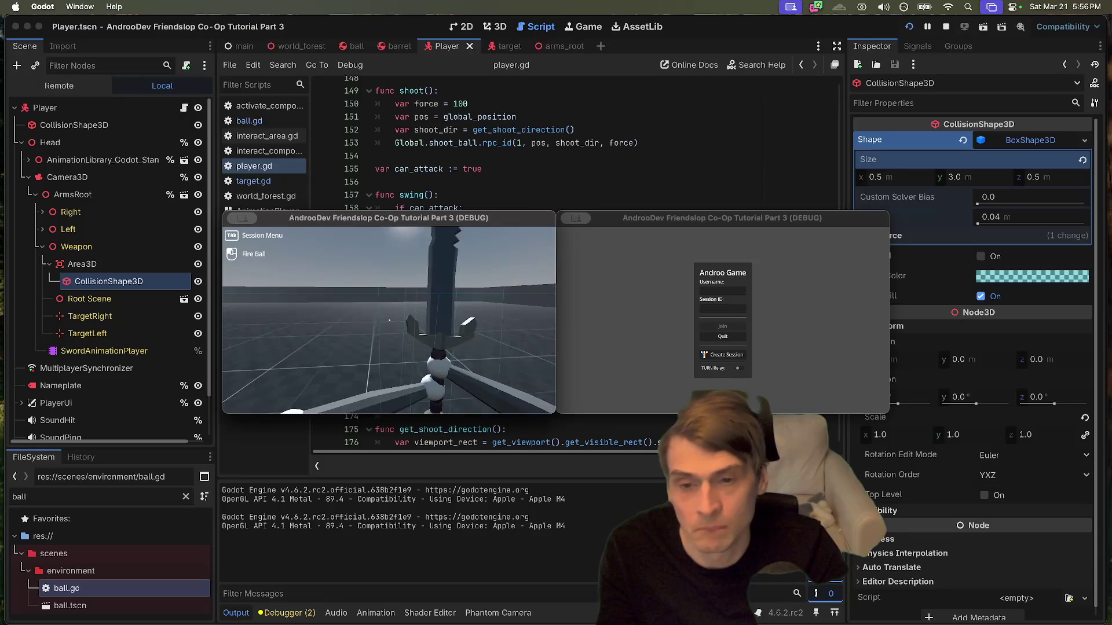
right_click(389, 321)
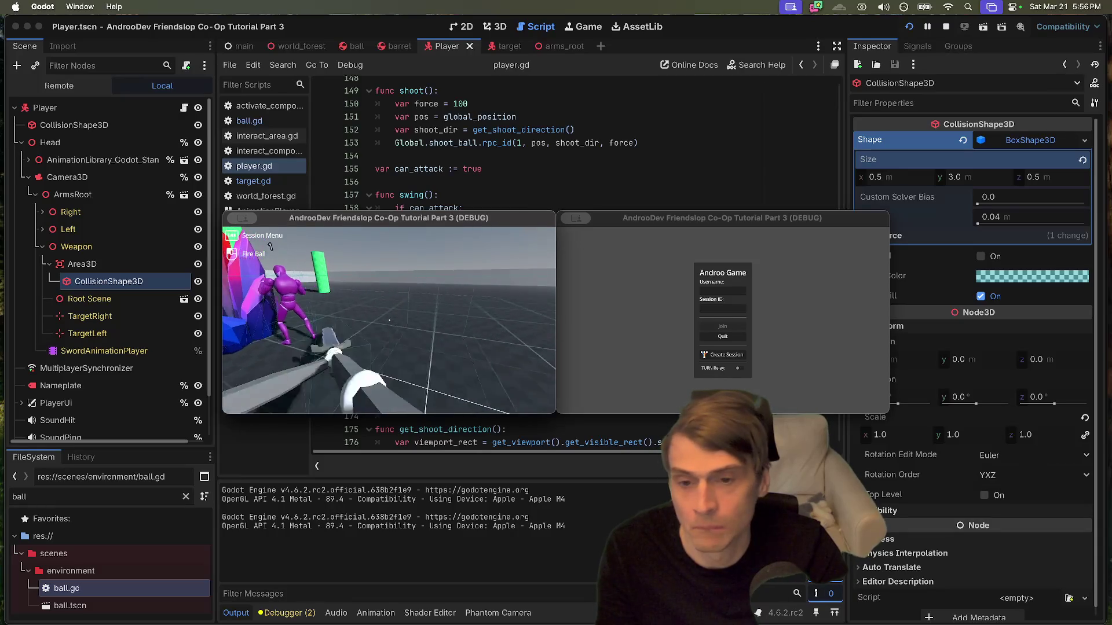
key("w")
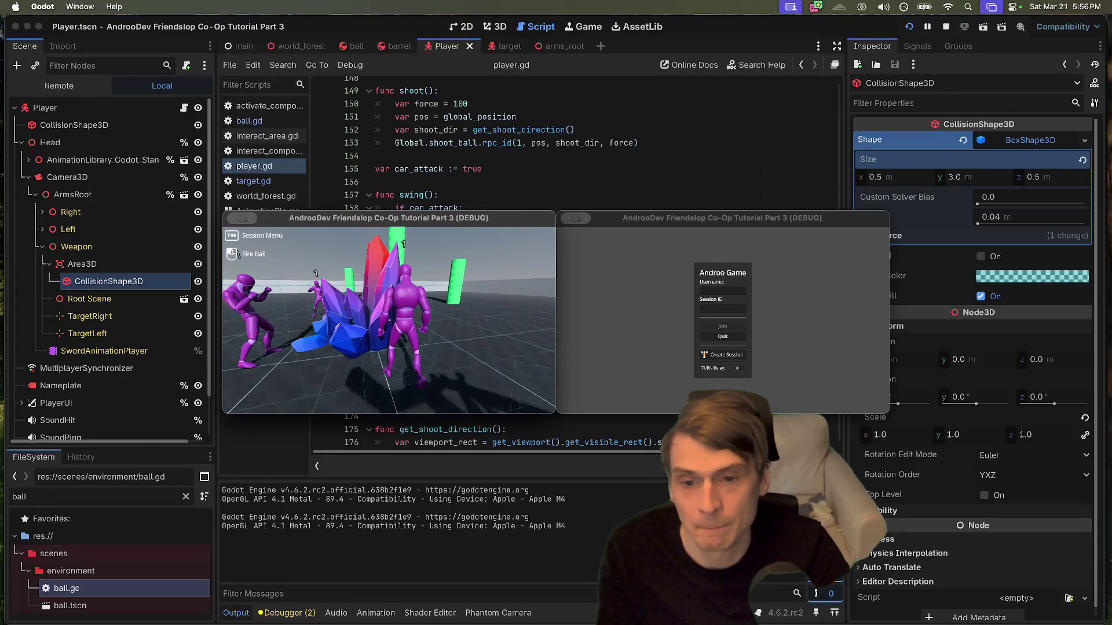
key("s")
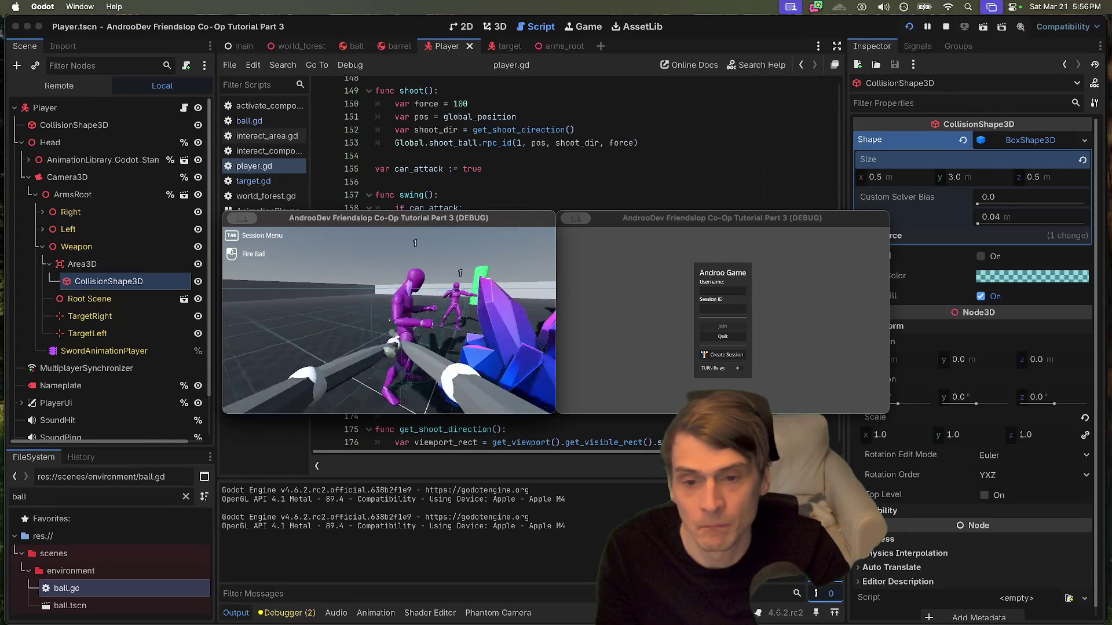
key("super+period")
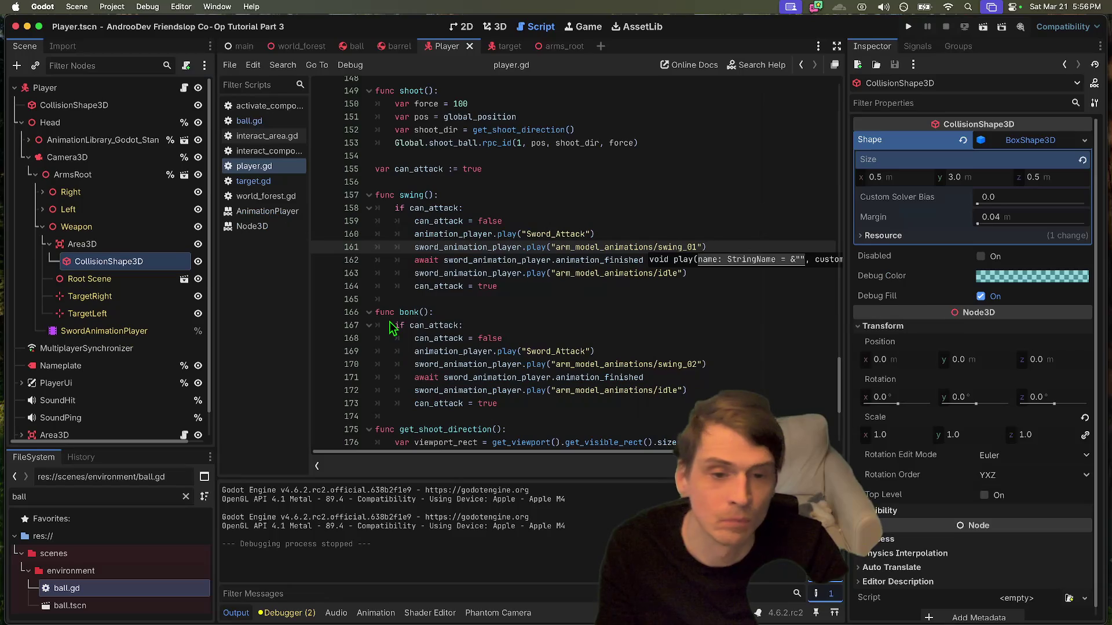
- Check the Weapon's Area3D and its collision shape, then enlarge the scene tree panel
left_click(142, 244)
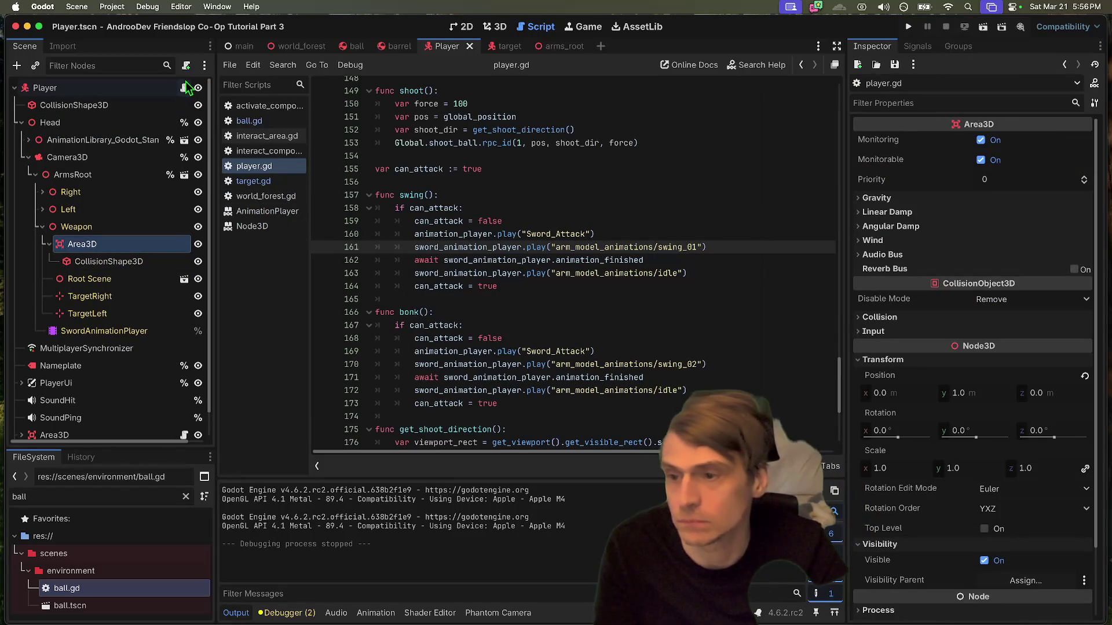
scroll(476, 184, "up", 1)
left_click(110, 261)
left_click(129, 252)
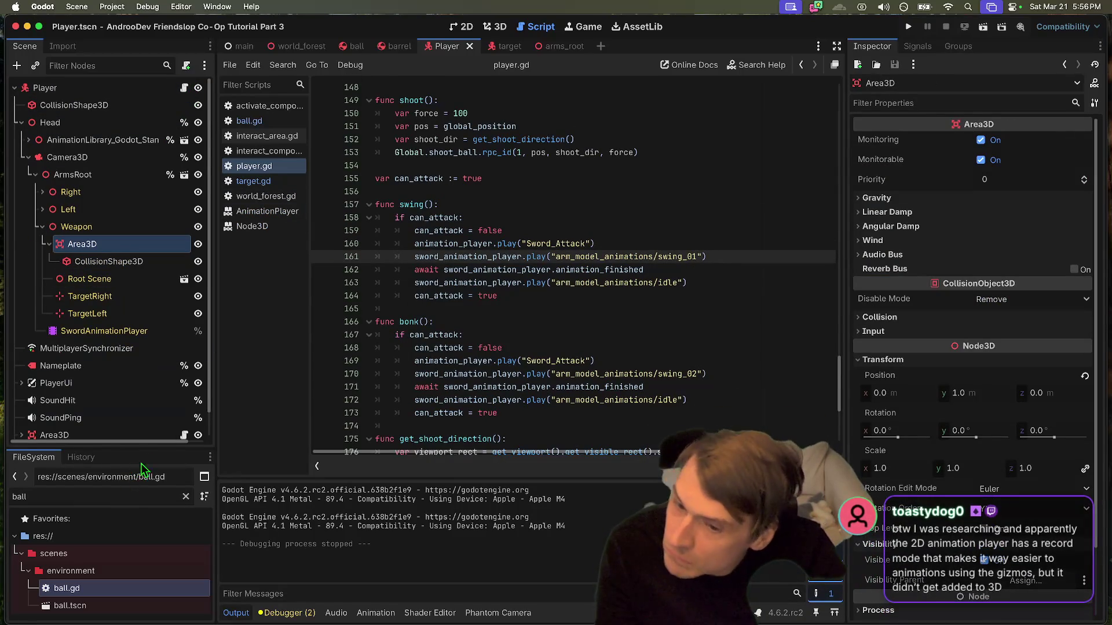
mouse_move(151, 450)
left_mouse_down()
mouse_move(116, 468)
mouse_move(87, 357)
mouse_move(63, 480)
mouse_move(59, 470)
mouse_move(72, 307)
mouse_move(104, 467)
mouse_move(110, 354)
mouse_move(146, 354)
left_mouse_up()
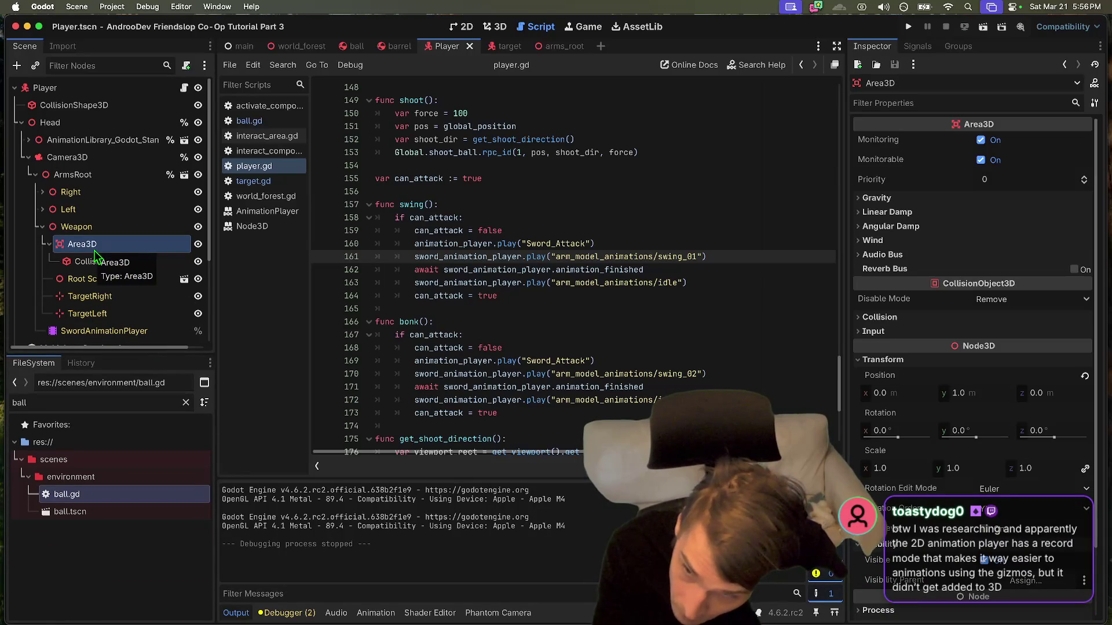
- Clear the 'ball' FileSystem filter, resize the panels, and reselect the Area3D
right_click(96, 256)
left_click(87, 292)
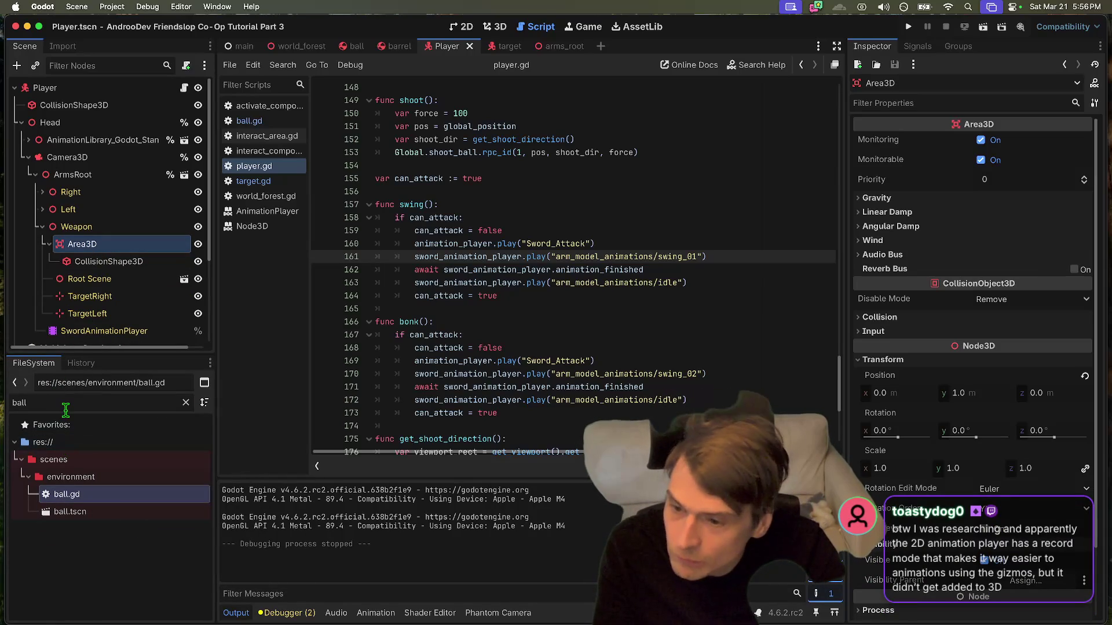
key("BackSpace")
scroll(84, 544, "up", 5)
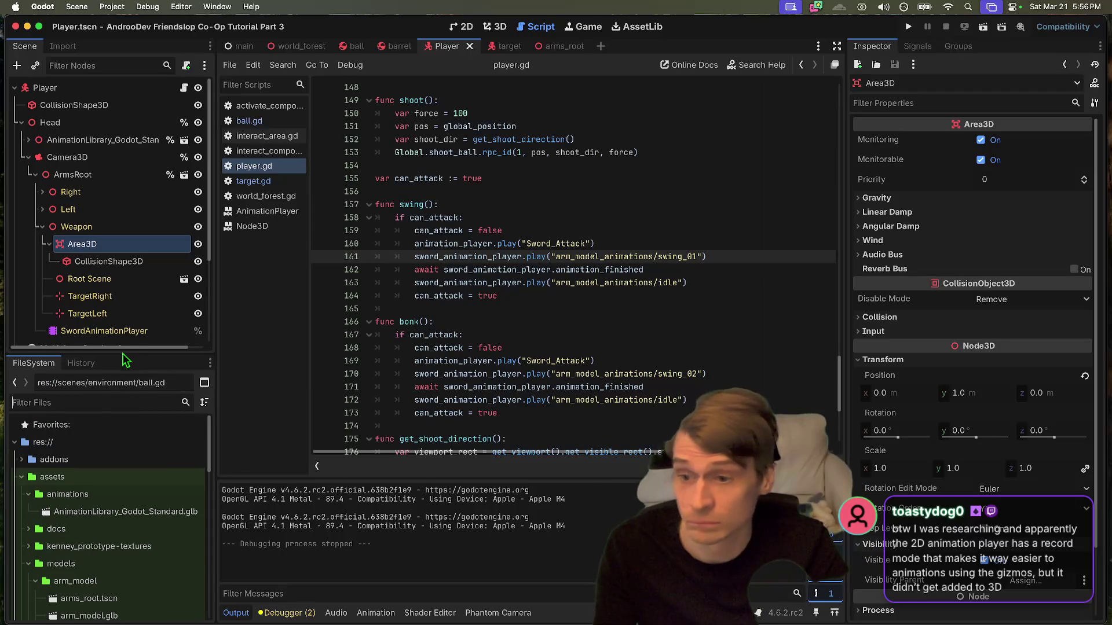
left_click_drag(122, 354, 137, 479)
left_click(142, 259)
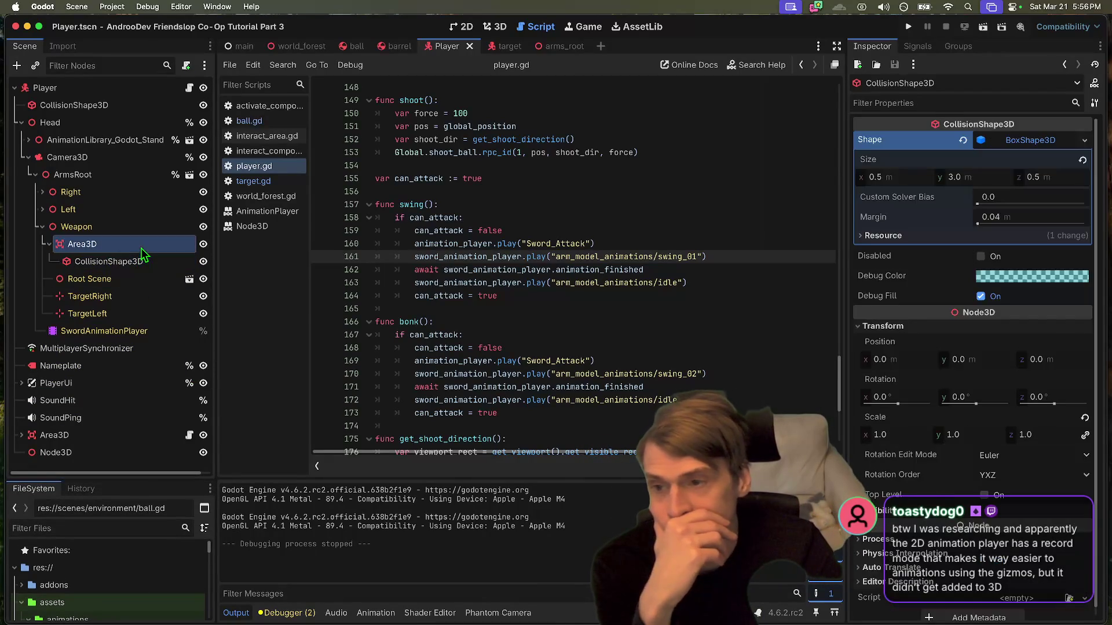
- Rename the sword's Area3D node to HurtBox
double_click(142, 248)
type("Hur")
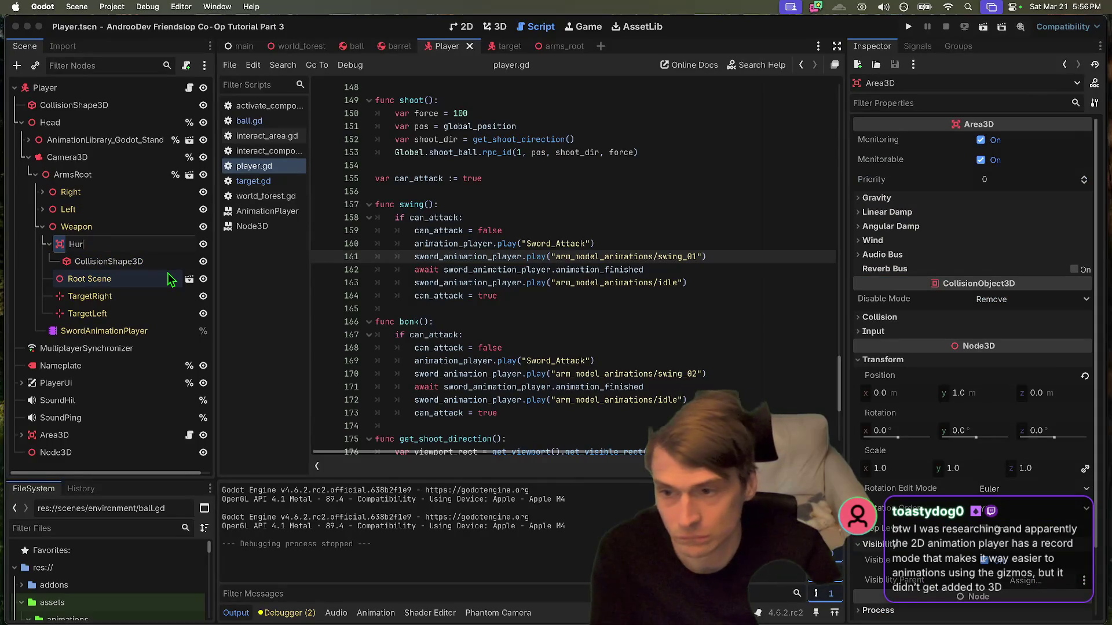
type("tBox")
key("Return")
- Attach a new hurt_box.gd script to HurtBox, saved in res://scripts
right_click(103, 247)
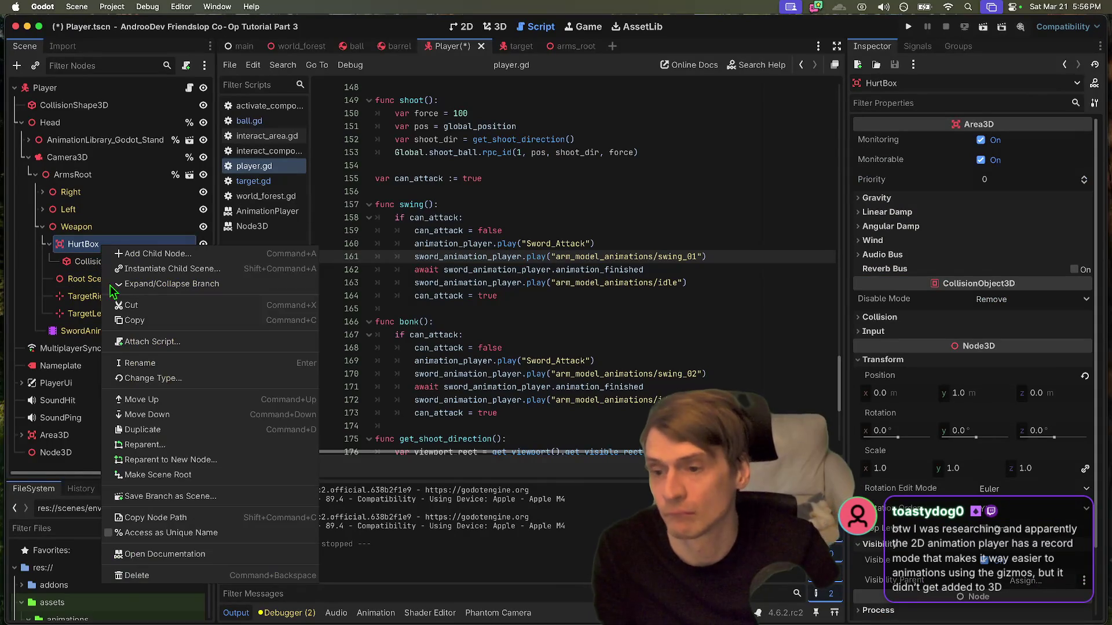
left_click(237, 342)
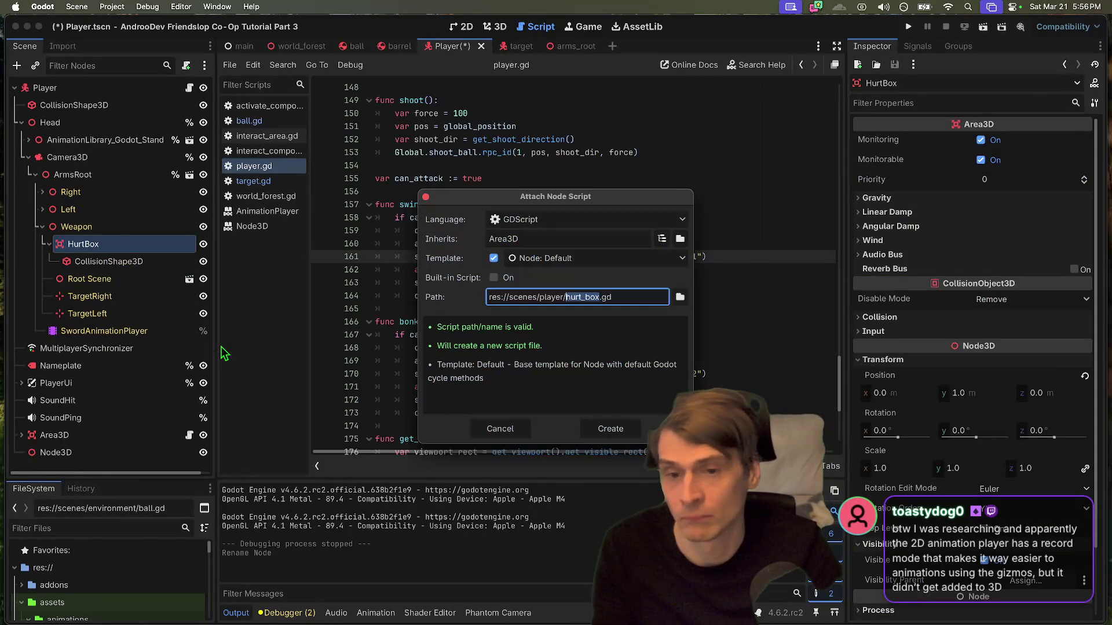
left_click(680, 297)
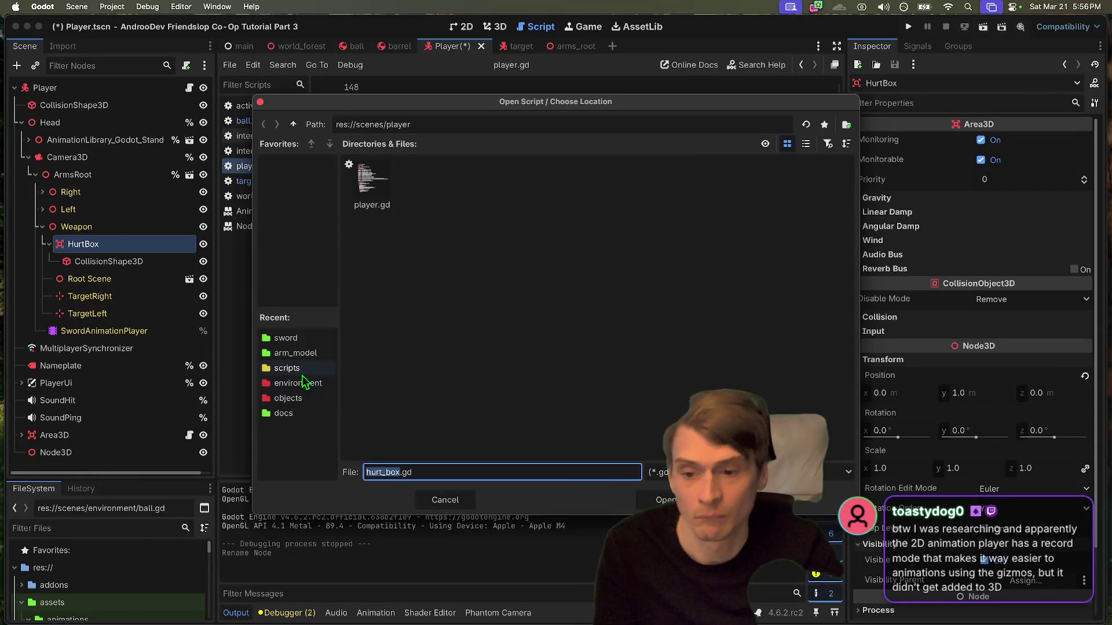
left_click(287, 368)
key("Return")
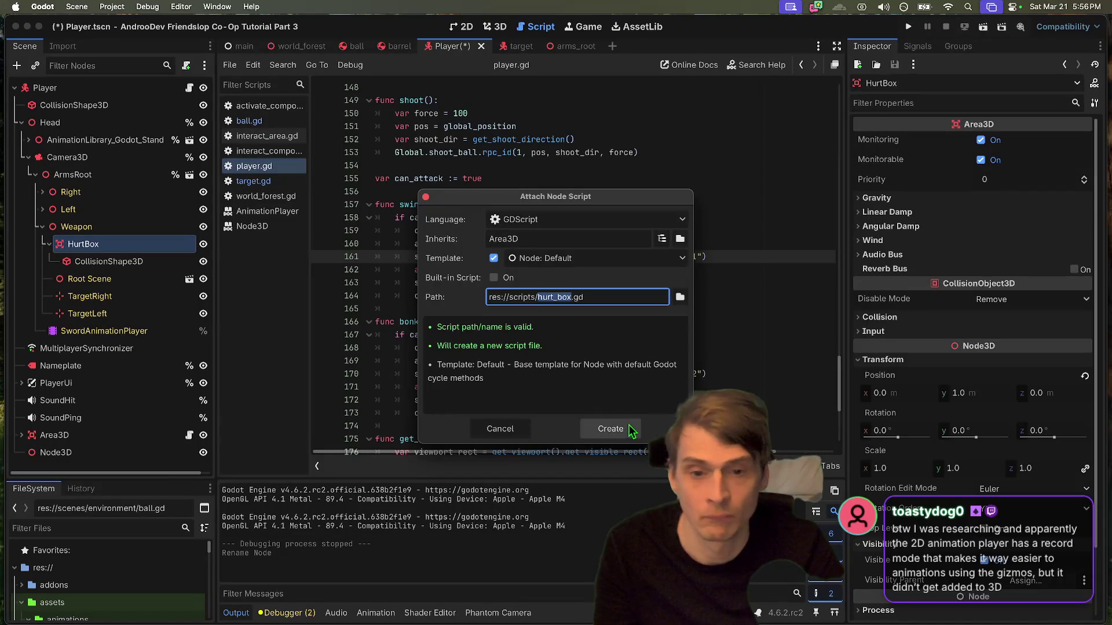
left_click(628, 424)
- Select and delete the _ready and _process template stubs, then undo the deletion
left_click(427, 317)
mouse_move(427, 317)
left_mouse_down()
mouse_move(405, 132)
mouse_move(483, 125)
left_mouse_up()
key("BackSpace")
key("super+z")
- Delete the _process block and the comment above _ready, and indent inside _ready
left_click_drag(432, 180, 463, 219)
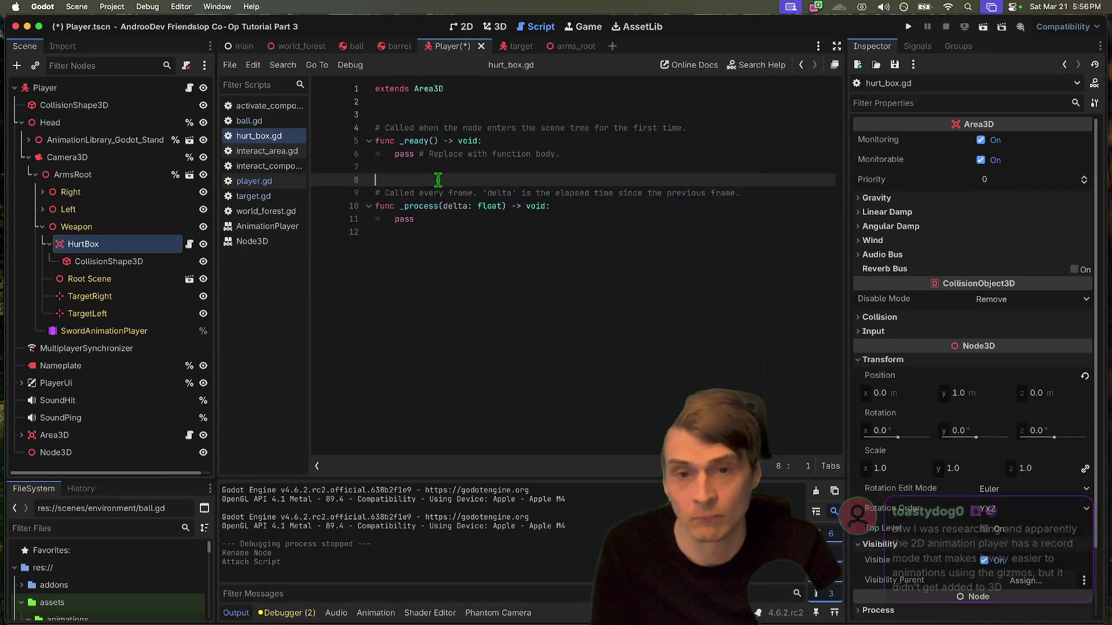
key("BackSpace")
triple_click(581, 127)
key("BackSpace")
key("BackSpace")
key("Up")
key("Tab")
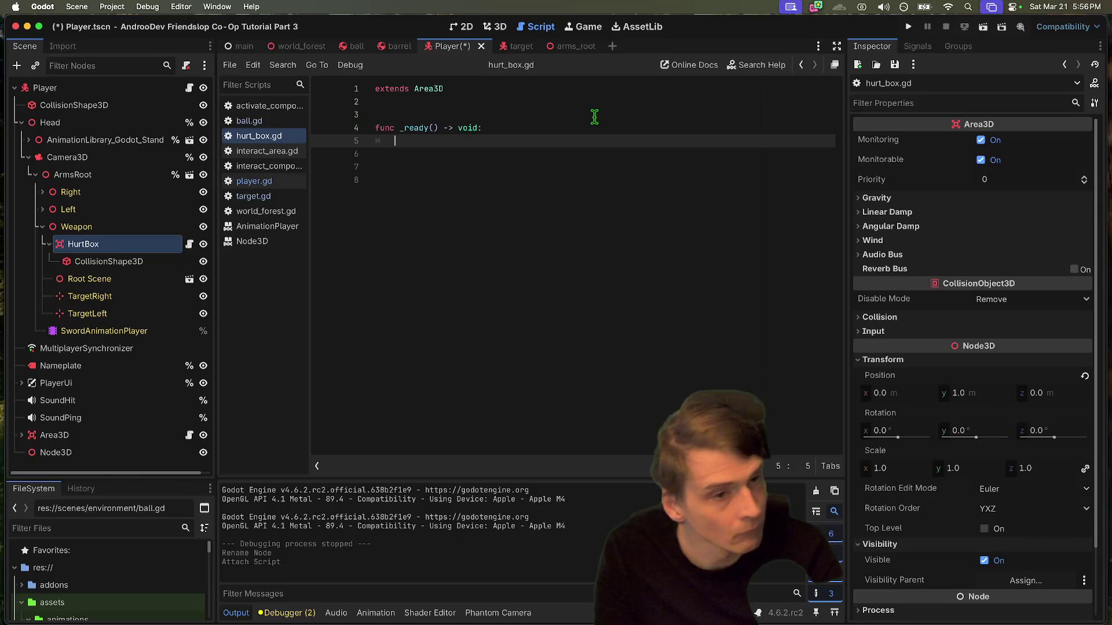
- Check HurtBox's collision shape in the scene tree, then return to the _ready body
double_click(143, 261)
left_click(146, 245)
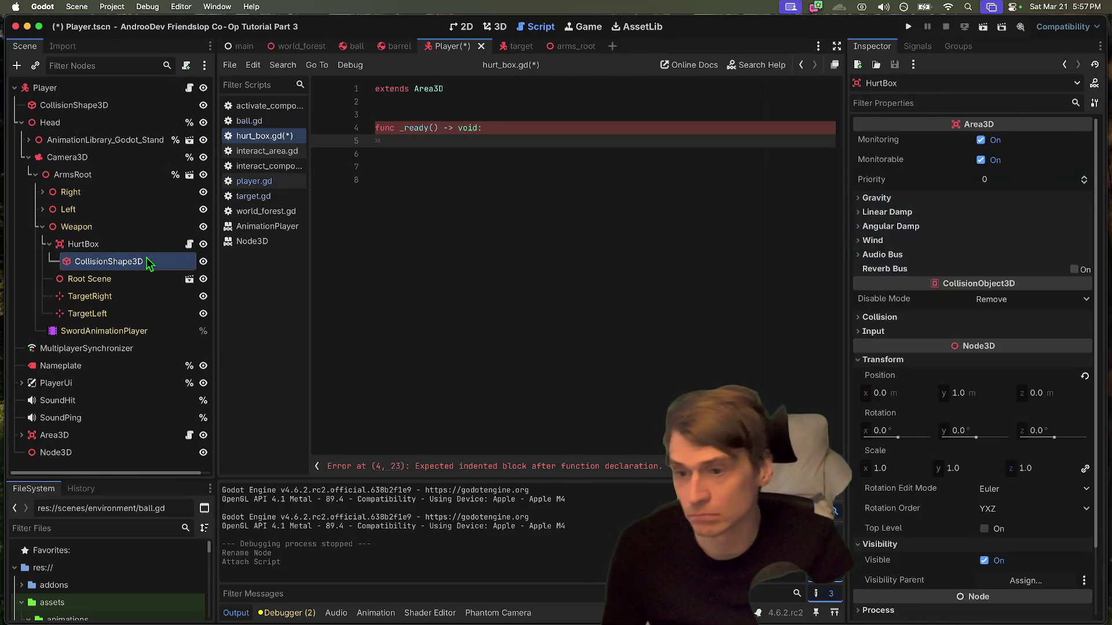
left_click(554, 187)
left_click(590, 142)
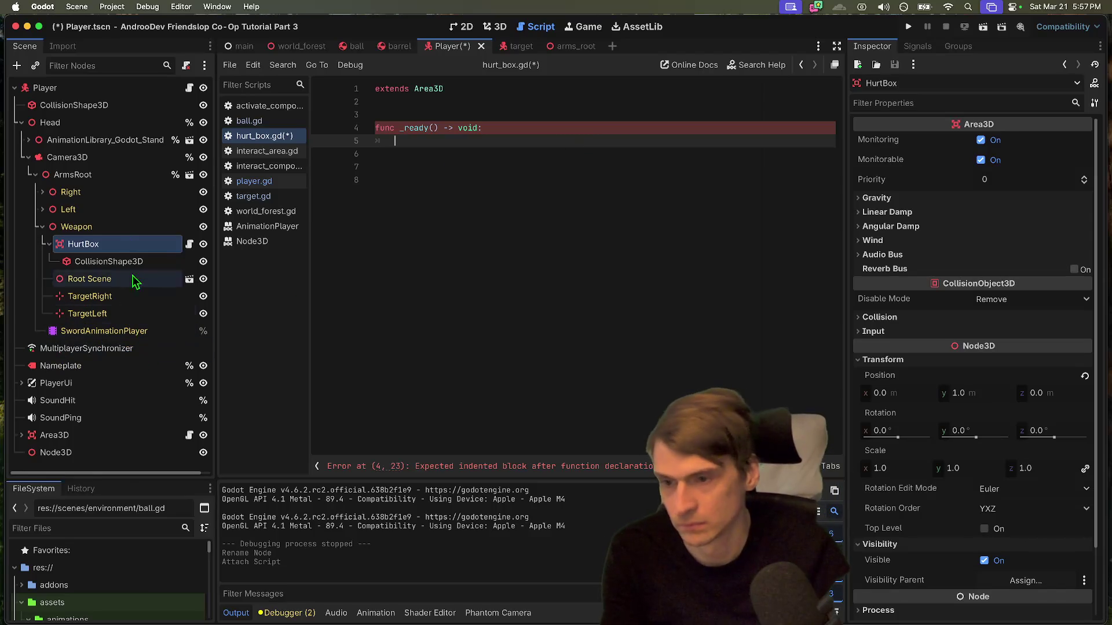
left_click(108, 261)
left_click(83, 244)
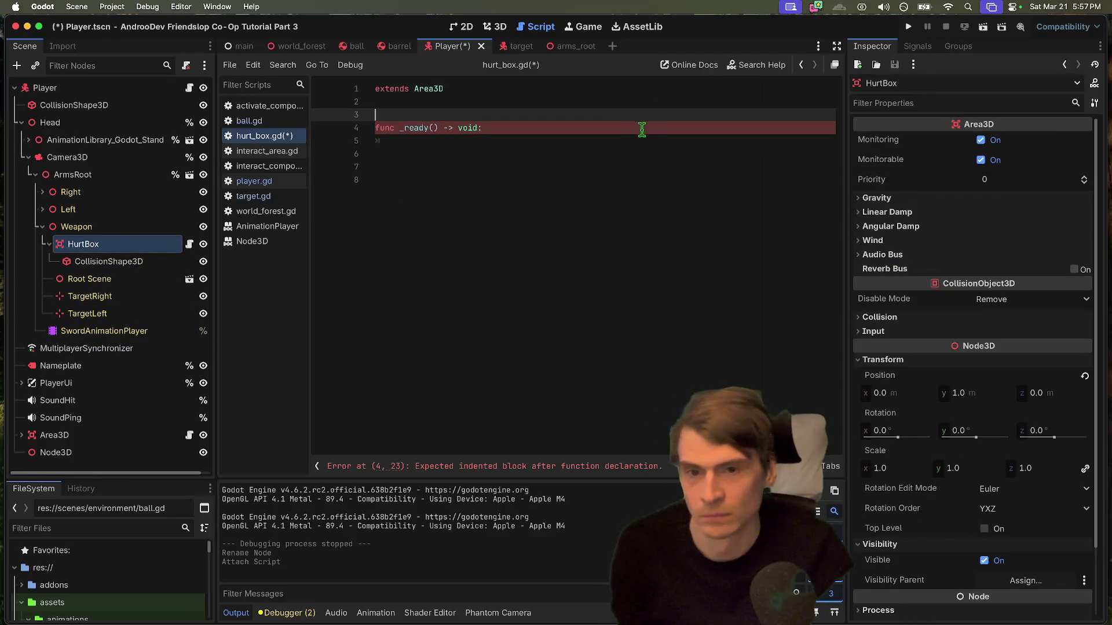
left_click(626, 143)
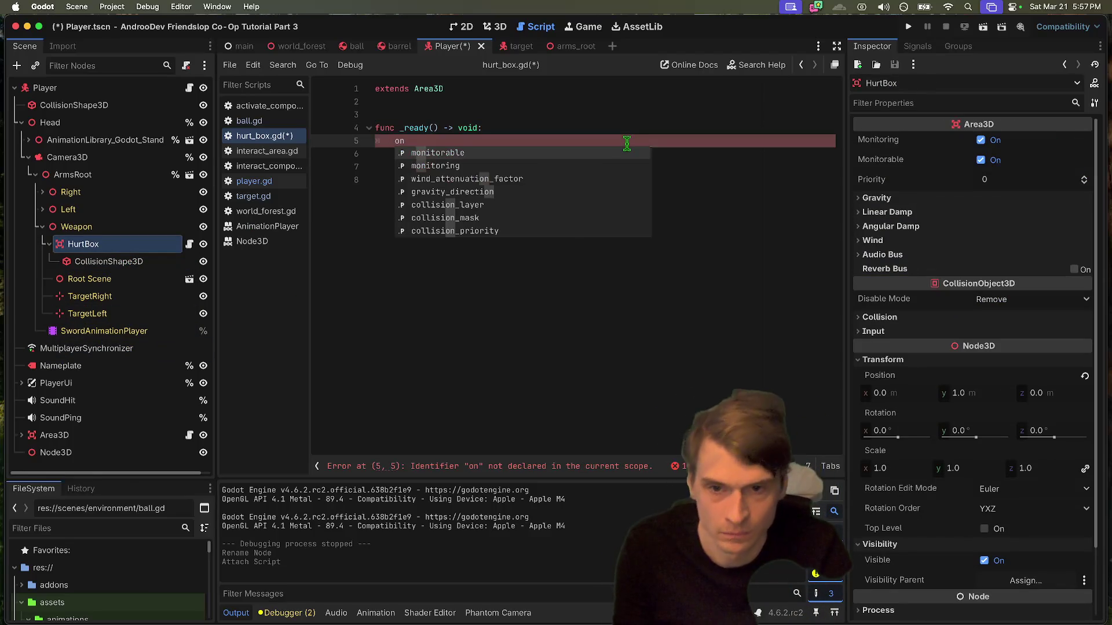
- Write body_entered.connect(...) in _ready using autocomplete
type("b")
key("BackSpace")
type("_bo")
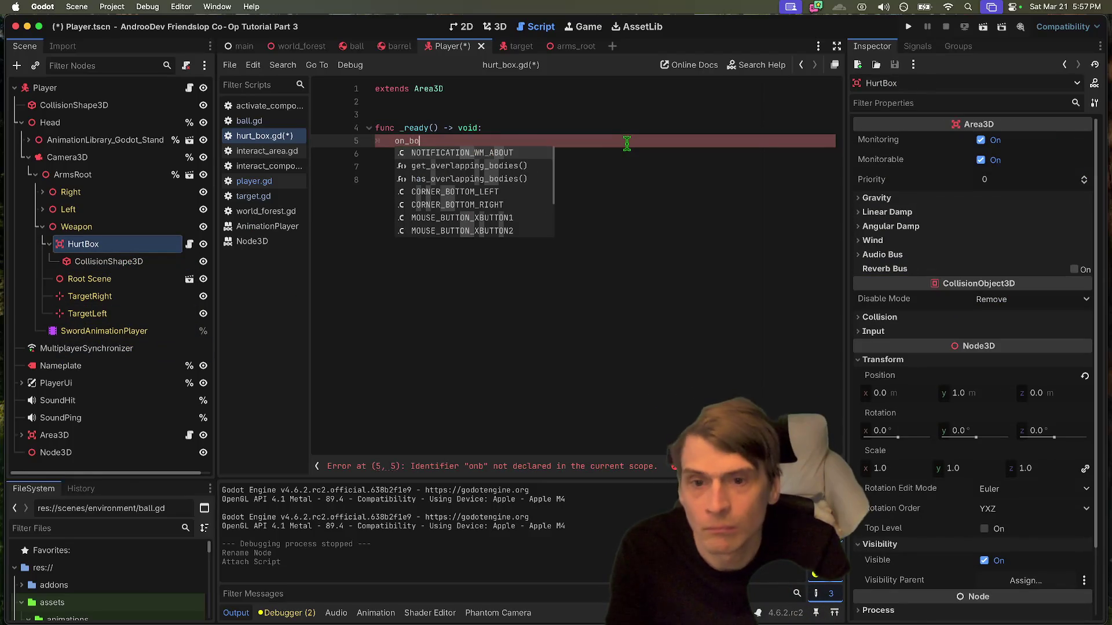
key("BackSpace")
key("BackSpace")
key("BackSpace")
type("body")
key("Return")
type(".conn")
key("Return")
type("body_ente")
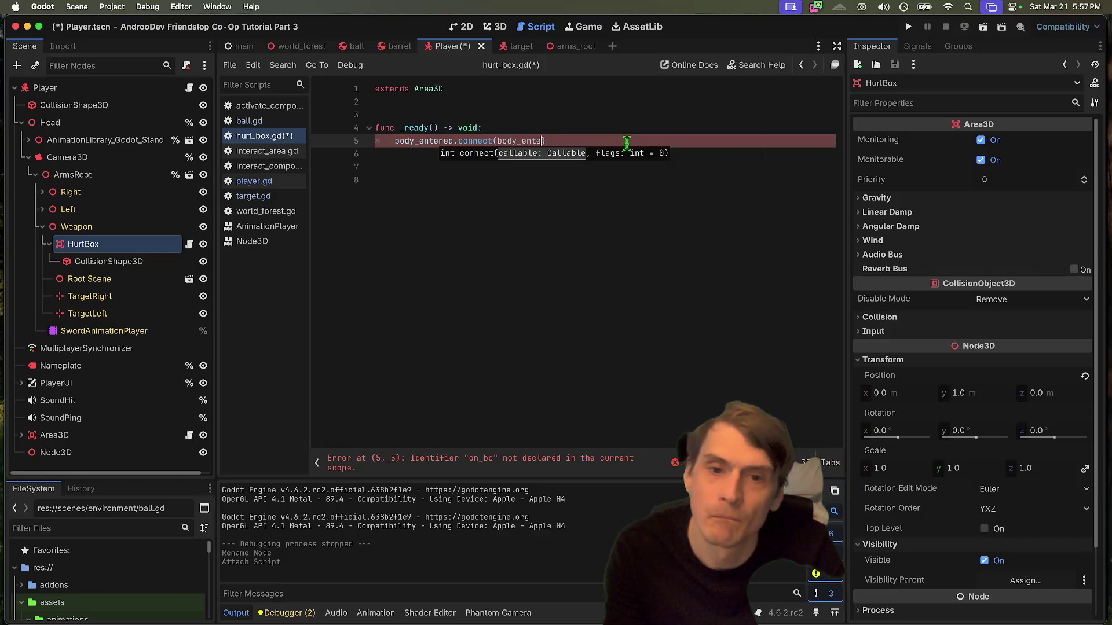
type(")")
key("Return")
key("Return")
key("Return")
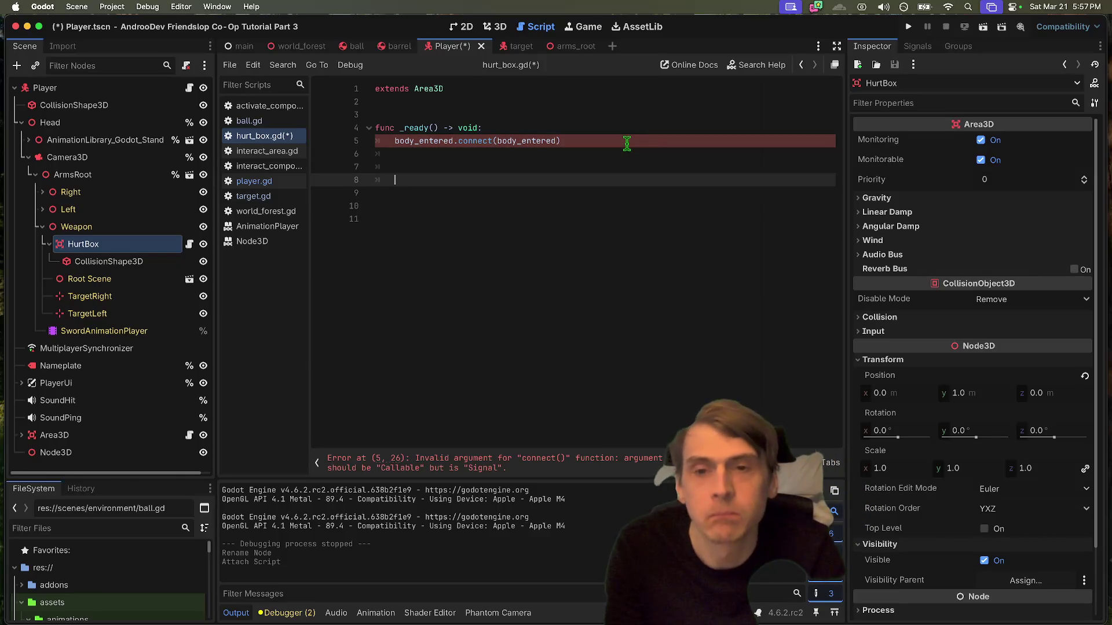
- Make the connect argument on_body_entered and begin a func on_body_entered definition below
double_click(521, 141)
key("Left")
type("on")
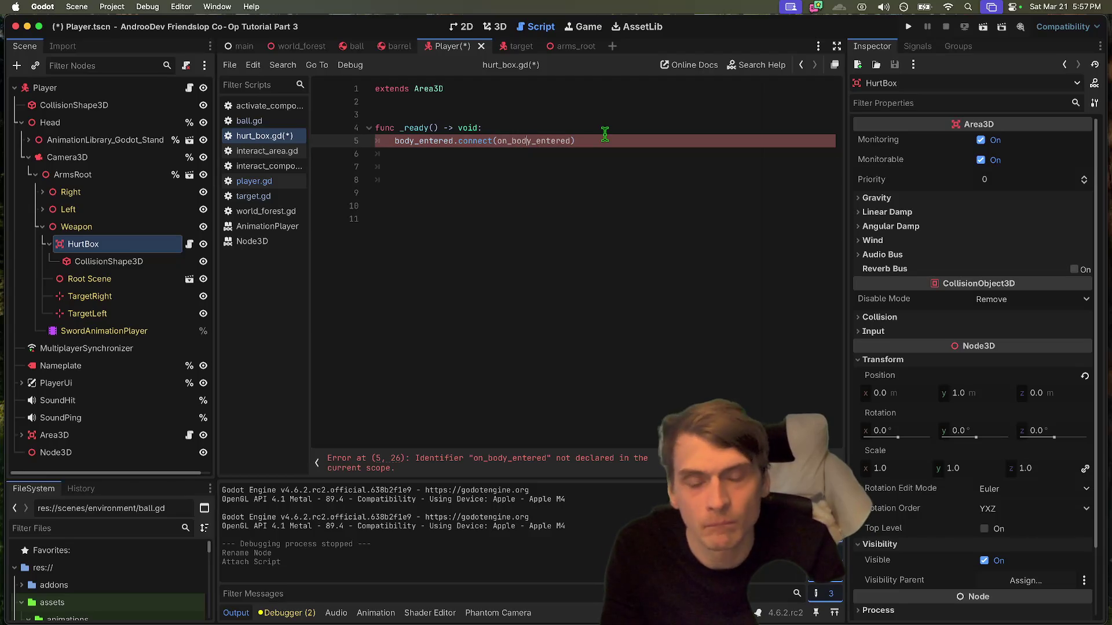
key("Down")
key("Down")
key("Down")
type("f")
type("unc on_body_")
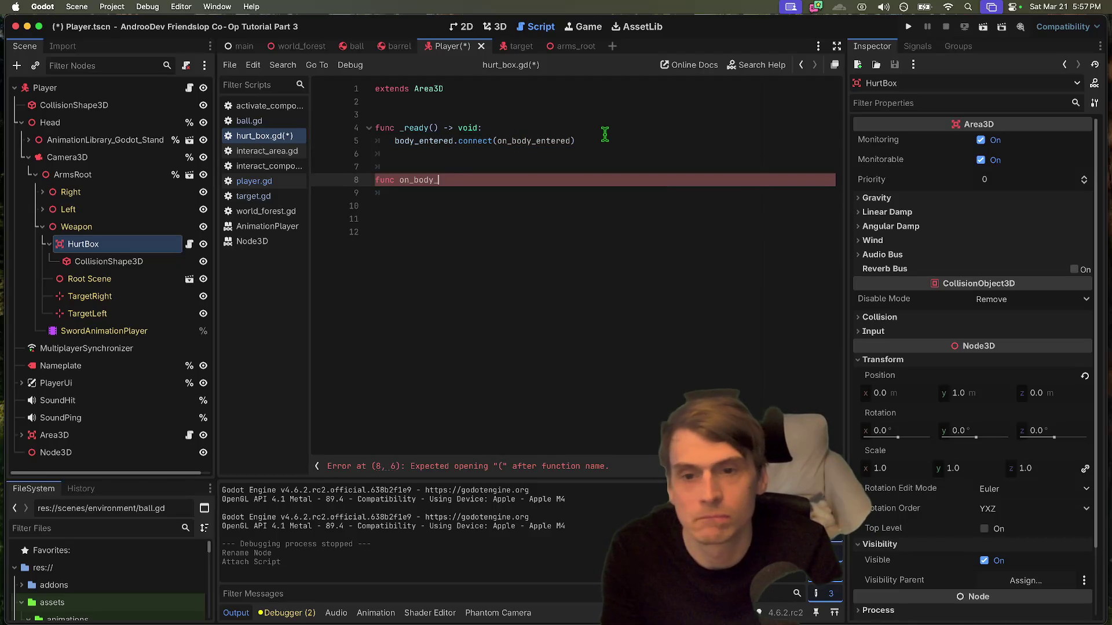
type("Bod")
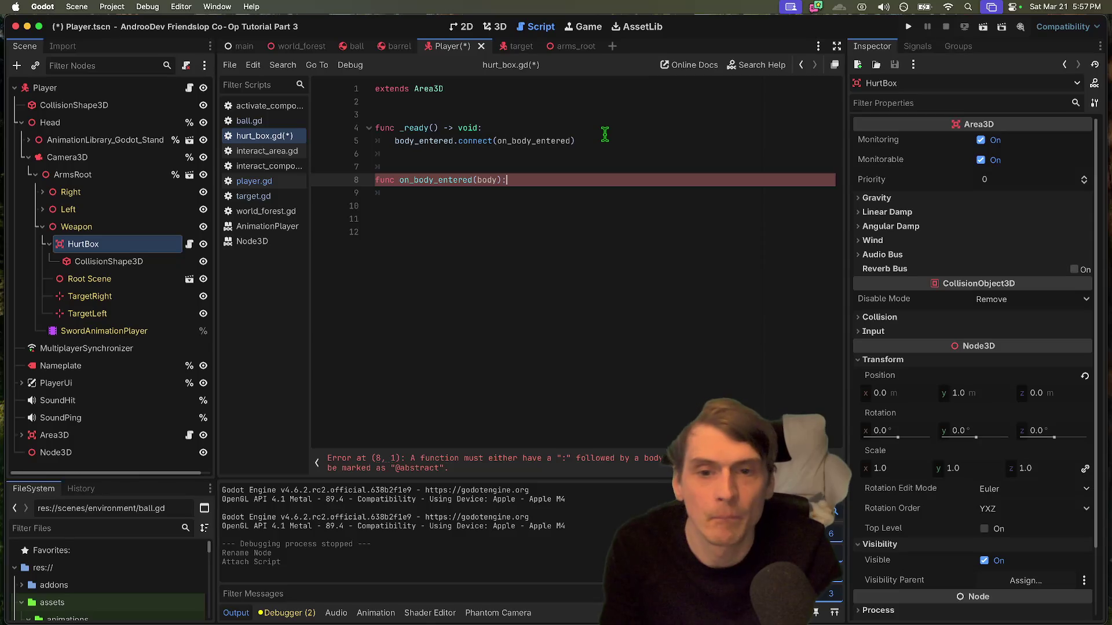
- Type the body parameter as Node3D, add the has_method('take_damage') check, and start body.take_damage(10, …)
key("Return")
type("if body.has")
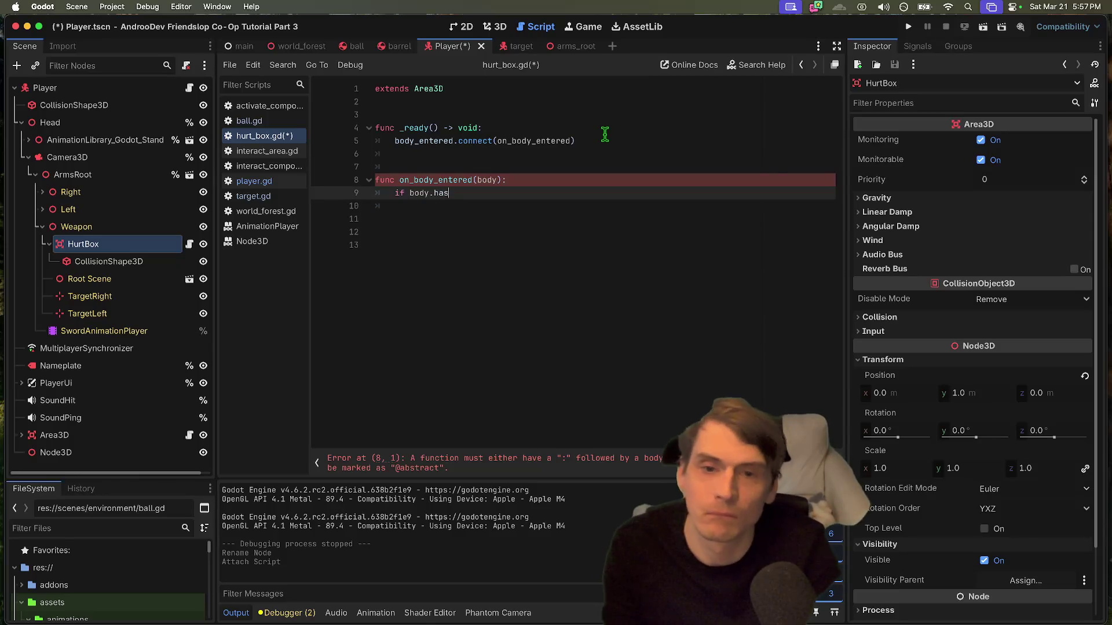
key("Up")
key("Right")
key("Right")
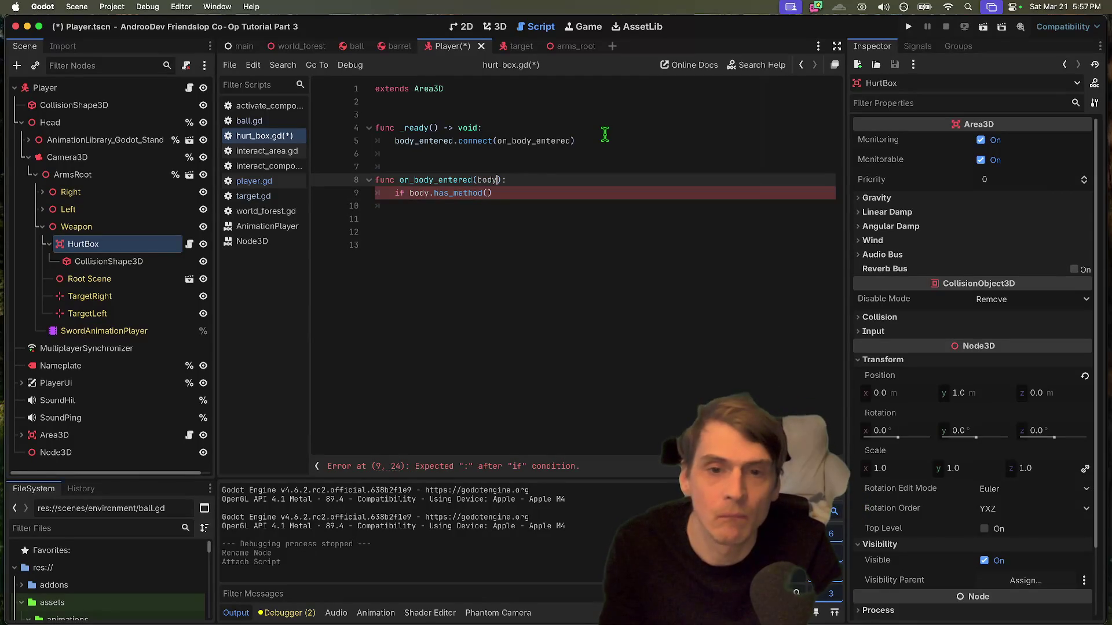
type(": Node3")
key("Return")
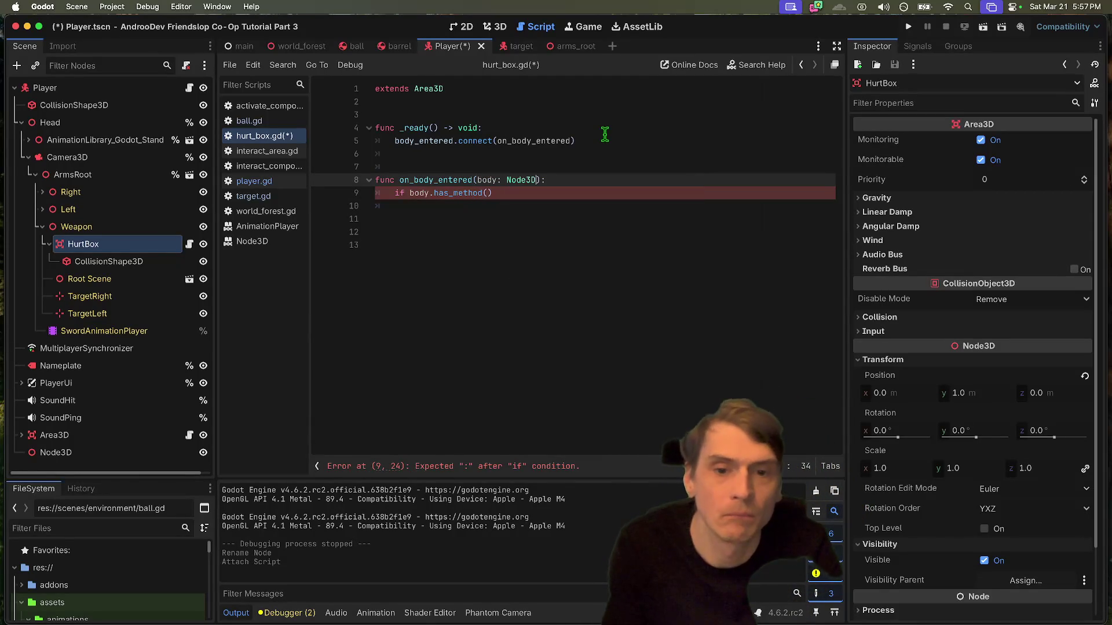
key("Down")
key("Left")
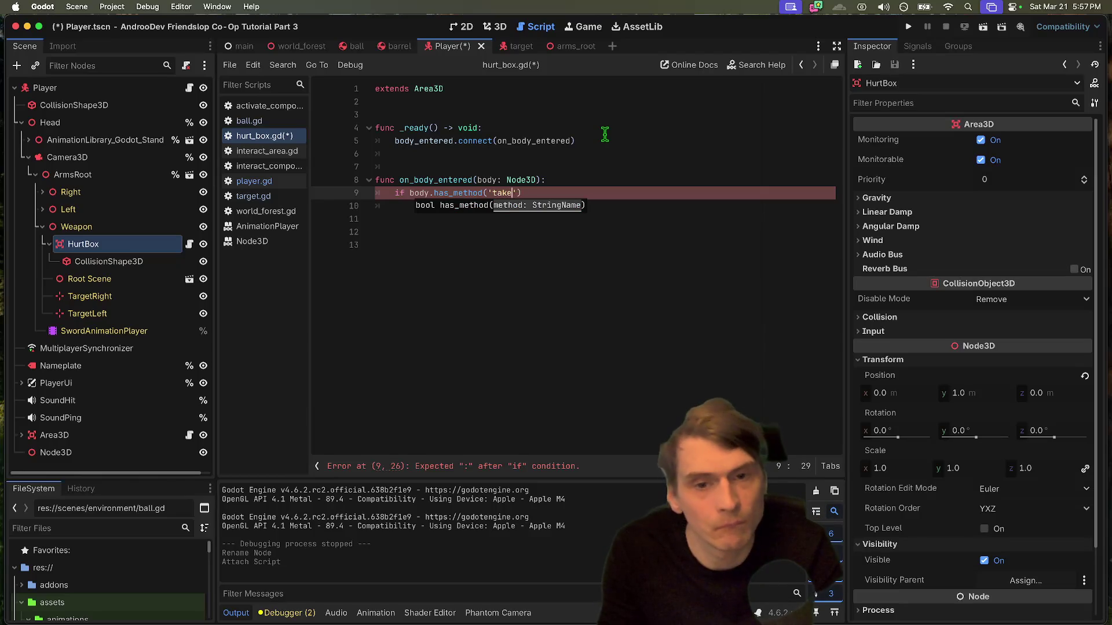
key("End")
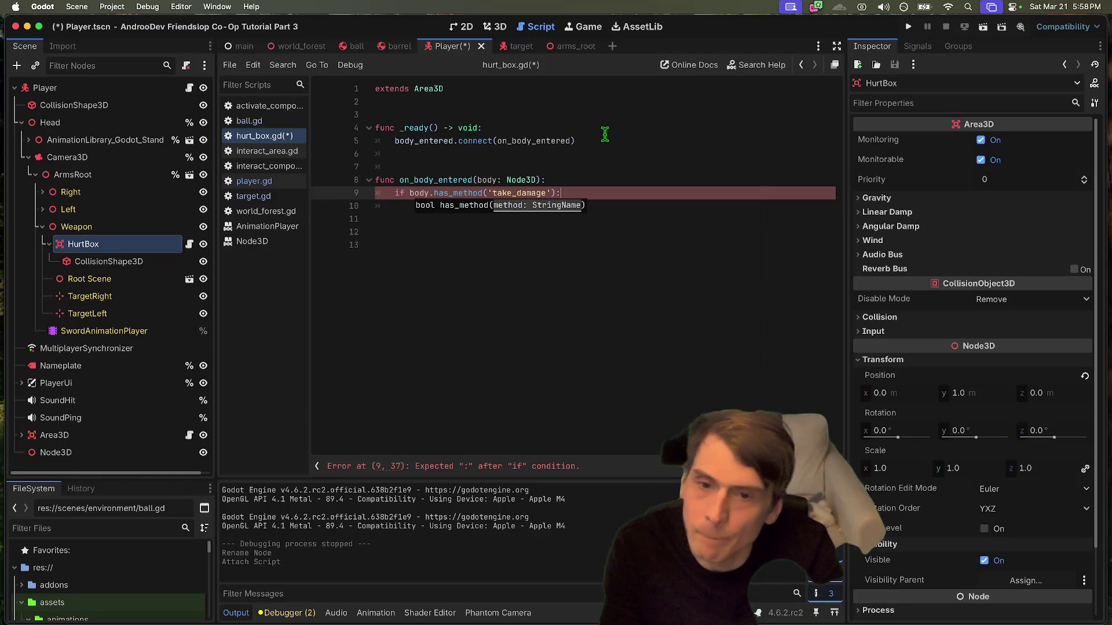
type(":")
key("Return")
key("BackSpace")
key("BackSpace")
key("BackSpace")
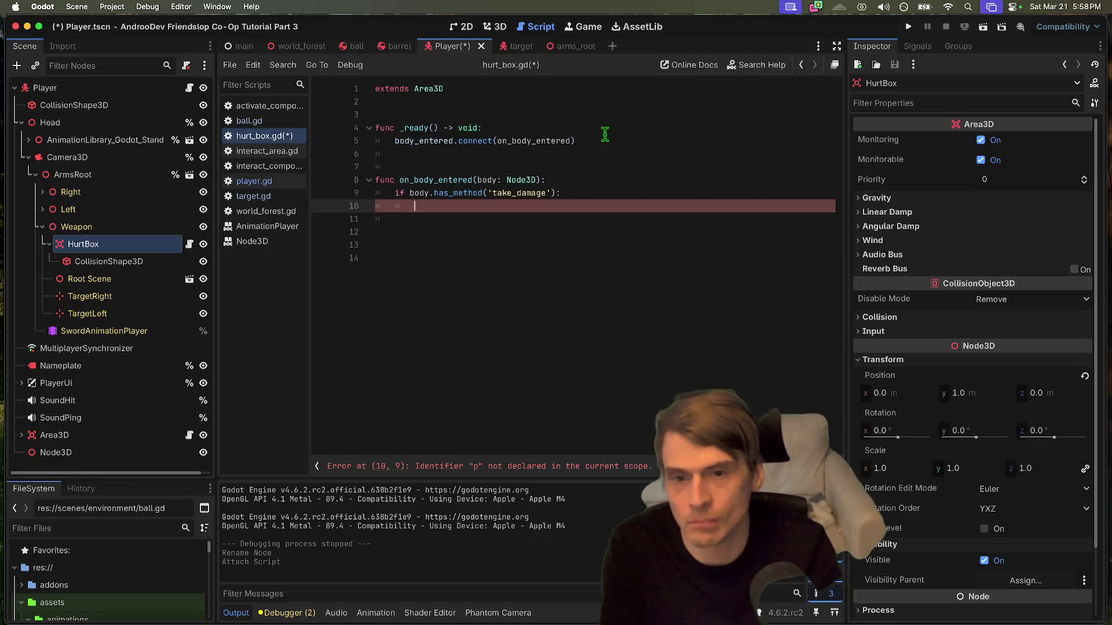
type("body.")
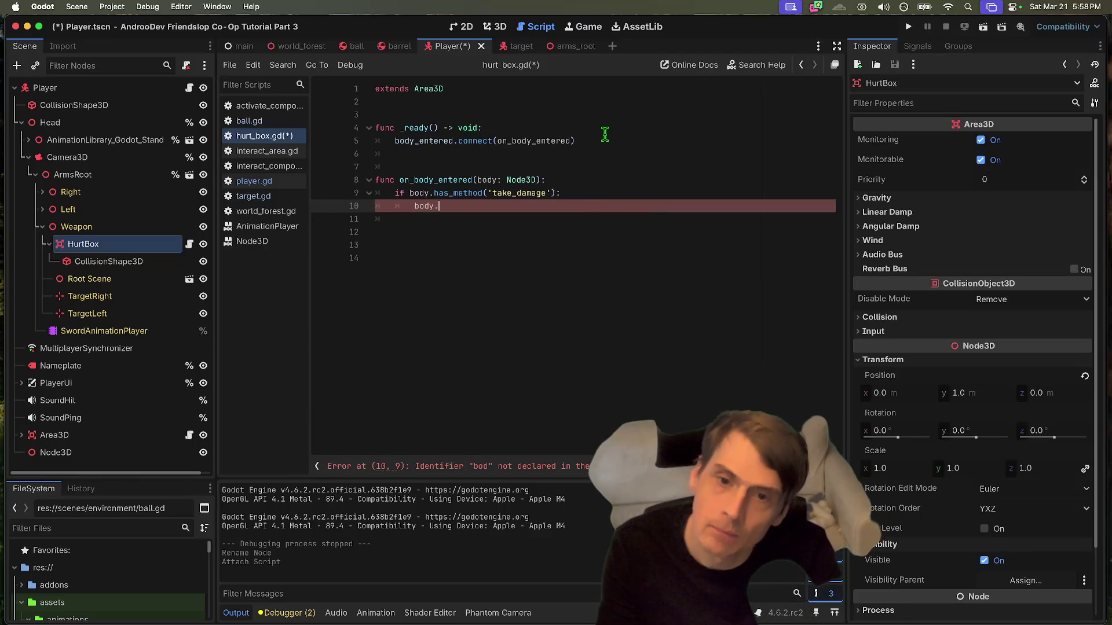
type("take_damage(10,")
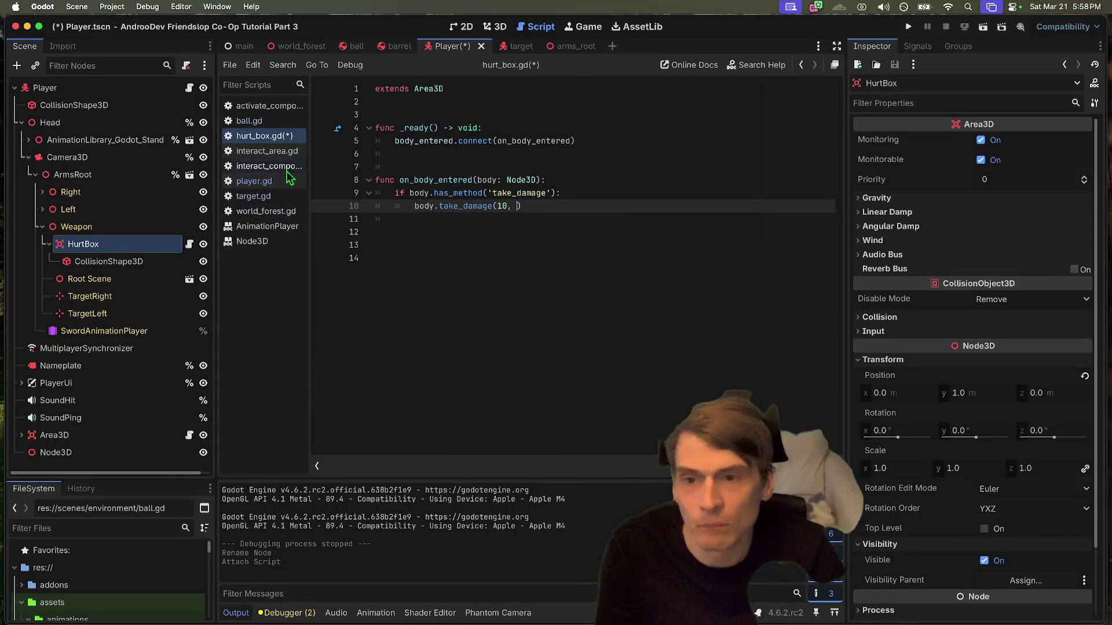
- Open ball.gd from the Scripts list to see its take_damage call
left_click(287, 153)
left_click(288, 137)
left_click(283, 122)
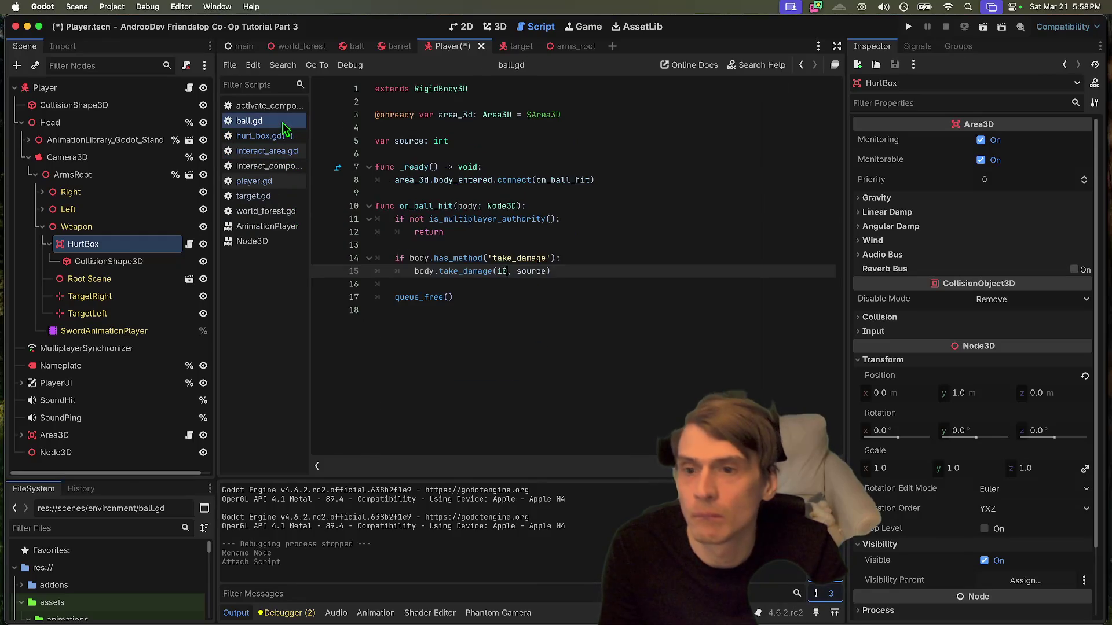
- Complete hurt_box.gd's call as body.take_damage(10, source)
double_click(531, 271)
key("alt+Left")
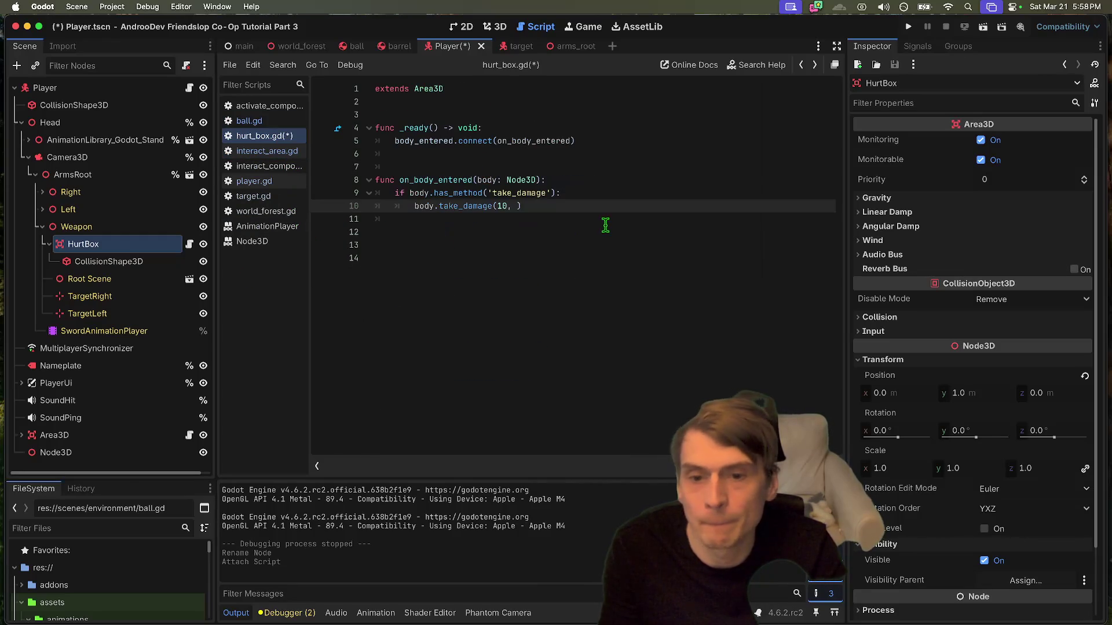
type("source")
key("Escape")
key("Down")
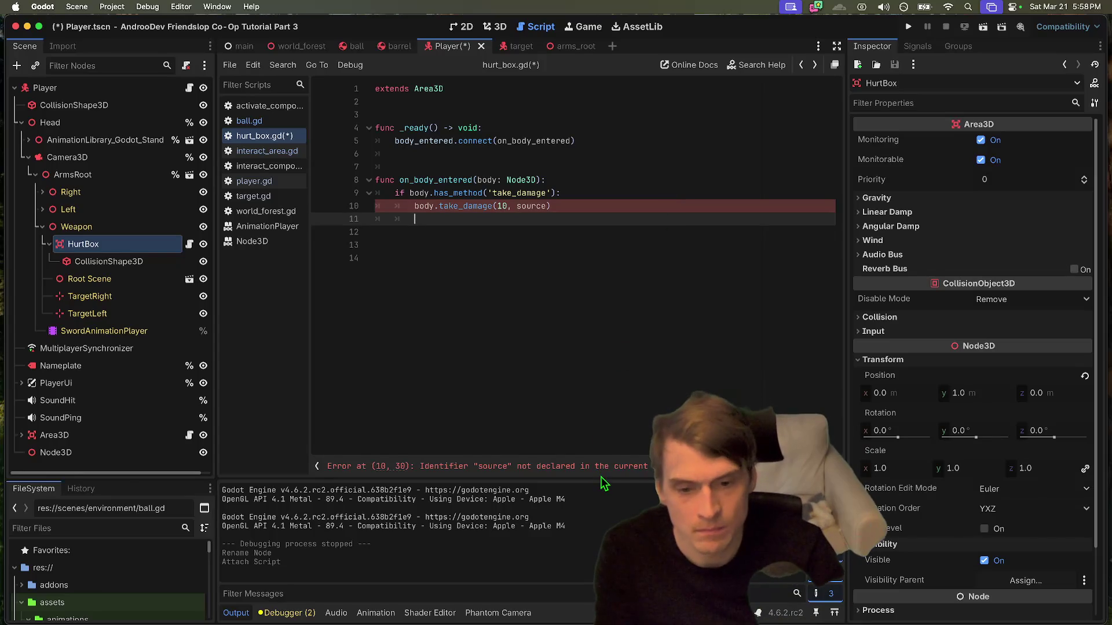
- Delete the empty line 7 in hurt_box.gd
double_click(526, 205)
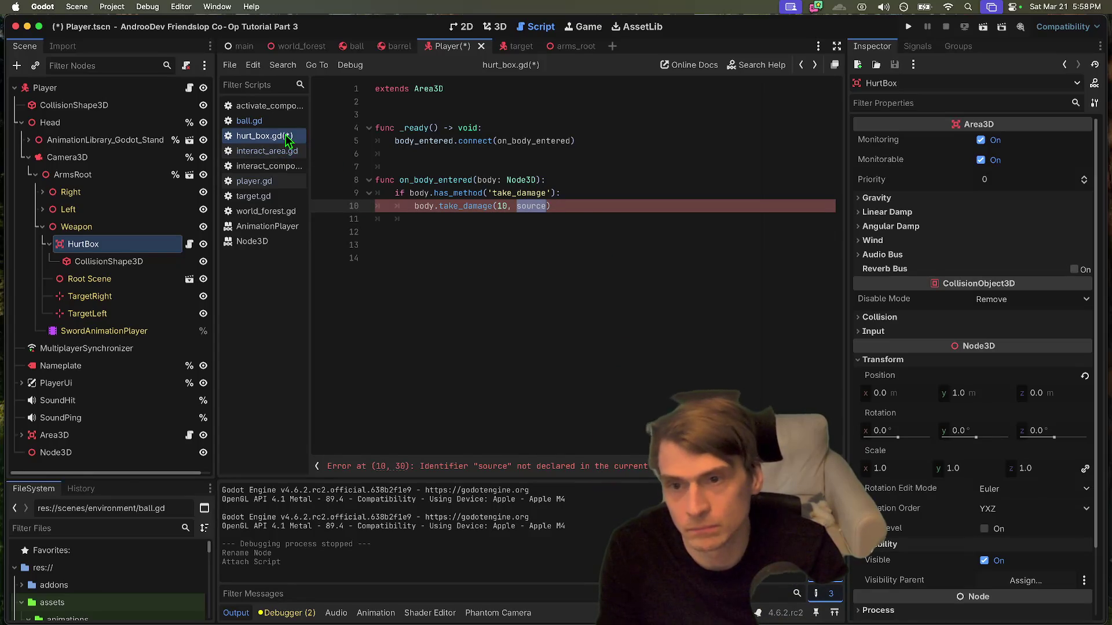
left_click(650, 178)
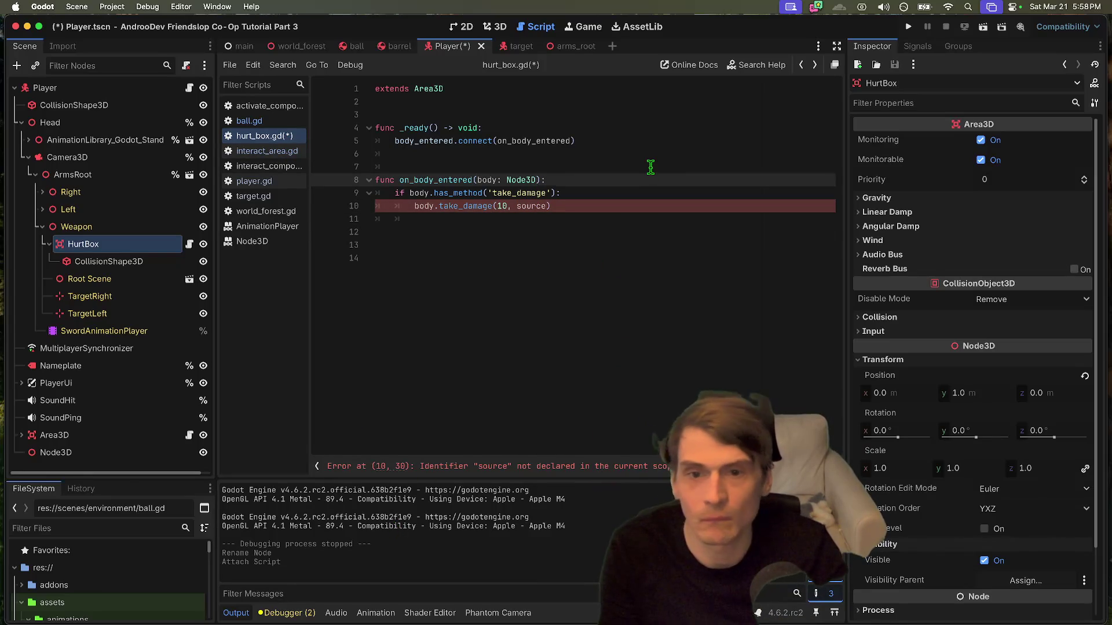
left_click(650, 167)
key("BackSpace")
left_click(668, 215)
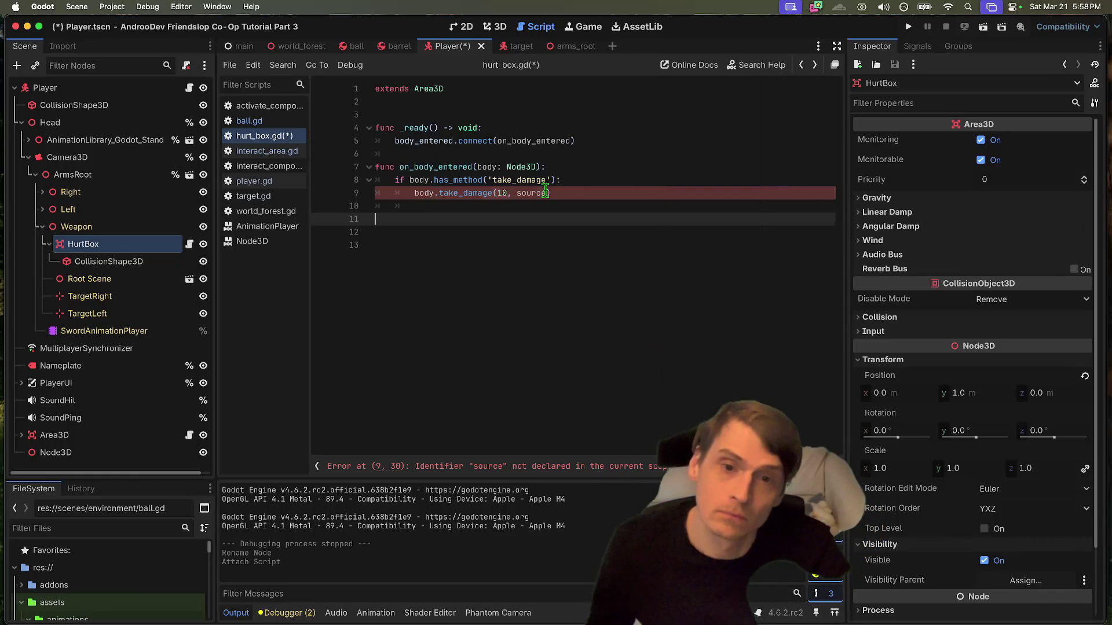
- Re-enter source at the end of the take_damage line, then open target.gd
left_click(652, 193)
left_click(638, 138)
left_click(647, 115)
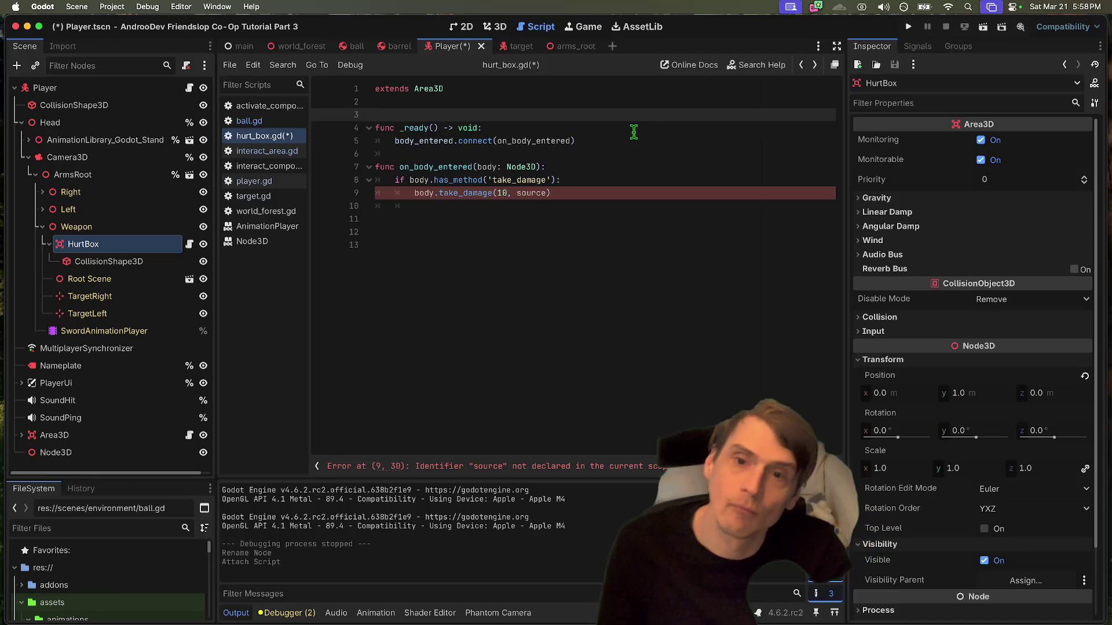
left_click(139, 262)
left_click(152, 245)
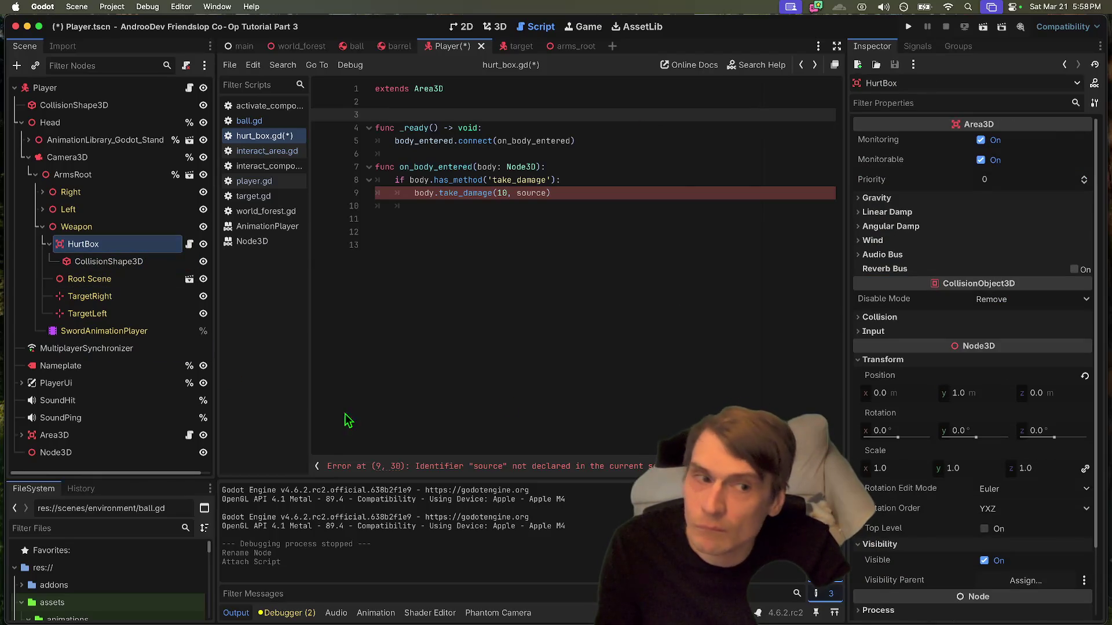
left_click(672, 243)
left_click(675, 179)
left_click(682, 186)
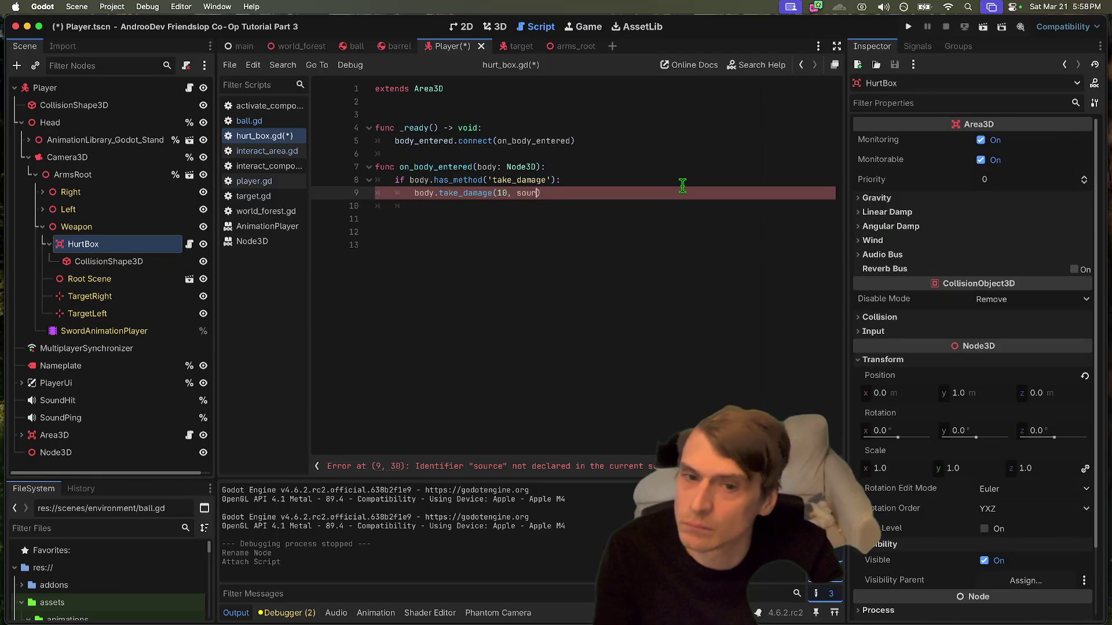
type("source")
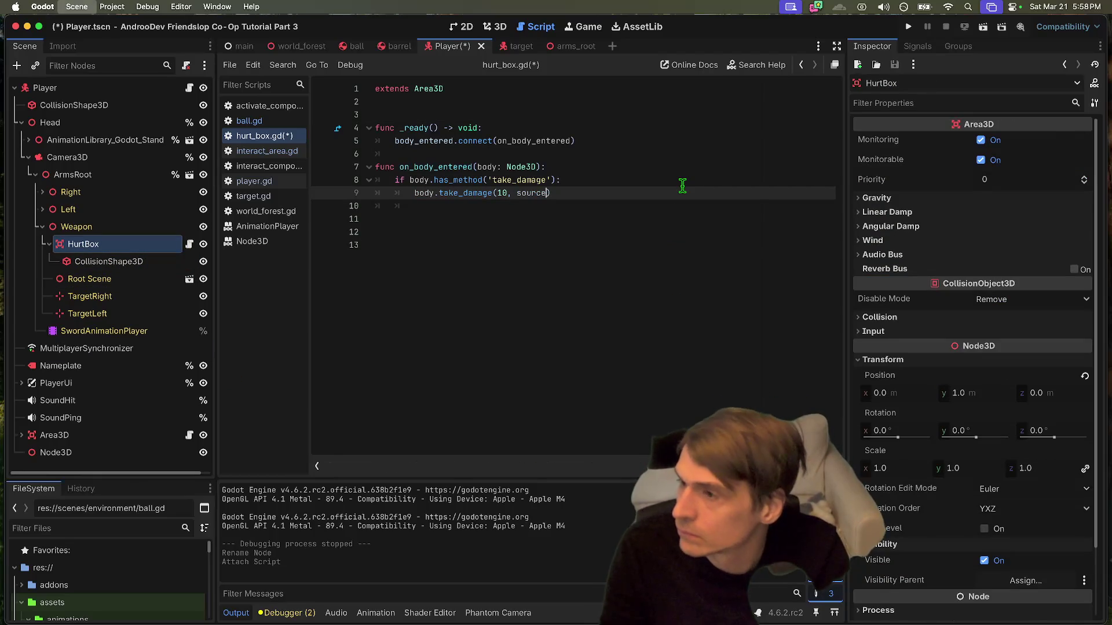
key("Left")
key("Left")
key("Left")
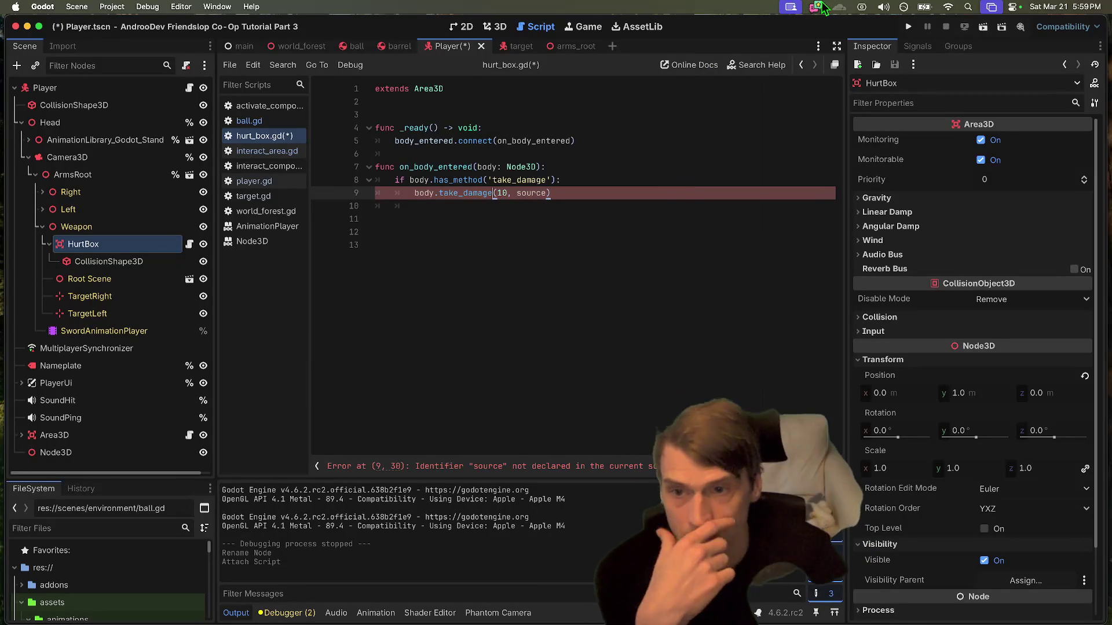
left_click(252, 196)
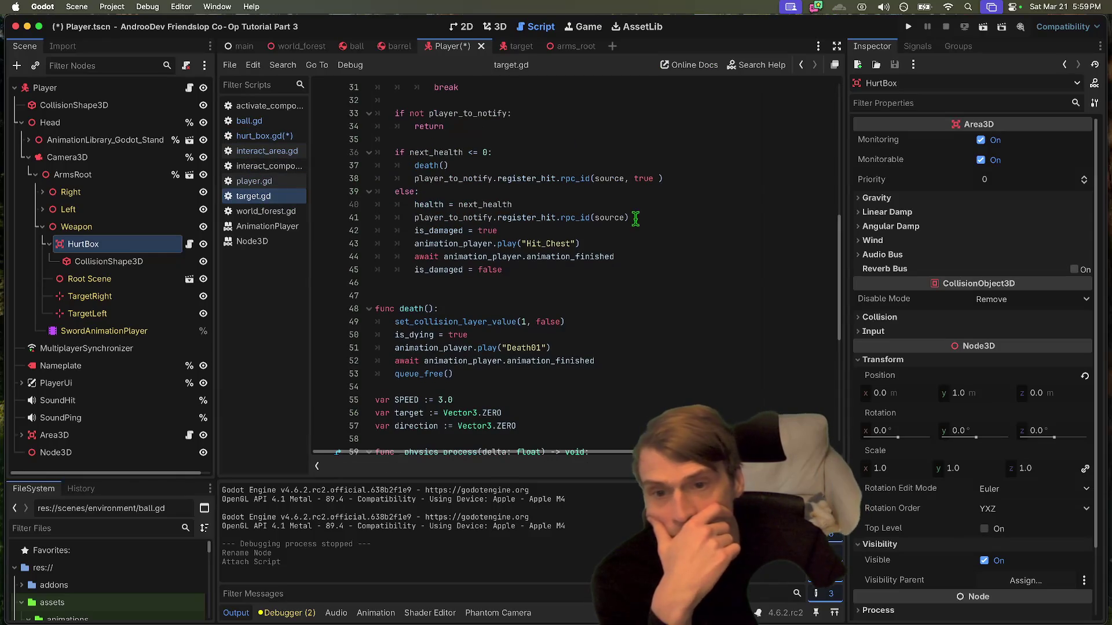
- Inspect target.gd's take_damage(damage, source) signature, then switch back to hurt_box.gd
left_click(656, 270)
scroll(608, 270, "up", 7)
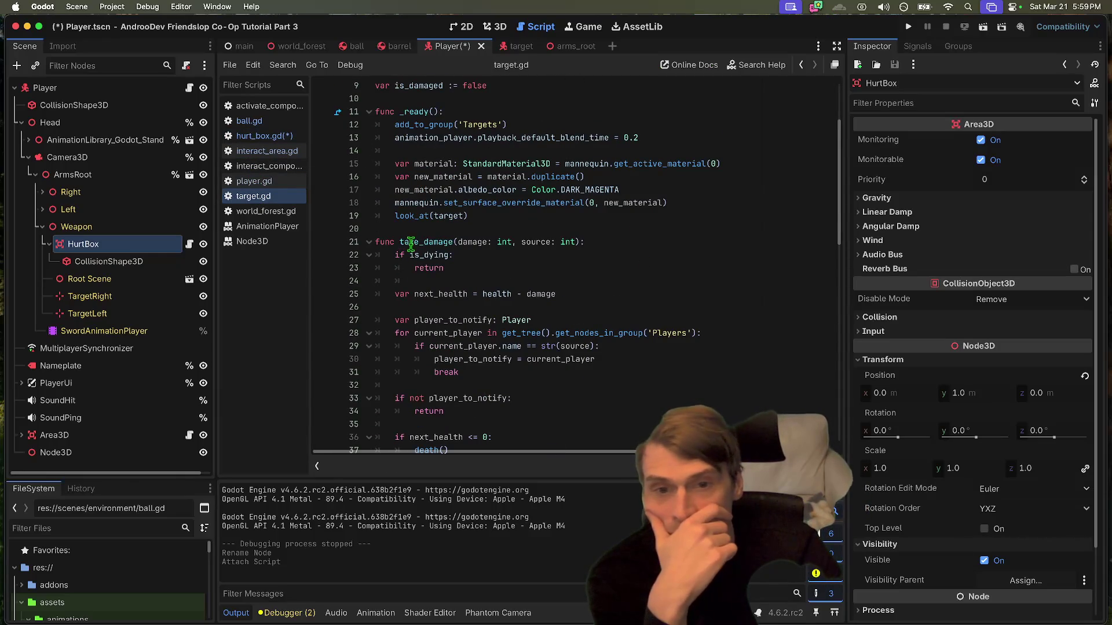
double_click(410, 244)
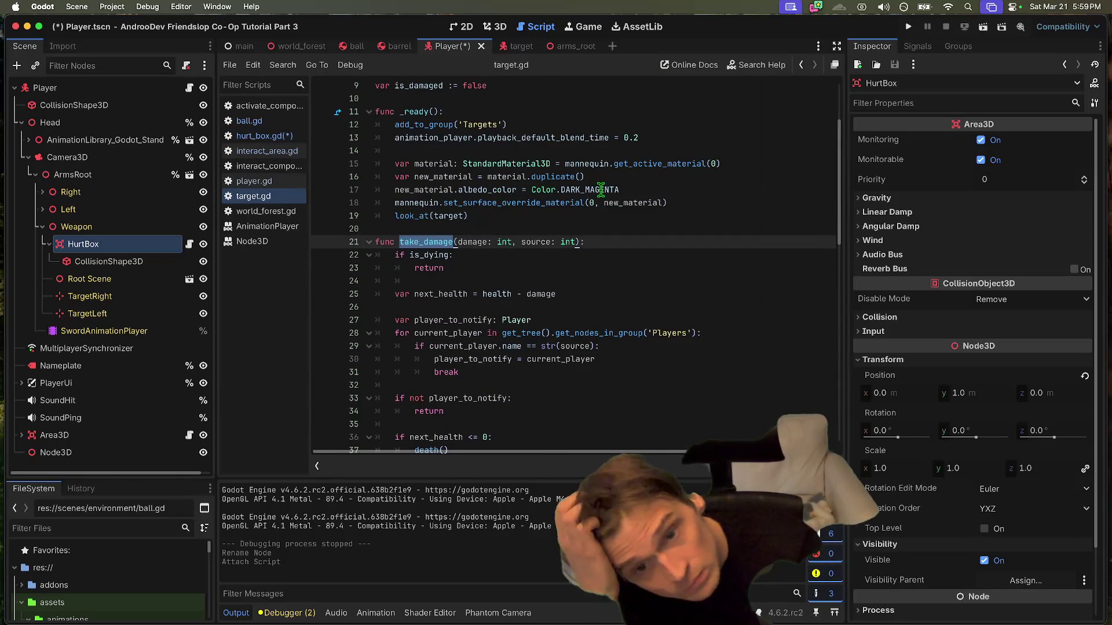
key("super+Down")
key("super+Up")
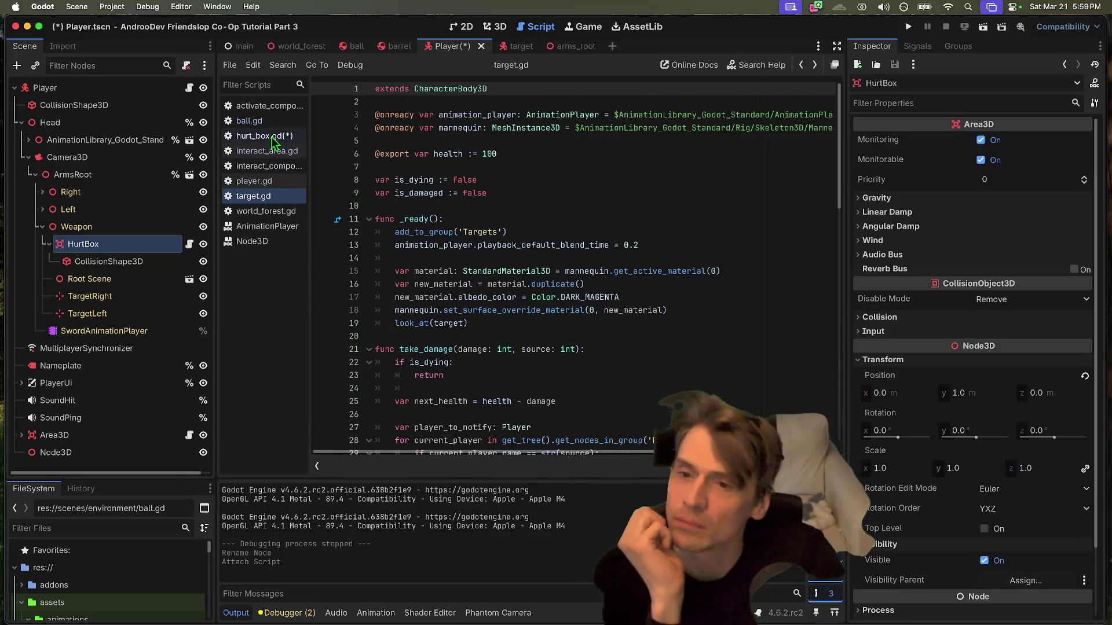
left_click(272, 137)
left_click(602, 168)
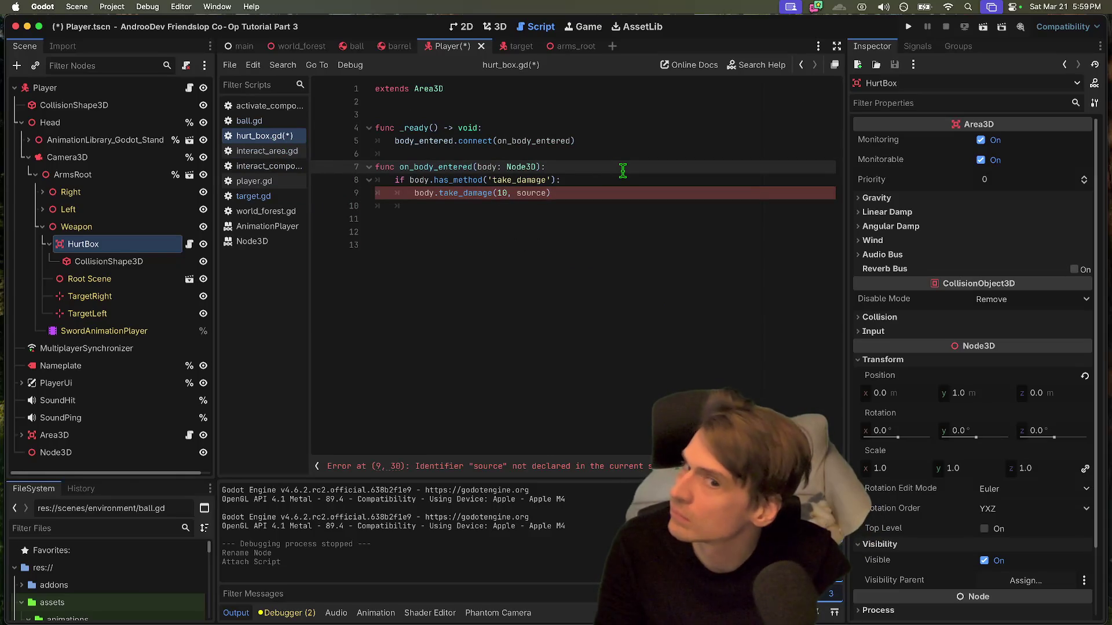
key("Down")
key("Down")
key("Down")
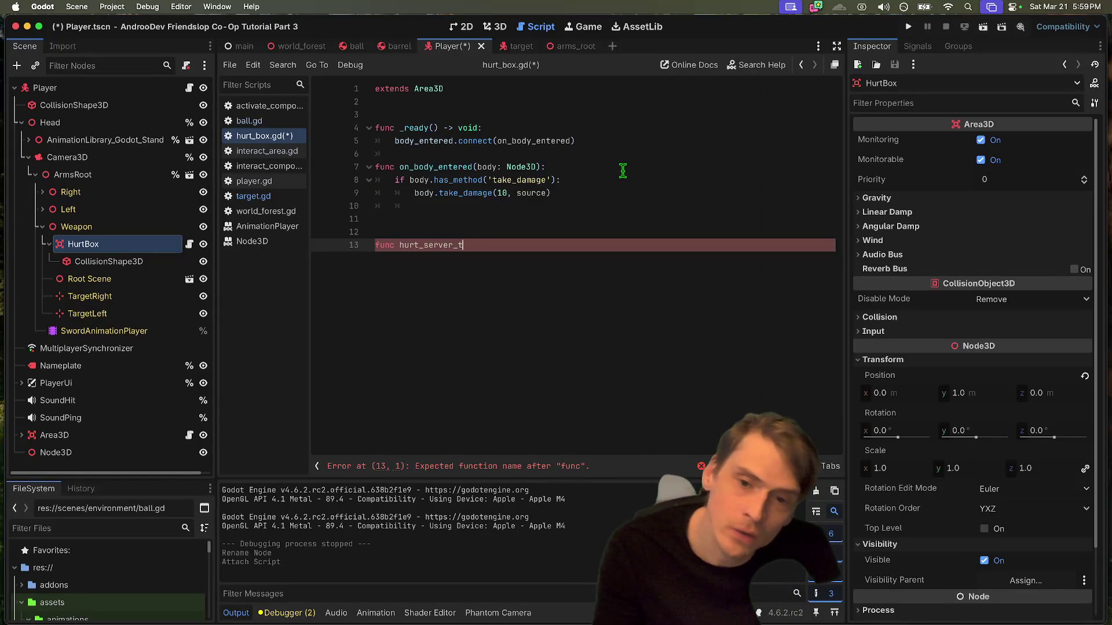
type("):")
key("Return")
key("Up")
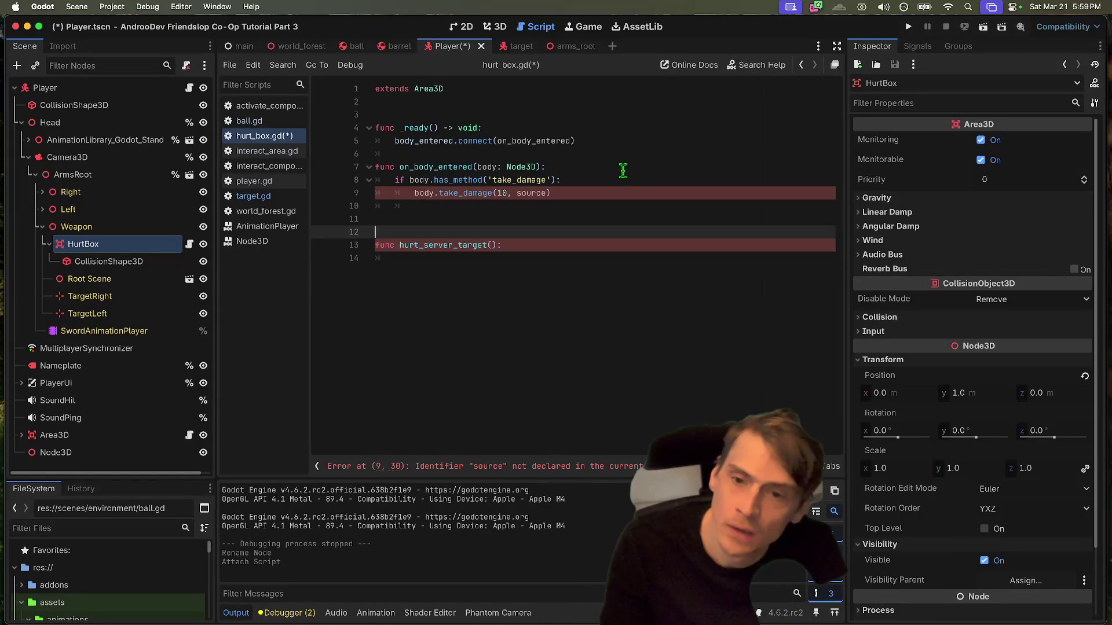
key("ctrl+shift+Return")
type("@")
key("BackSpace")
key("BackSpace")
type("pc(")
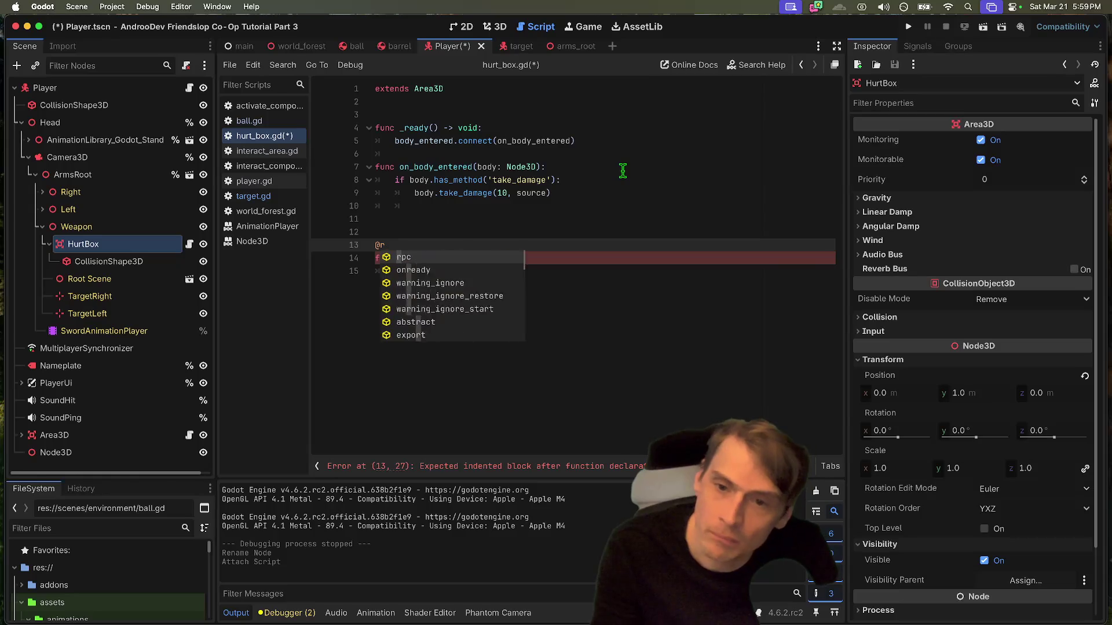
key("Return")
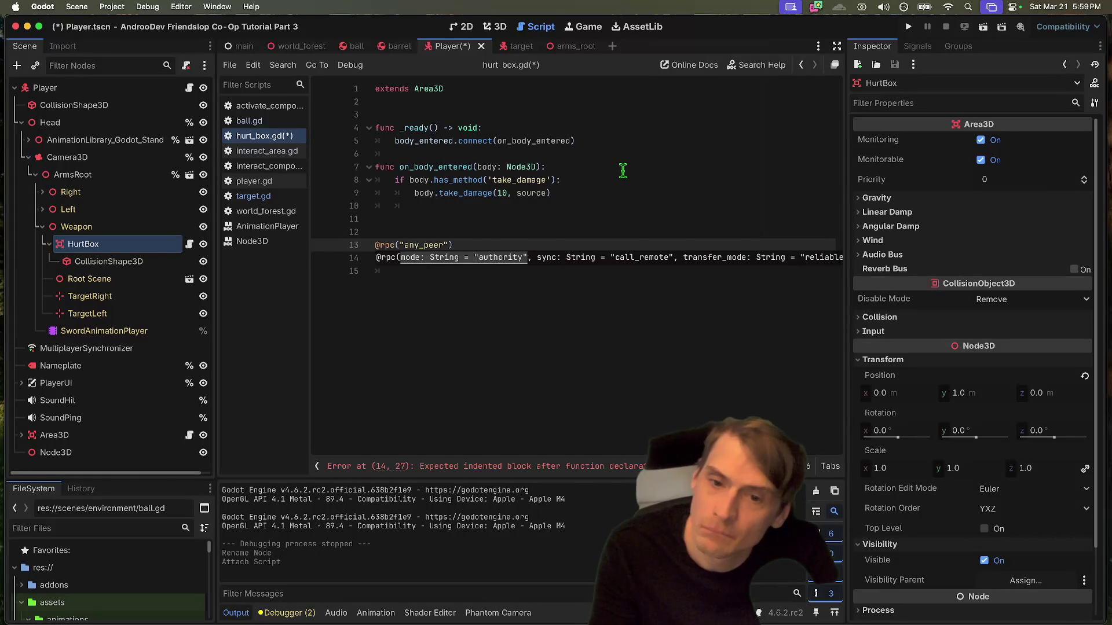
type(", \"cal")
key("Return")
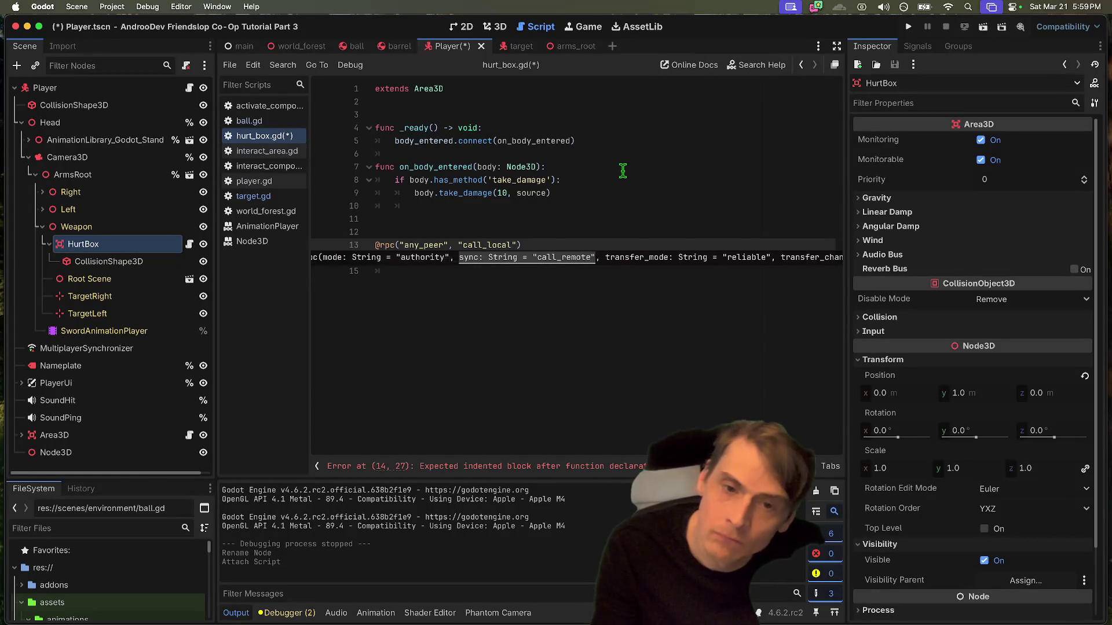
- Add an if is_multiplayer_authority(): check inside hurt_server_target
key("Down")
key("Return")
type("if is_mu")
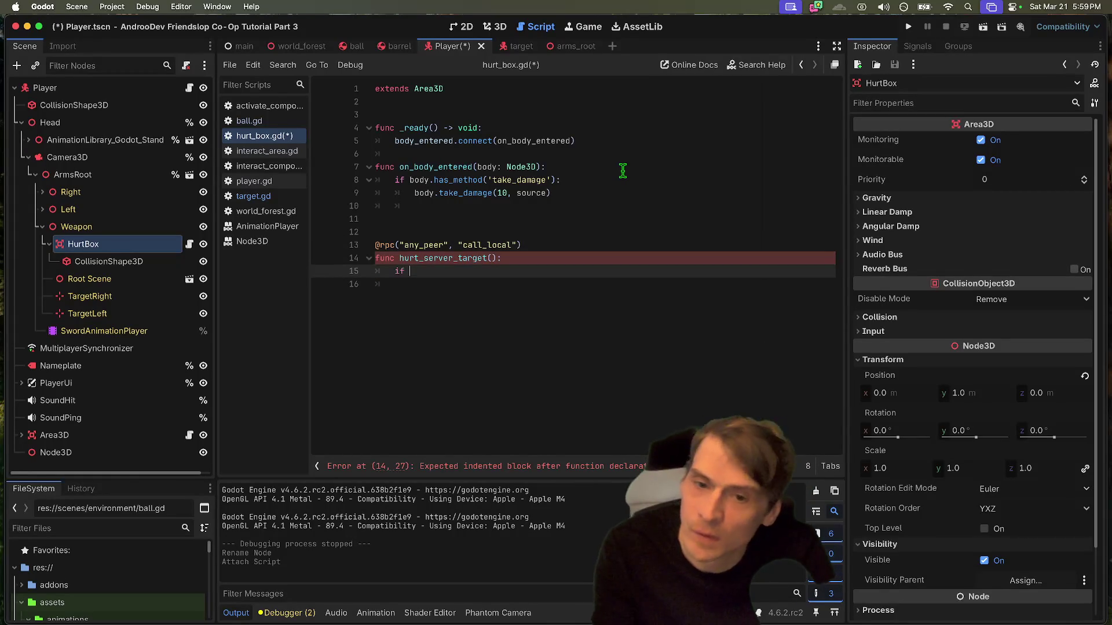
key("Return")
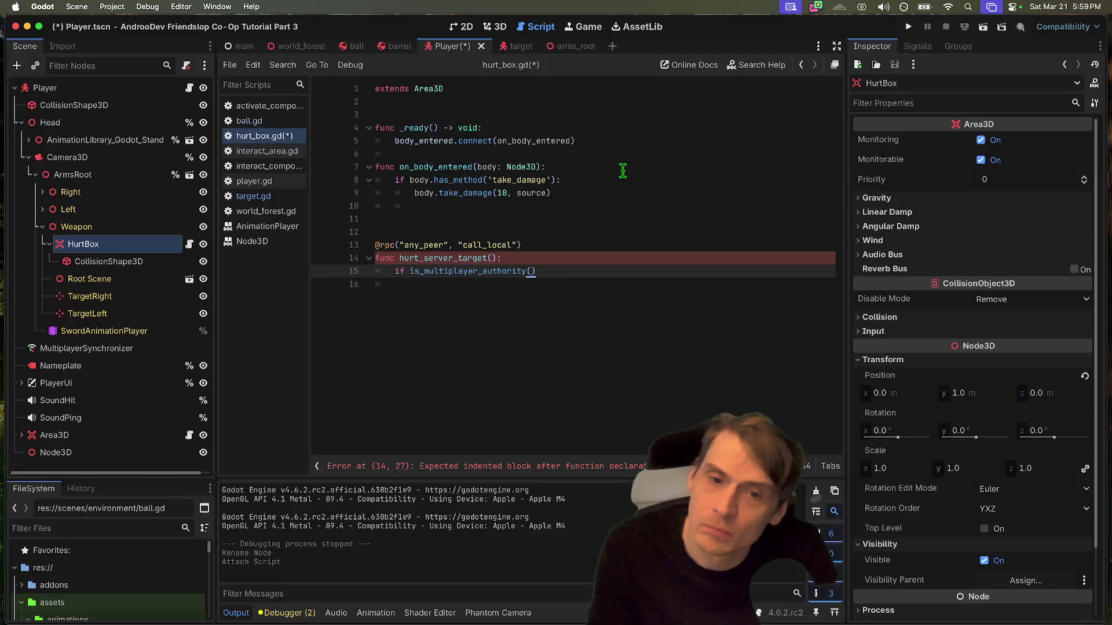
type(":")
key("Return")
- Copy the take_damage call under the check, using multiplayer.get_remote_sender_id() instead of source
triple_click(604, 194)
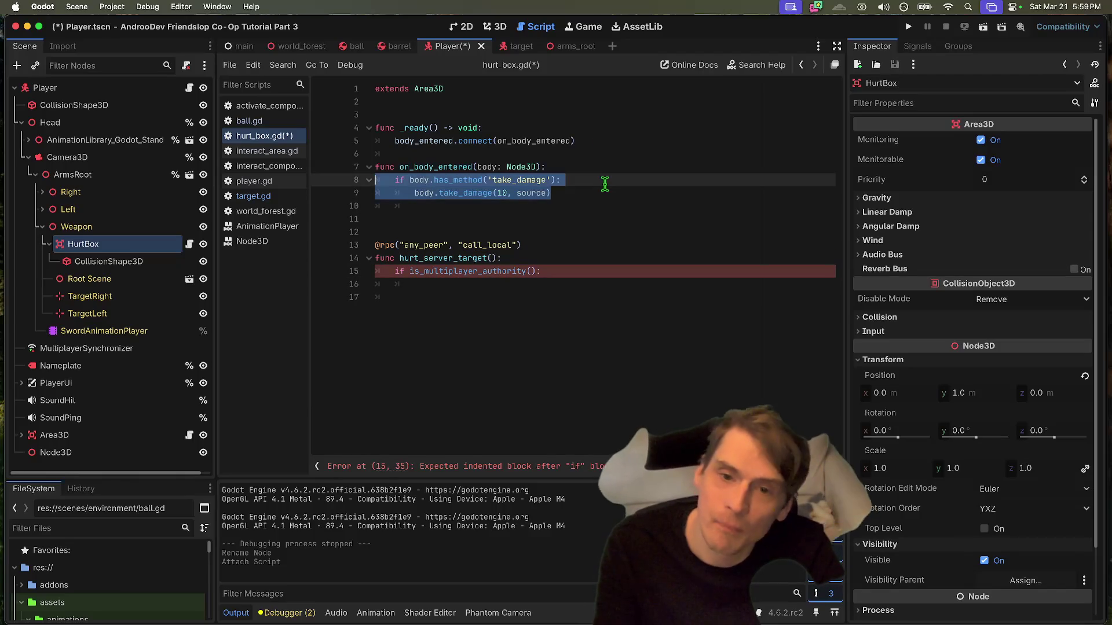
triple_click(653, 285)
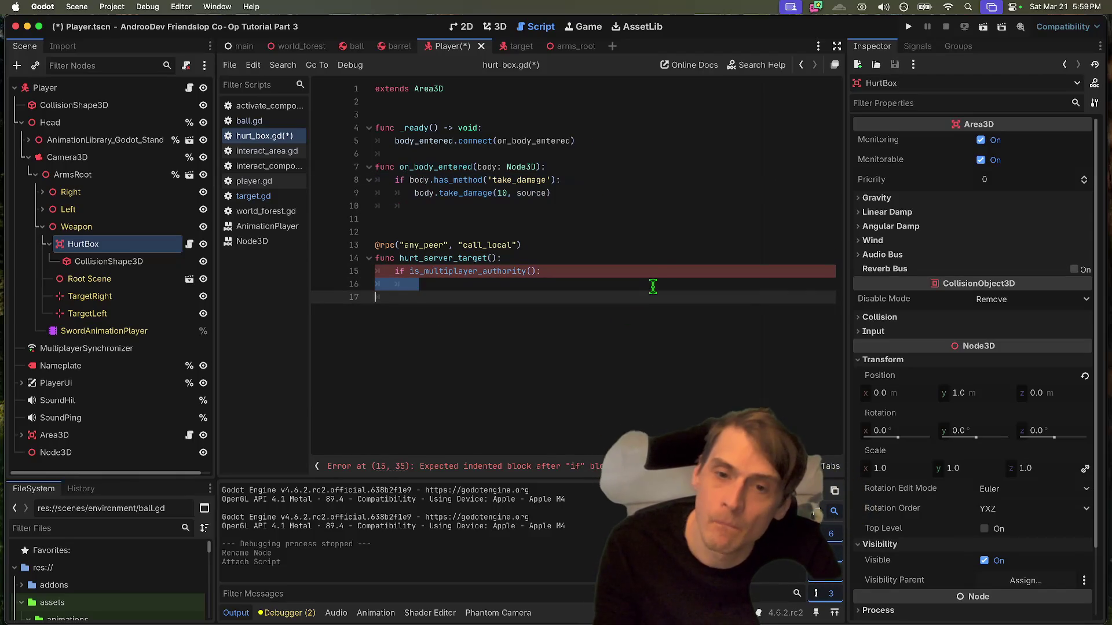
triple_click(605, 194)
key("super+c")
triple_click(568, 285)
key("super+v")
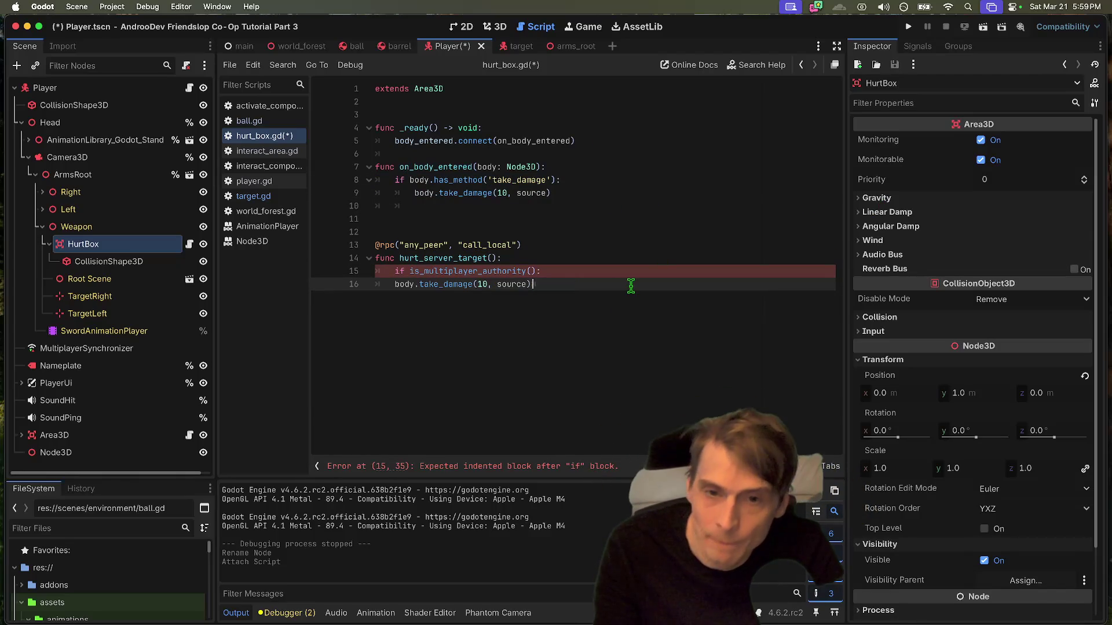
key("BackSpace")
key("BackSpace")
key("BackSpace")
type("get_dam")
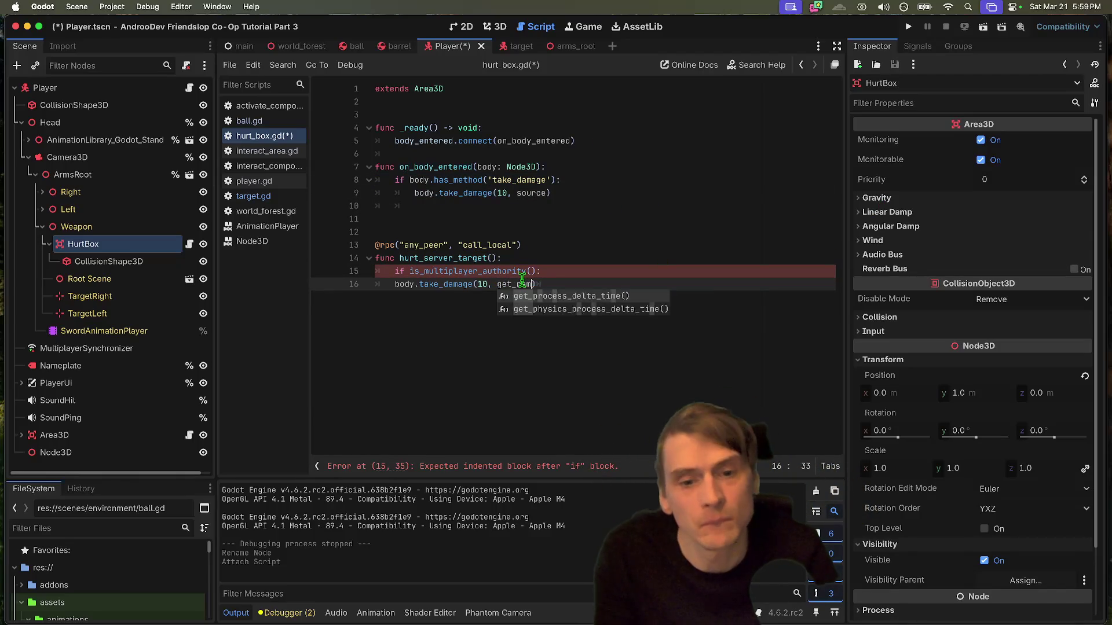
key("BackSpace")
key("BackSpace")
key("BackSpace")
type("multiplayer.get_rem")
key("Return")
key("Home")
key("Tab")
- Replace take_damage with hurt_server_target in on_body_entered's call on line 9
key("Up")
key("Up")
key("Up")
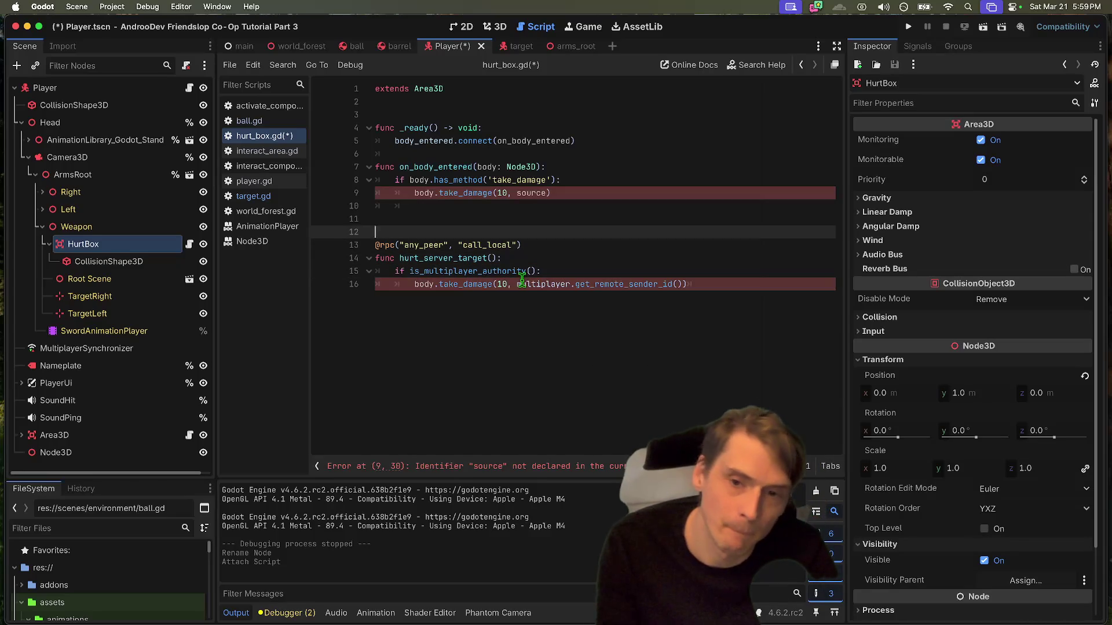
left_click(481, 260)
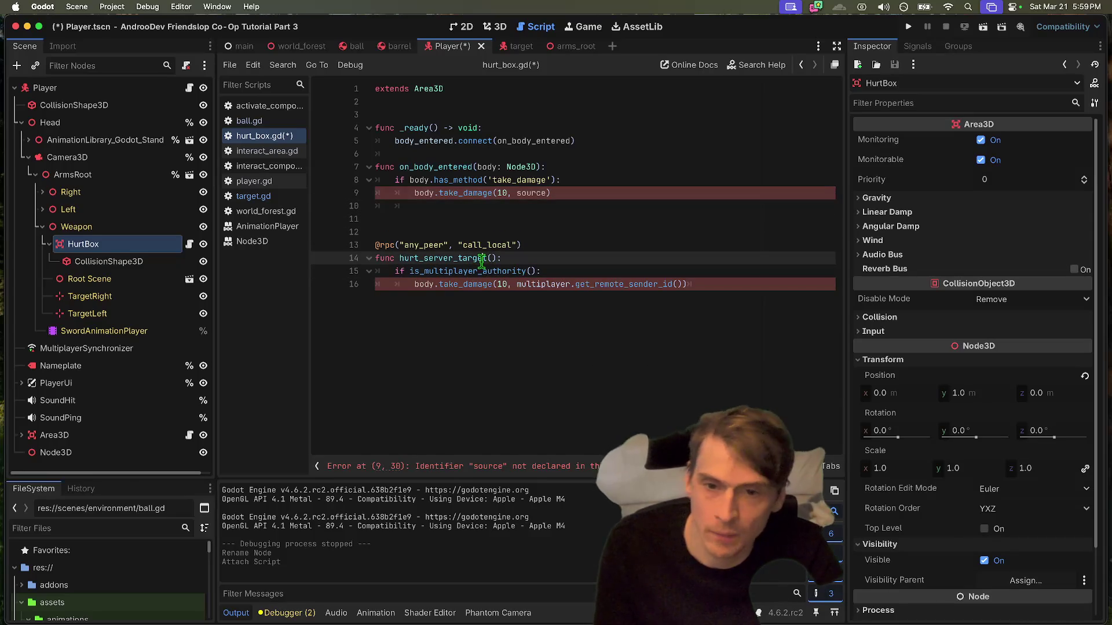
double_click(481, 260)
double_click(465, 193)
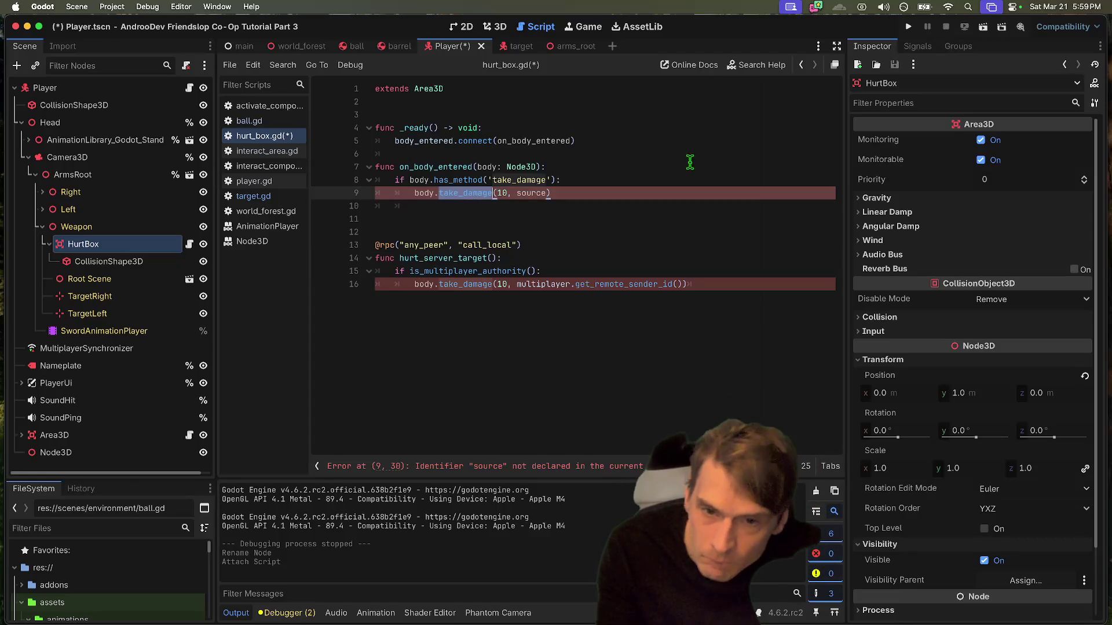
key("BackSpace")
- Replace take_damage on line 9 with a hurt_server_target.rpc call whose first argument is 1
key("super+v")
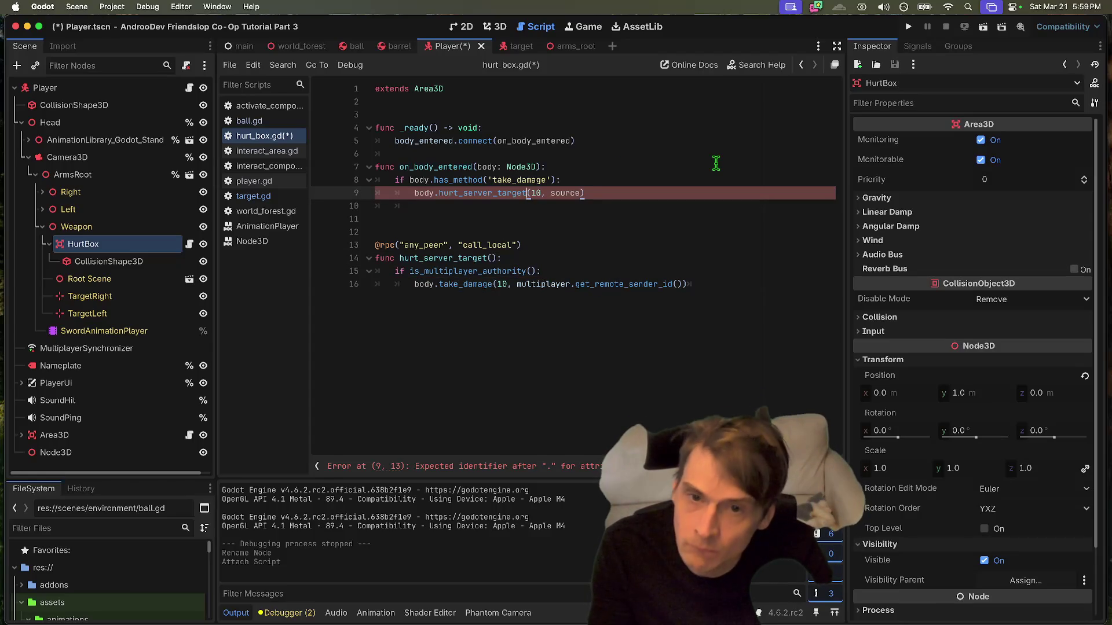
type(".rpc")
key("Down")
key("super+shift+k")
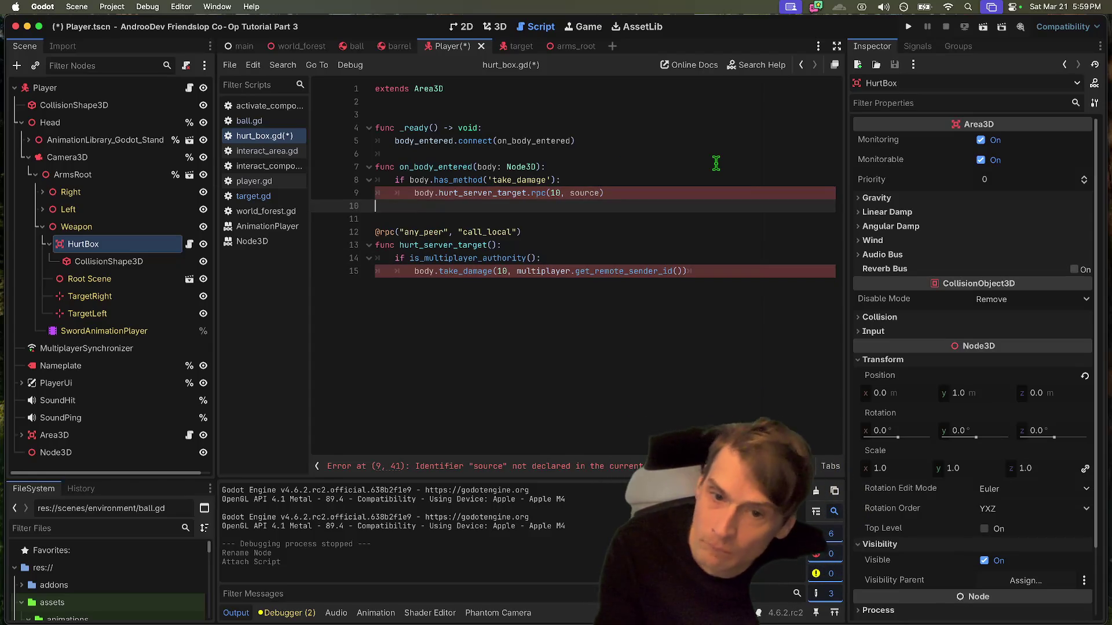
left_click(551, 193)
type("1, 1")
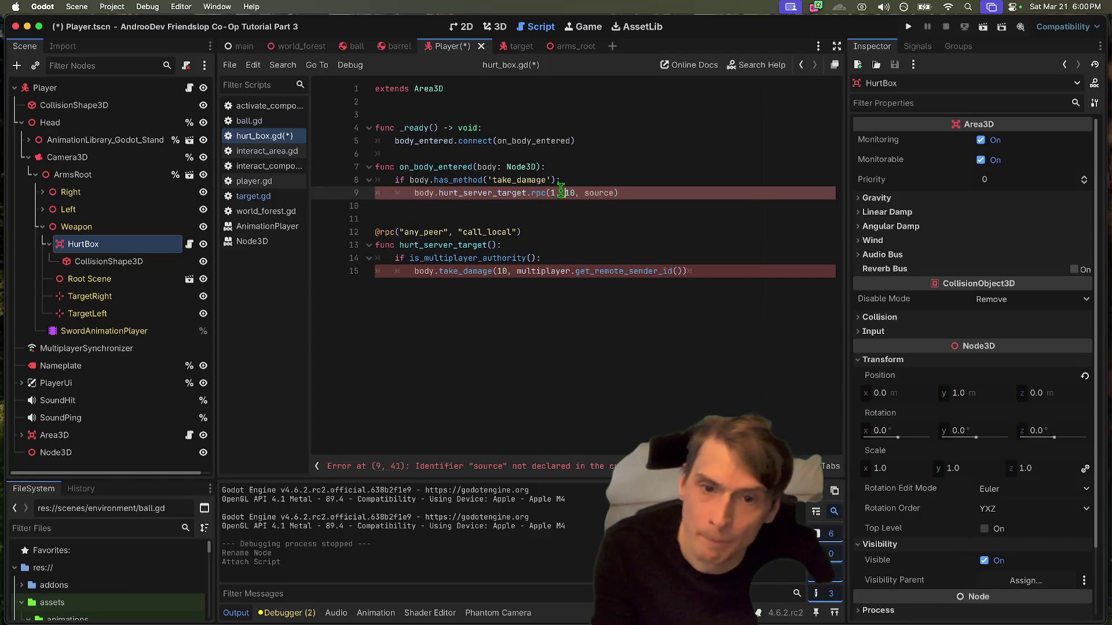
- Give hurt_server_target the parameters 'damage, source' and remove the blank line above its rpc annotation
left_click(499, 245)
type("10")
key("BackSpace")
key("BackSpace")
type("damage, source")
key("Up")
key("Home")
key("BackSpace")
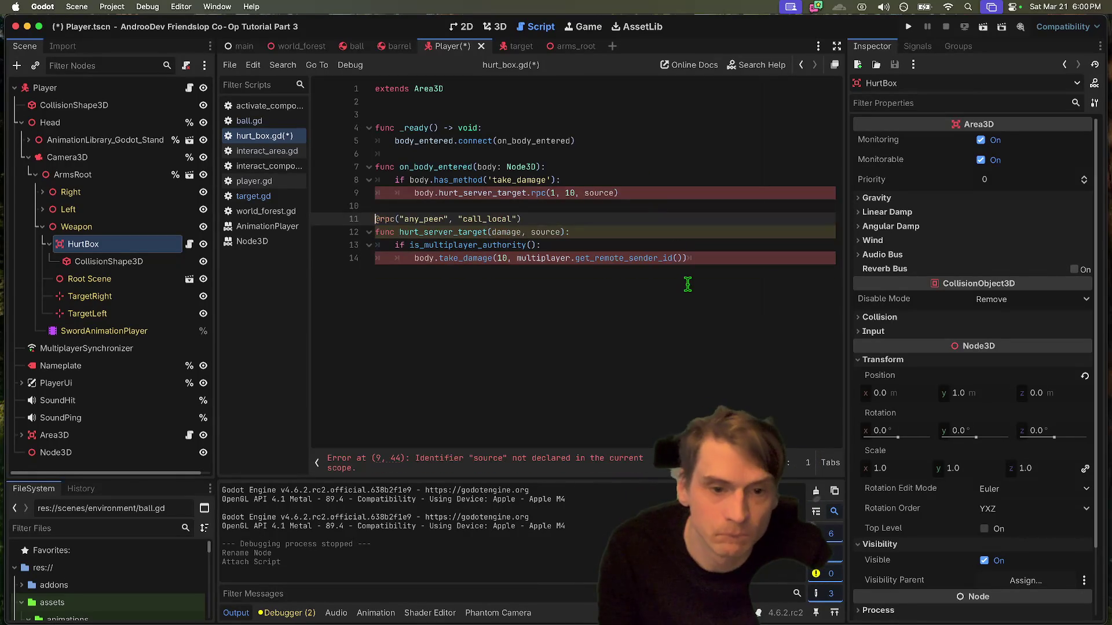
- Remove source from both the rpc call on line 9 and the hurt_server_target signature
left_click(685, 275)
left_click(539, 228)
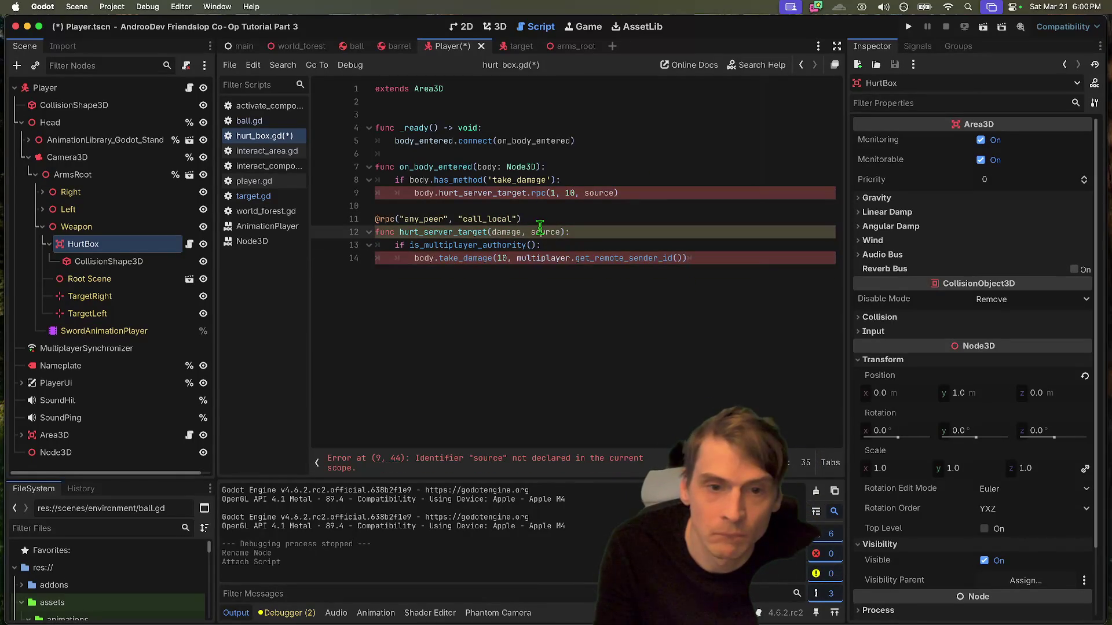
double_click(540, 227)
double_click(598, 193)
key("BackSpace")
key("BackSpace")
key("BackSpace")
left_click(688, 320)
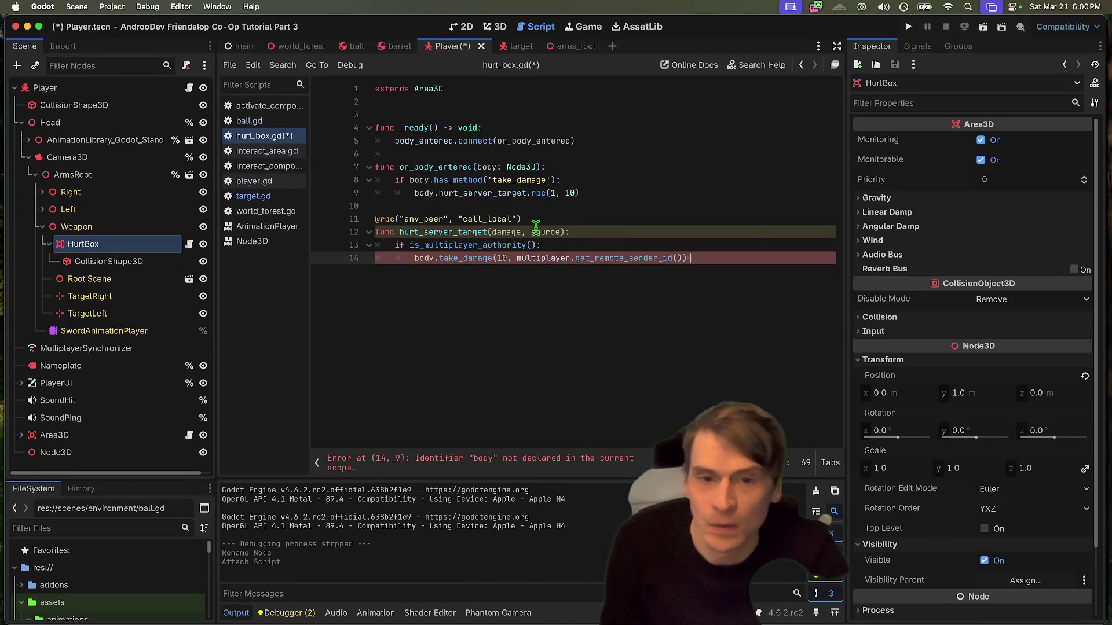
double_click(535, 231)
key("BackSpace")
key("BackSpace")
key("BackSpace")
- Replace the hardcoded 10 in the take_damage call with the damage parameter
left_click(527, 259)
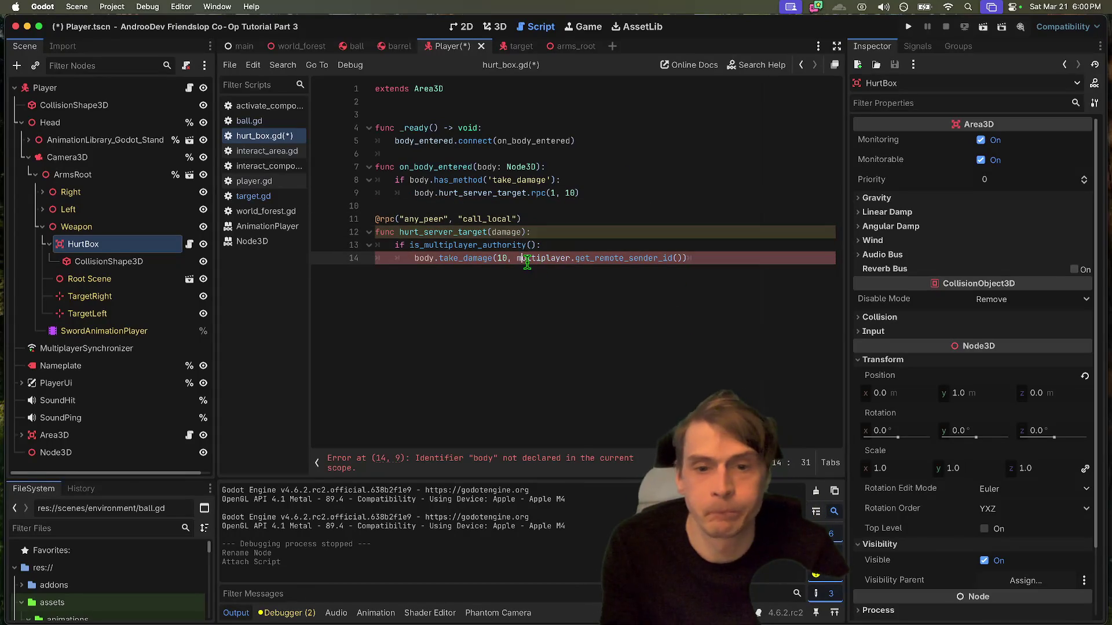
key("Left")
key("Left")
key("Left")
key("BackSpace")
key("BackSpace")
type("dama")
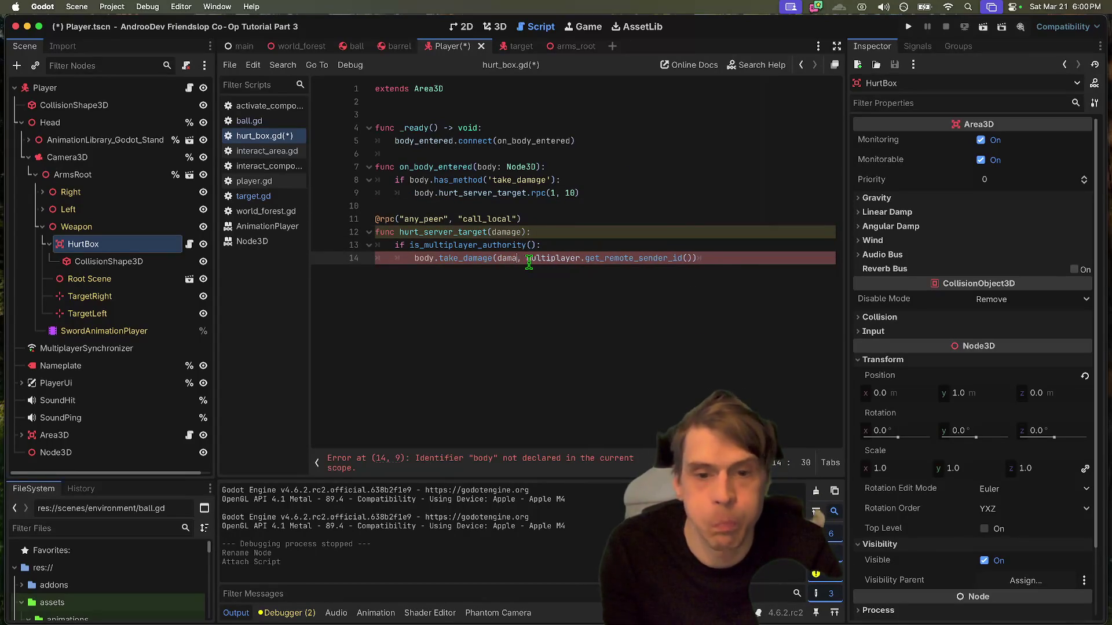
key("Return")
key("End")
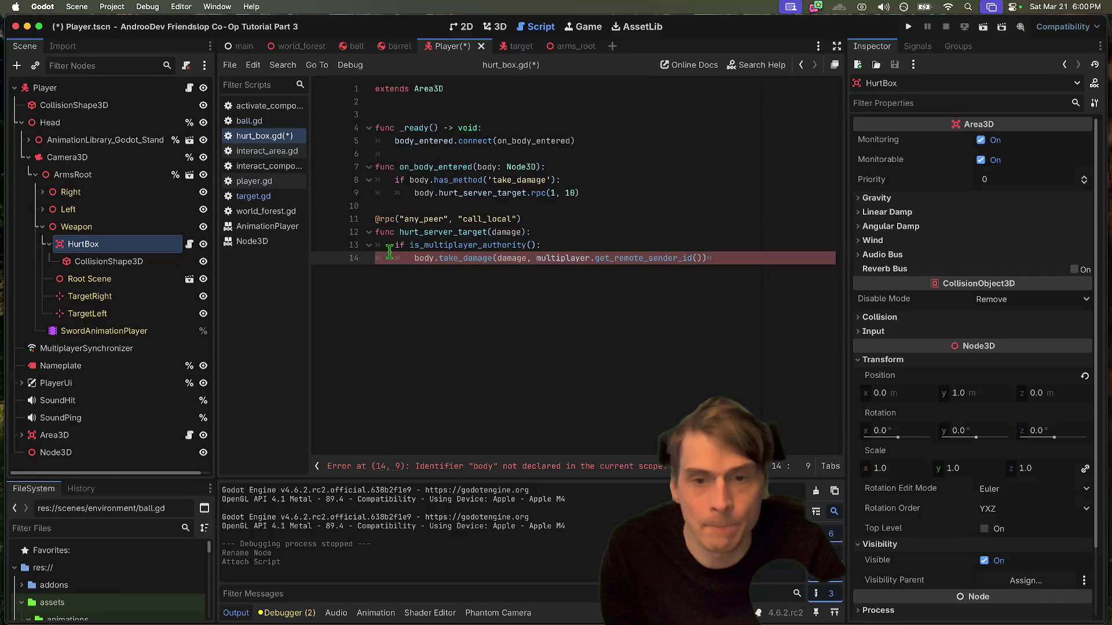
- Delete the body. prefix so line 9 reads hurt_server_target.rpc(1, 10)
left_click(555, 232)
double_click(442, 194)
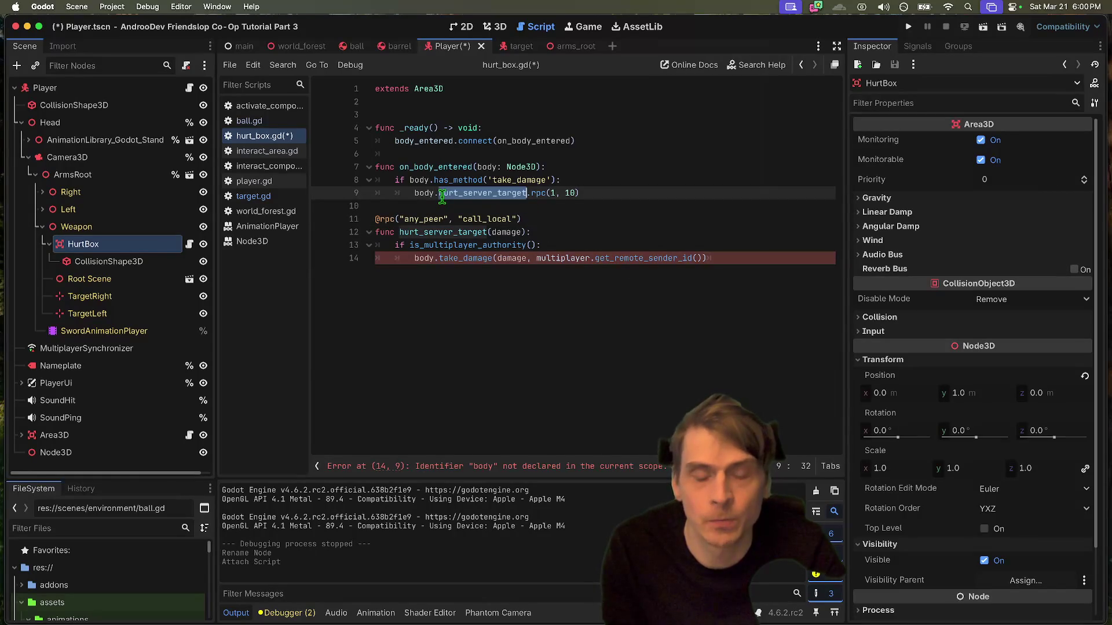
left_click(492, 219)
left_click_drag(439, 195, 415, 195)
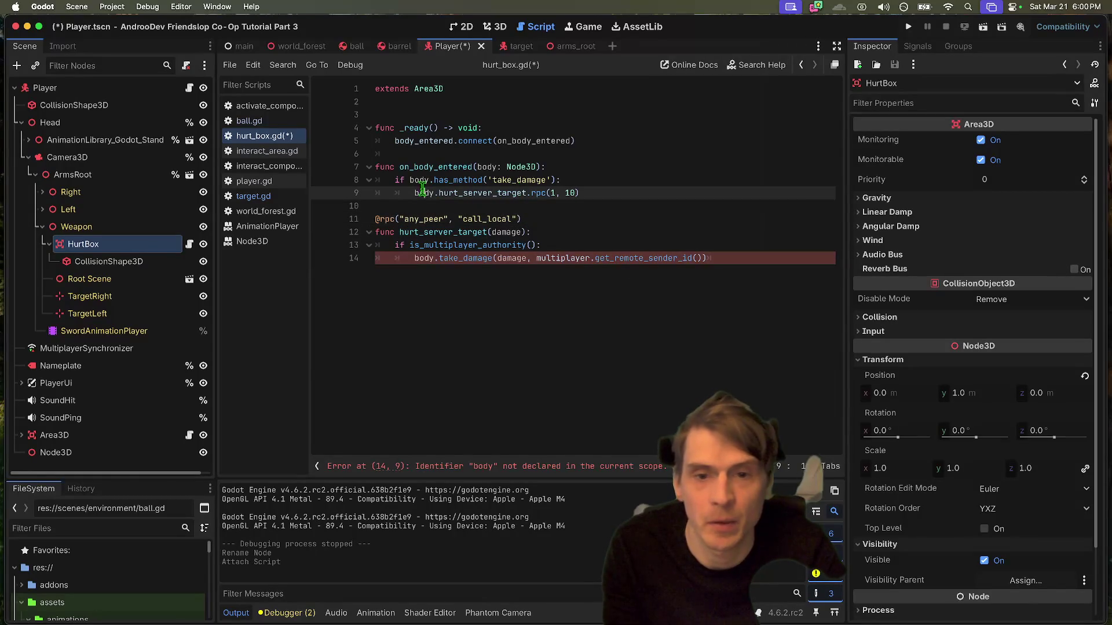
key("BackSpace")
key("BackSpace")
left_click(612, 193)
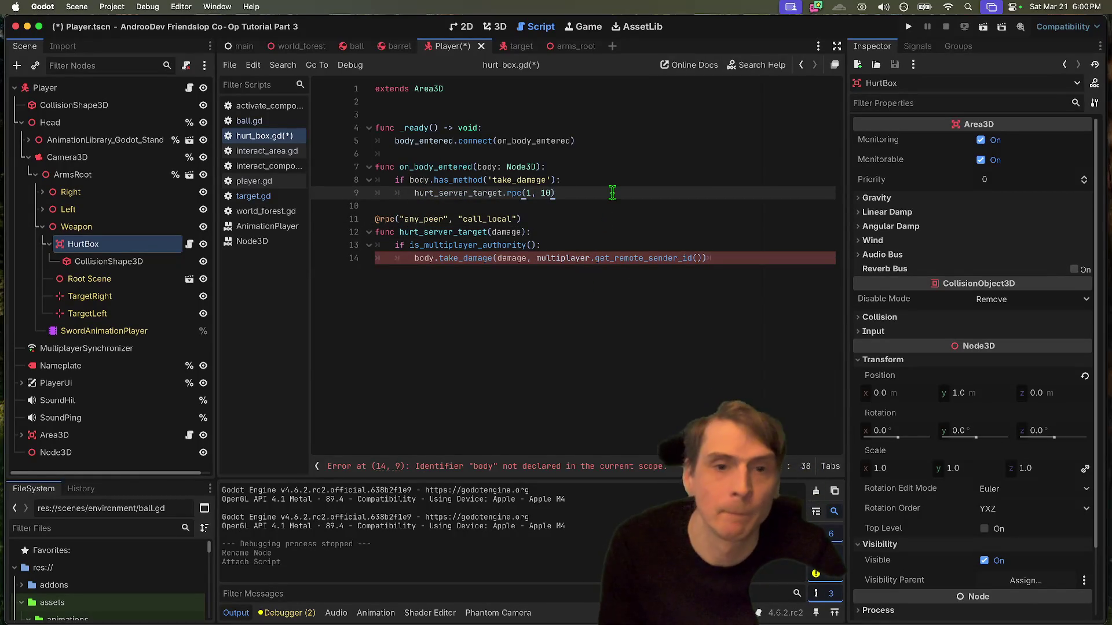
type("body,")
key("Down")
key("Down")
left_click(508, 231)
double_click(508, 232)
key("Left")
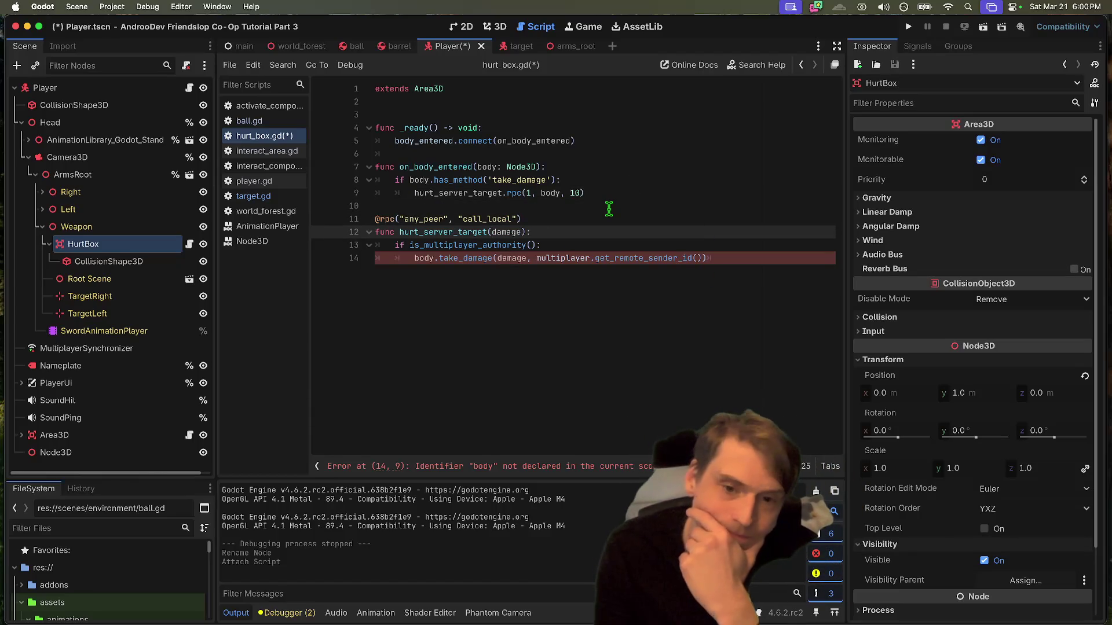
key("Up")
key("Up")
key("Up")
key("End")
key("Left")
key("Left")
key("Left")
key("BackSpace")
key("BackSpace")
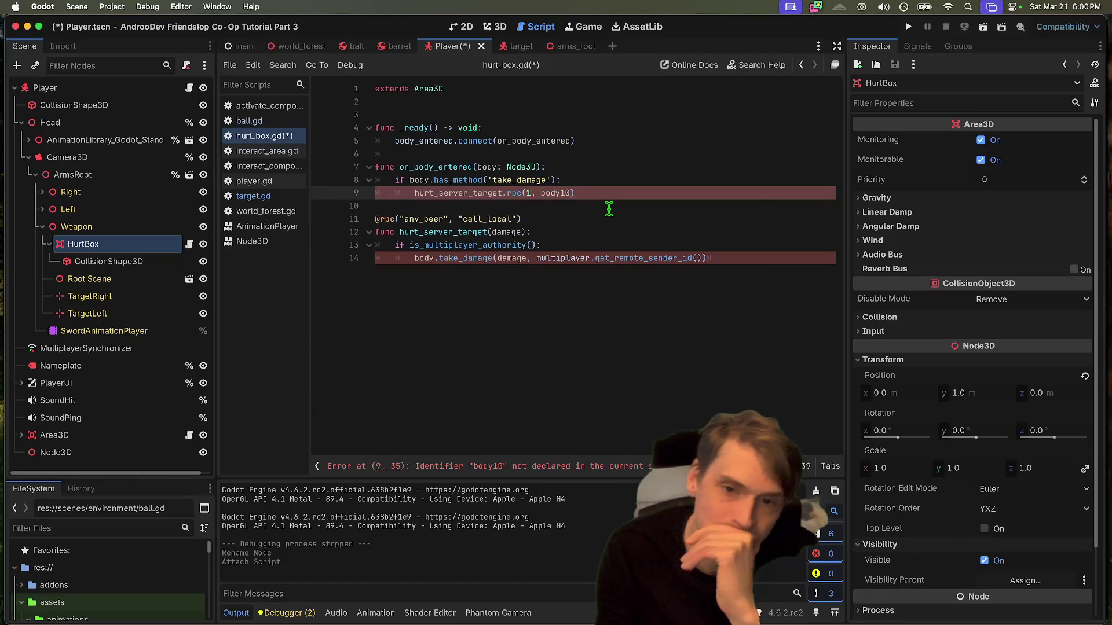
key("BackSpace")
key("BackSpace")
key("BackSpace")
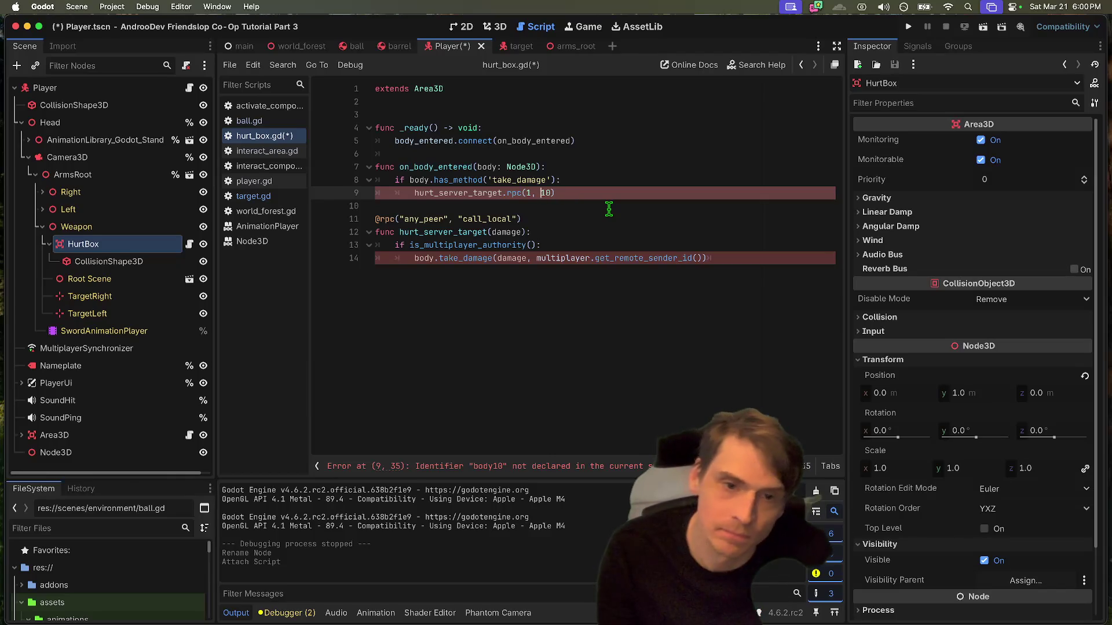
double_click(507, 219)
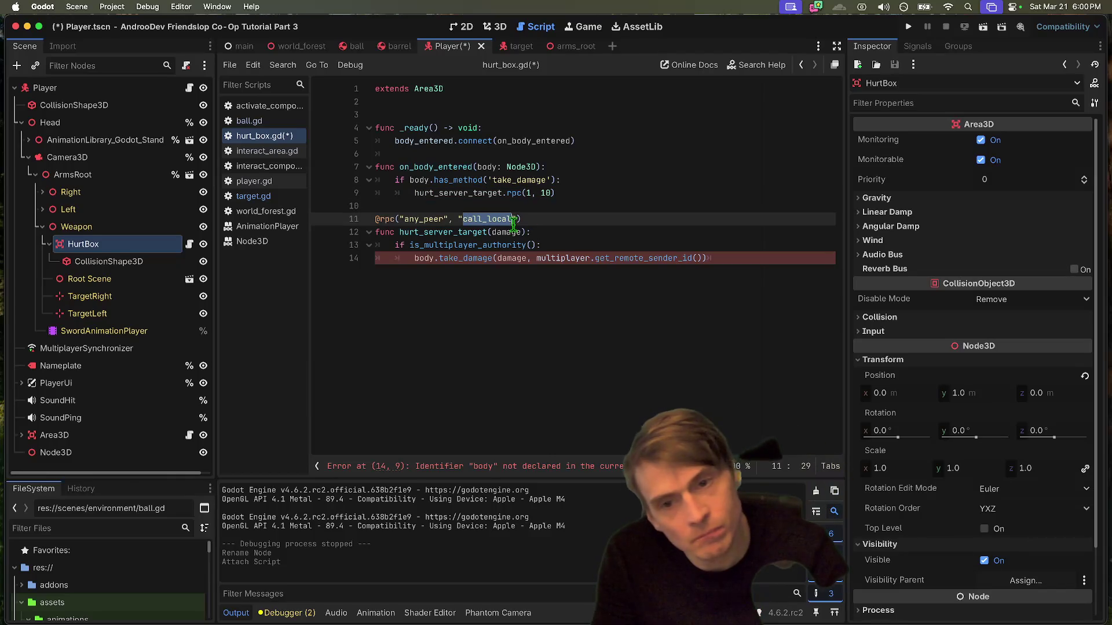
double_click(508, 233)
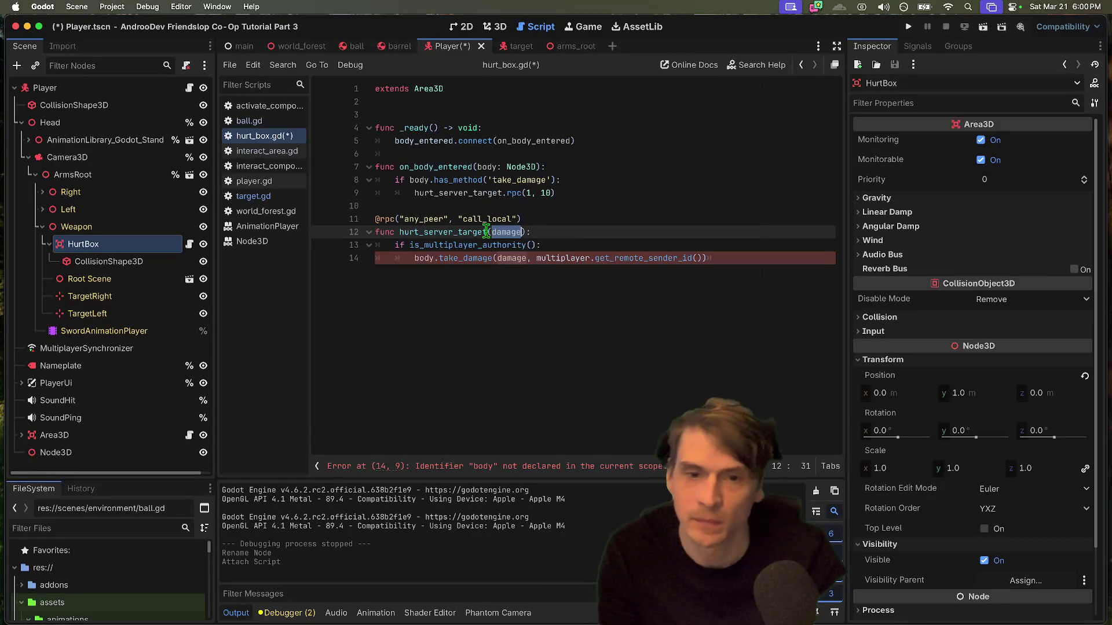
left_click(440, 233)
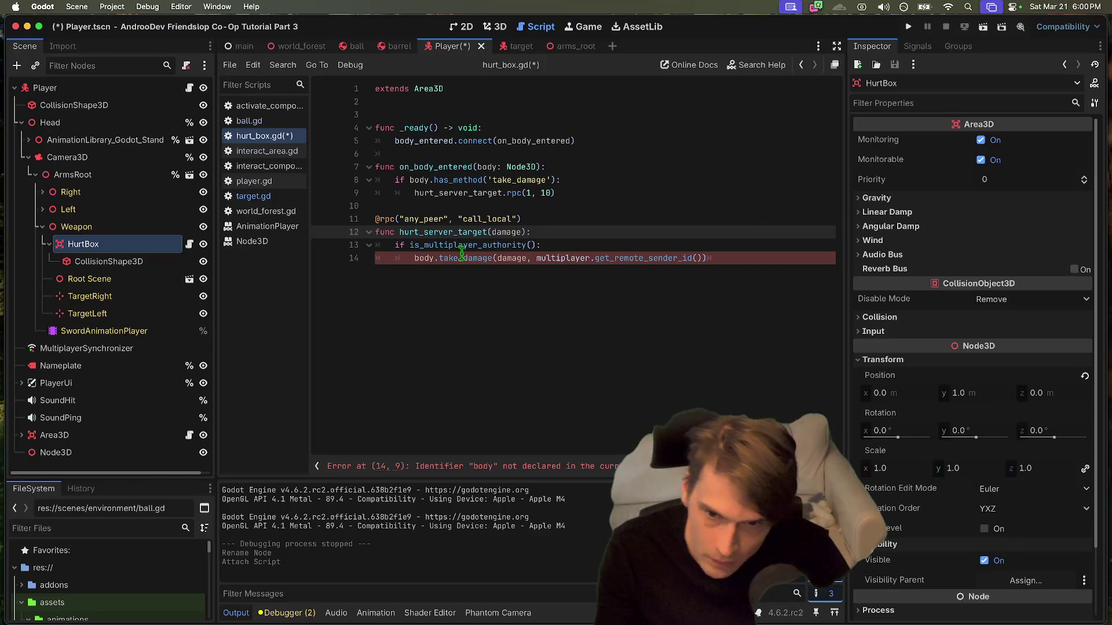
double_click(411, 253)
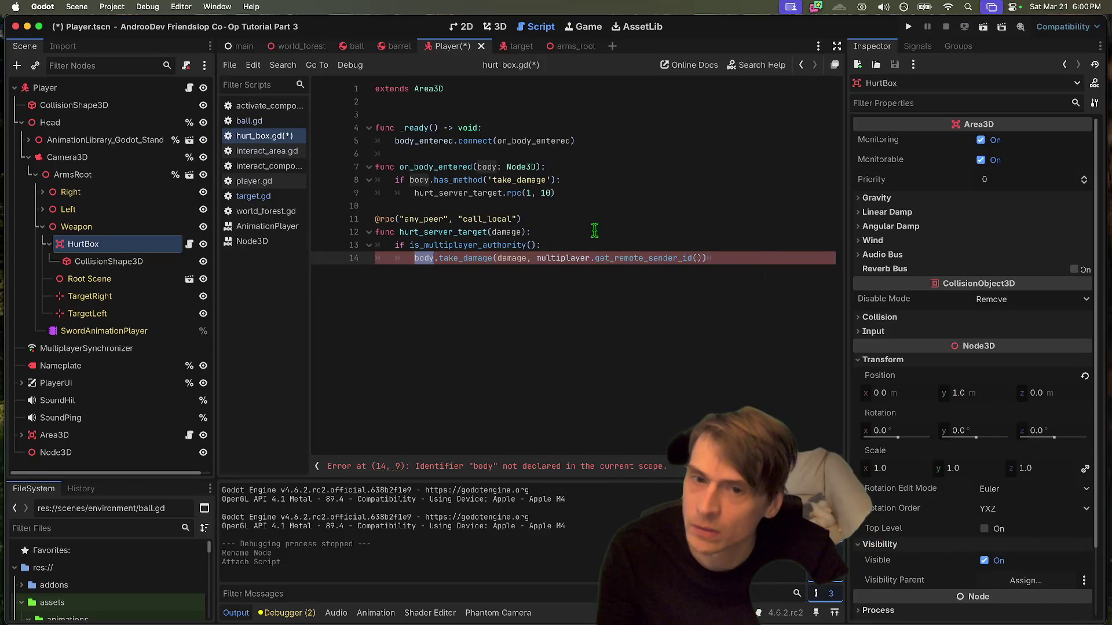
left_click(439, 218)
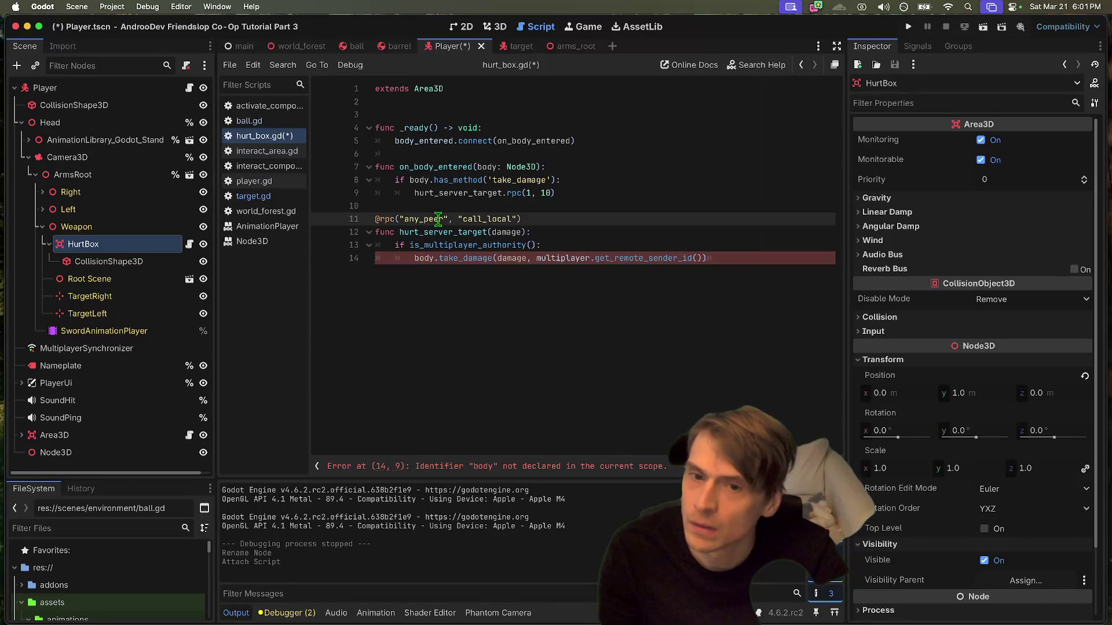
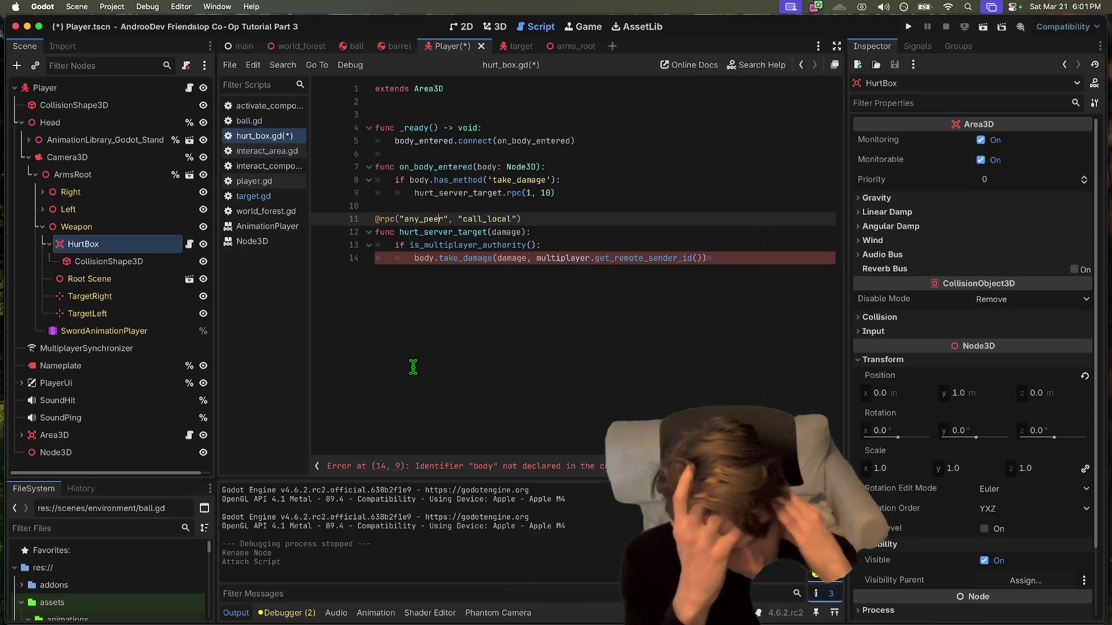
- Remove the old rpc call and server function lines, keeping the has_method if-block and an empty line 9
mouse_move(571, 331)
left_mouse_down()
mouse_move(401, 197)
mouse_move(389, 207)
left_mouse_up()
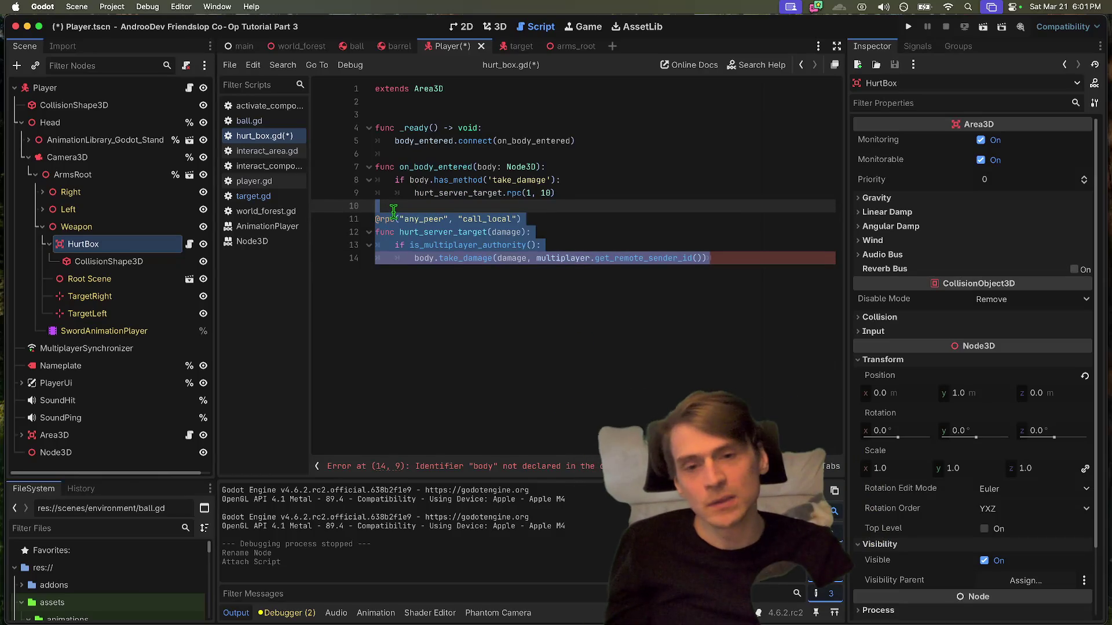
key("super+Tab")
key("super+Tab")
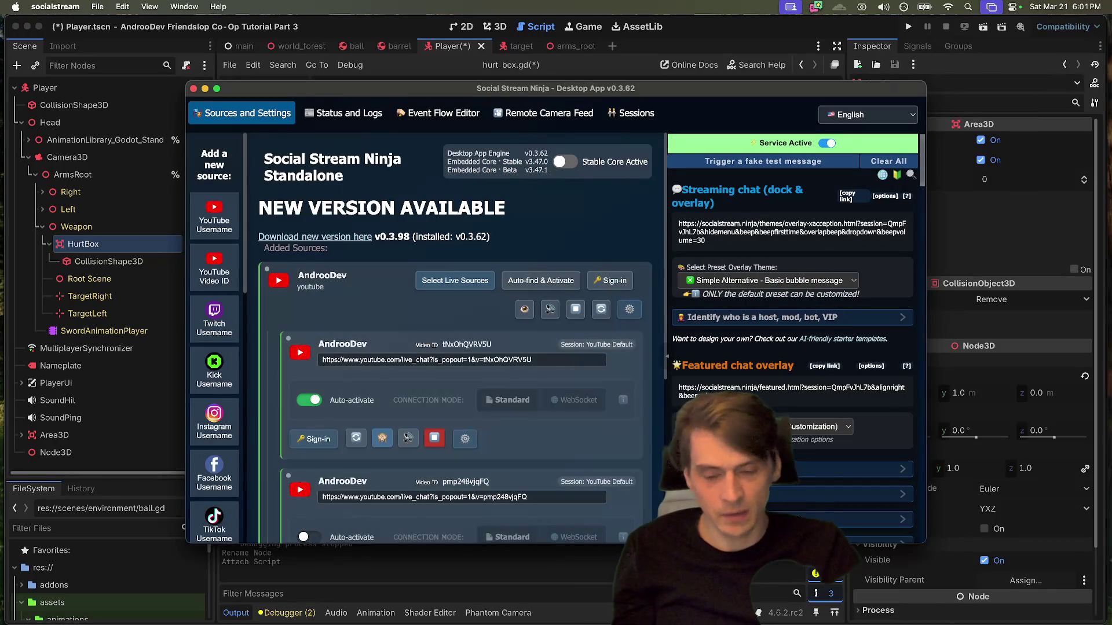
left_click(260, 586)
key("BackSpace")
mouse_move(595, 248)
left_mouse_down()
mouse_move(191, 141)
mouse_move(181, 174)
left_mouse_up()
key("BackSpace")
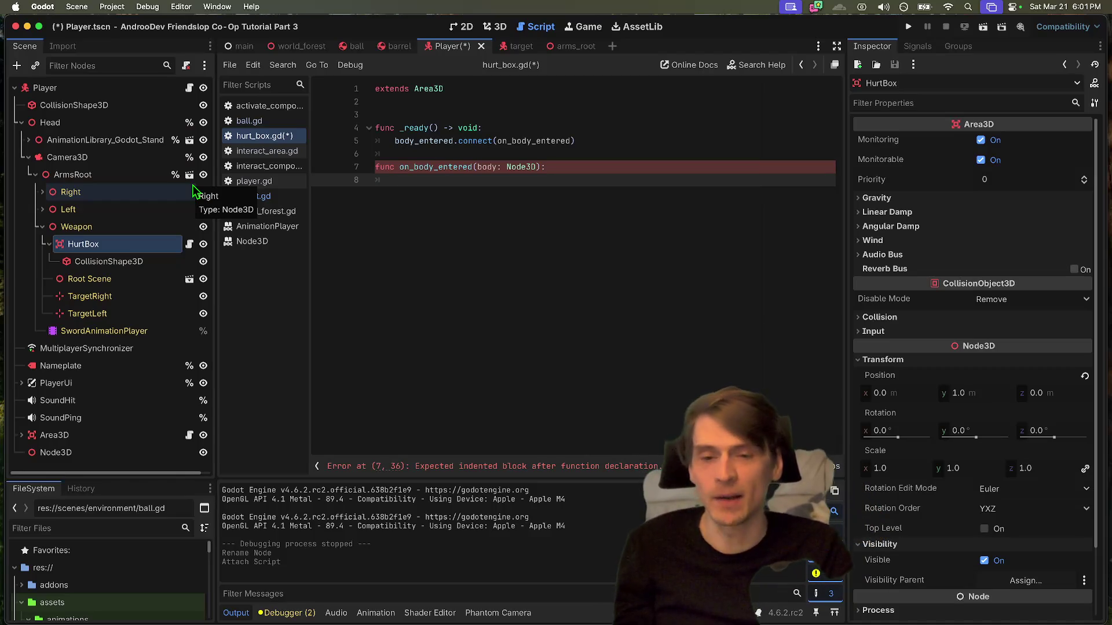
key("super+z")
left_click(605, 266)
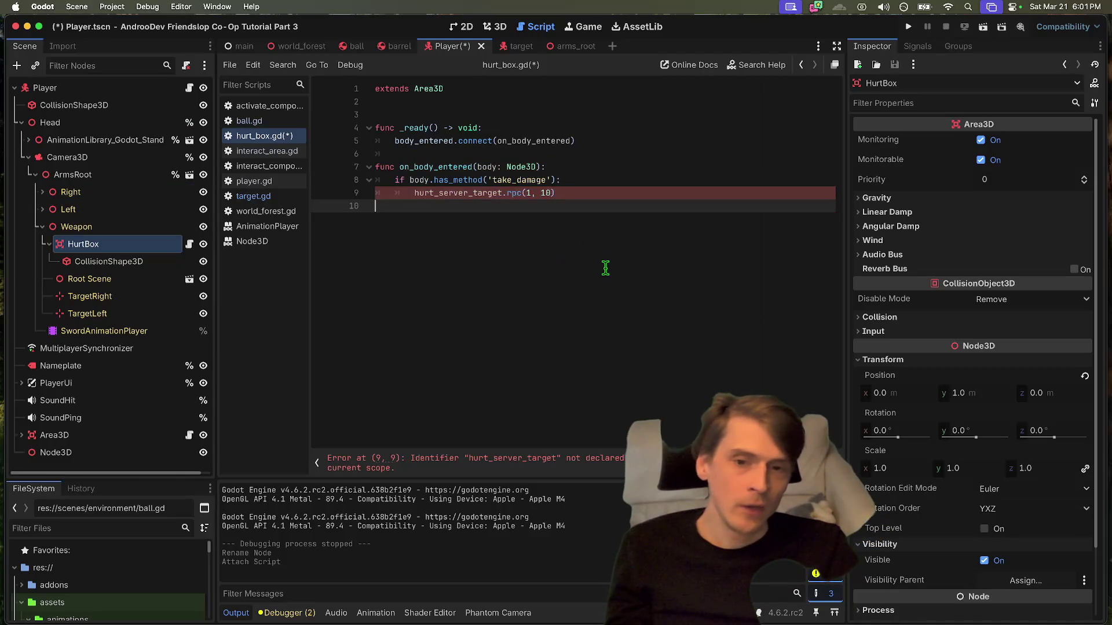
triple_click(457, 197)
key("BackSpace")
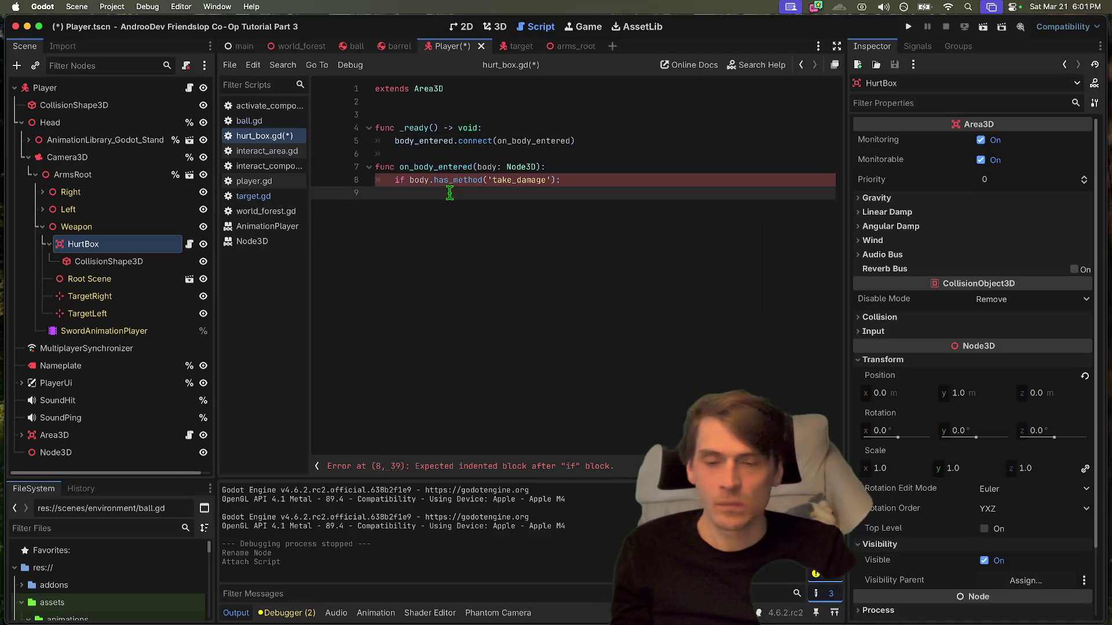
key("Tab")
key("Tab")
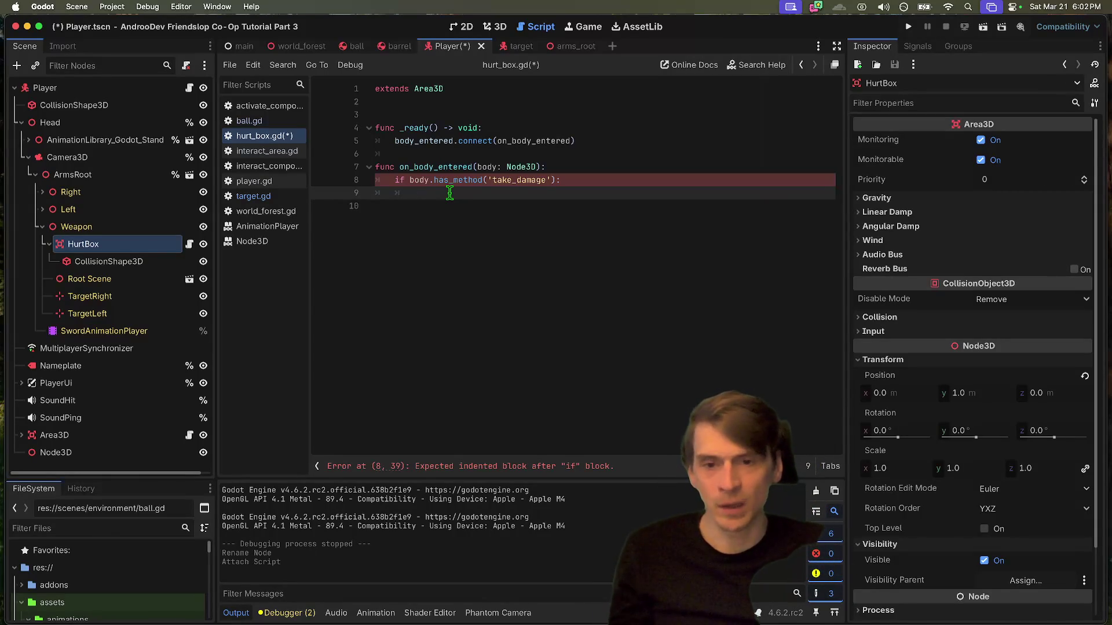
key("Down")
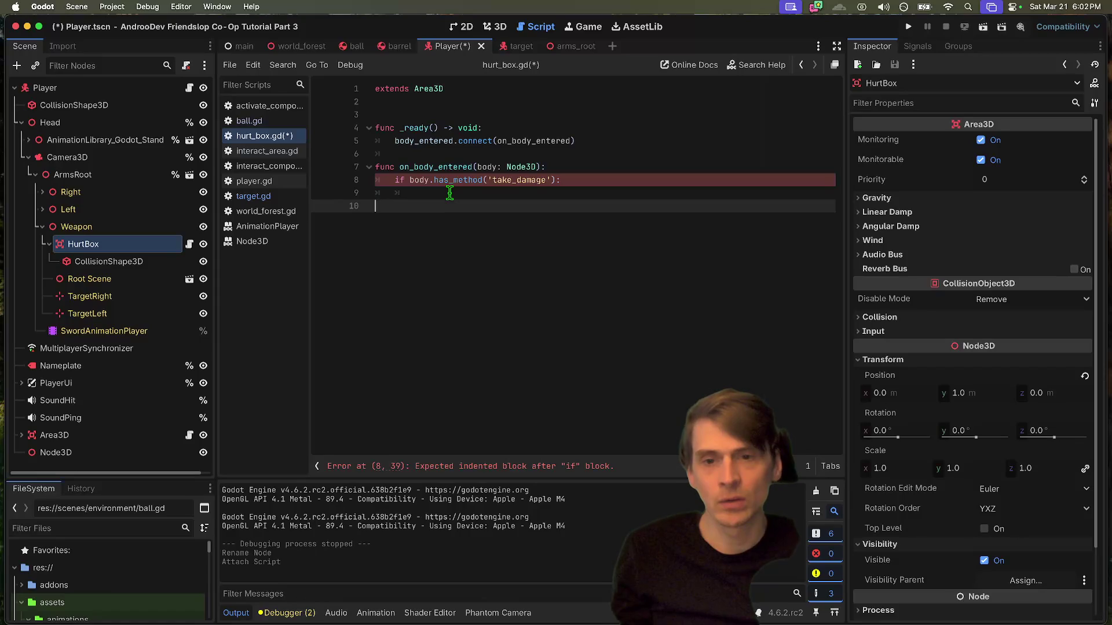
key("Up")
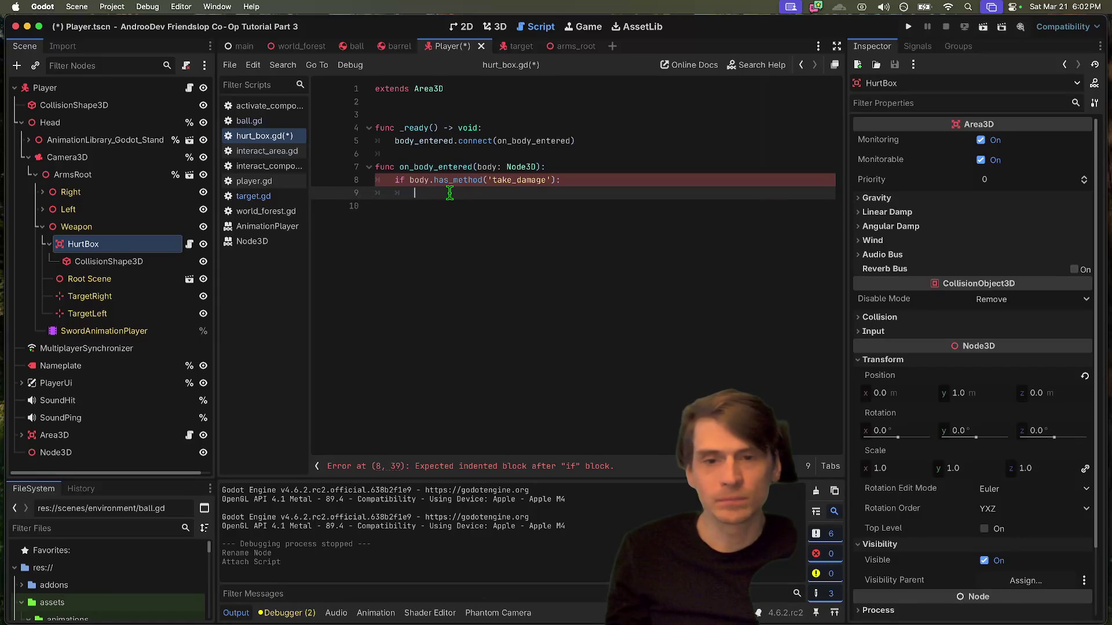
key("BackSpace")
type("hurt_server_target.rpc(1, 10)  @rpc(\"any_peer\", \"call_local\") func hurt_server_target(damage): if is_multiplayer_authority(): body.take_damage(damage, multiplayer.get_remote_sender_id())")
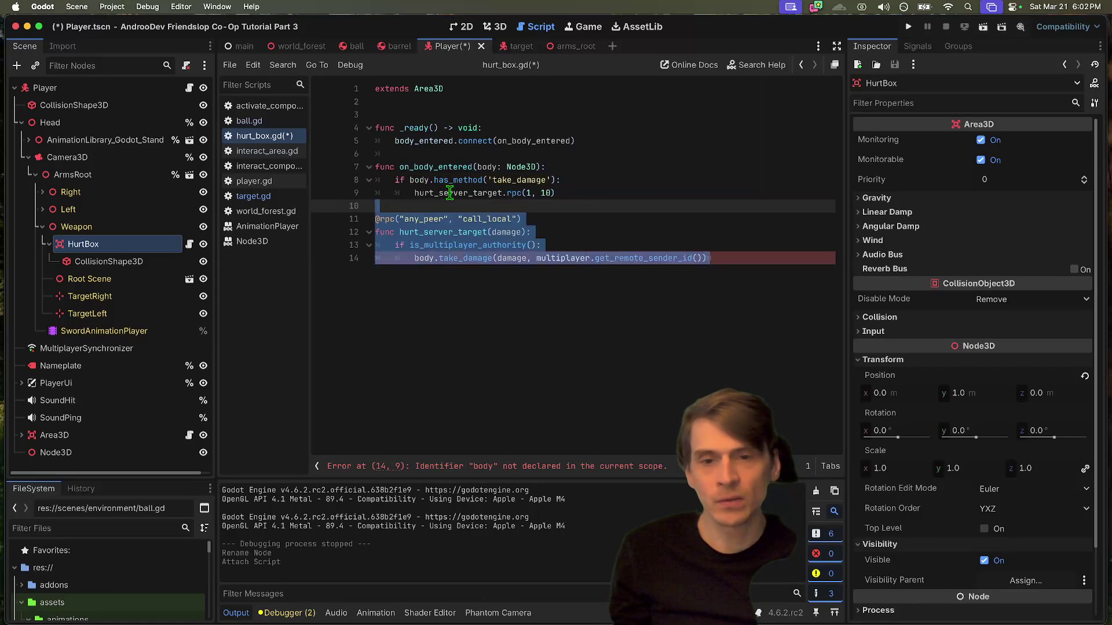
left_click_drag(531, 193, 548, 194)
key("BackSpace")
key("BackSpace")
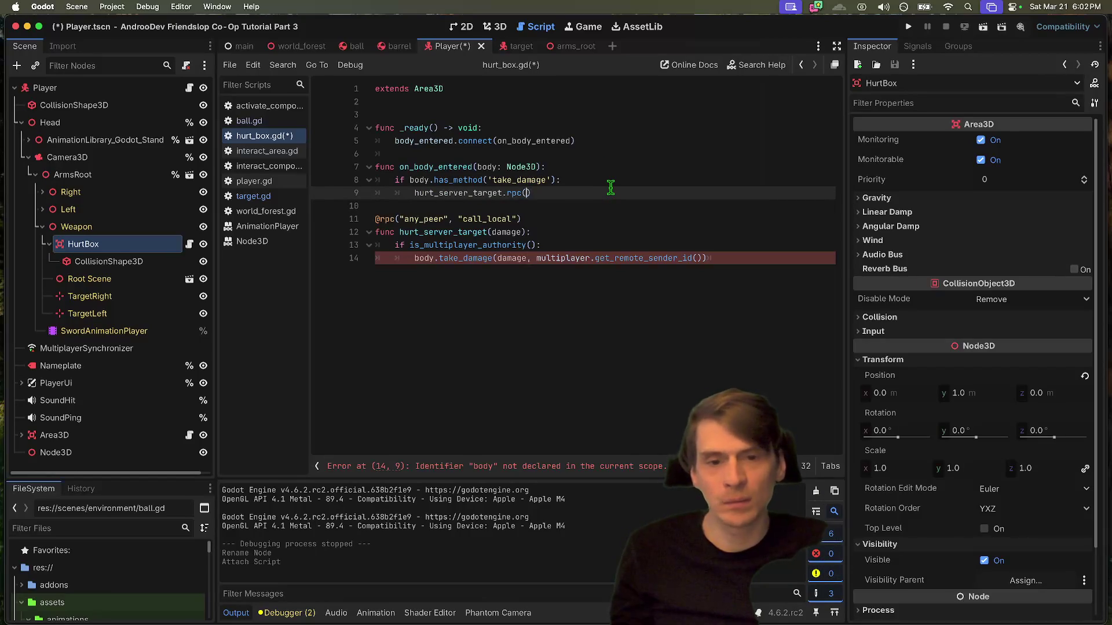
type("body.node")
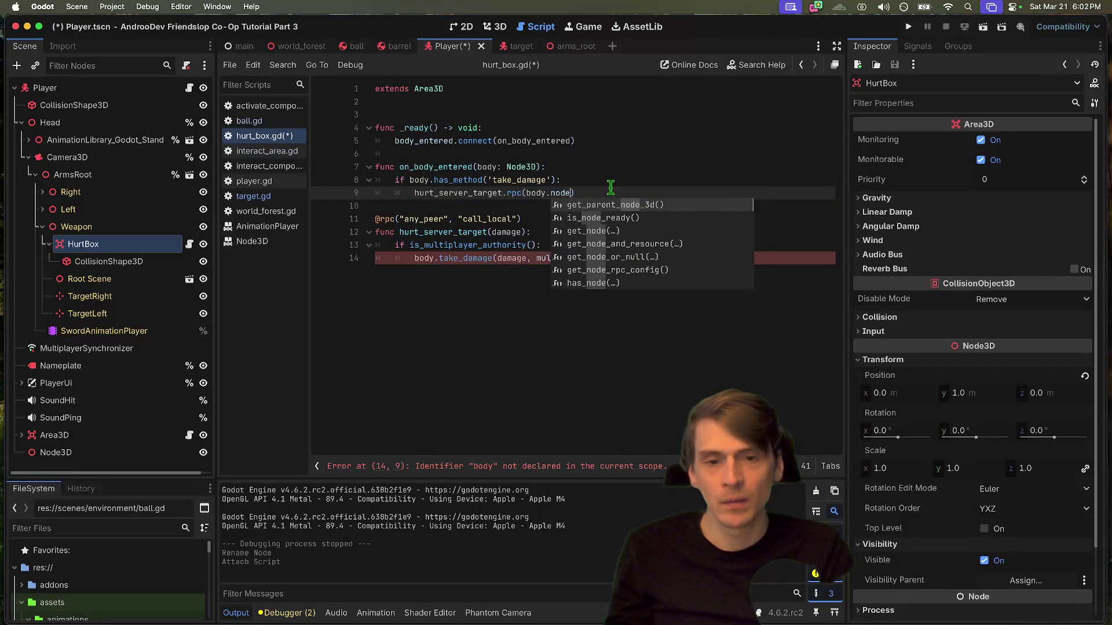
key("BackSpace")
key("BackSpace")
key("BackSpace")
type("pat")
key("Return")
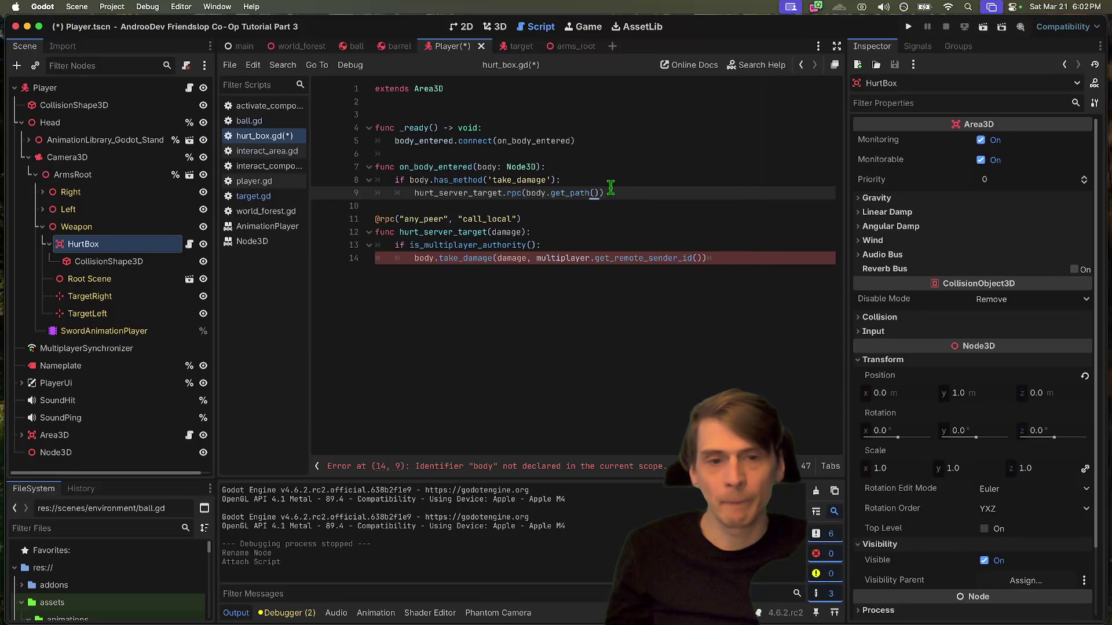
- Rename the damage parameter to path and make line 14 var target_to_hurt = get_node_or_null(path)
double_click(500, 231)
type("path")
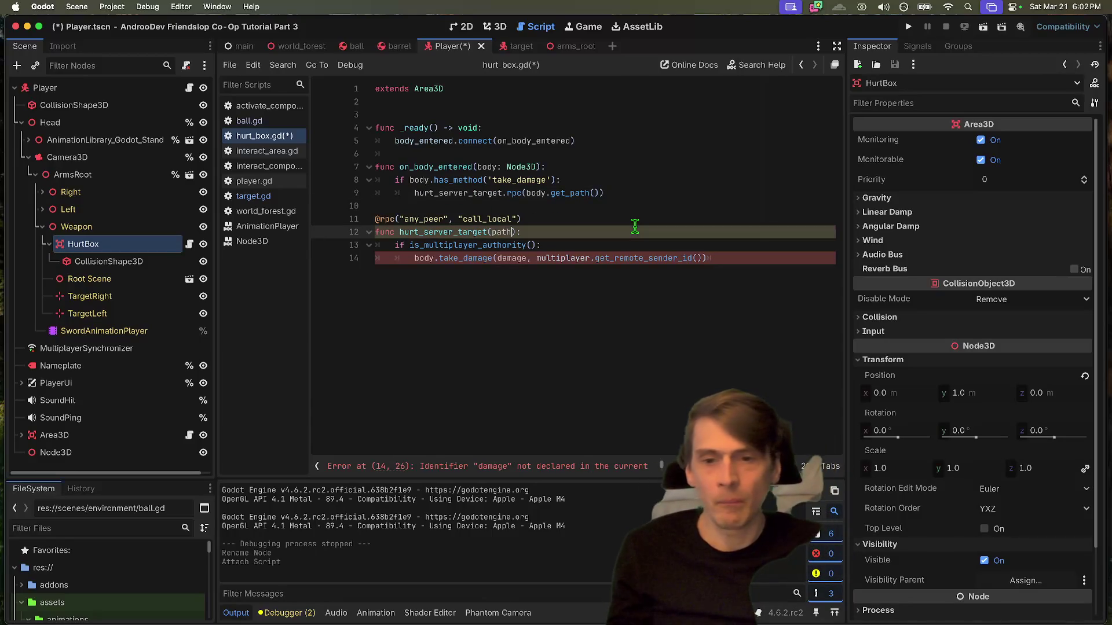
left_click(588, 247)
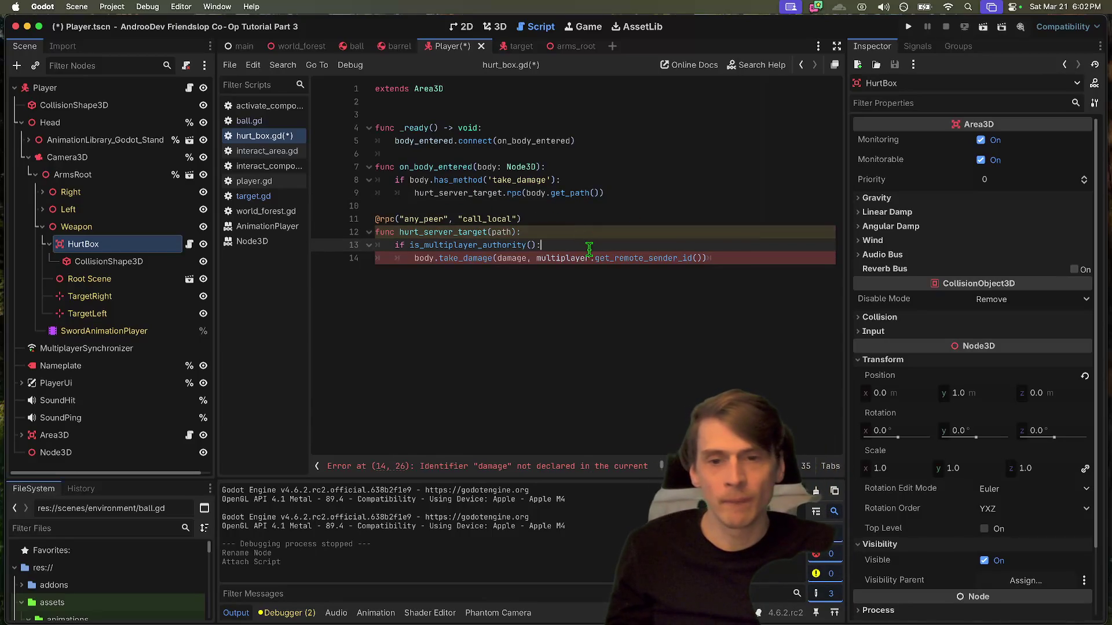
double_click(421, 259)
type("get_")
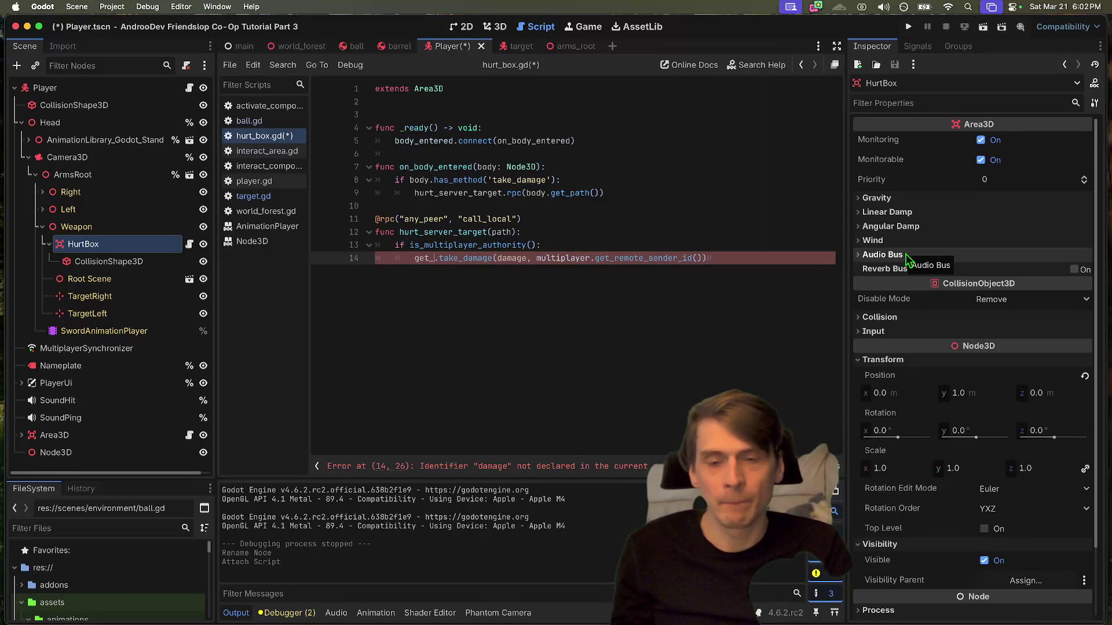
type("node")
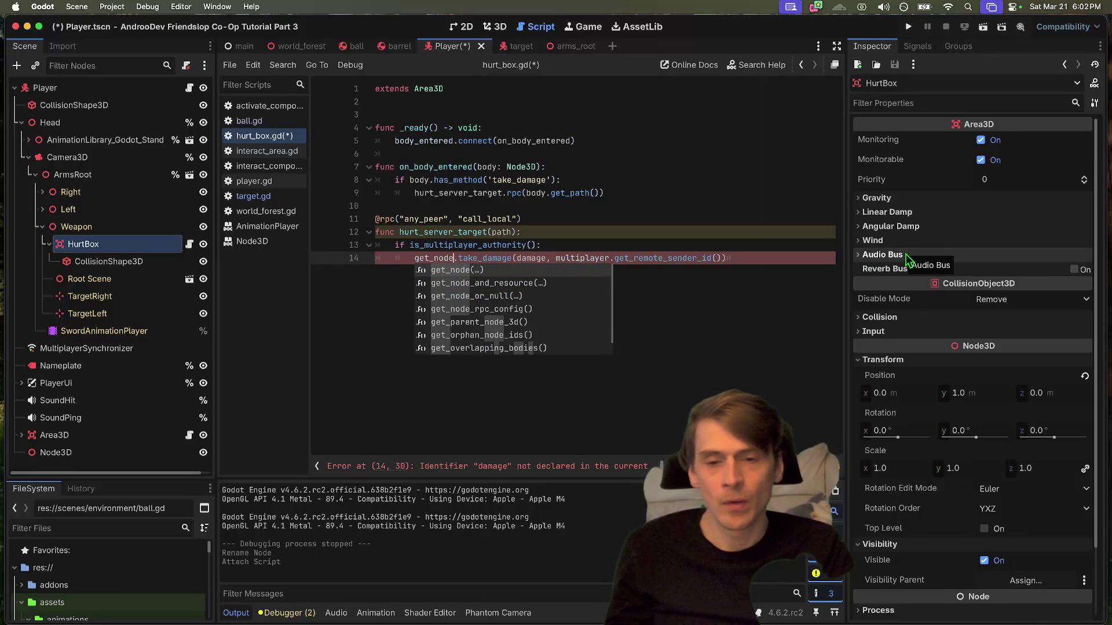
type("_")
key("Down")
key("Return")
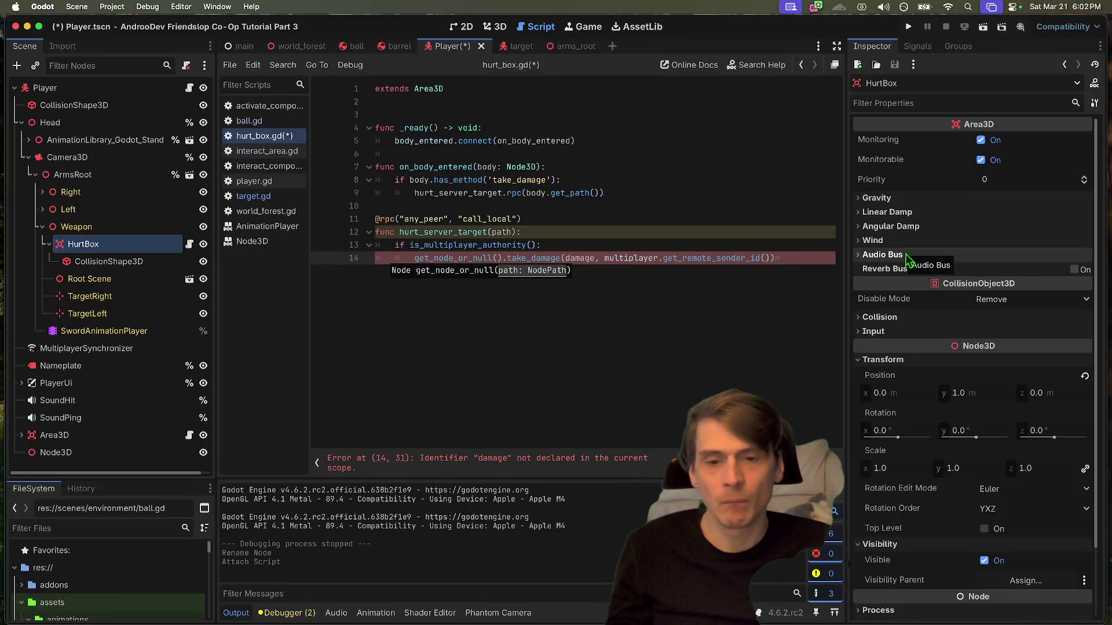
type("path")
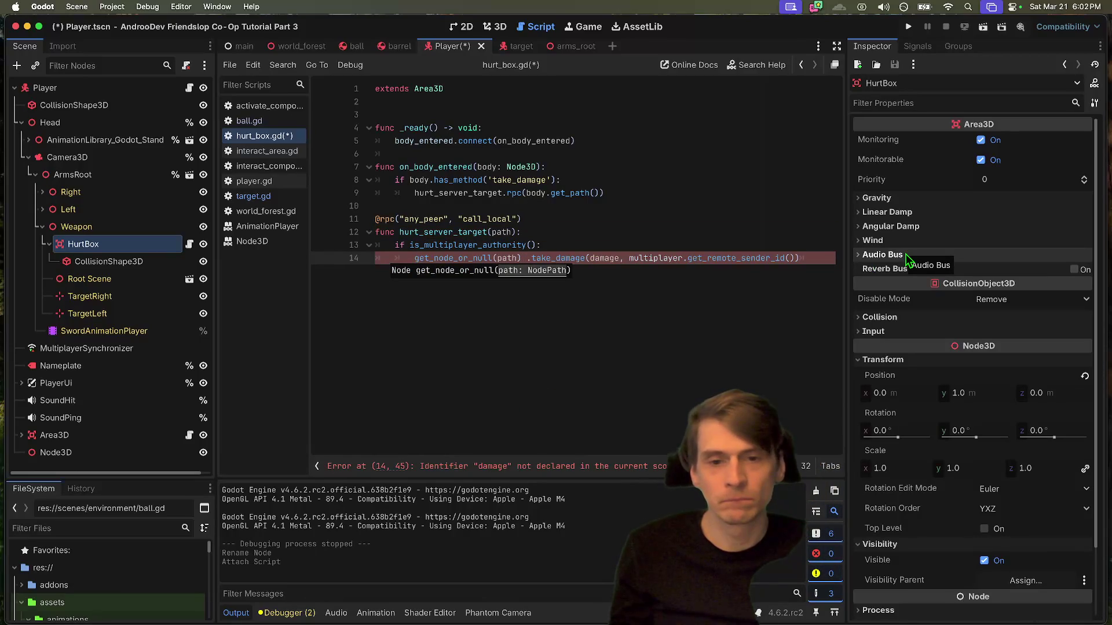
left_click(415, 258)
type("var target_to_hurt =")
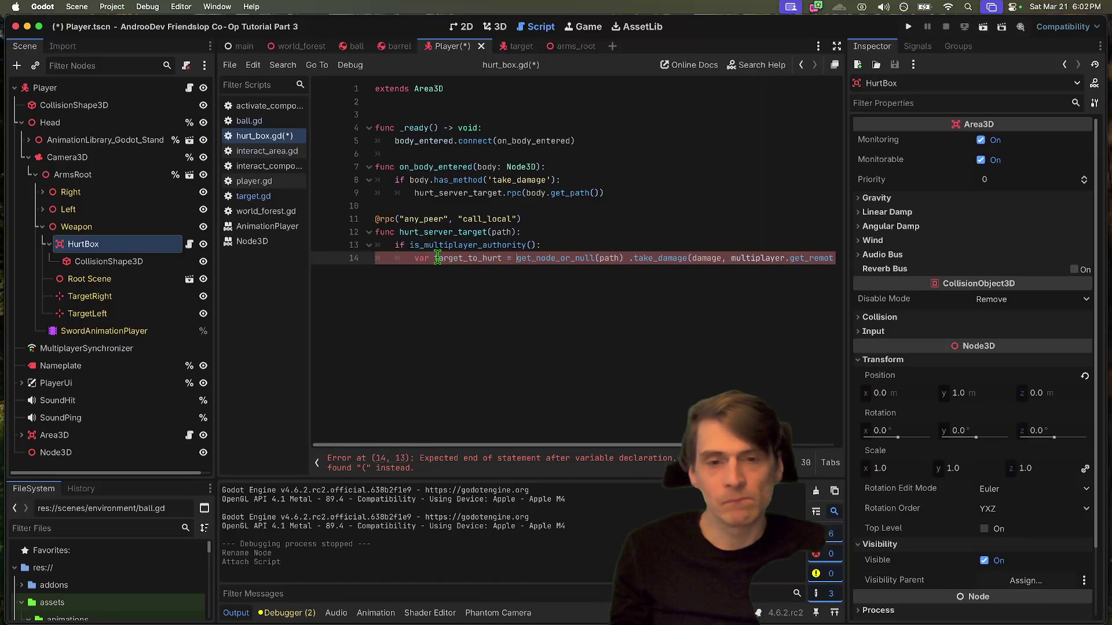
- Move the take_damage call under a new 'if target_to_hurt' check as target_to_hurt.take_damage(...)
left_click_drag(630, 258, 643, 295)
key("super+c")
key("BackSpace")
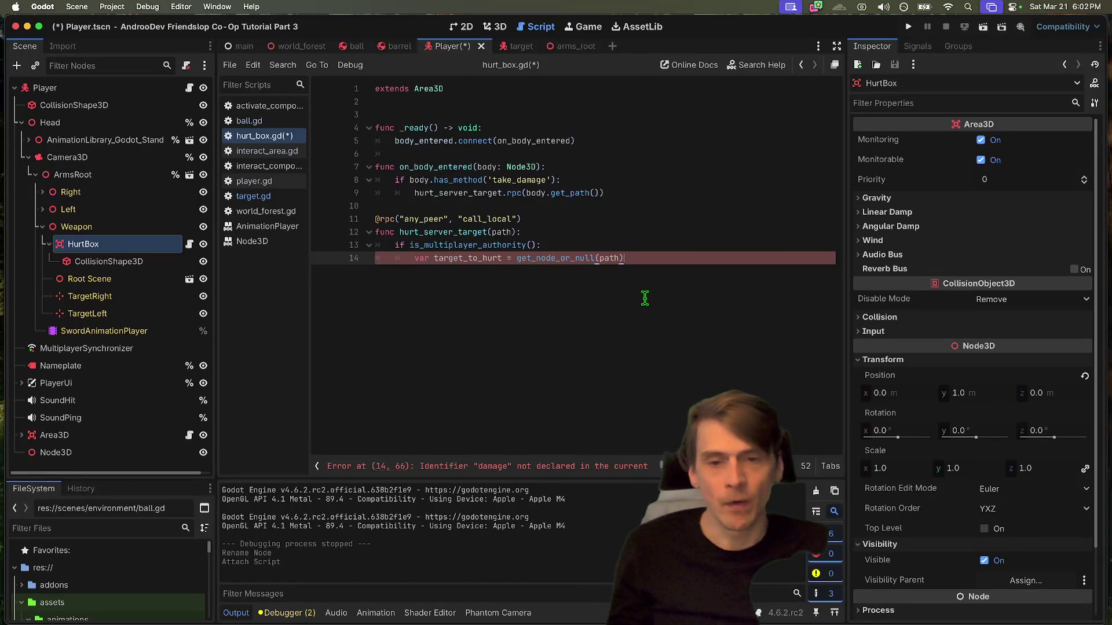
key("Return")
type("if target_to_hurt")
key("super+v")
key("super+z")
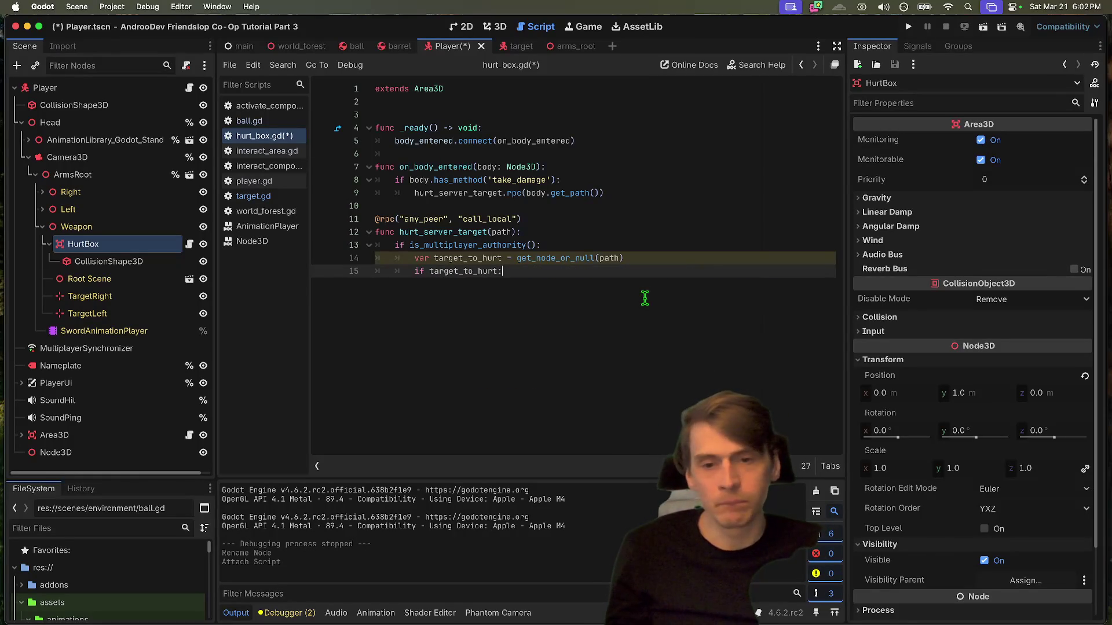
key("Return")
key("super+v")
left_click(440, 283)
type("target_to_hurt")
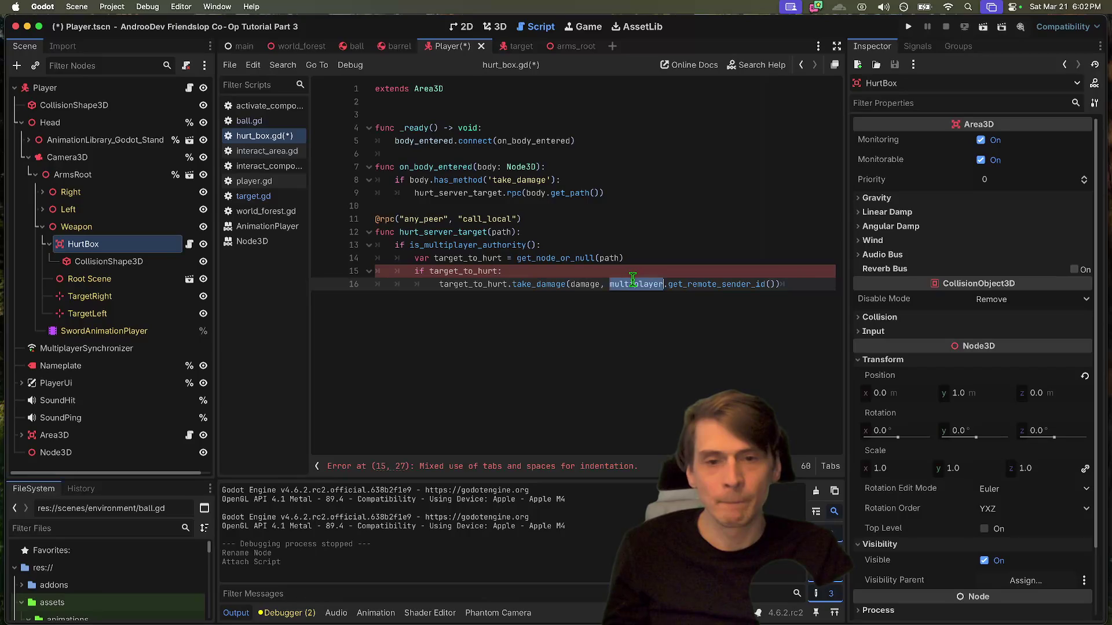
key("super+Right")
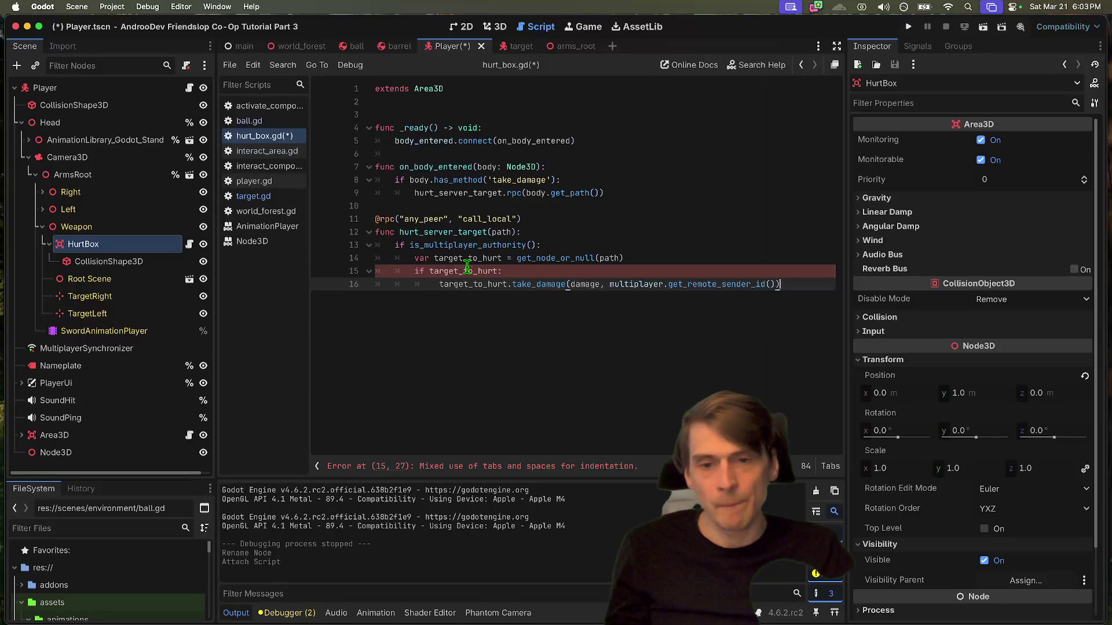
- Tidy lines 15–16, removing the extra space before target_to_hurt
double_click(466, 271)
key("Right")
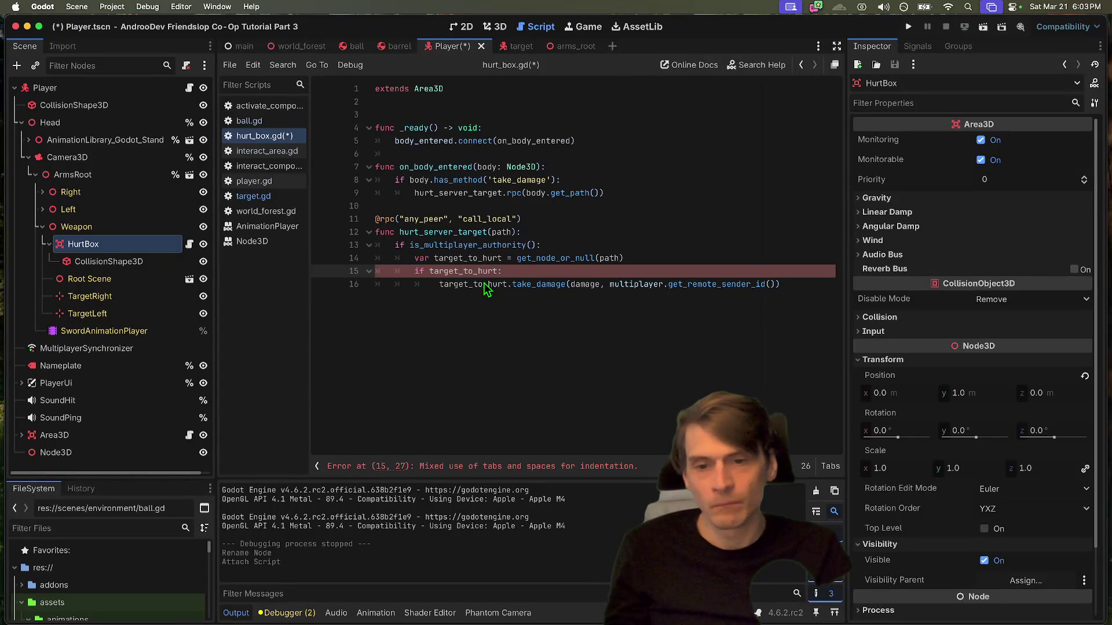
left_click(683, 253)
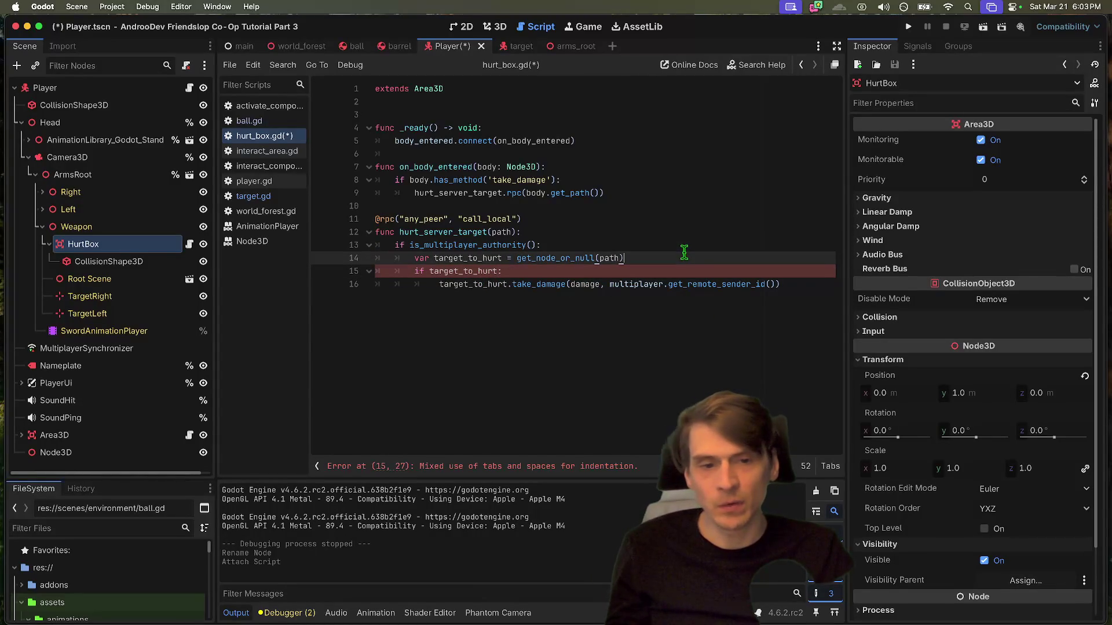
key("Down")
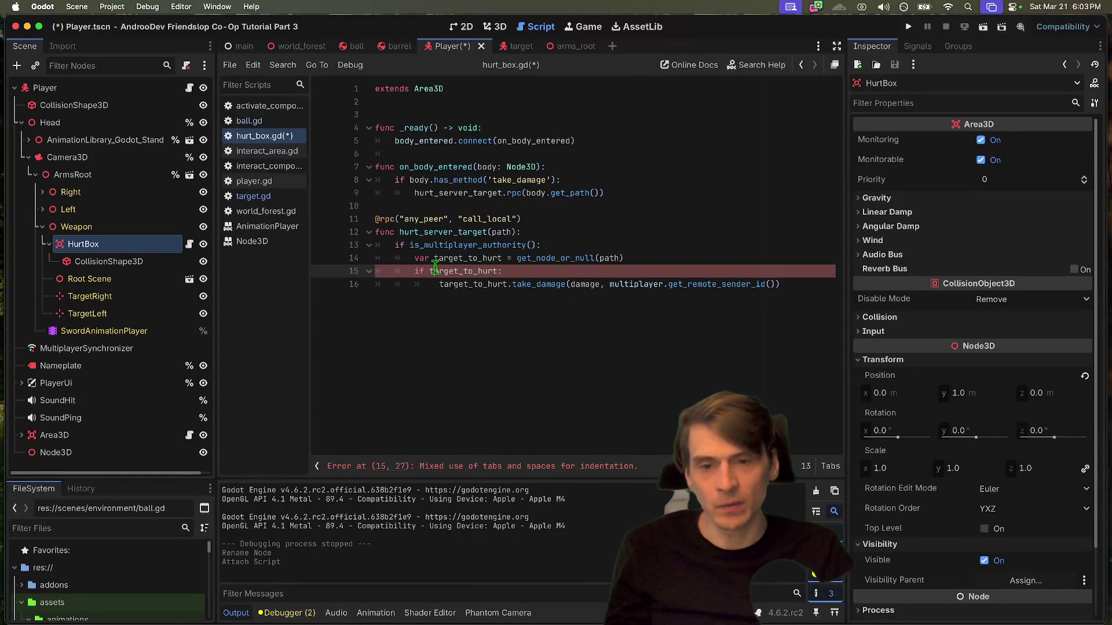
key("Down")
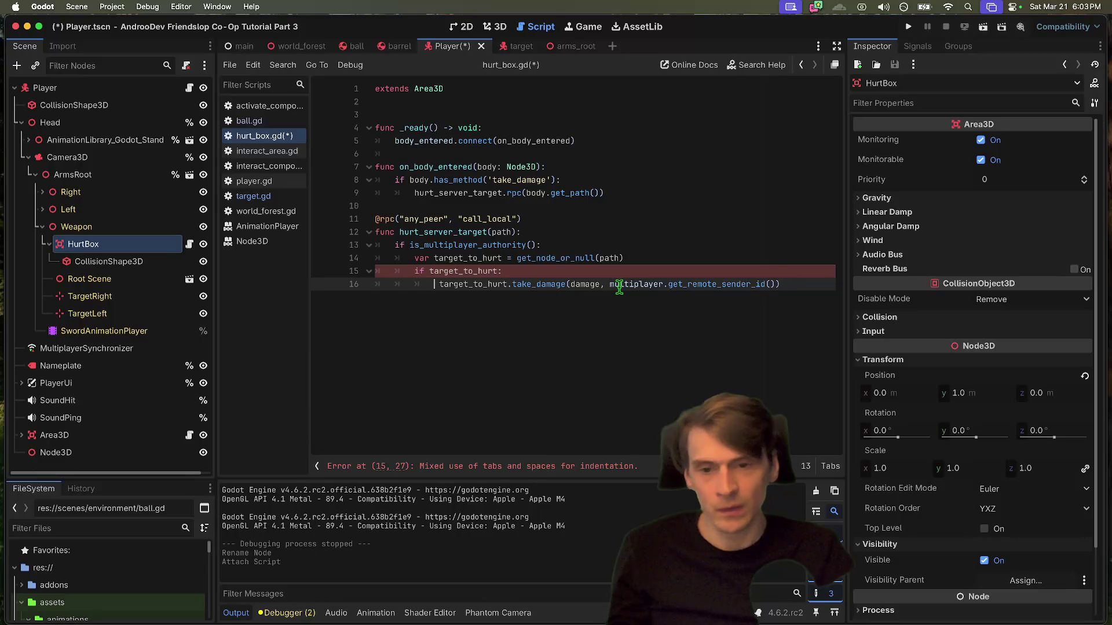
key("Delete")
key("Up")
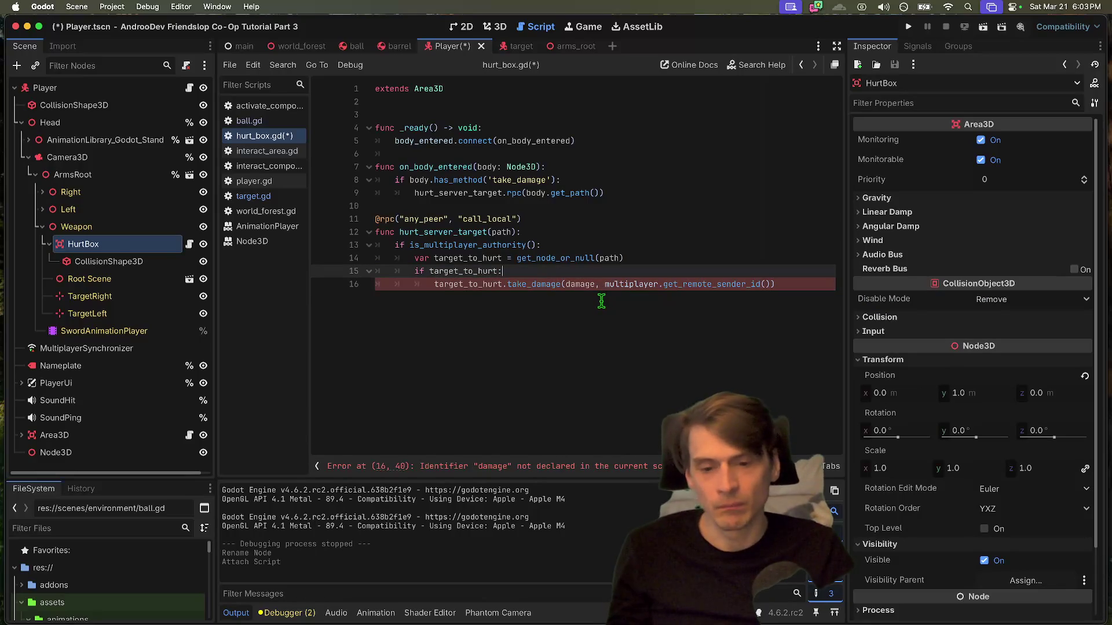
double_click(471, 285)
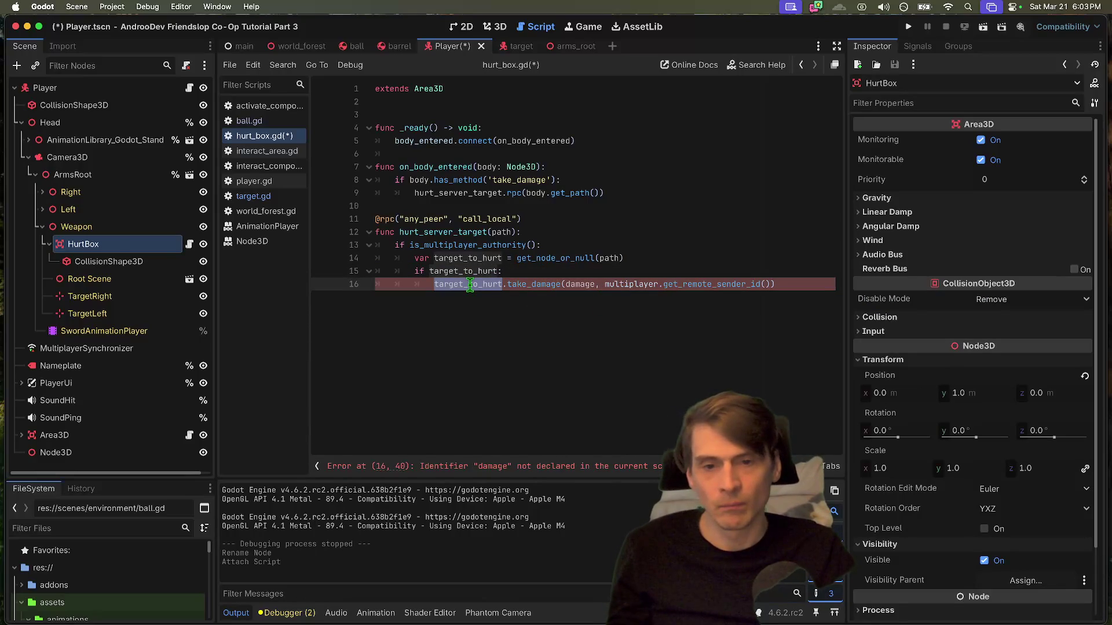
double_click(586, 286)
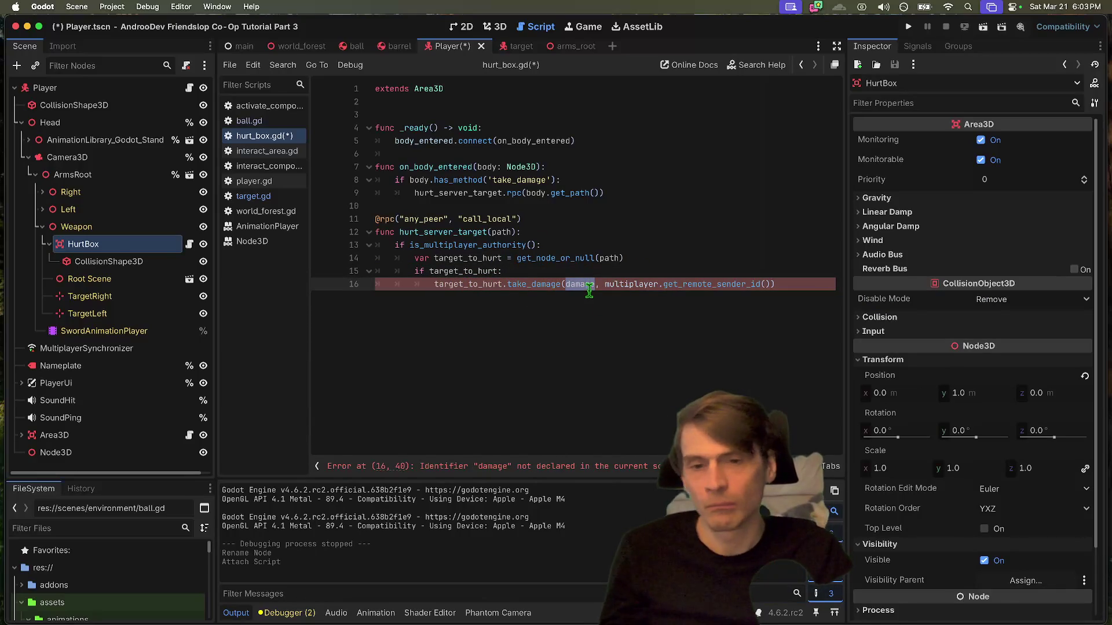
- Add the damage parameter to hurt_server_target, save hurt_box.gd, and run the project
left_click(592, 207)
left_click(602, 233)
left_click(650, 205)
key("Up")
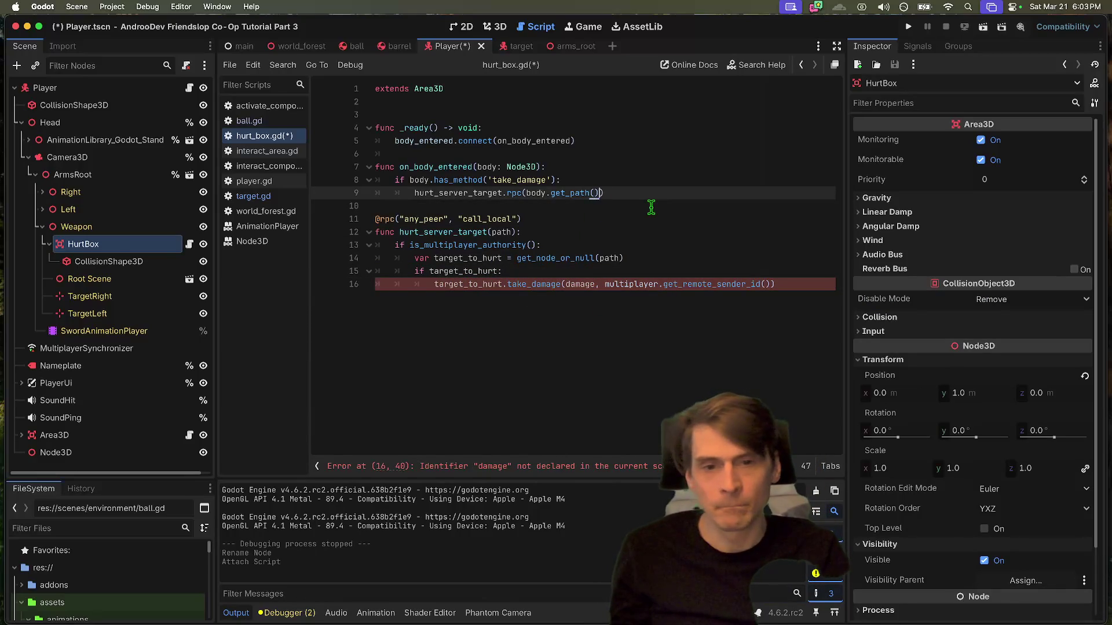
key("Down")
key("Down")
key("Down")
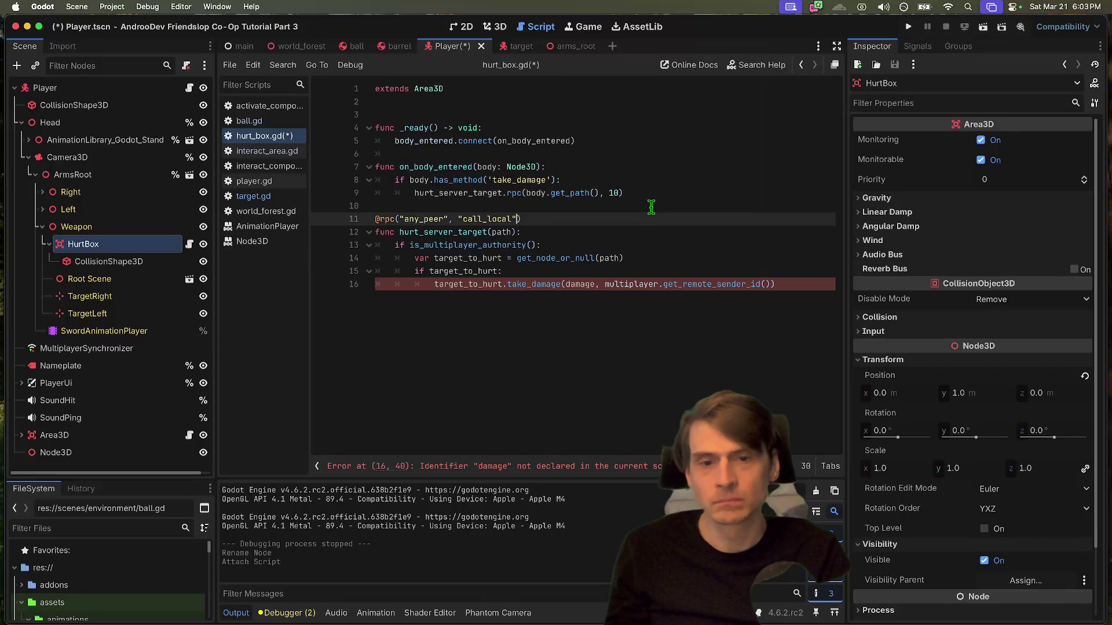
key("Up")
type("e")
key("super+Down")
key("super+s")
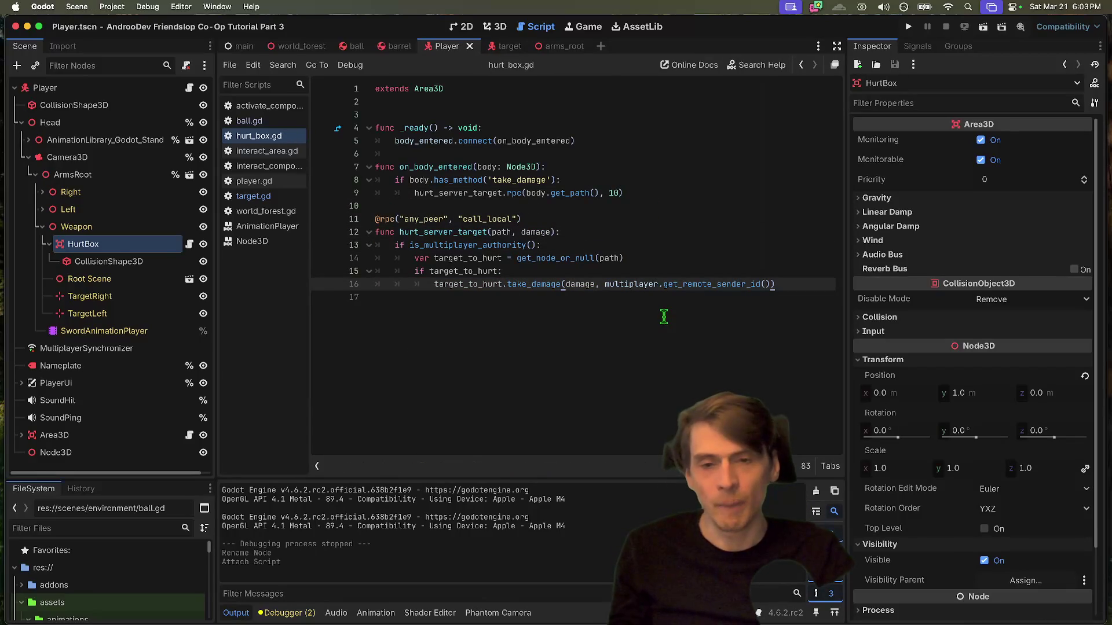
key("super+b")
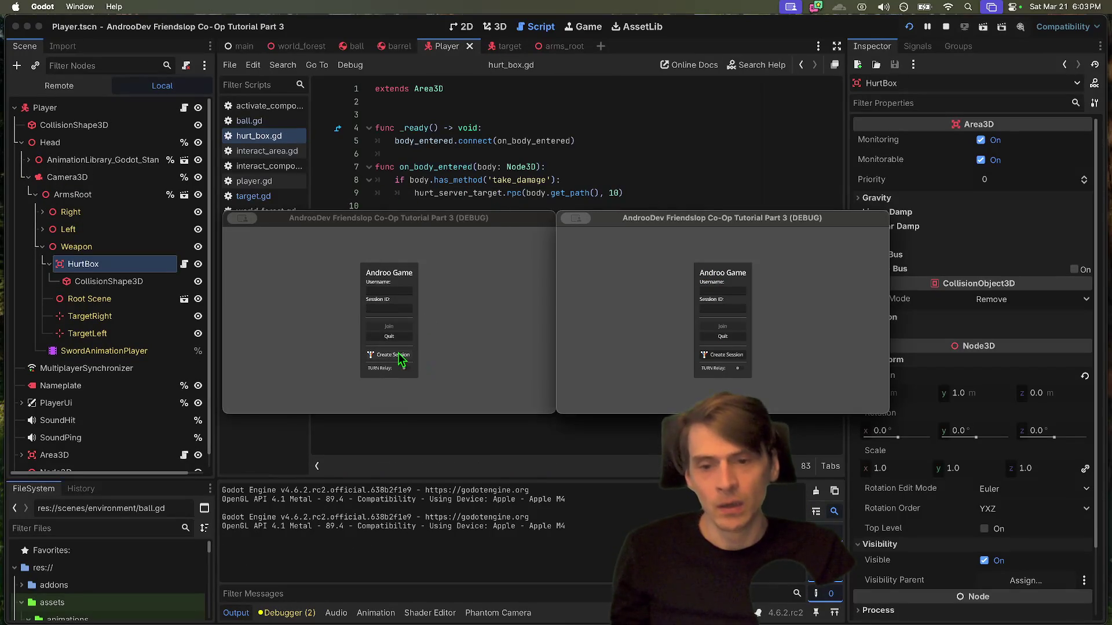
- Host a session in the left game window and join it from the right using the pasted session ID
left_click(498, 313)
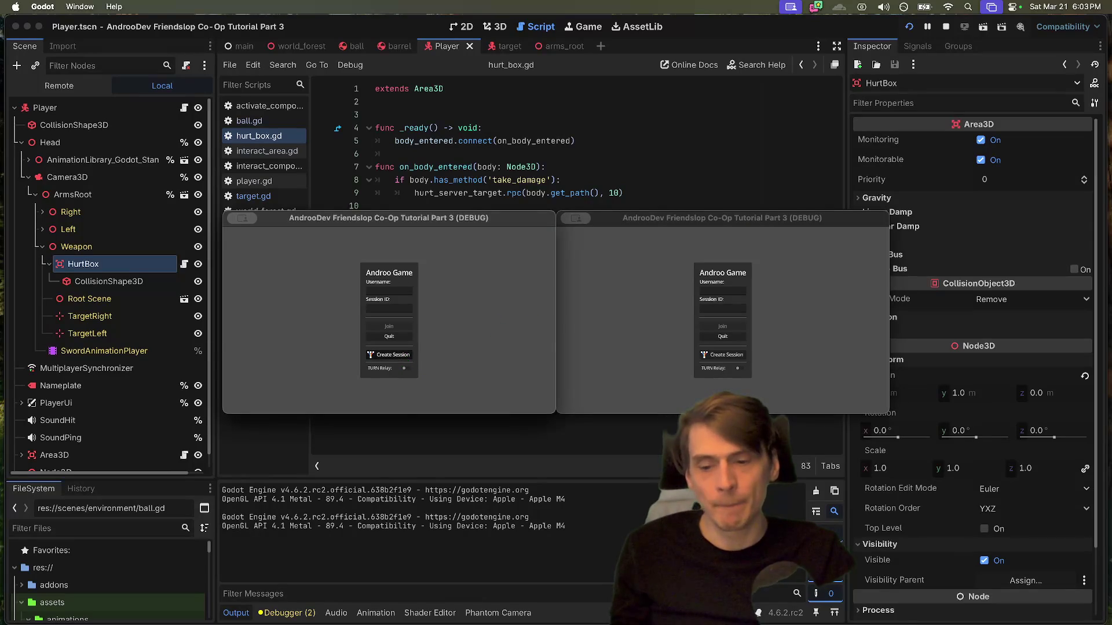
left_click(405, 358)
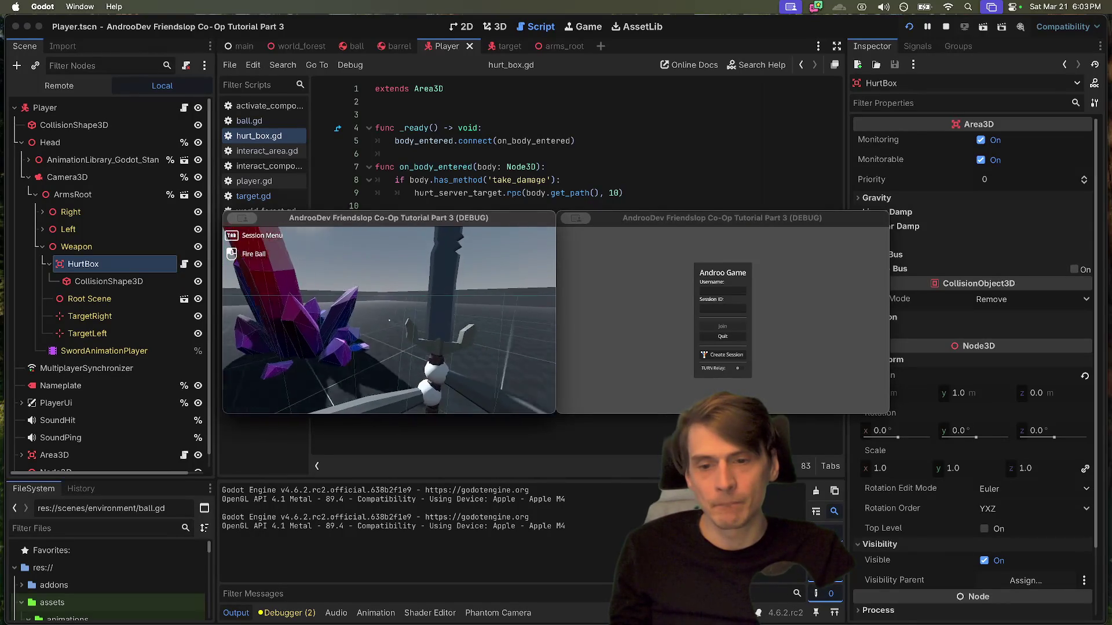
left_click(795, 308)
left_click(723, 308)
key("super+v")
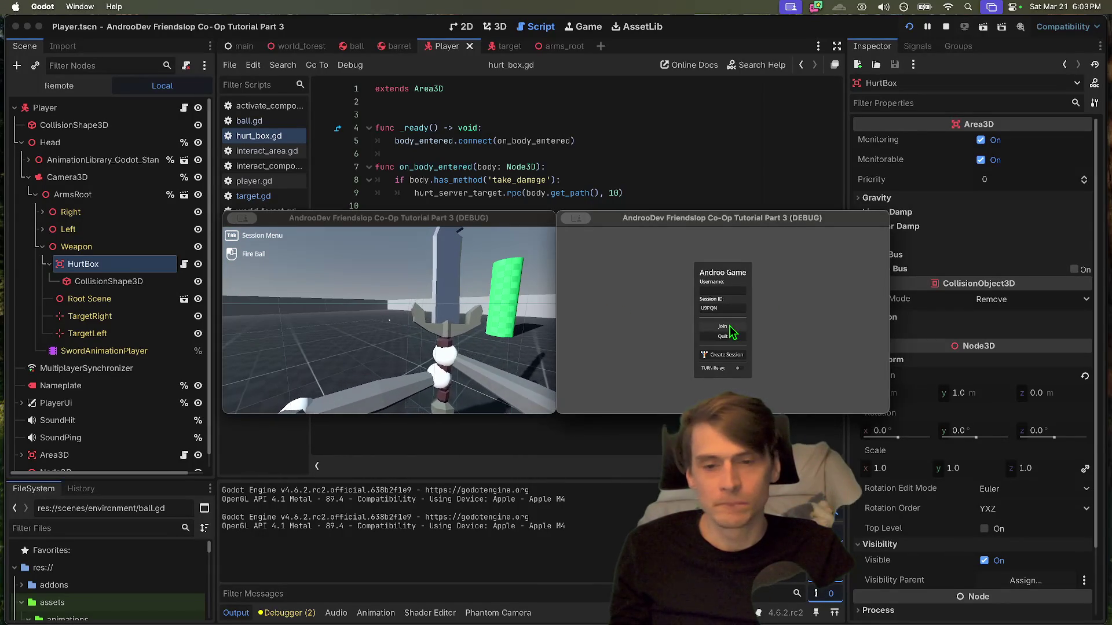
left_click(728, 329)
- Walk to the crystal cluster, swing the sword at it, stop the game, and open player.gd
key("w")
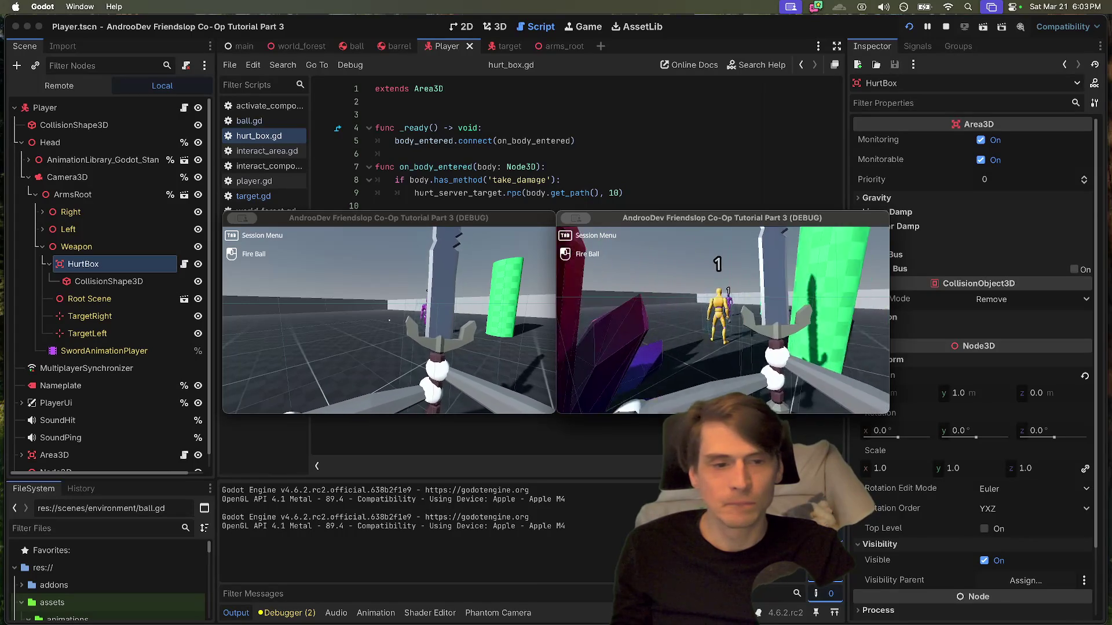
key("w")
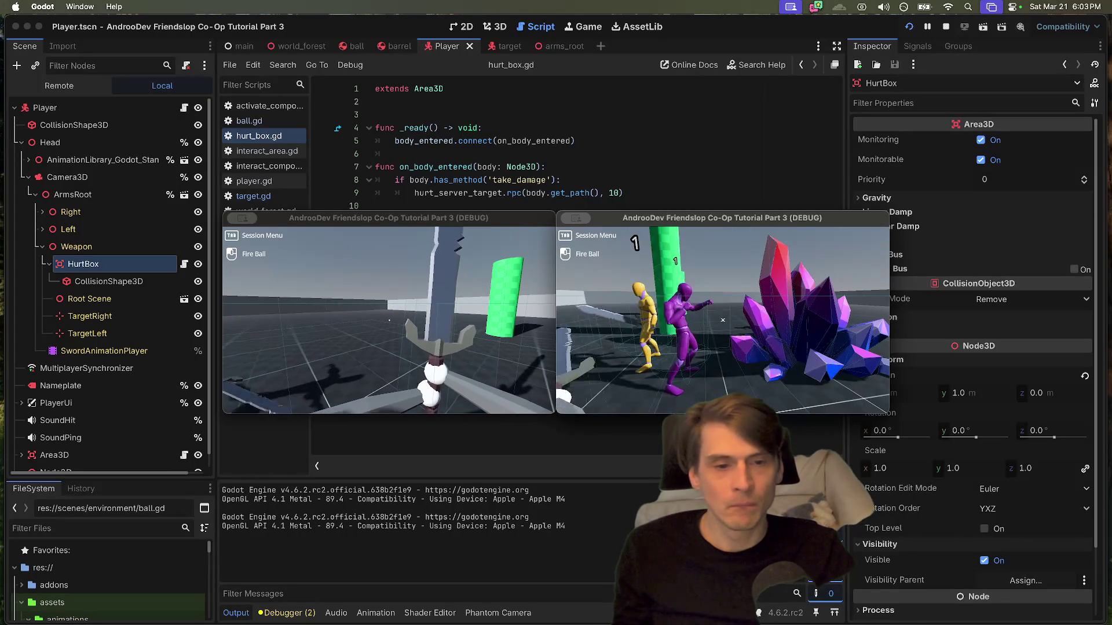
left_click(723, 320)
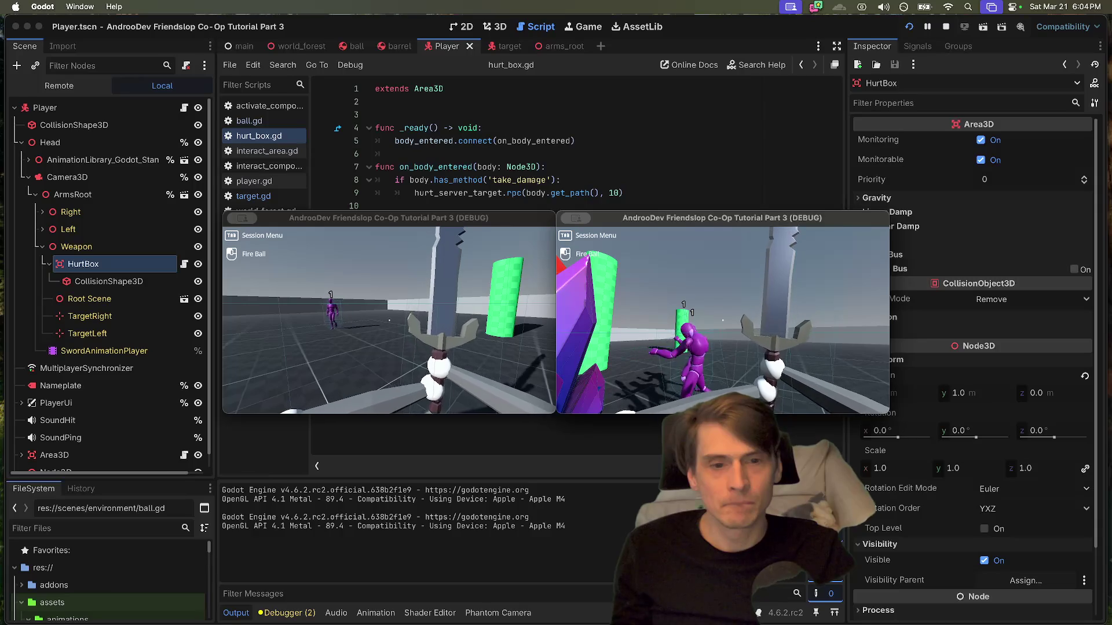
key("super+period")
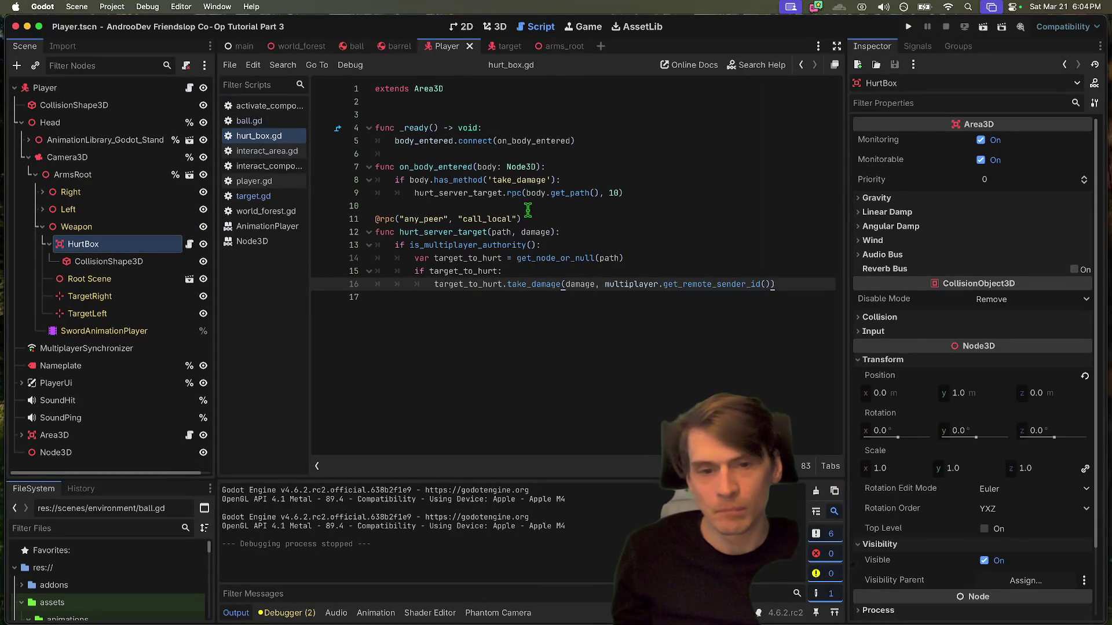
left_click(417, 338)
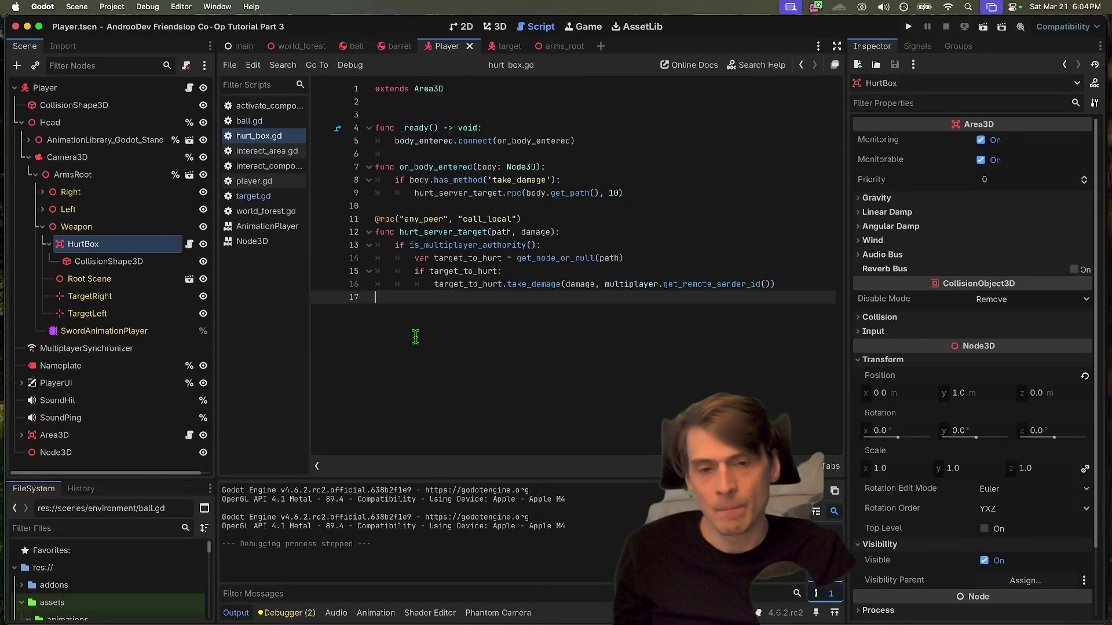
left_click(191, 87)
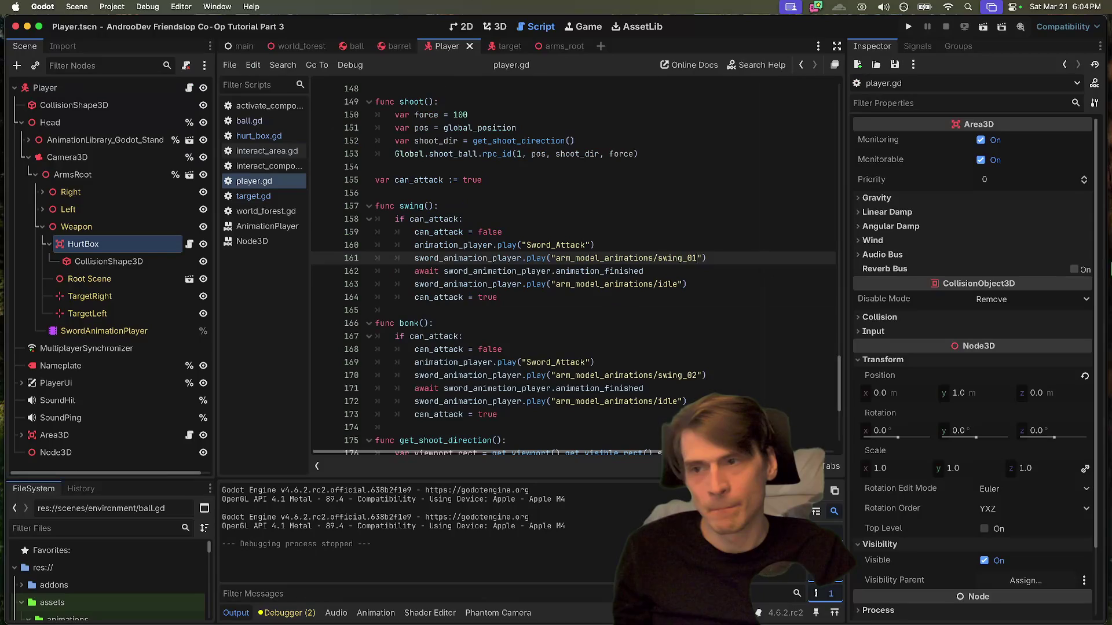
- Change line 9 of hurt_box.gd to send the hit with rpc_id to peer 1
key("alt+super+Left")
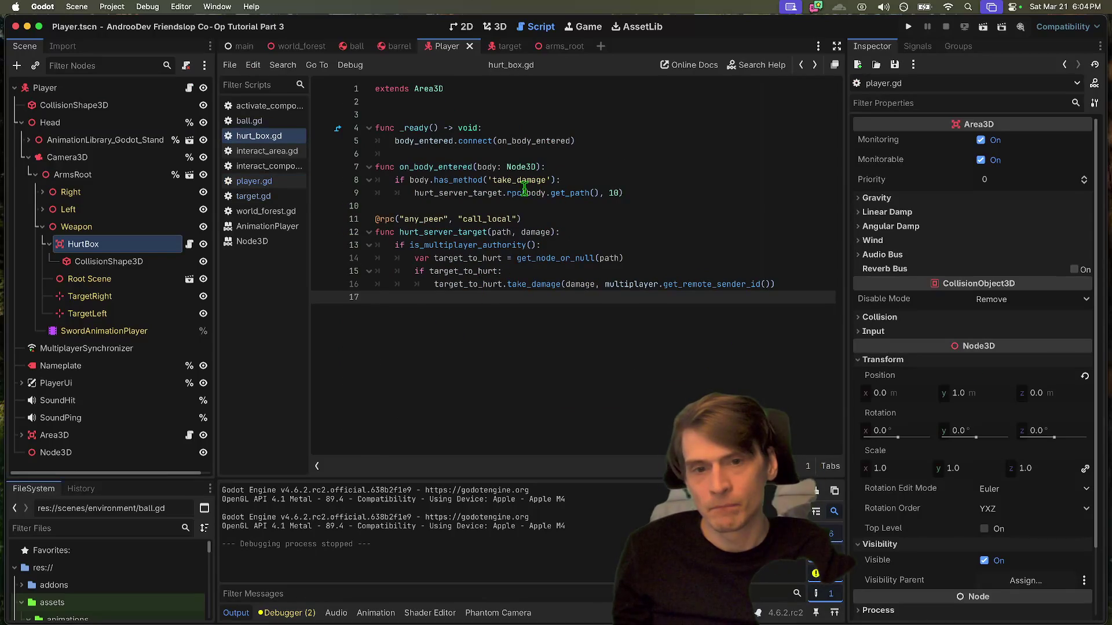
left_click(527, 193)
type("_id")
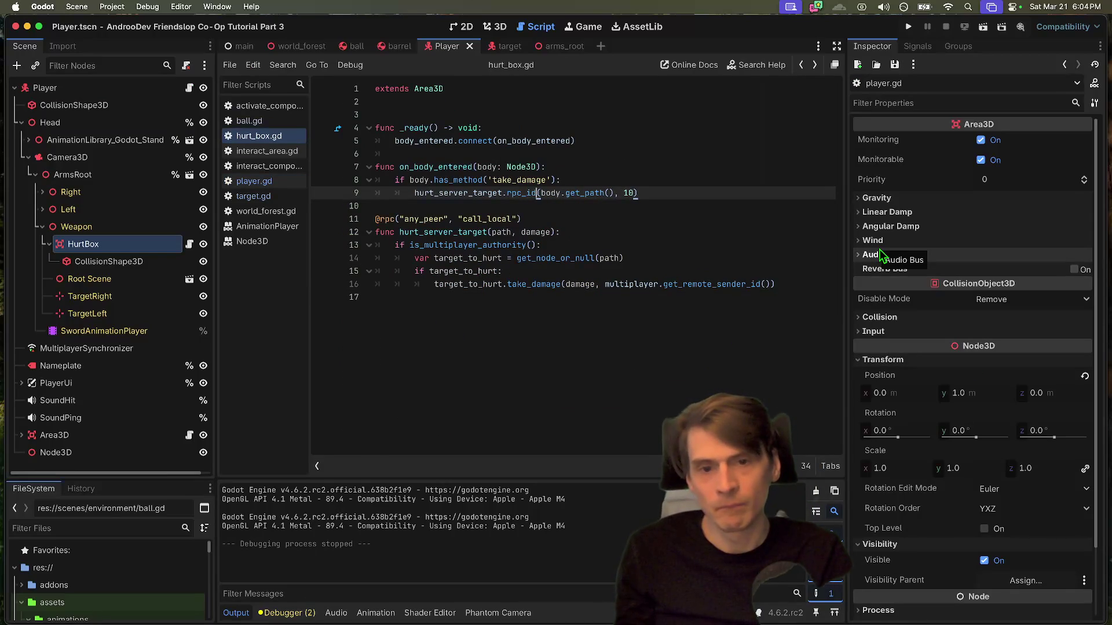
type("1,")
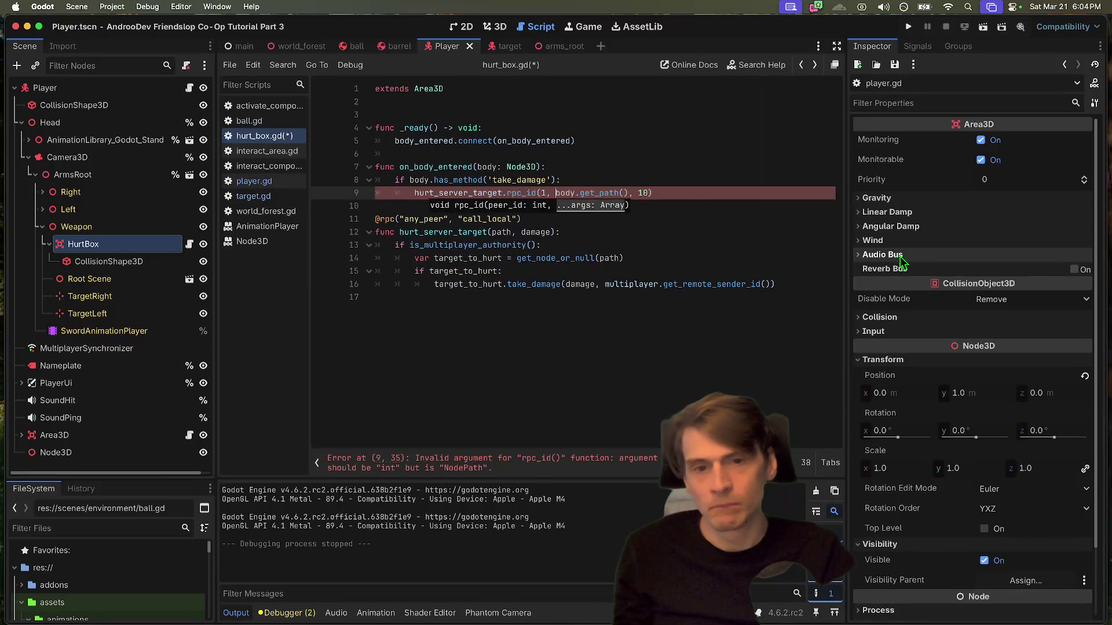
left_click(707, 347)
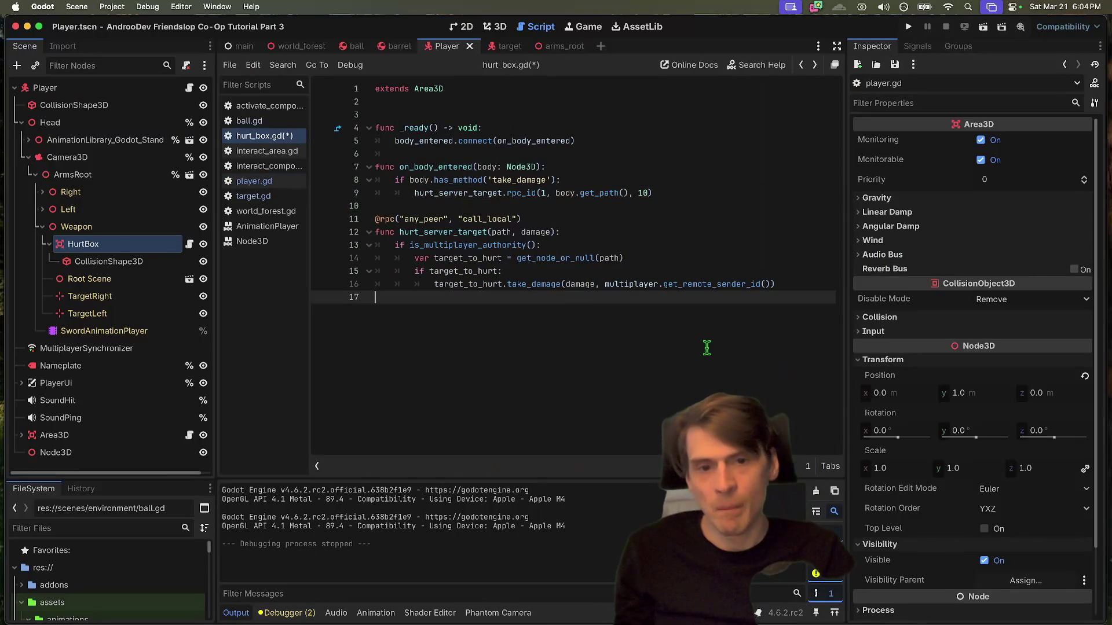
- Find the shoot input check in player.gd, comment out lines 86–87, and run the game
left_click(190, 89)
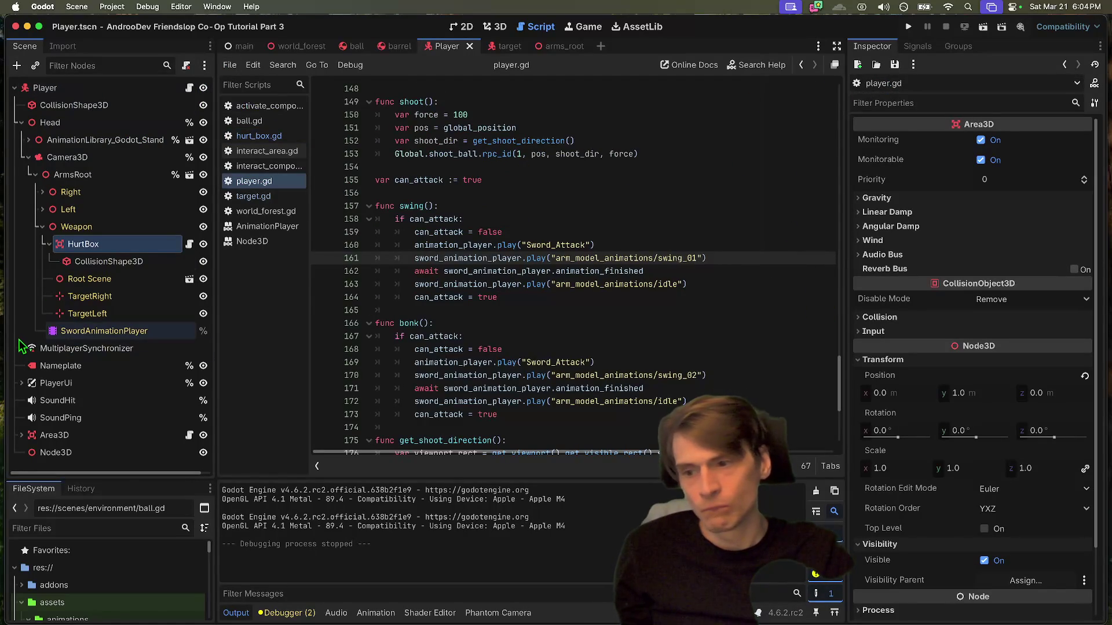
scroll(611, 242, "down", 3)
scroll(611, 242, "up", 2)
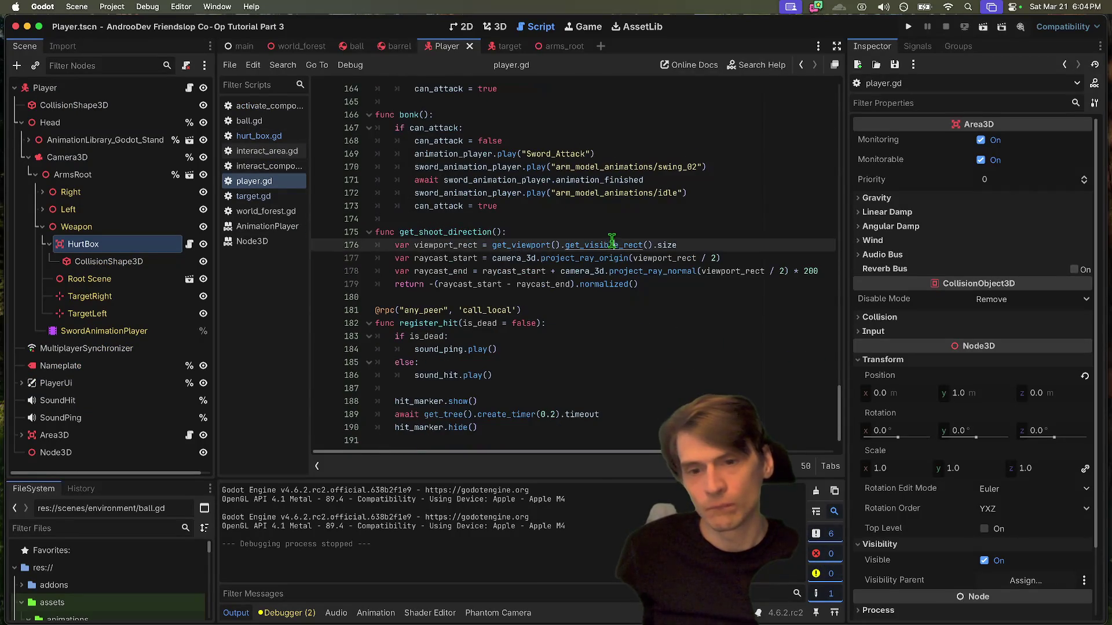
key("super+f")
type("shoot")
key("Escape")
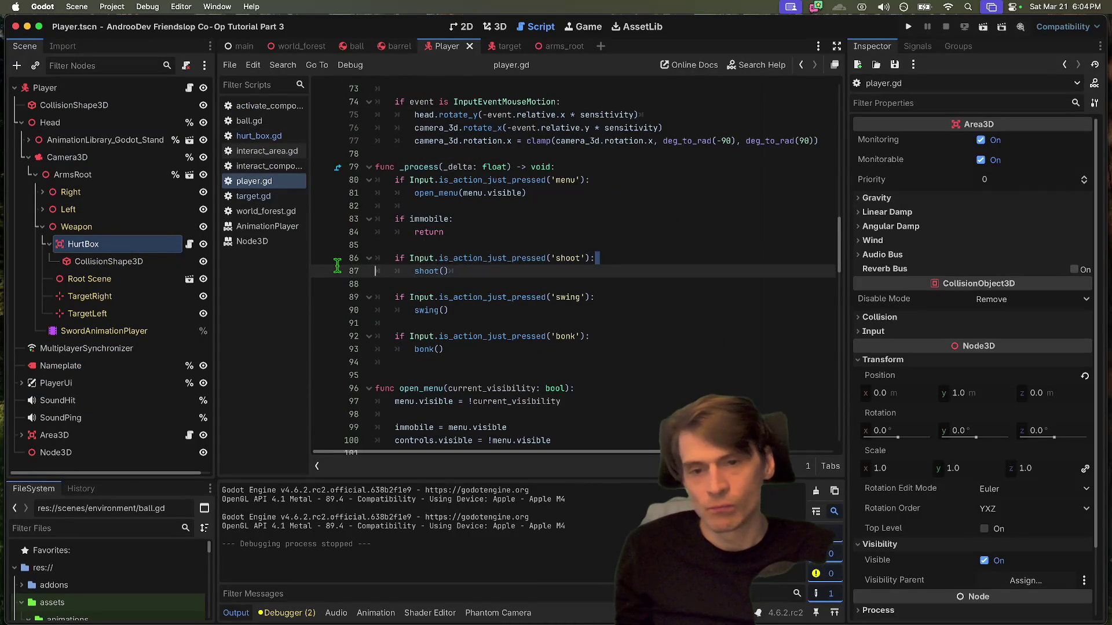
left_click_drag(354, 258, 466, 271)
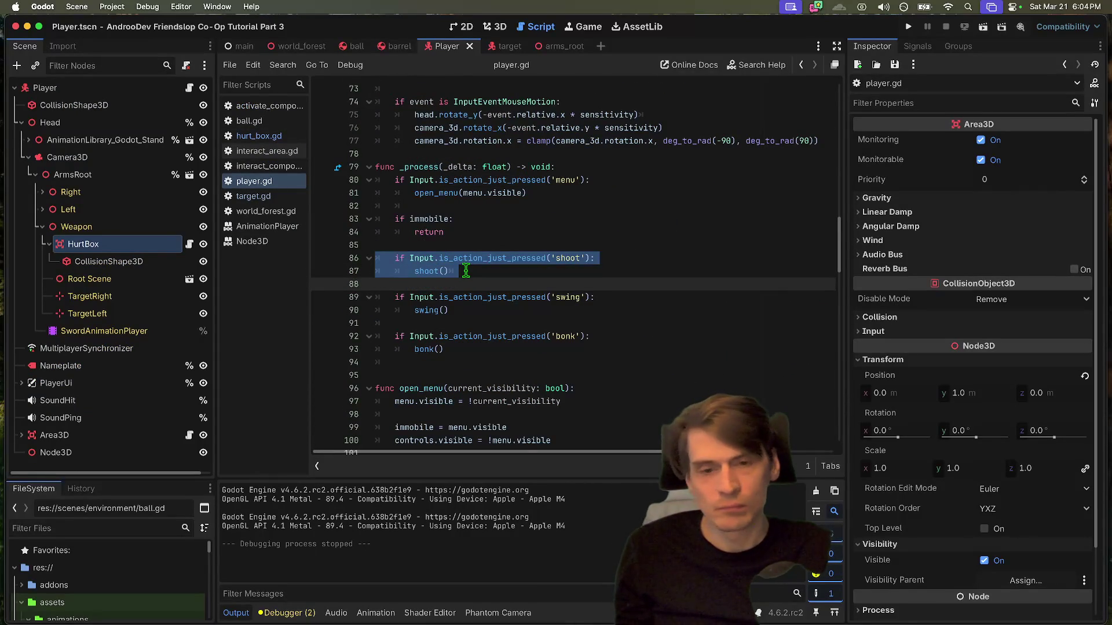
key("Up")
key("super+k")
key("Up")
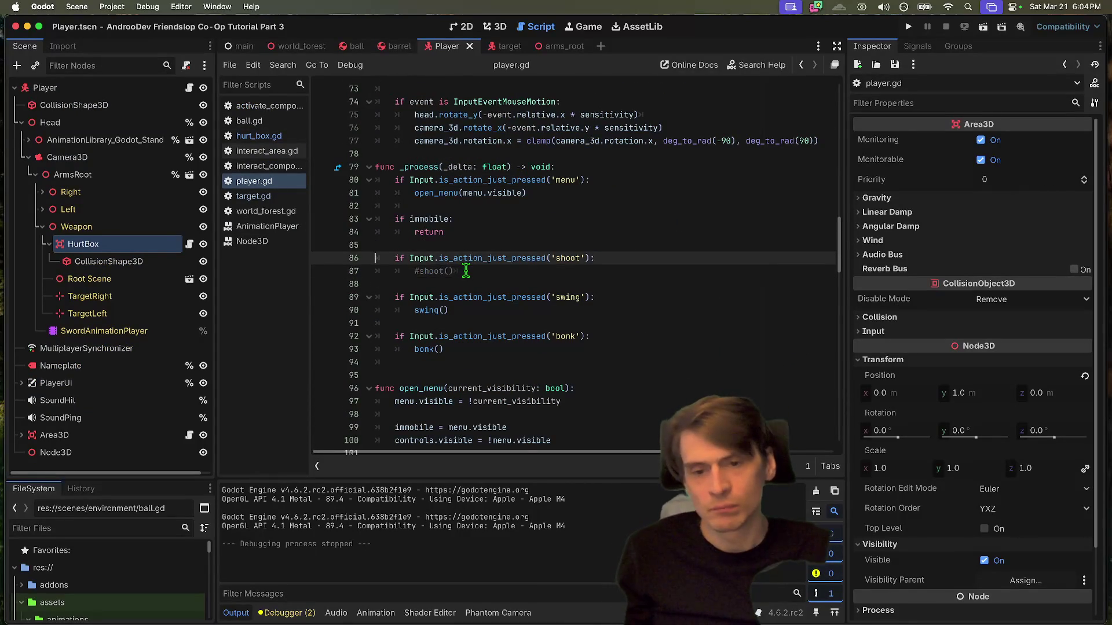
key("super+b")
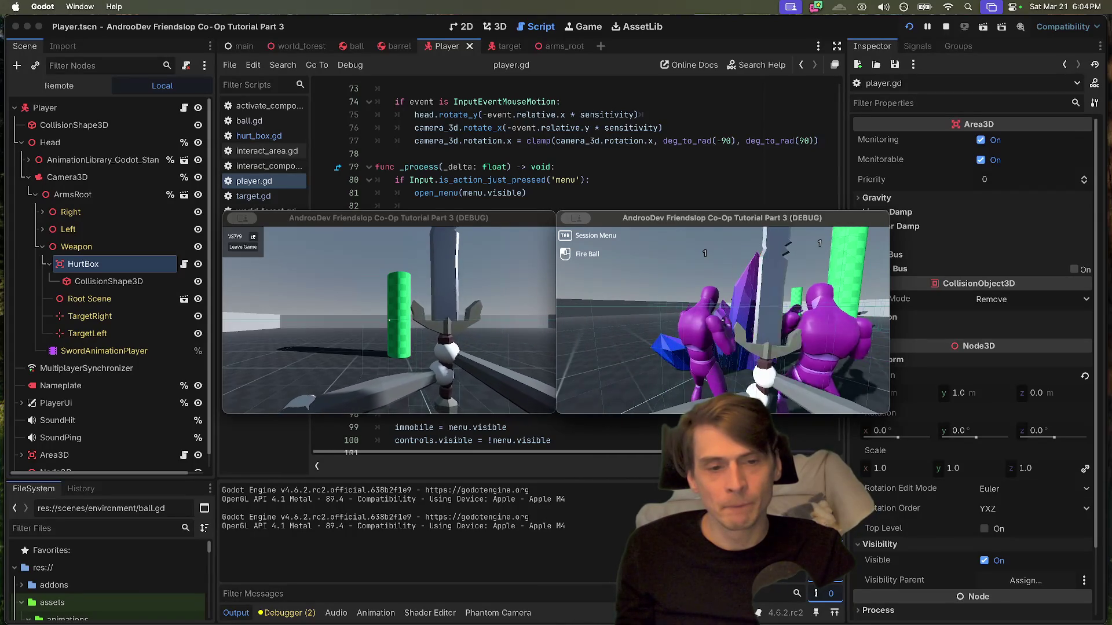
- Quit both game debug windows to end the sword test
key("super+q")
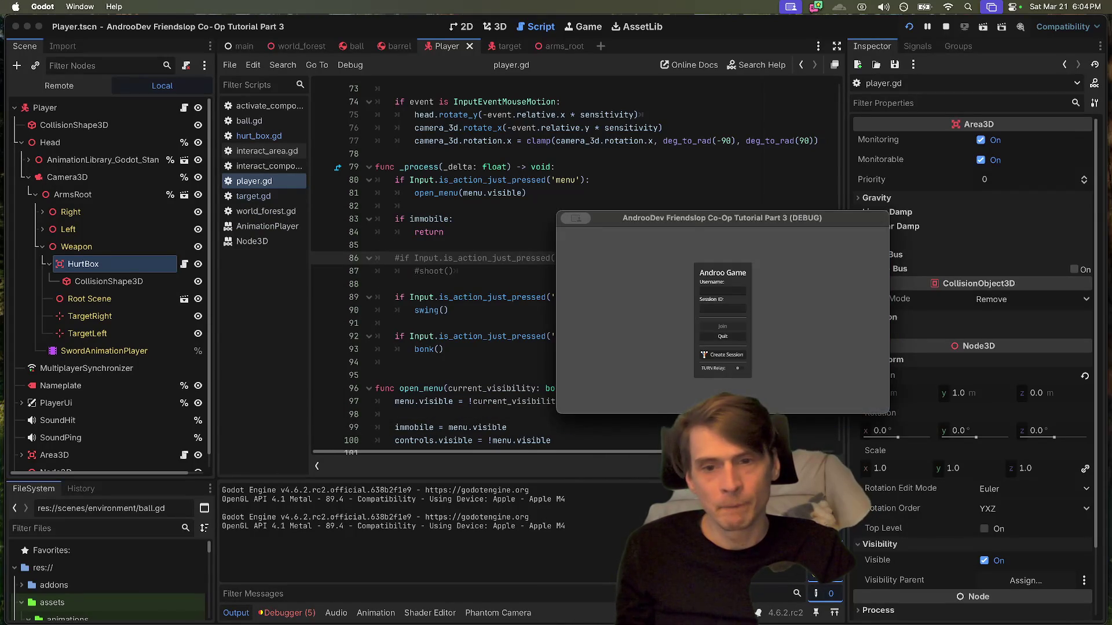
key("super+q")
- Reselect the HurtBox node and show Session 2's errors in the Debugger
left_click(132, 261)
left_click(135, 247)
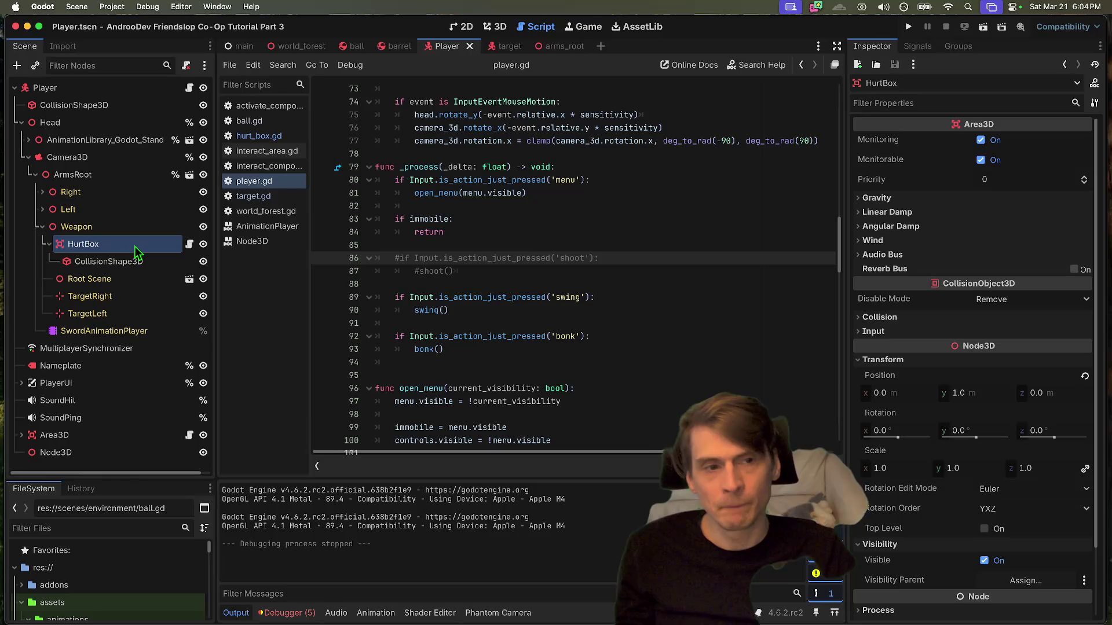
left_click(283, 613)
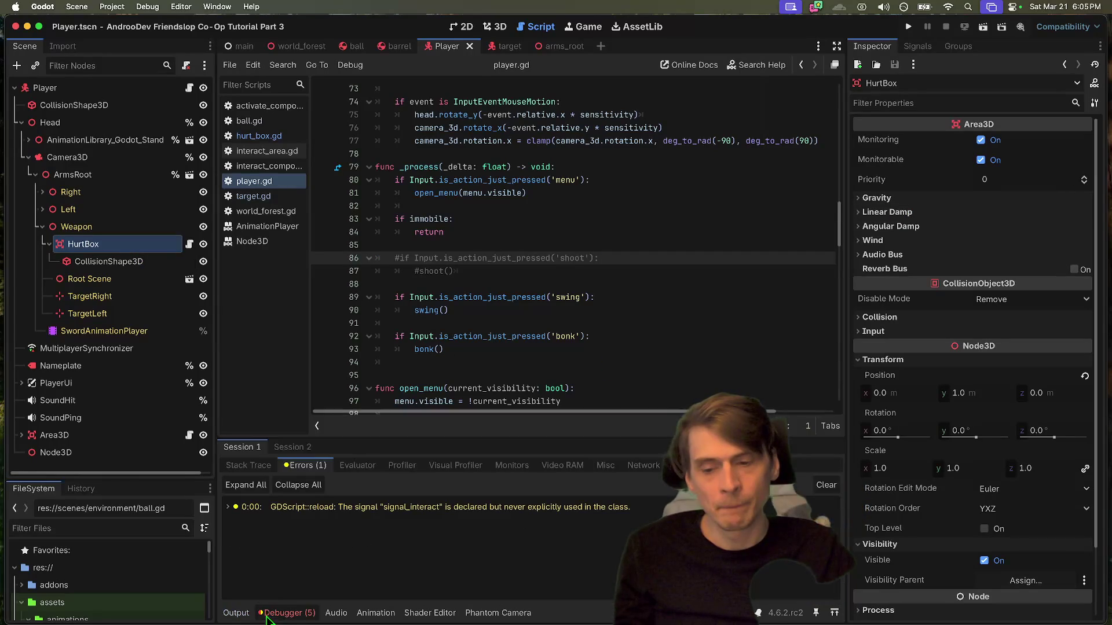
left_click(292, 447)
left_click(306, 466)
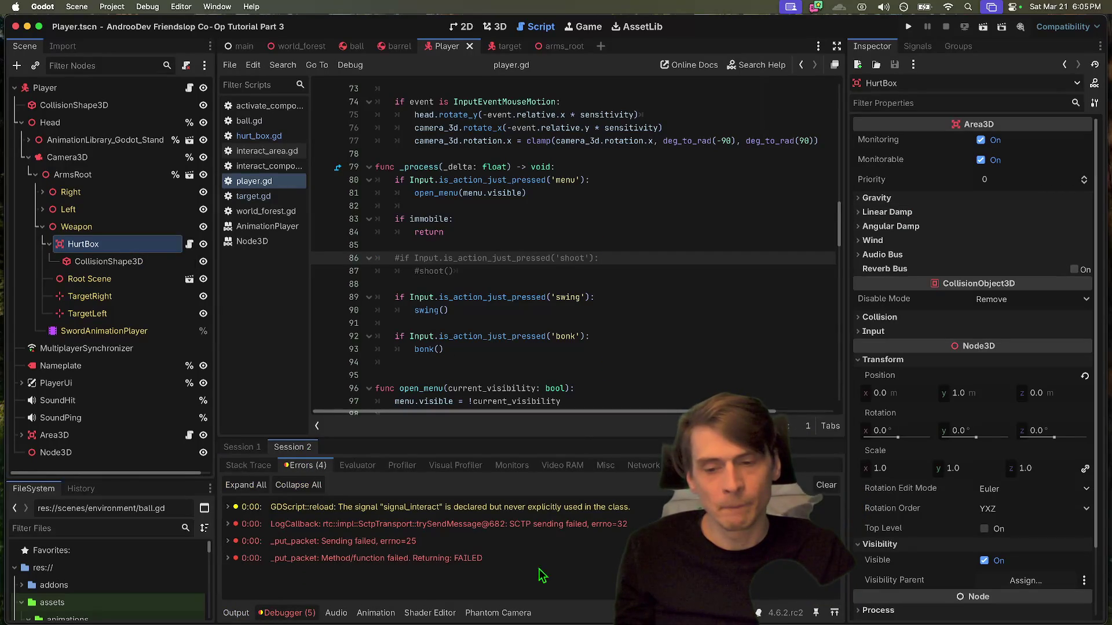
- Inspect the SCTP send errors, jump to the unused signal_interact warning, and run the game again
left_click(620, 531)
double_click(618, 541)
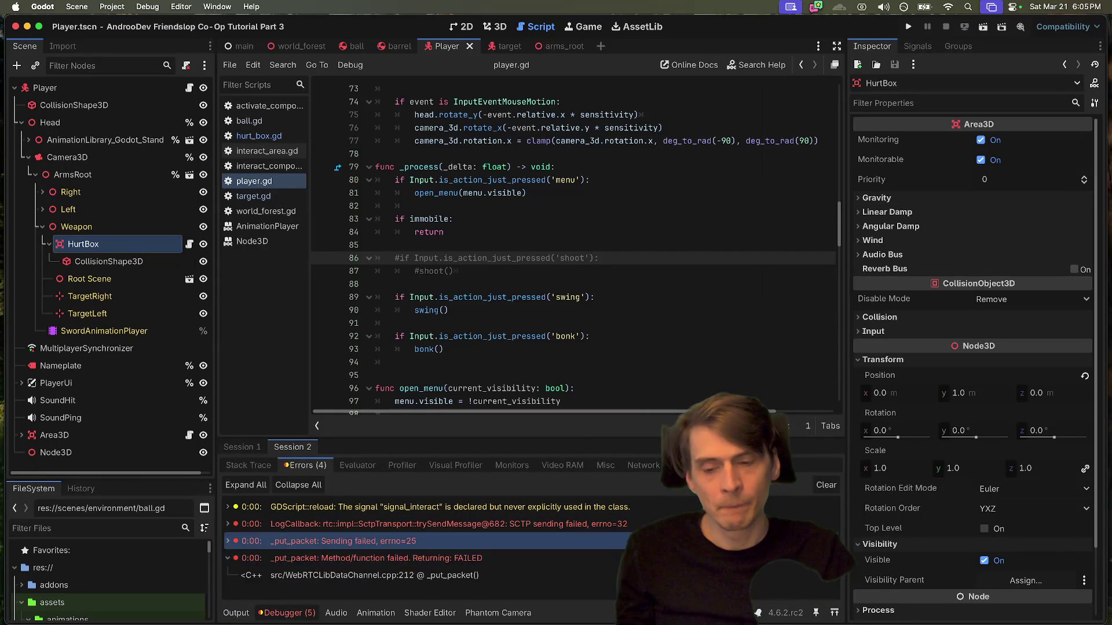
left_click(422, 509)
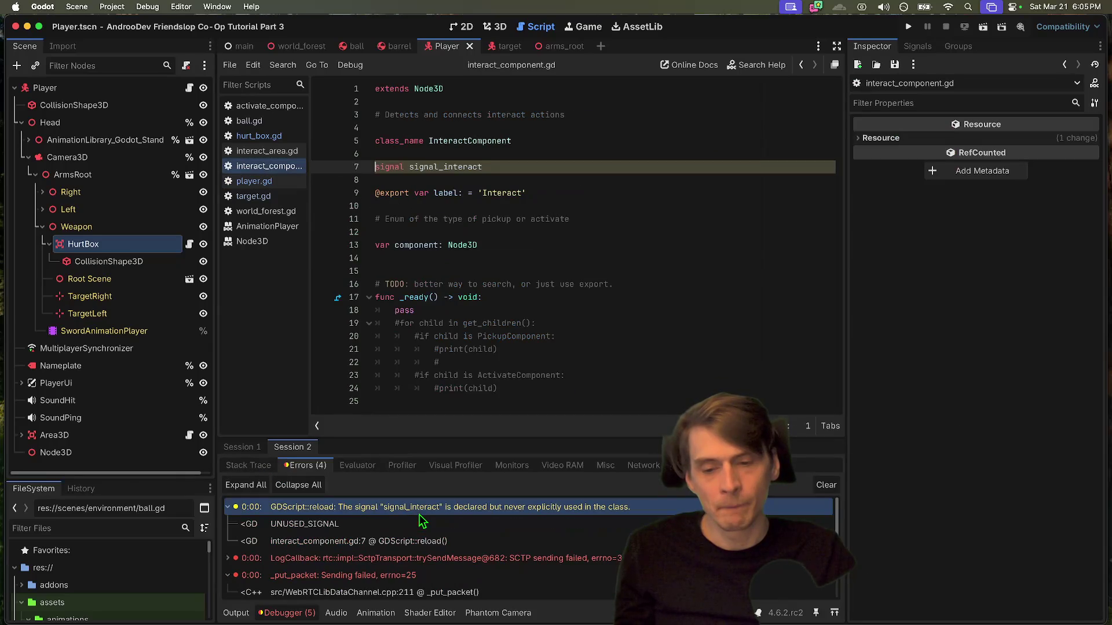
double_click(423, 524)
left_click(433, 543)
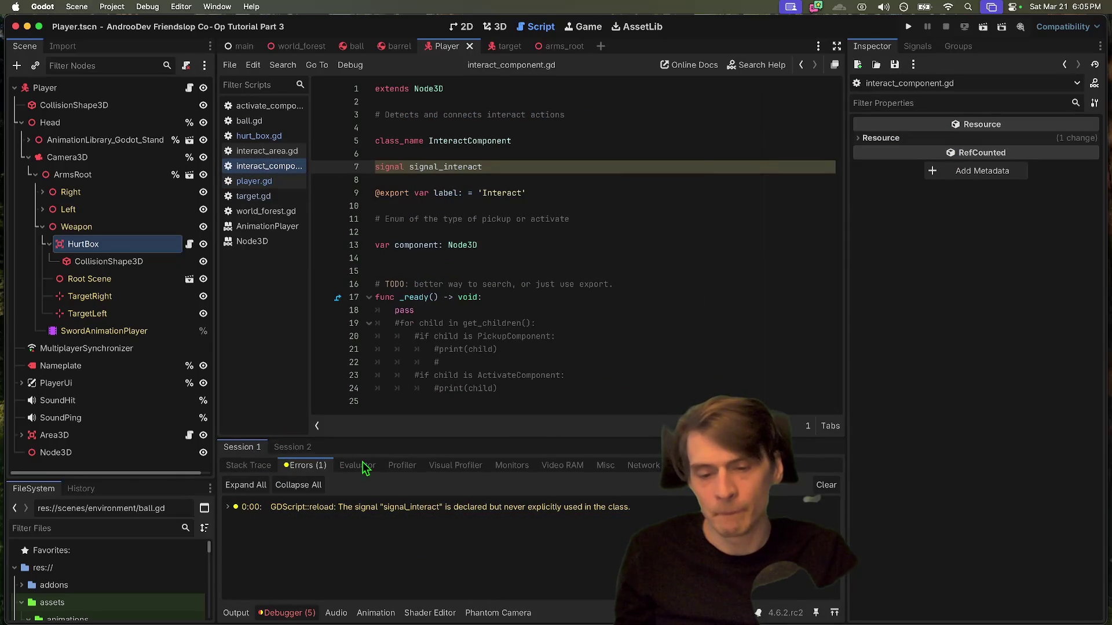
key("super+b")
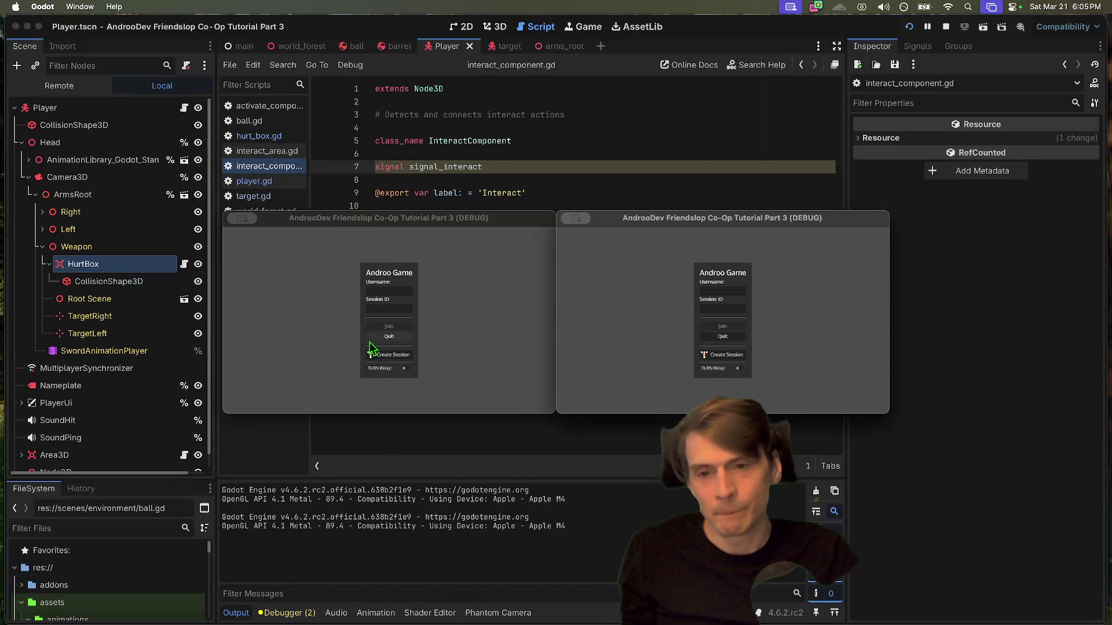
- Create a session in the left window and join it from the right with the pasted session ID
left_click(372, 360)
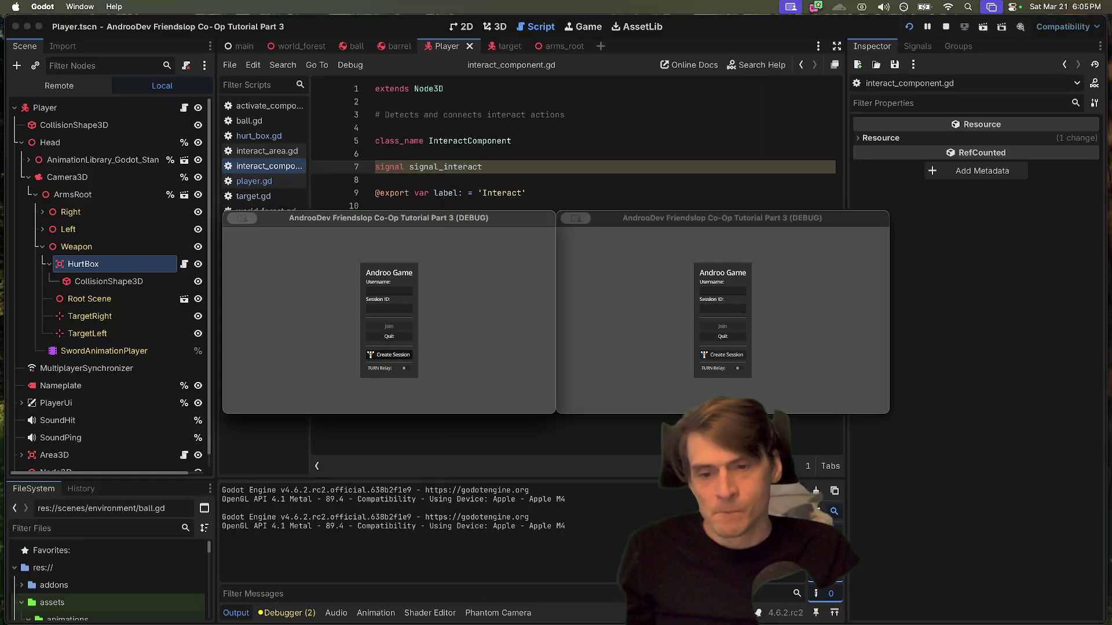
left_click(735, 308)
key("super+v")
left_click(739, 325)
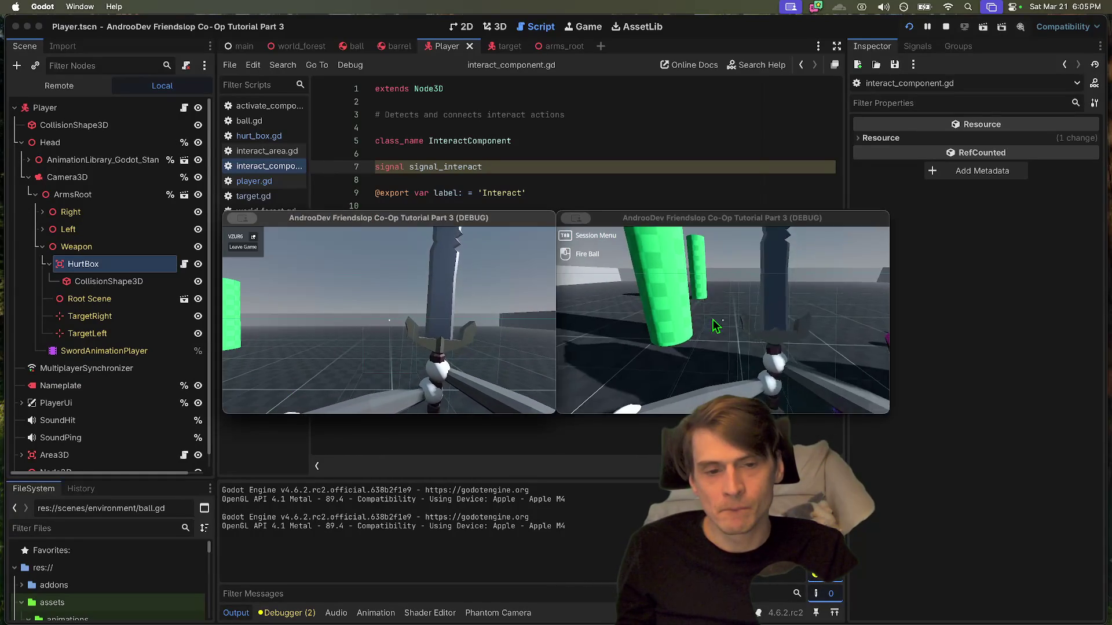
- Swing the sword twice at the purple crystals, then quit both game windows
left_click(431, 312)
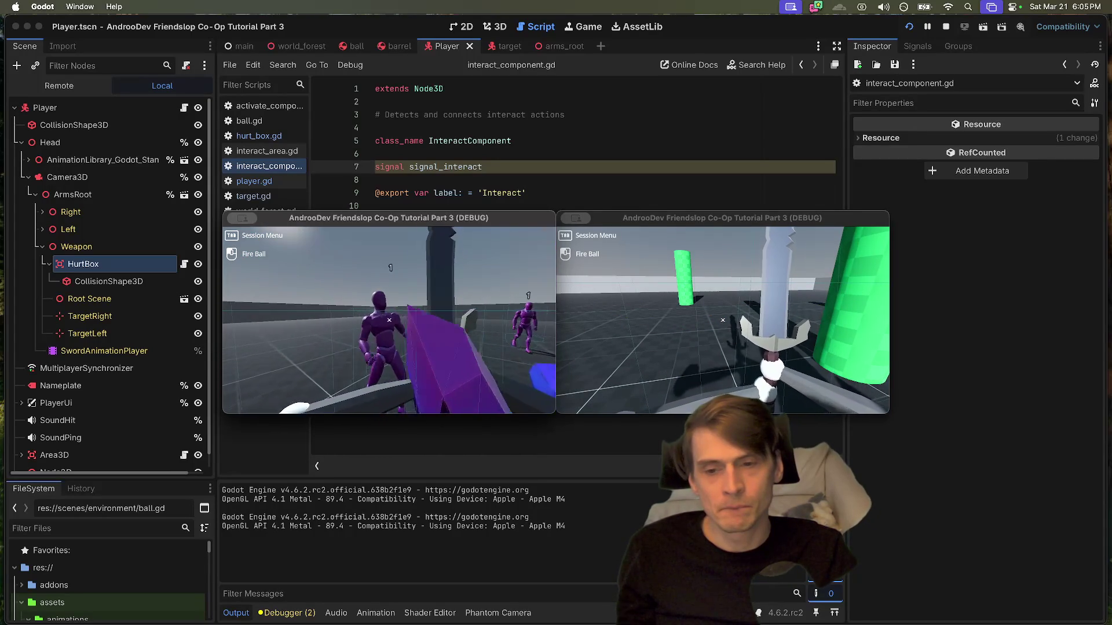
left_click(389, 320)
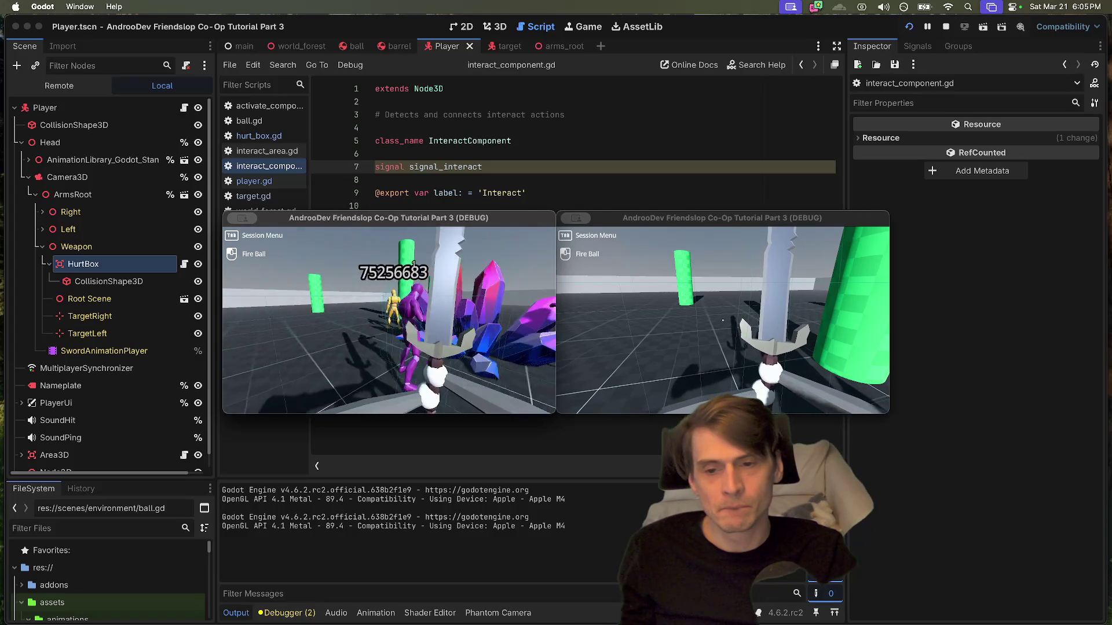
left_click(389, 320)
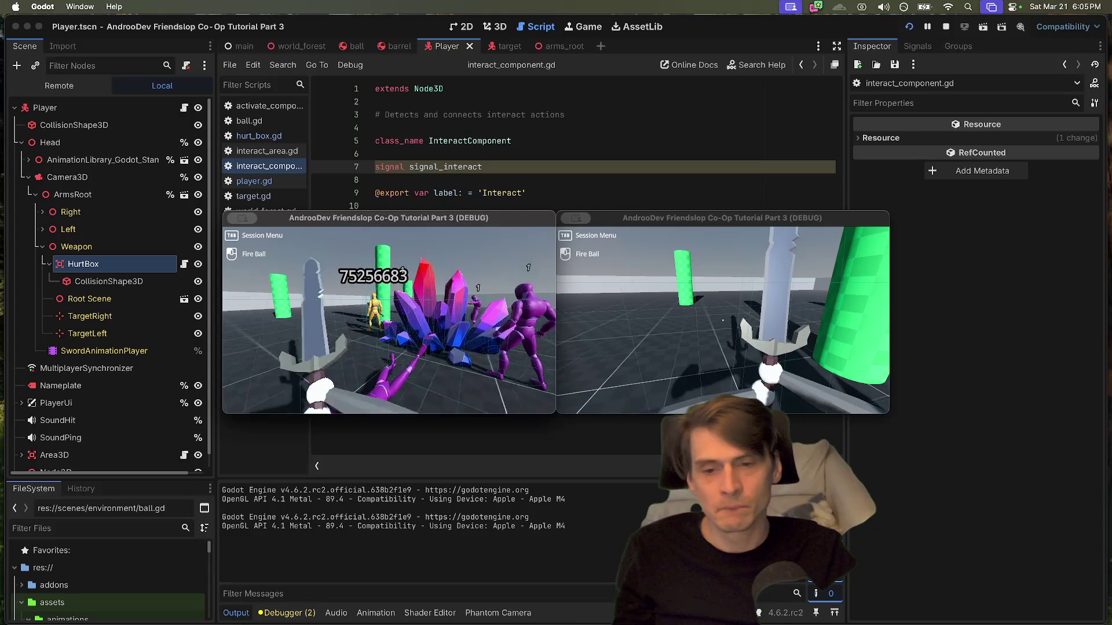
left_click(723, 321)
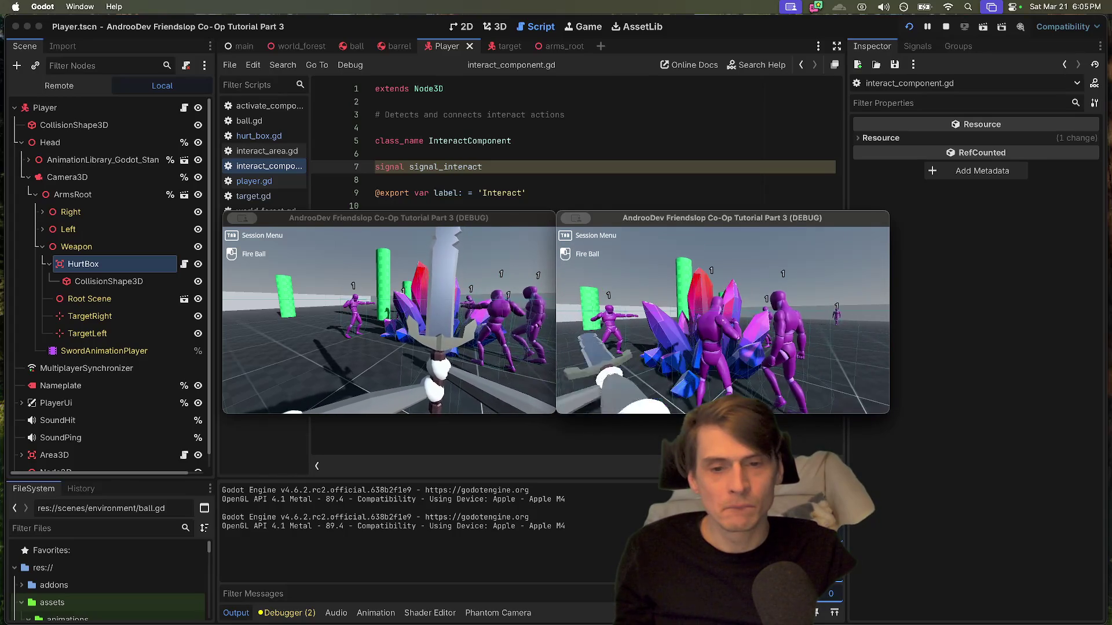
key("super+Tab")
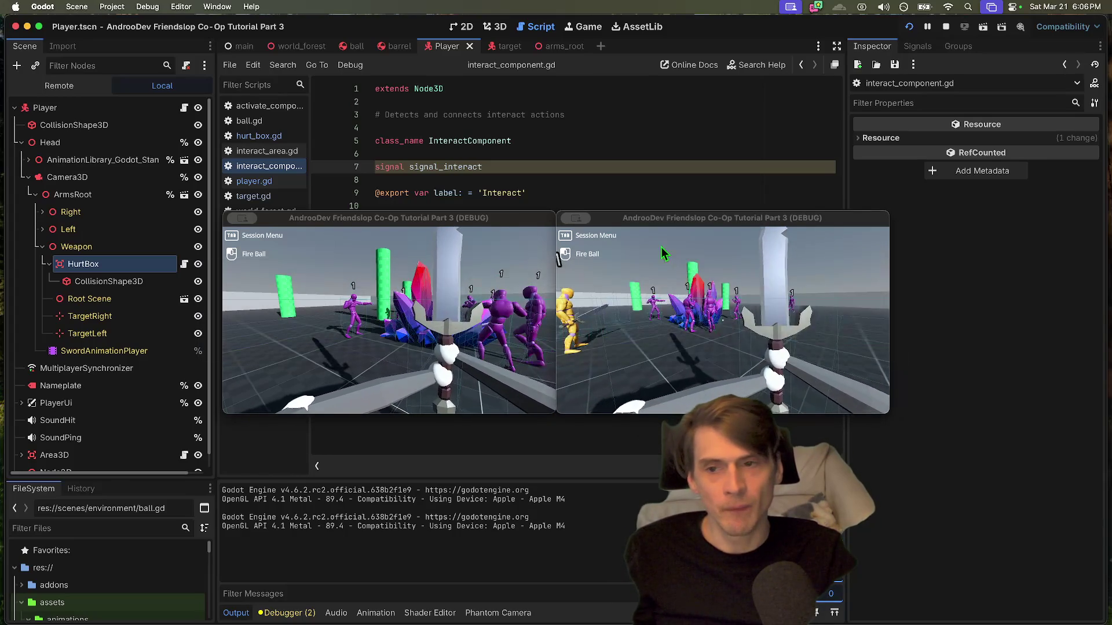
left_click(627, 231)
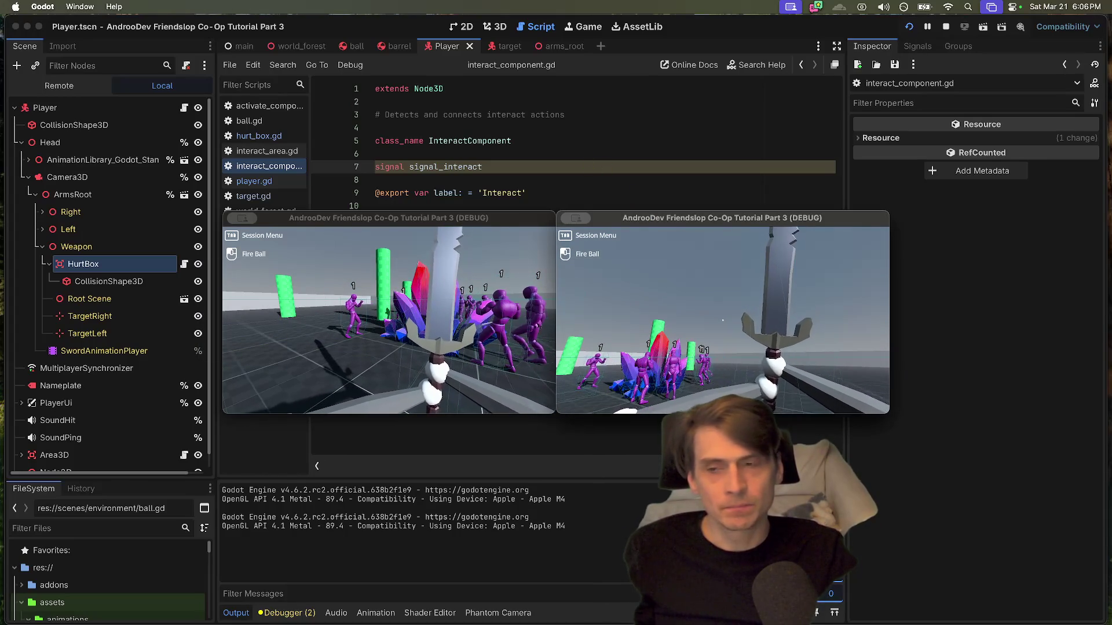
key("super+q")
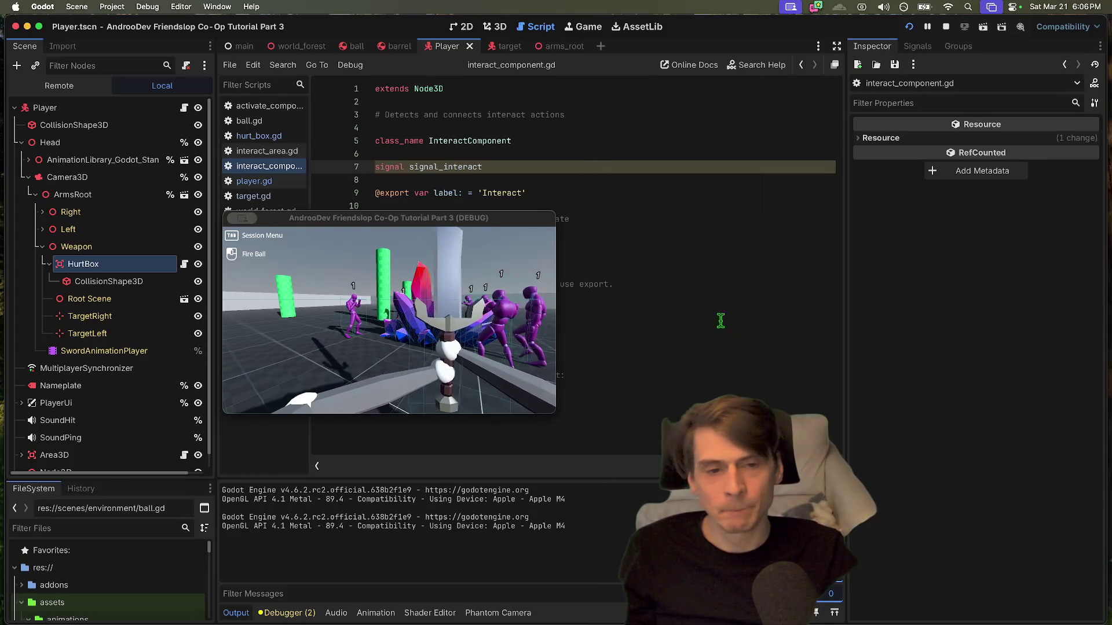
key("super+q")
left_click(380, 245)
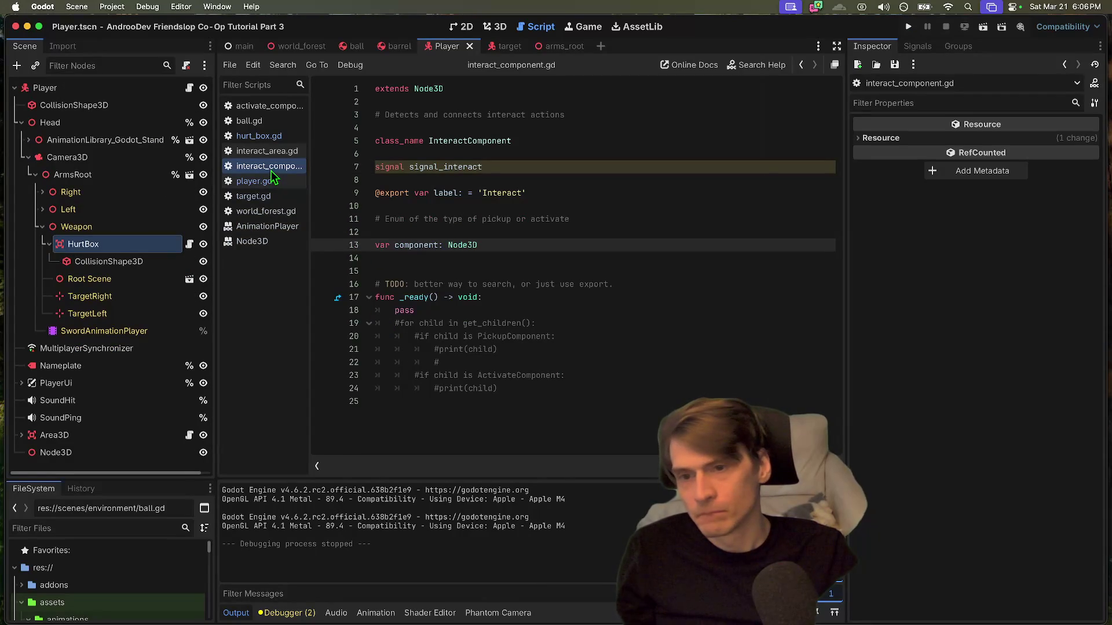
- Open hurt_box.gd, replace is_multiplayer_authority() with multiplayer.is_server(), and do a quick test run
left_click(75, 244)
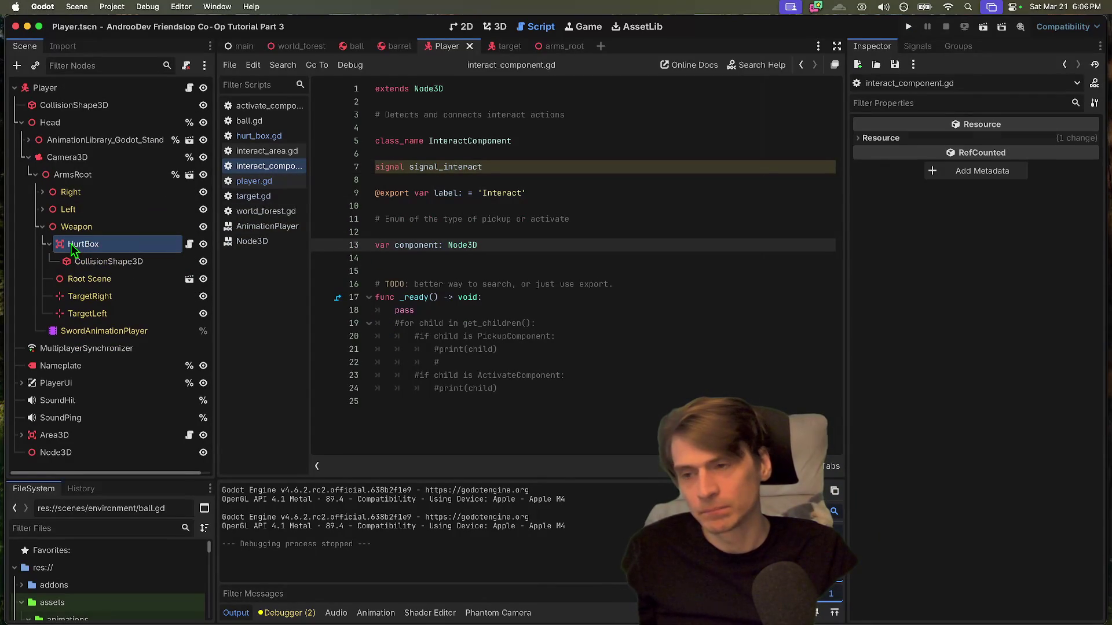
left_click(187, 244)
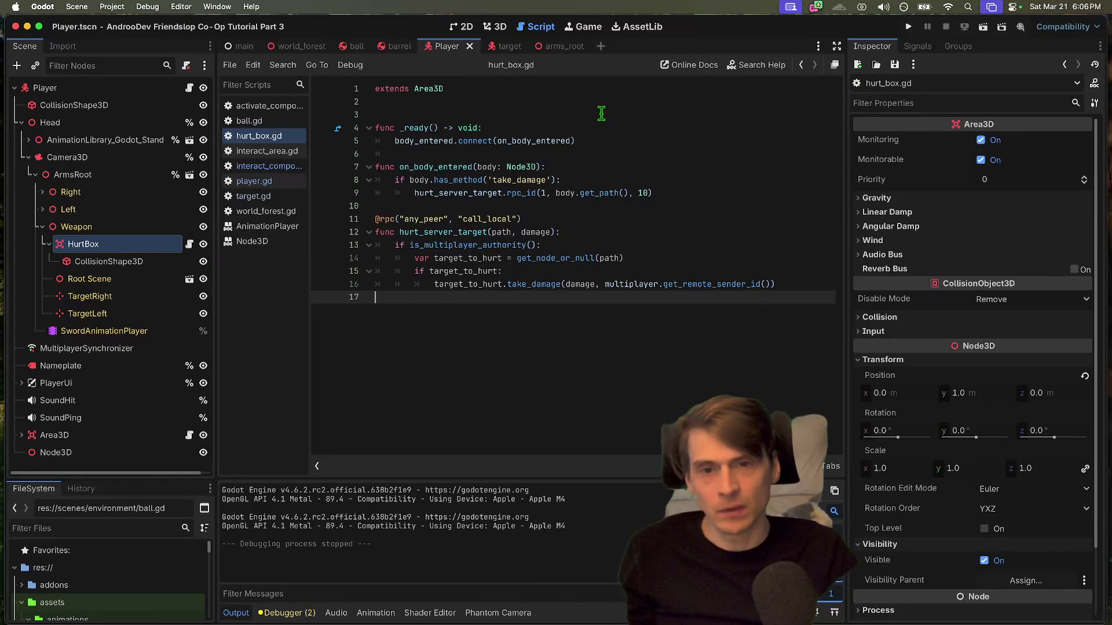
double_click(465, 194)
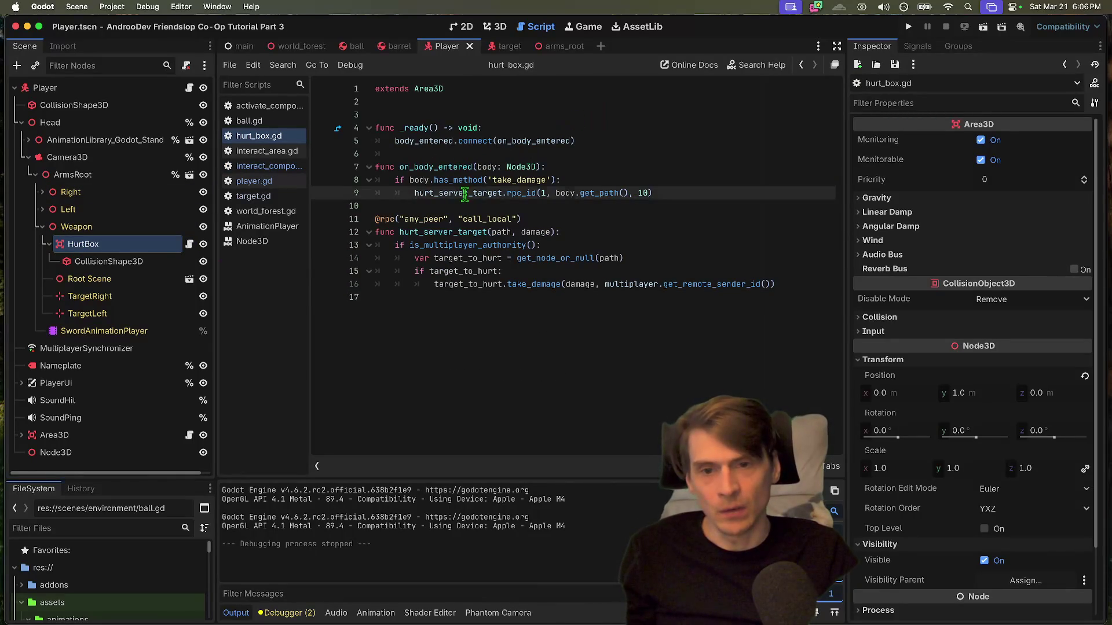
left_click(459, 245)
double_click(462, 245)
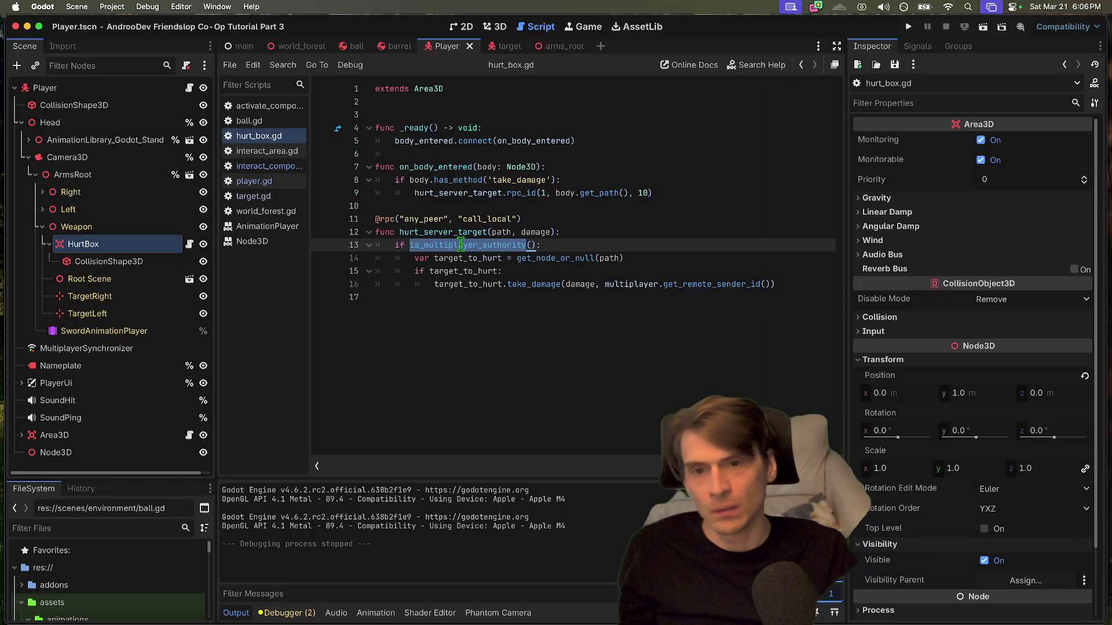
type("is_server")
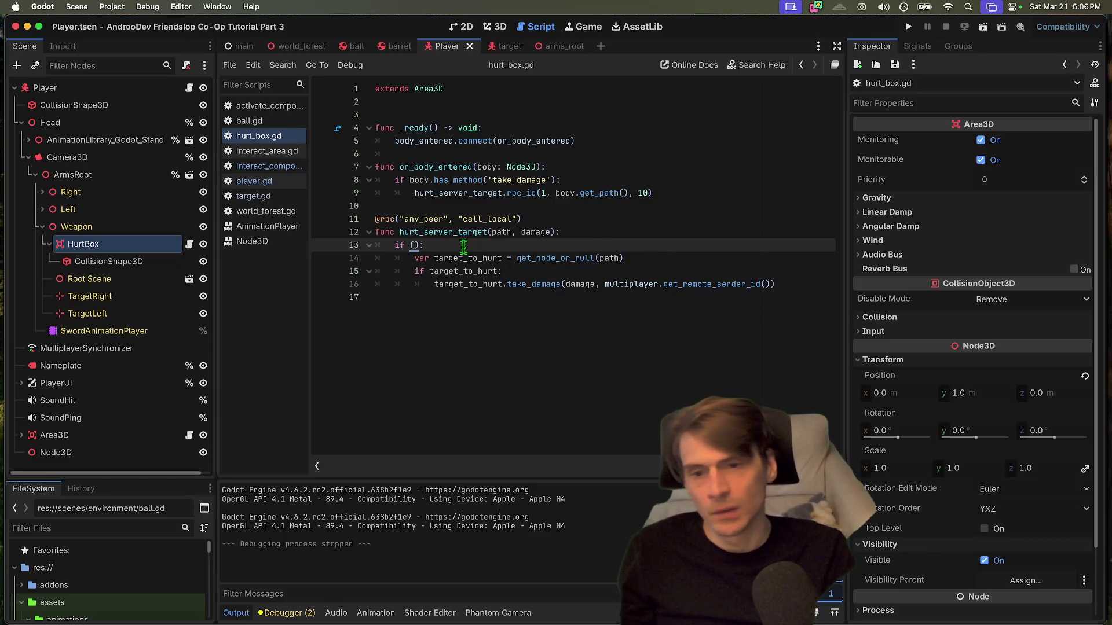
type("o")
key("Return")
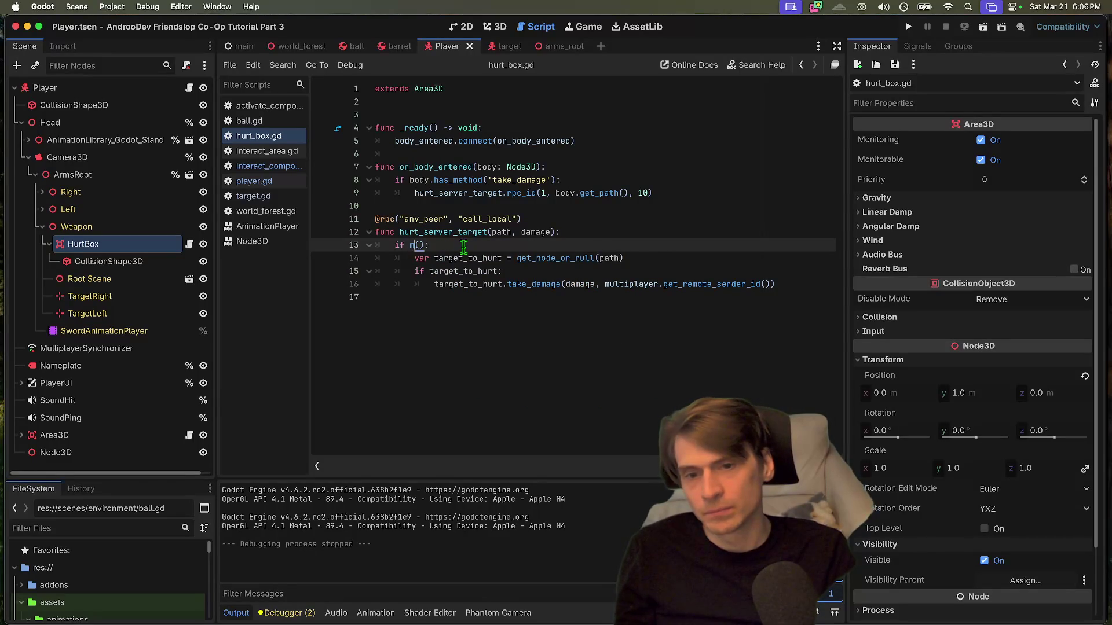
type("ltiplayer.is_s")
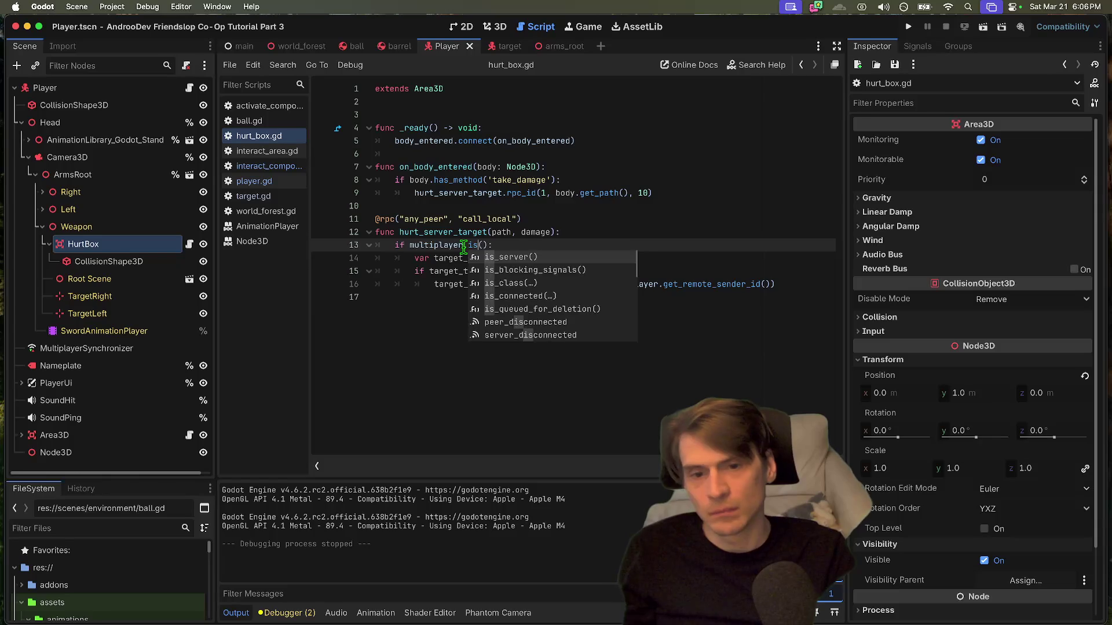
key("Return")
key("super+b")
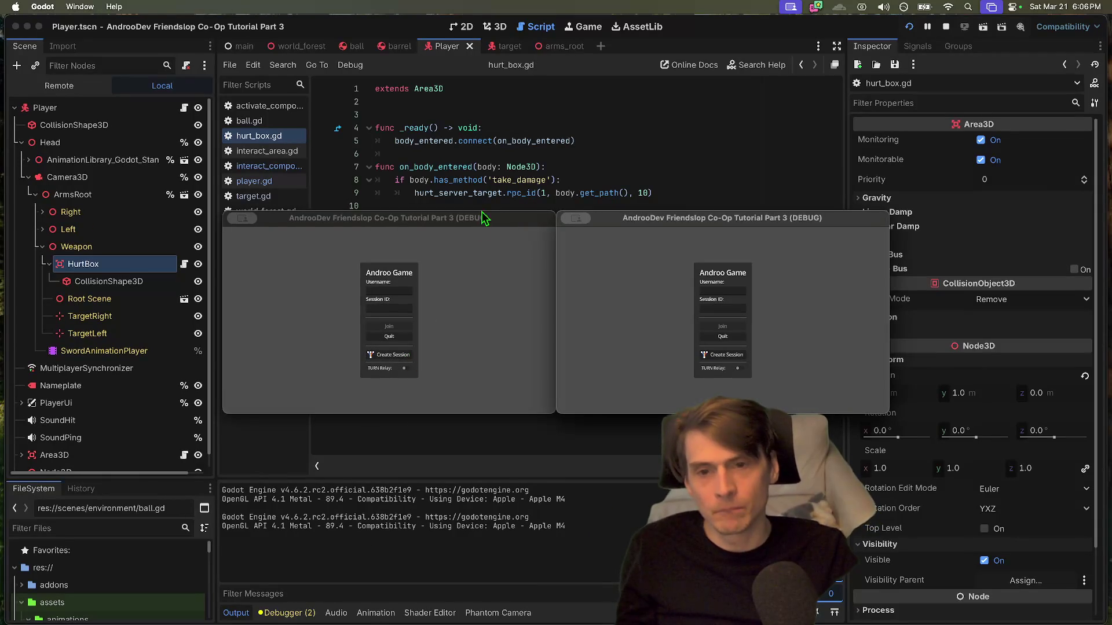
key("super+period")
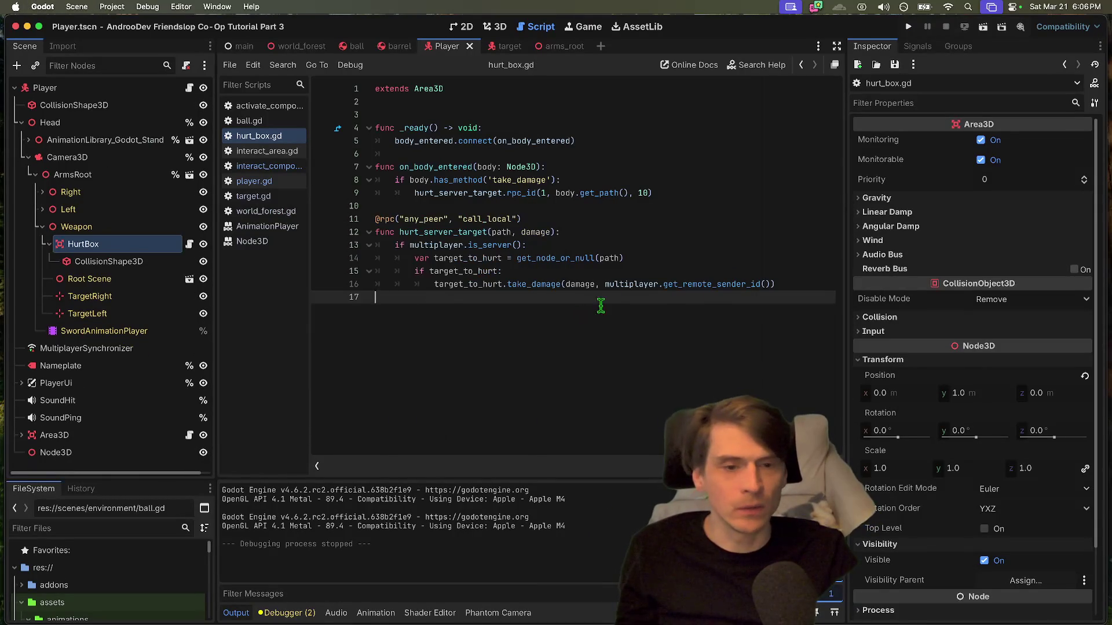
- Delete the is_server condition line, dedent lines 13–15 one level, and run the project again
left_click(693, 241)
key("super+shift+k")
left_click(812, 277, "shift")
key("shift+Tab")
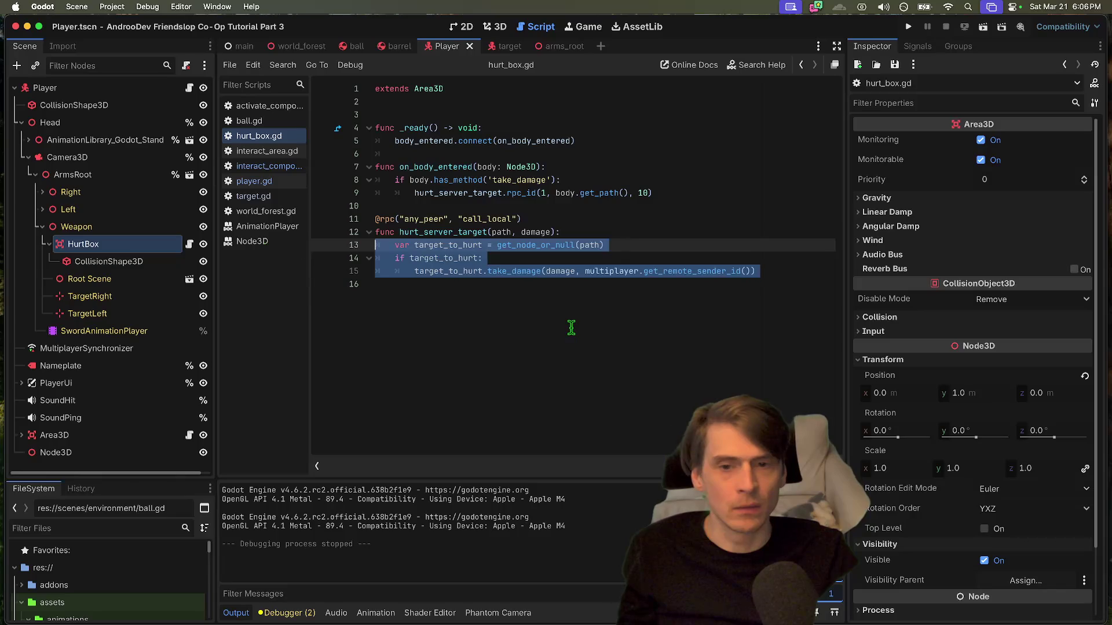
left_click(571, 327)
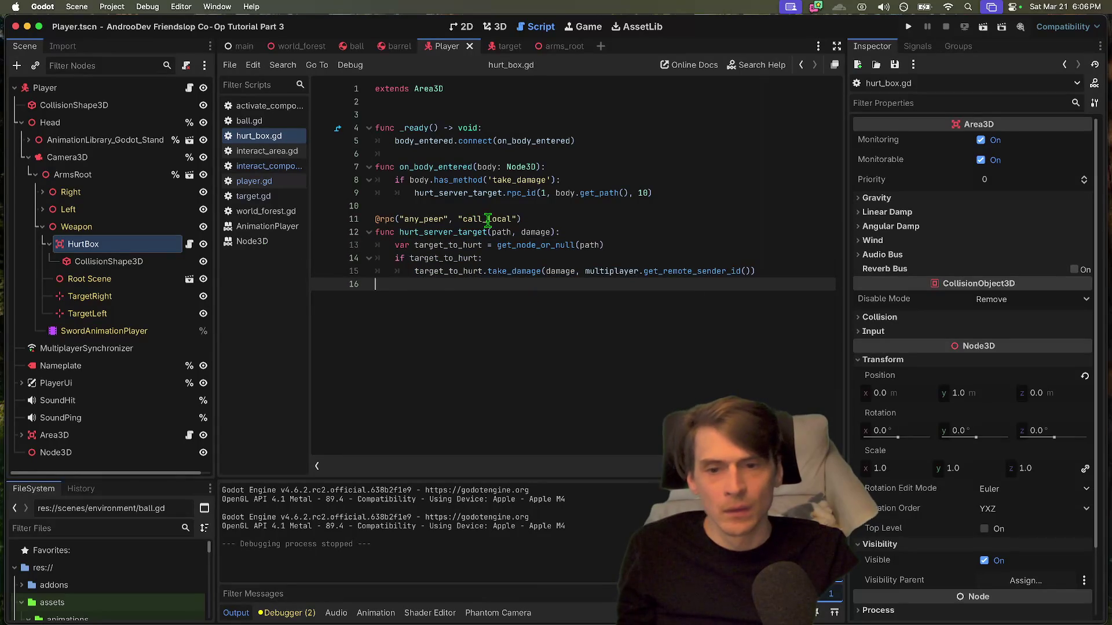
key("super+b")
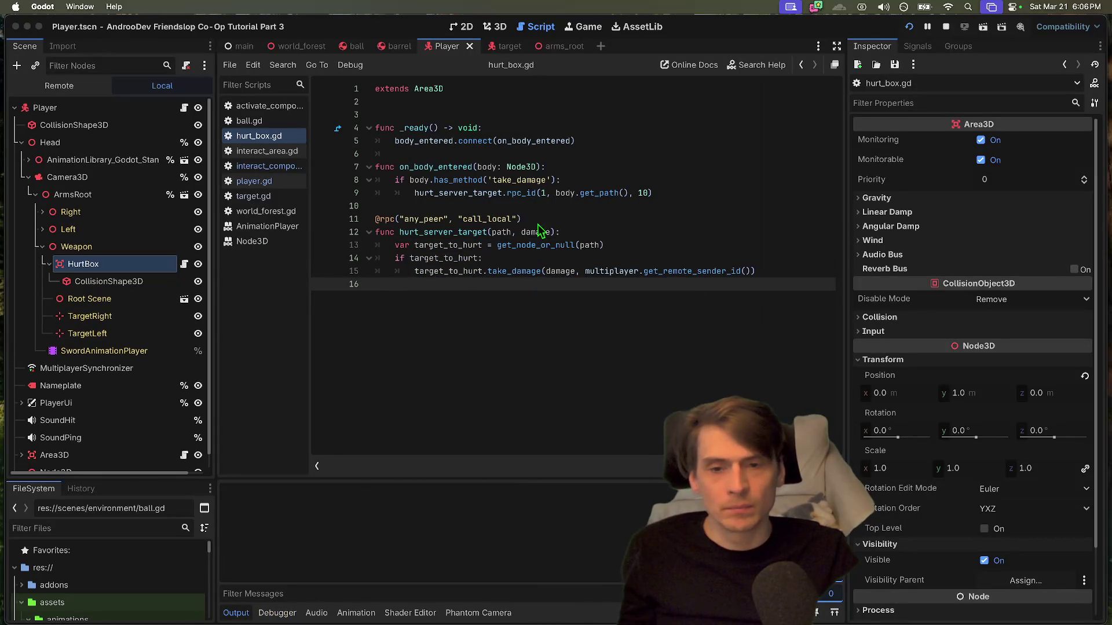
left_click(385, 356)
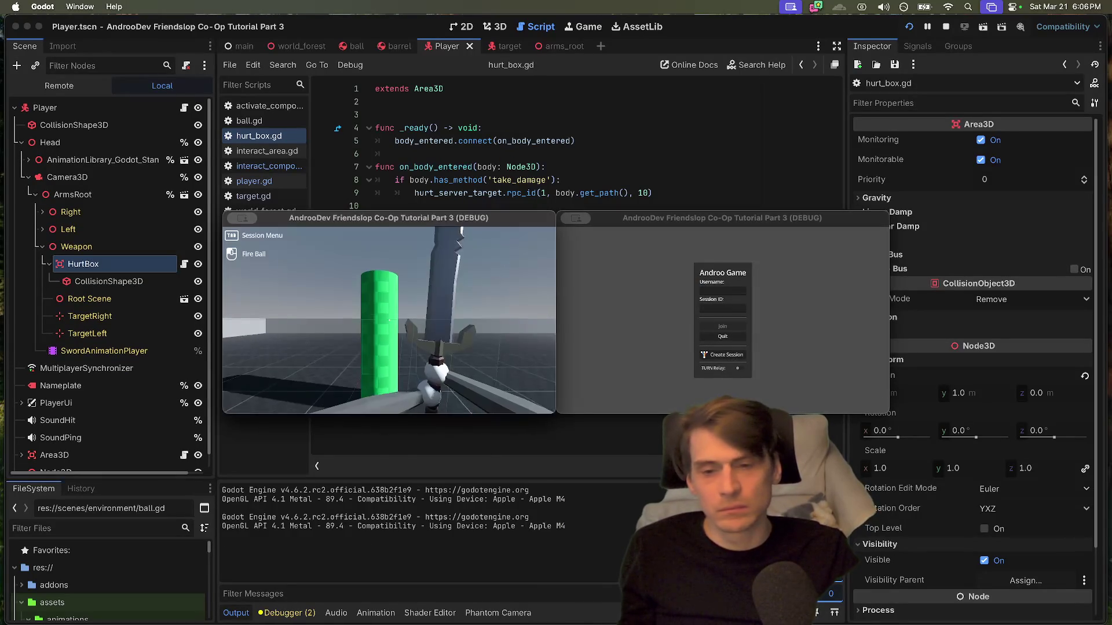
left_click(723, 309)
key("super+v")
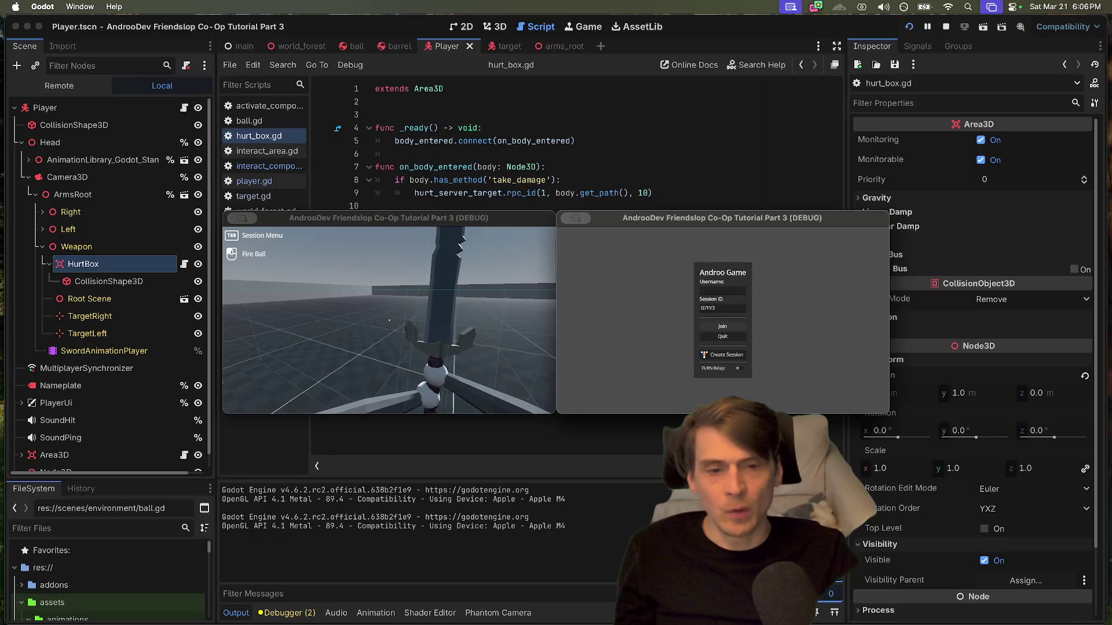
left_click(721, 329)
left_click(389, 319)
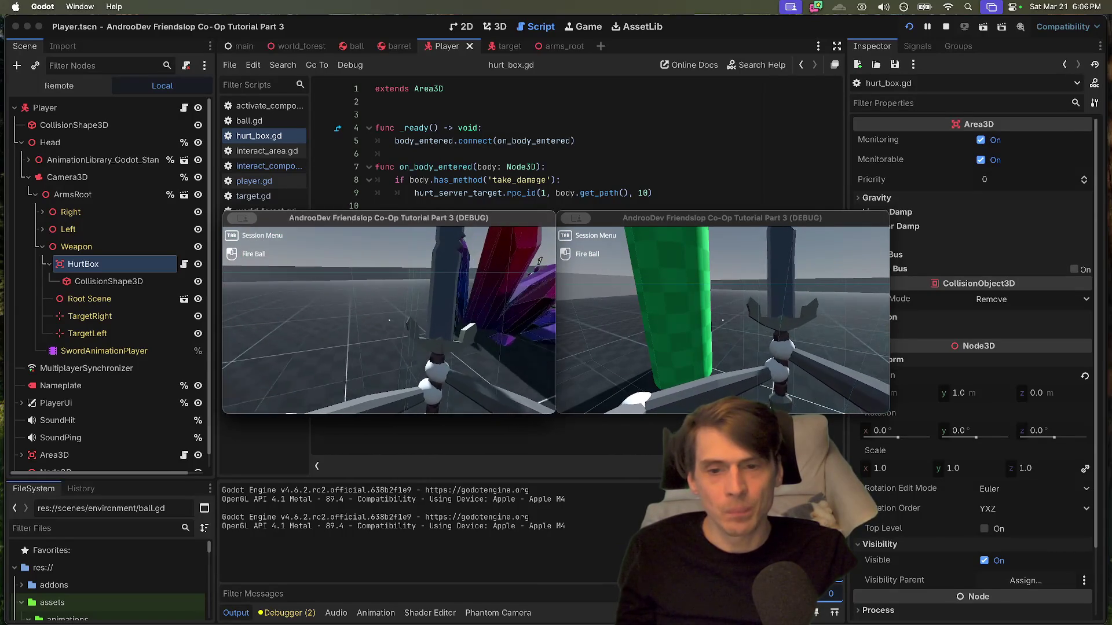
left_click(389, 320)
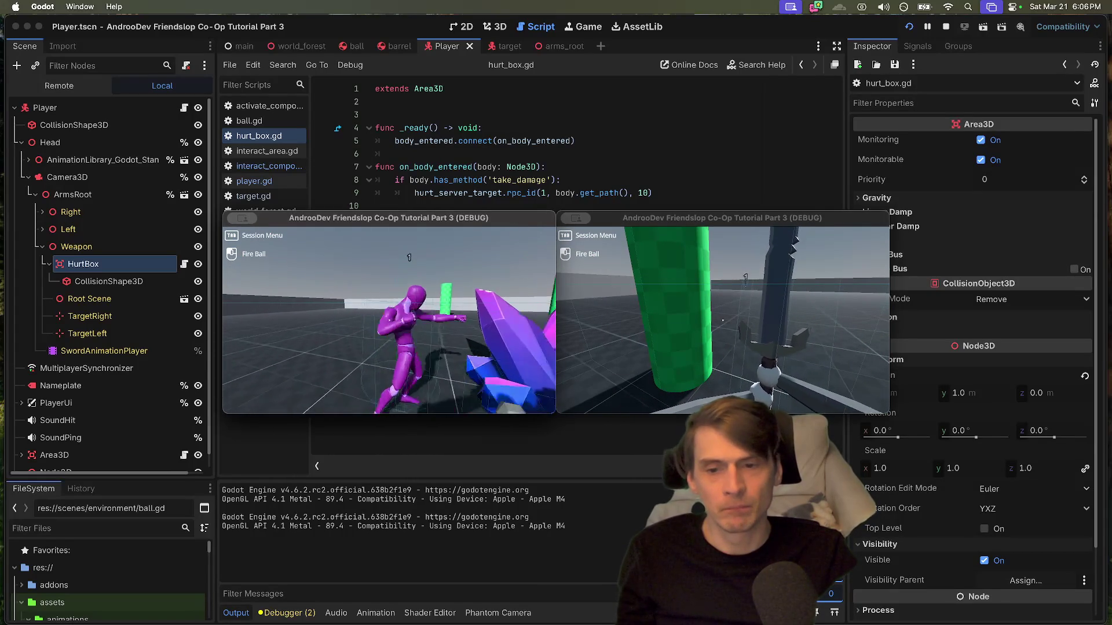
key("w")
left_click(389, 319)
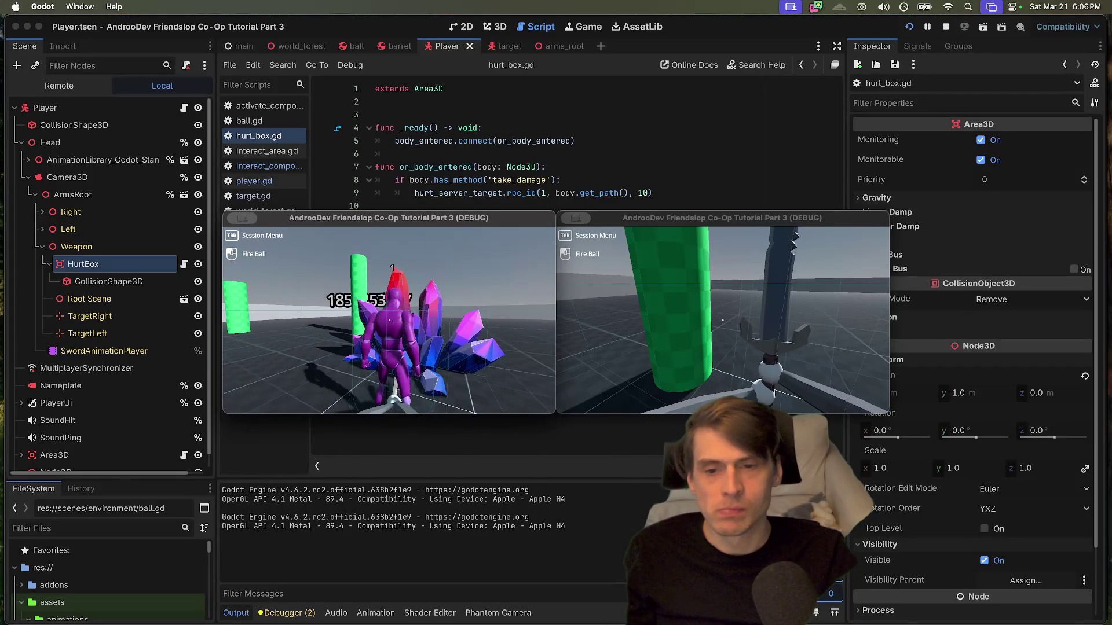
key("s")
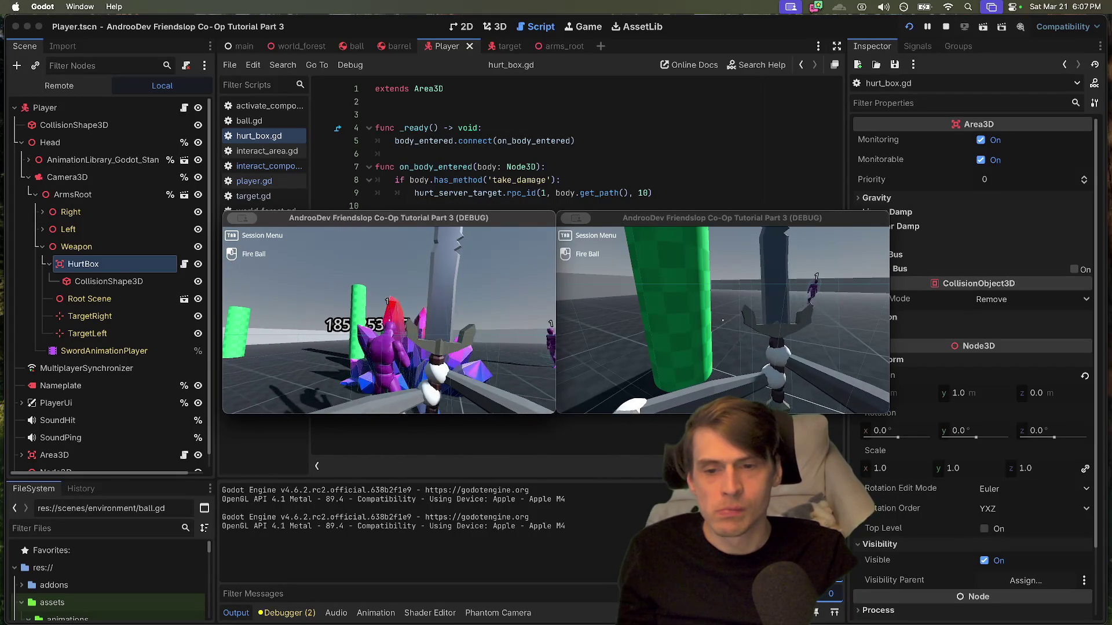
key("w")
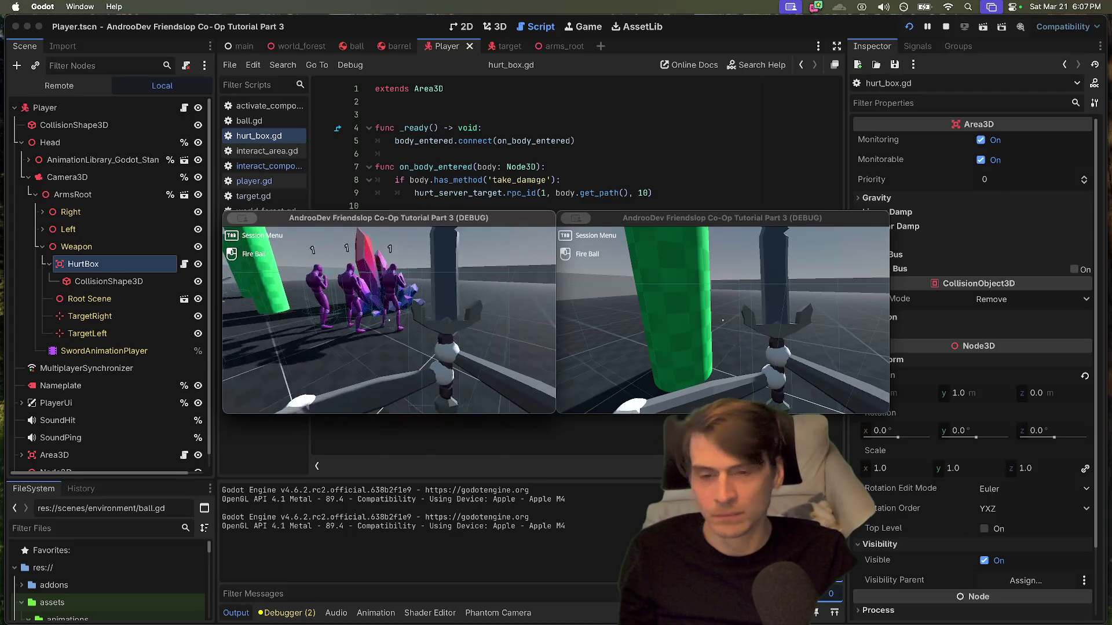
key("super+Tab")
key("super+Tab")
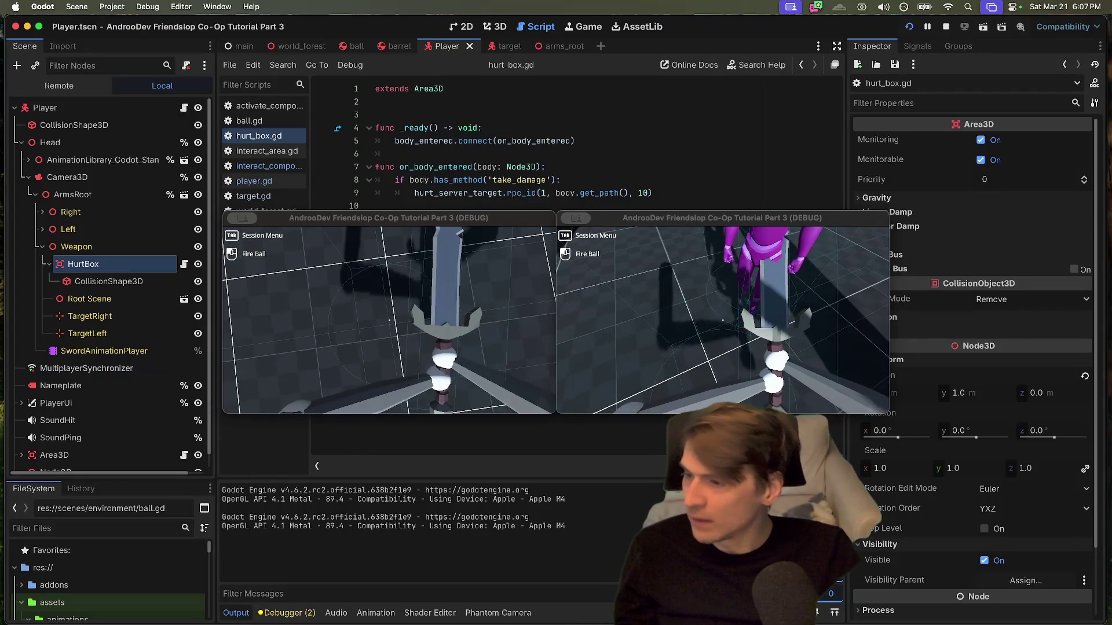
key("super+Tab")
key("super+Tab")
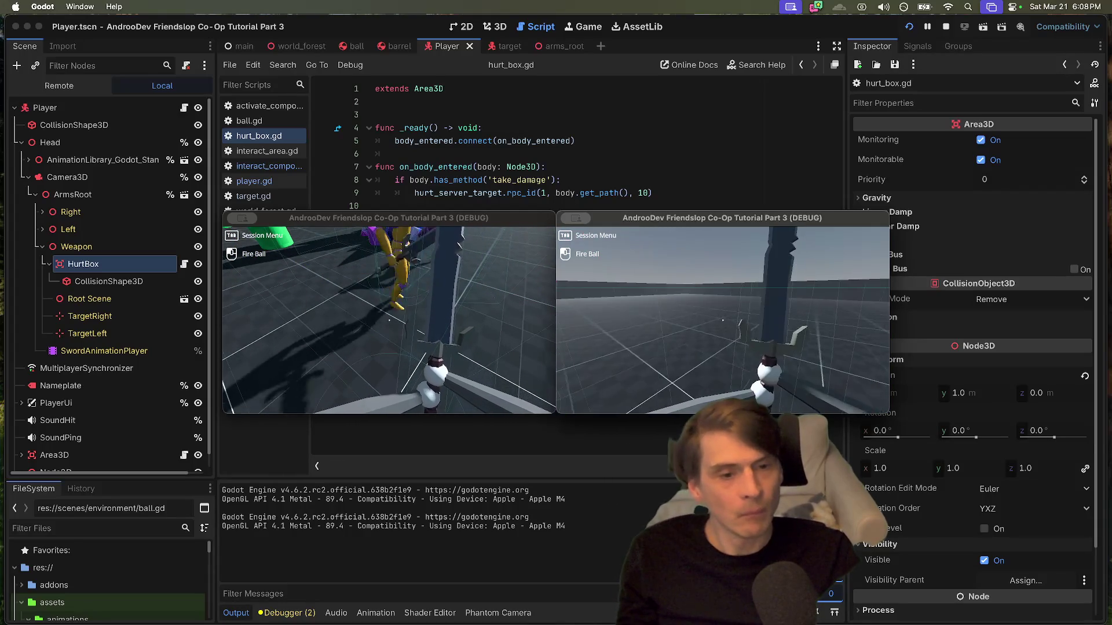
key("super+q")
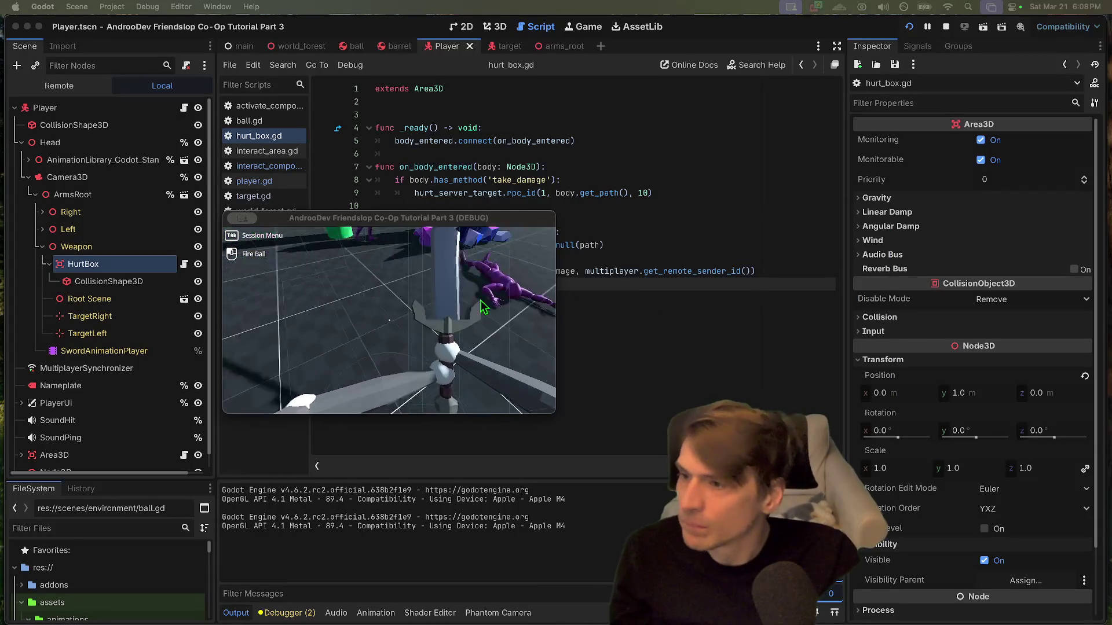
key("super+period")
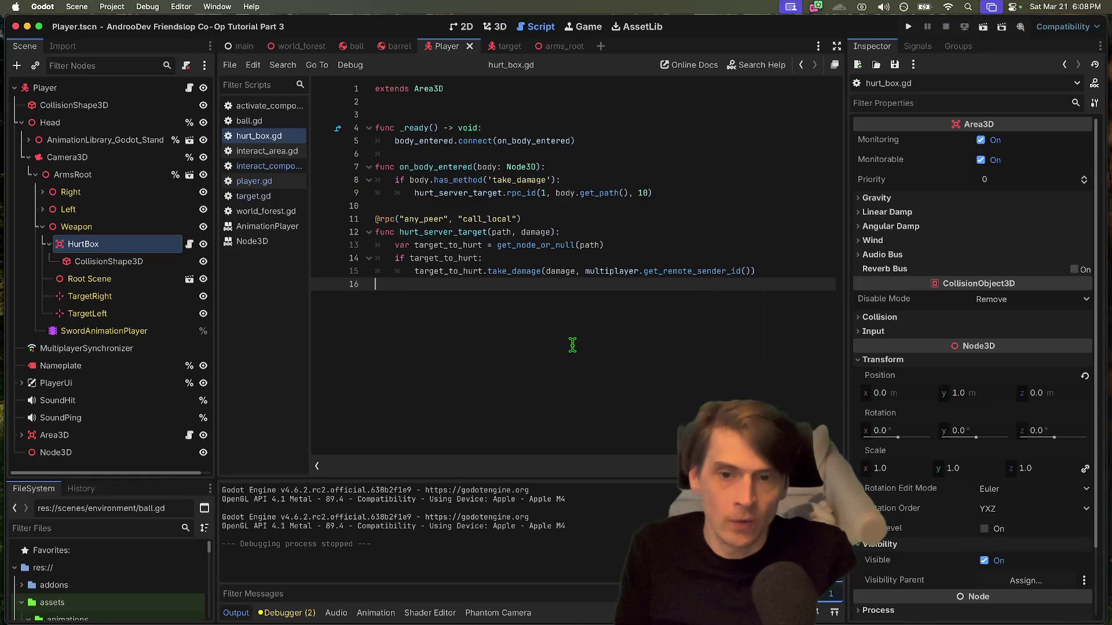
left_click(688, 166)
- Insert a new line after line 9 of hurt_box.gd, save and run a sword test, then quit
key("Down")
key("Down")
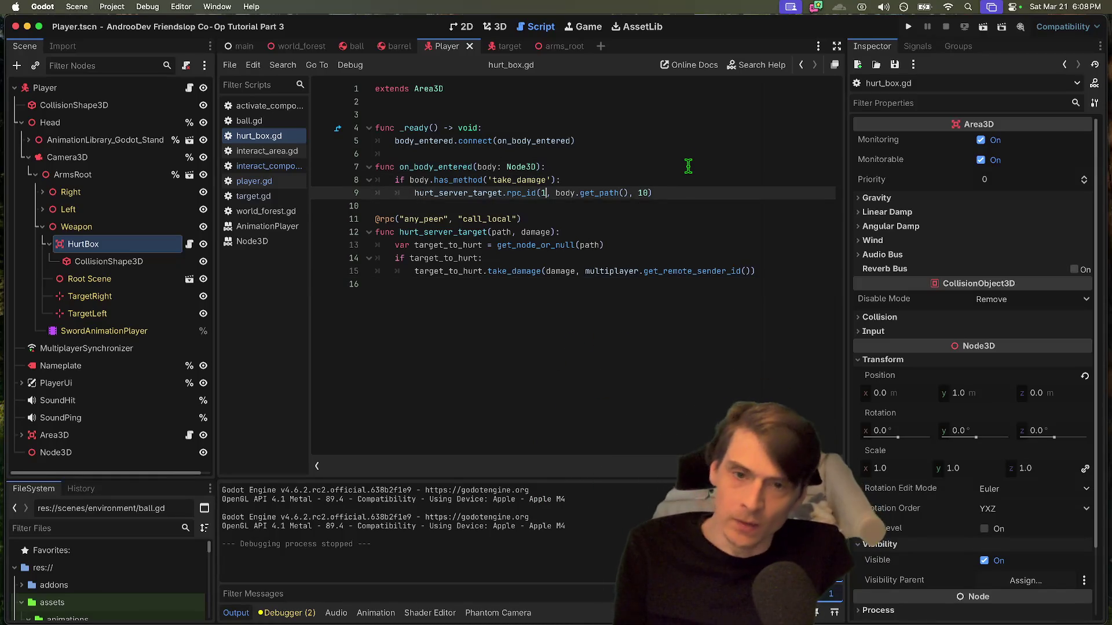
key("End")
key("Return")
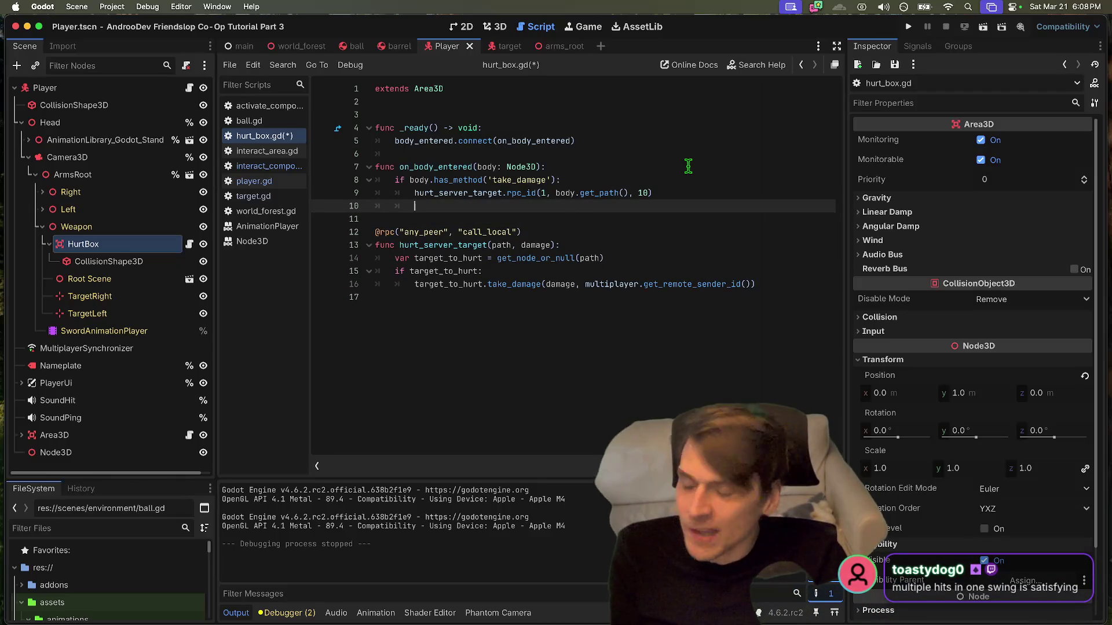
key("super+b")
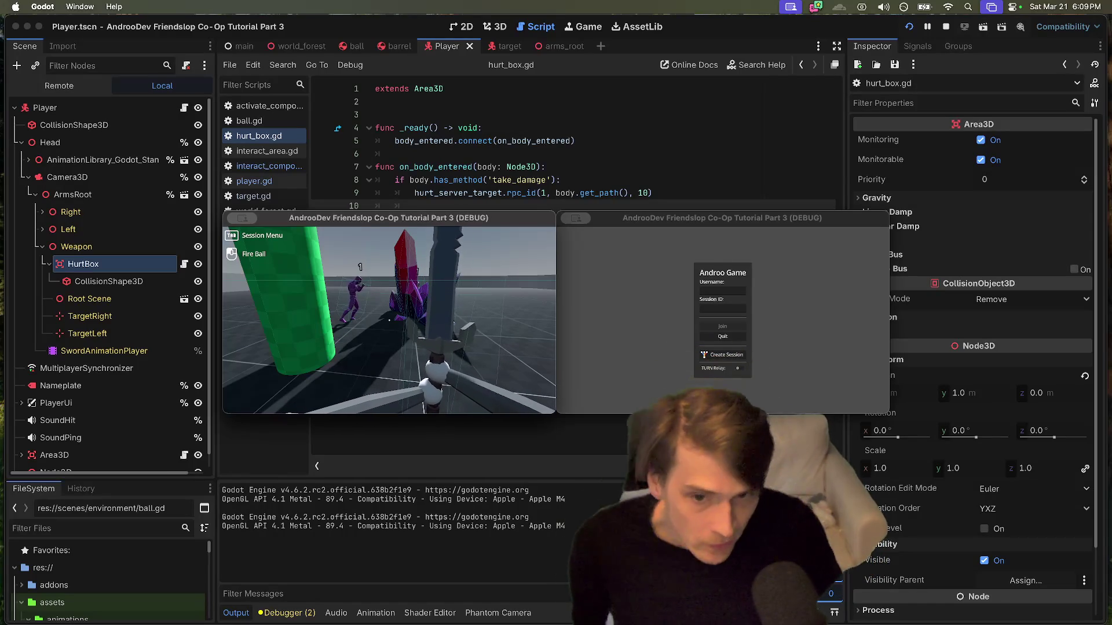
key("super+q")
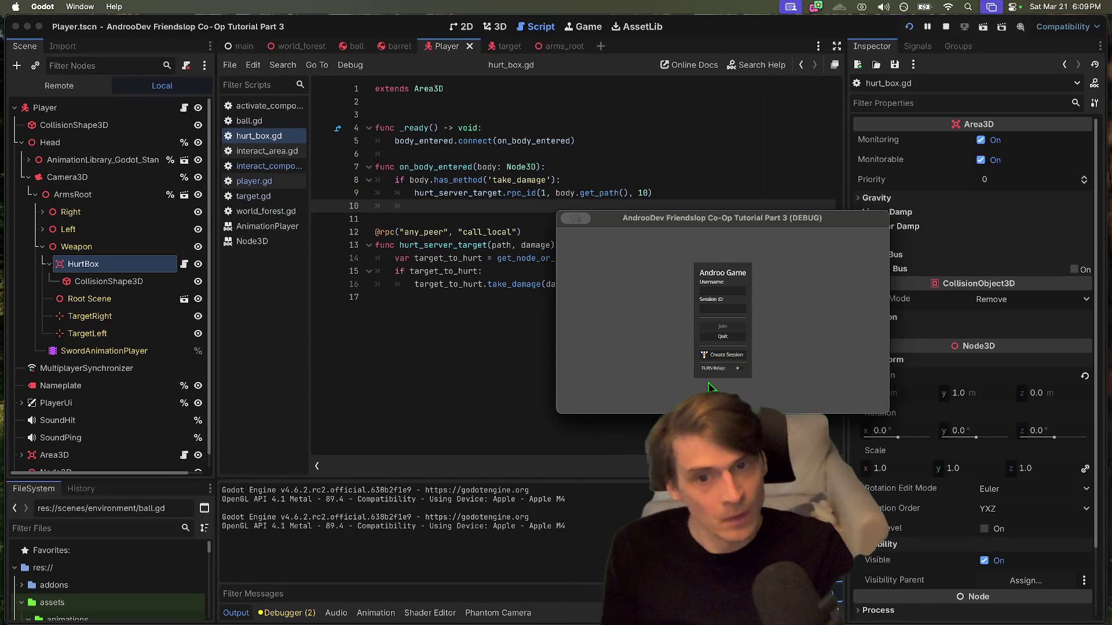
- Close the last game window and start a new, less-indented line after the hit handler
key("super+q")
key("Return")
key("BackSpace")
- Begin typing body.ex on the new line, then undo and erase the unfinished text
type("b")
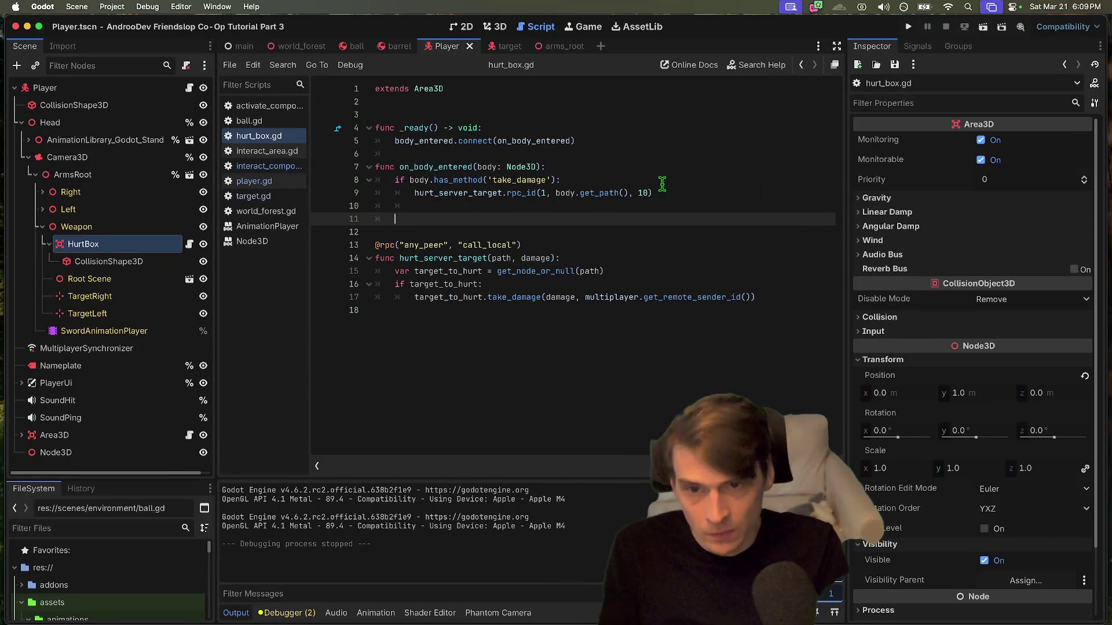
type("ody")
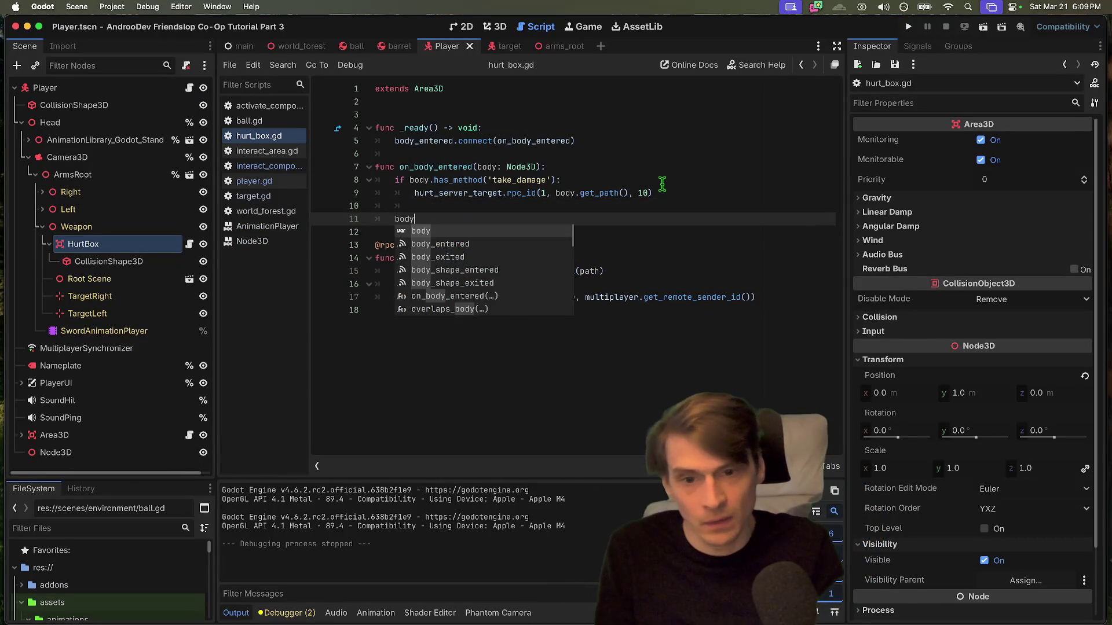
key("Return")
type(".ex")
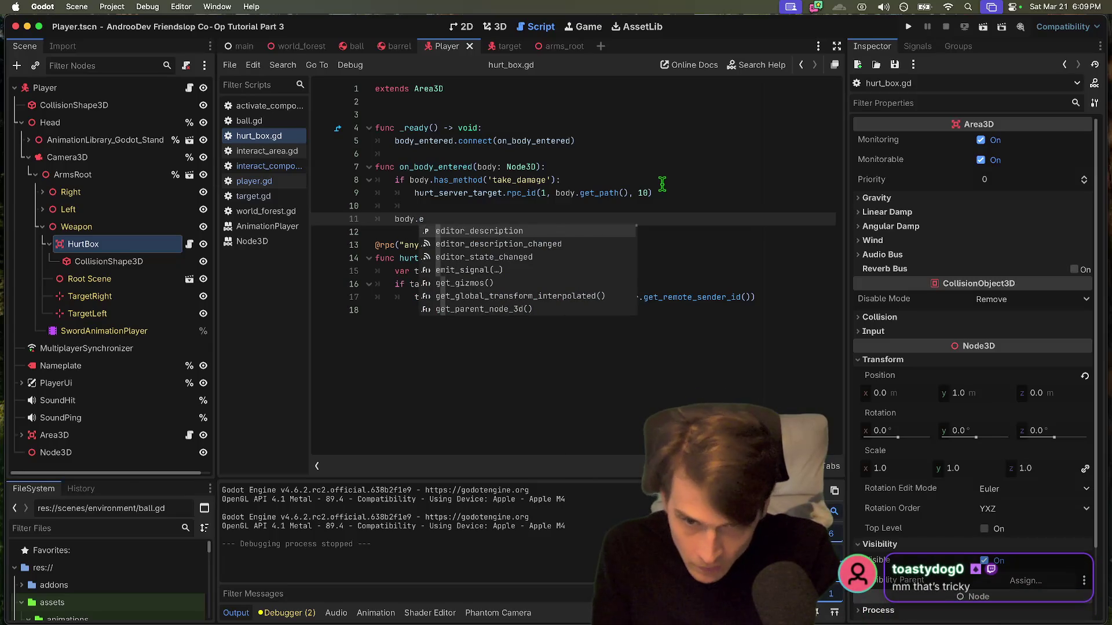
key("ctrl+z")
key("ctrl+z")
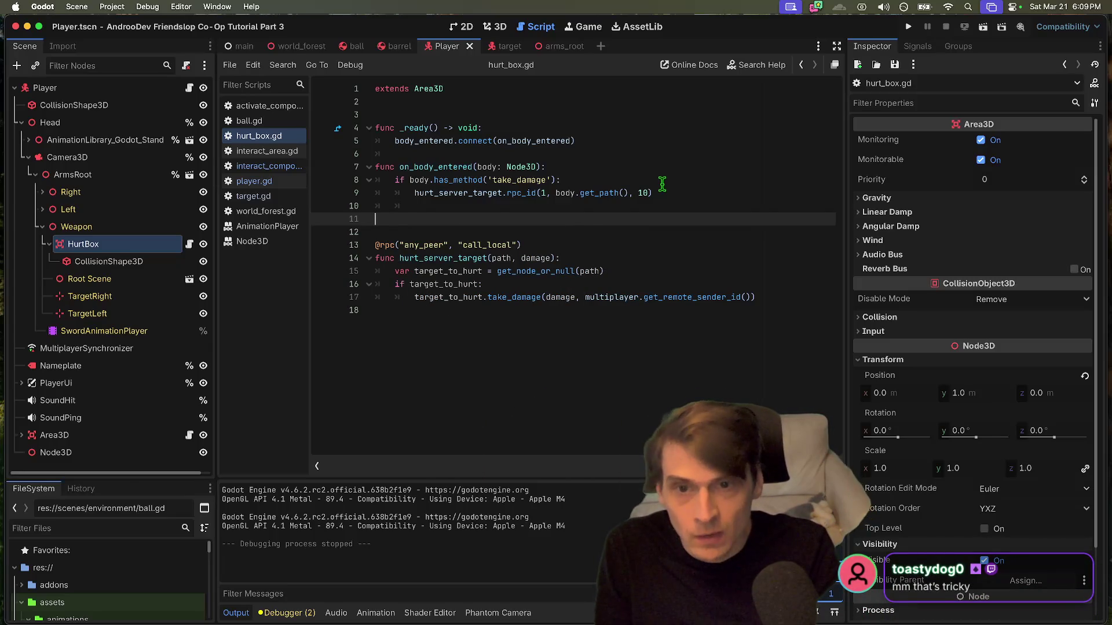
type("exep")
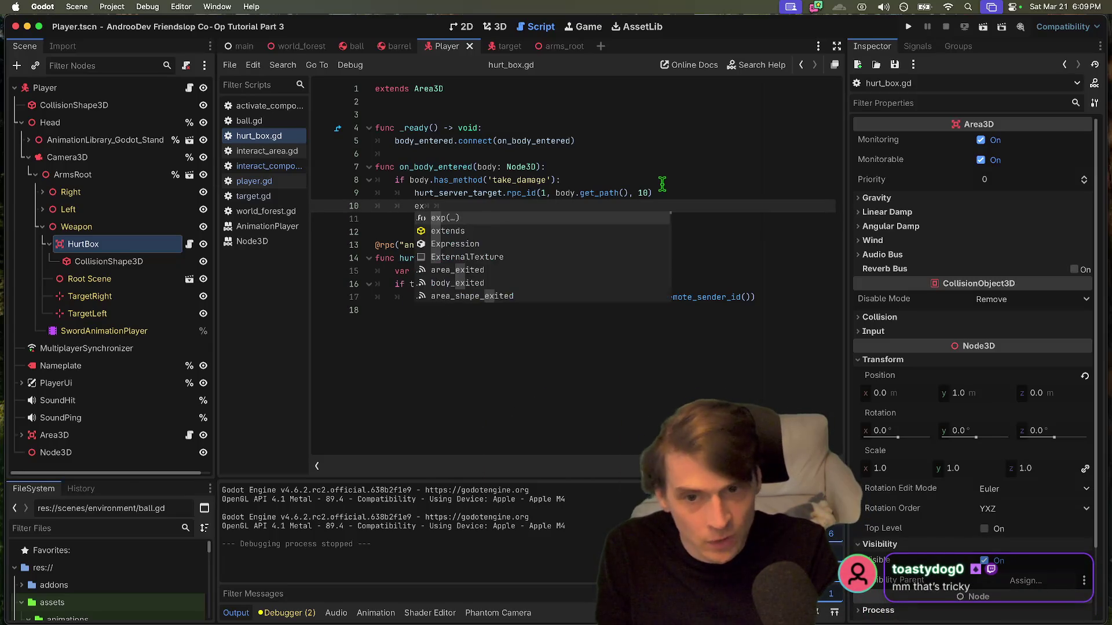
key("BackSpace")
key("BackSpace")
key("BackSpace")
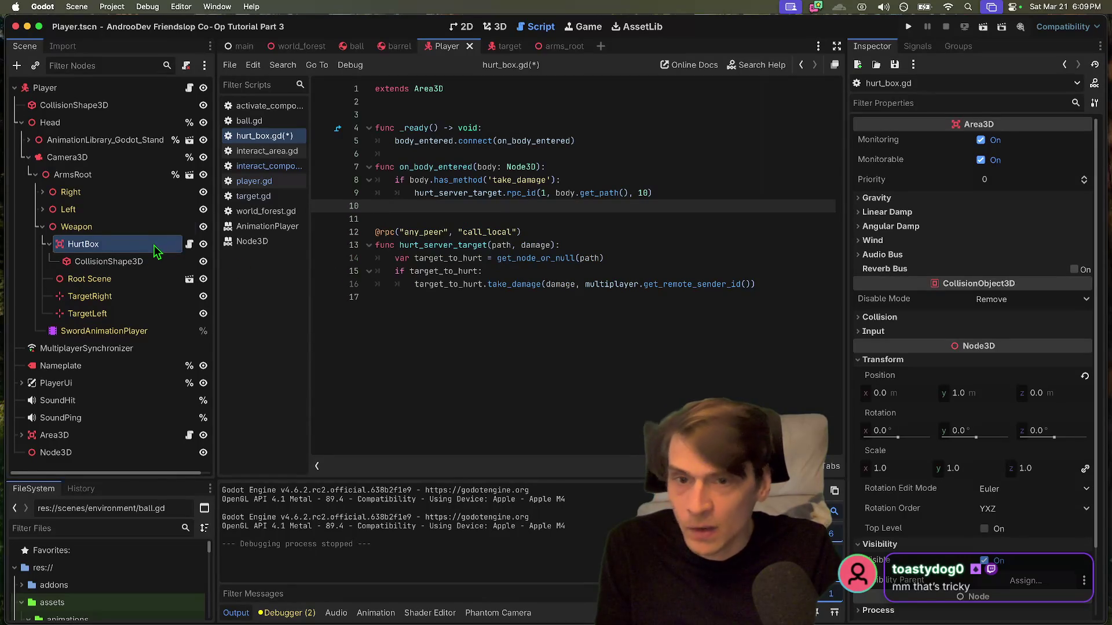
- Read through the Area3D class documentation
left_click(429, 88, "super")
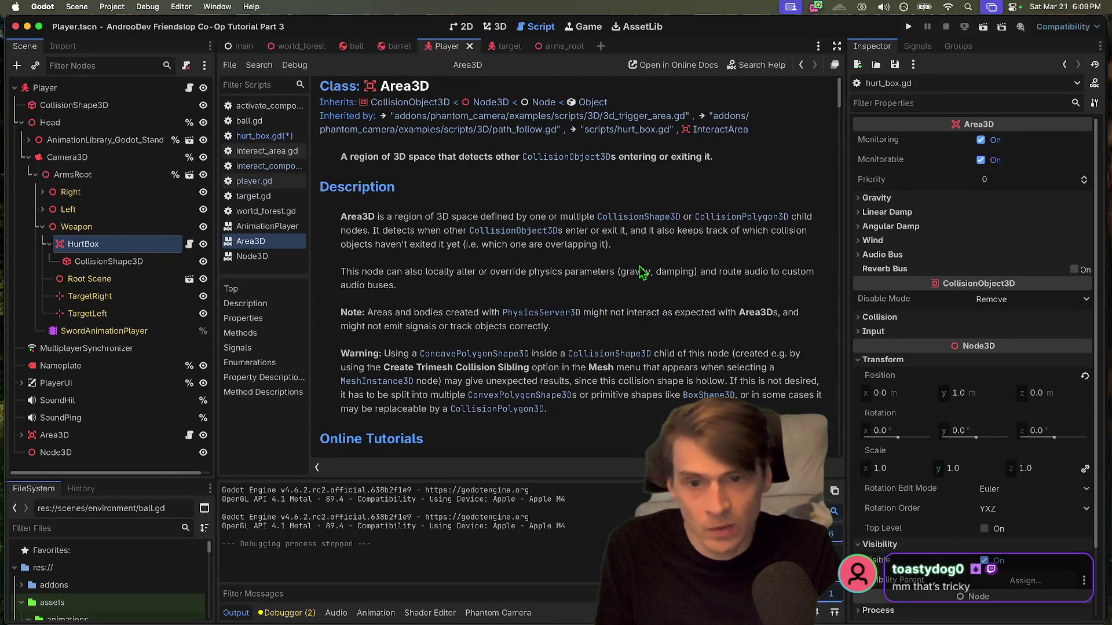
scroll(647, 285, "down", 10)
scroll(530, 163, "down", 8)
scroll(403, 273, "down", 5)
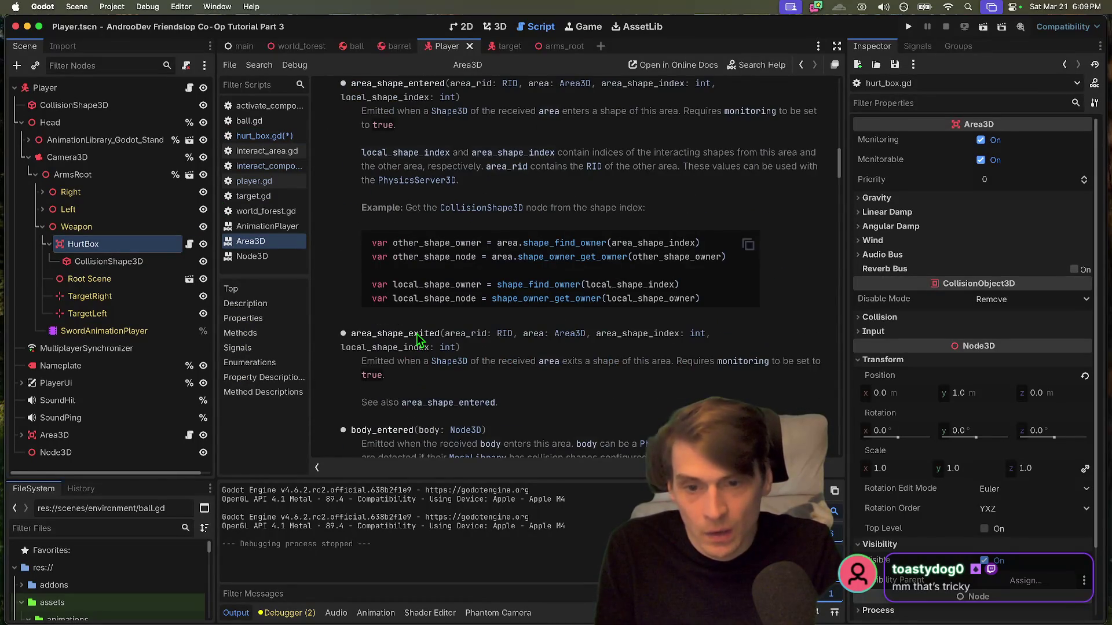
scroll(417, 342, "down", 5)
scroll(550, 365, "up", 20)
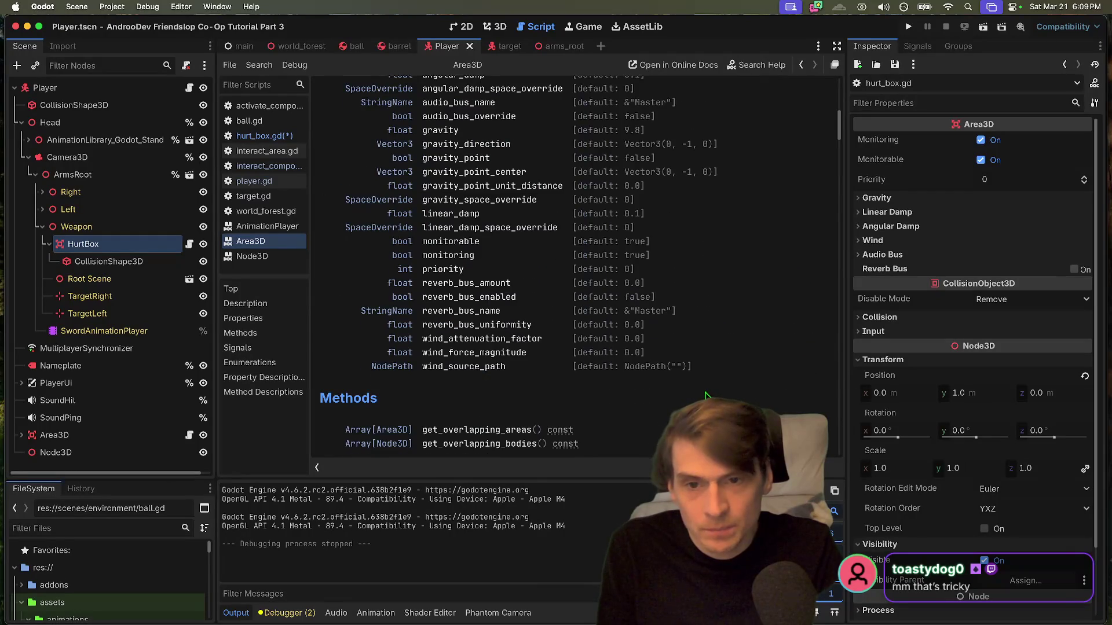
scroll(711, 391, "up", 3)
scroll(613, 237, "down", 15)
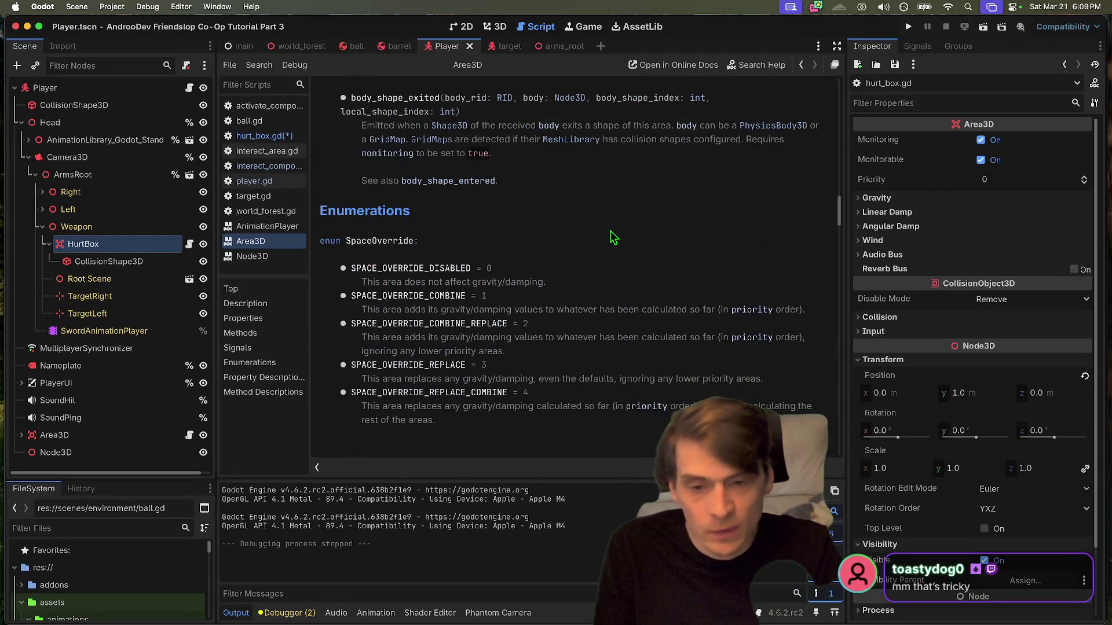
scroll(614, 238, "up", 2)
scroll(617, 266, "up", 15)
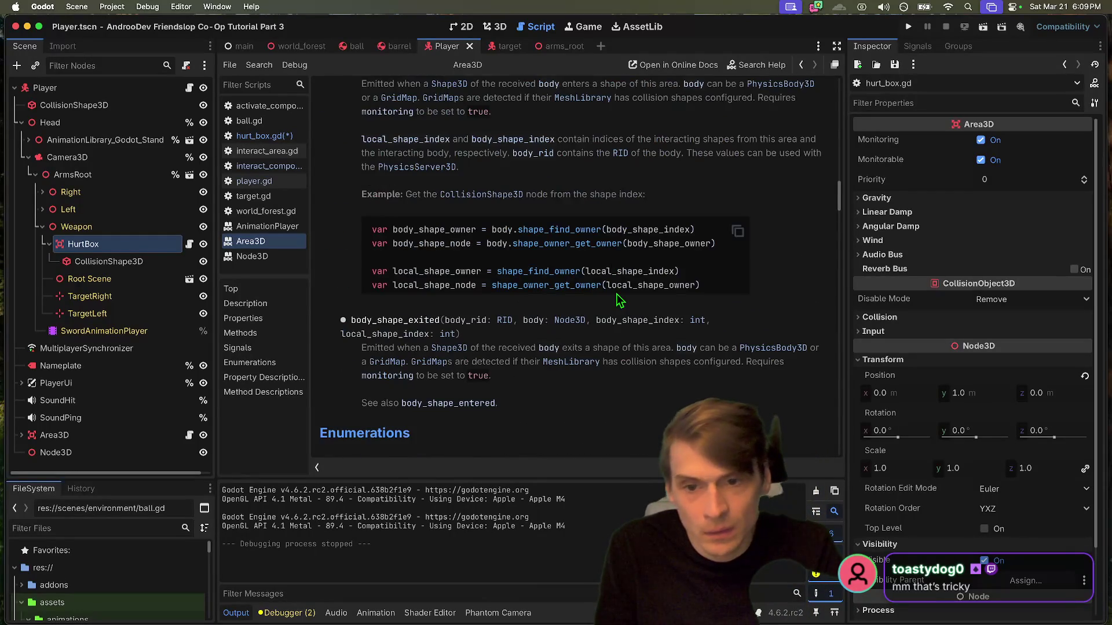
scroll(618, 300, "down", 15)
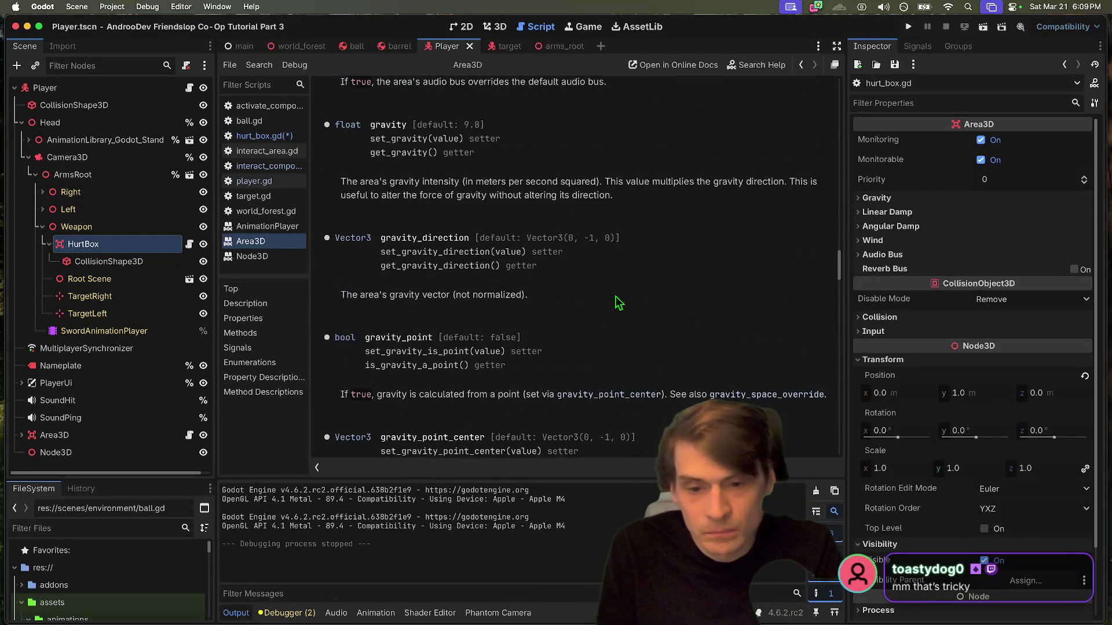
scroll(625, 313, "down", 5)
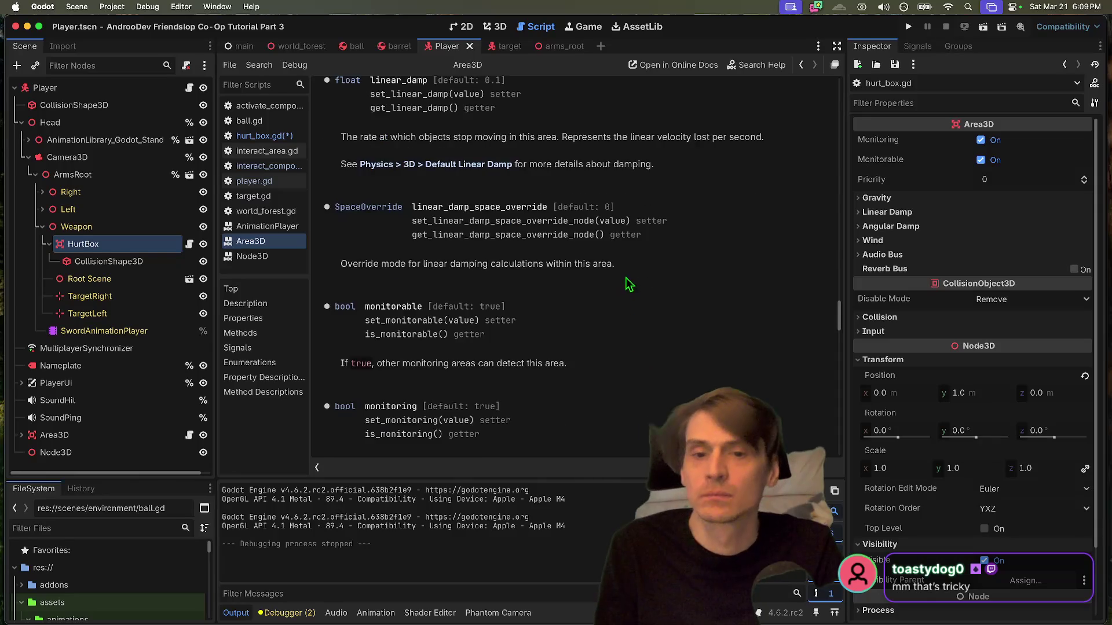
scroll(630, 273, "down", 15)
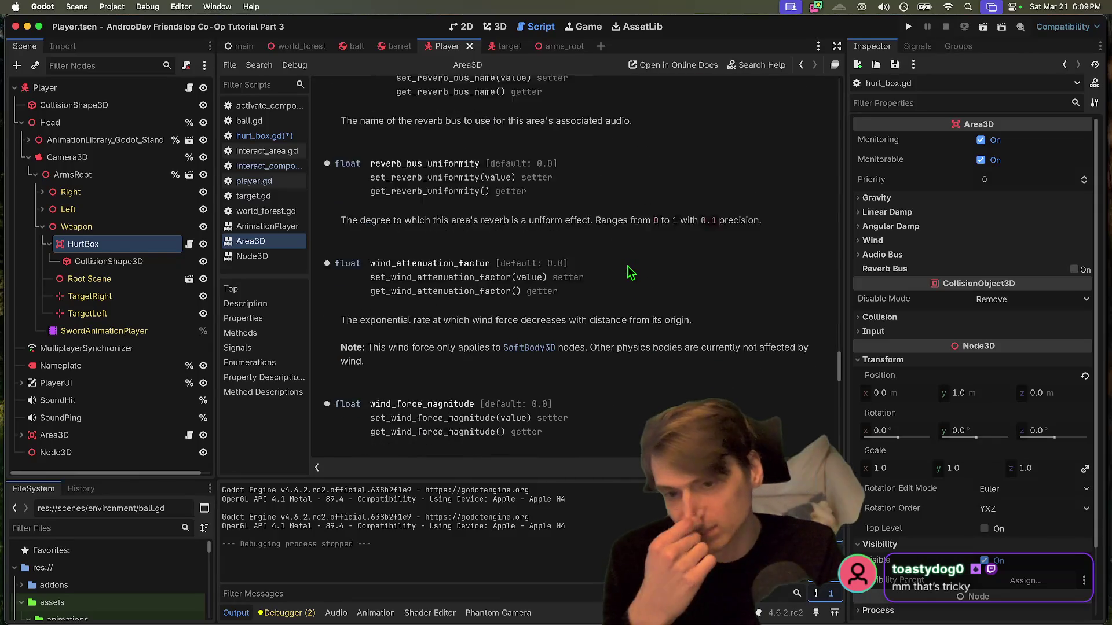
scroll(631, 272, "down", 5)
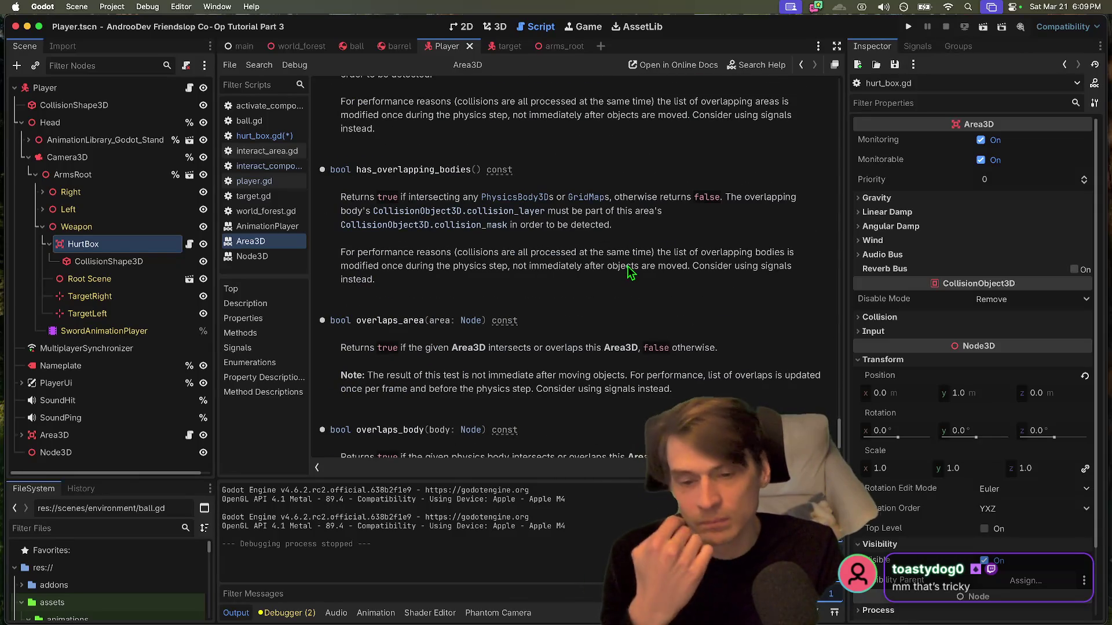
scroll(631, 273, "down", 3)
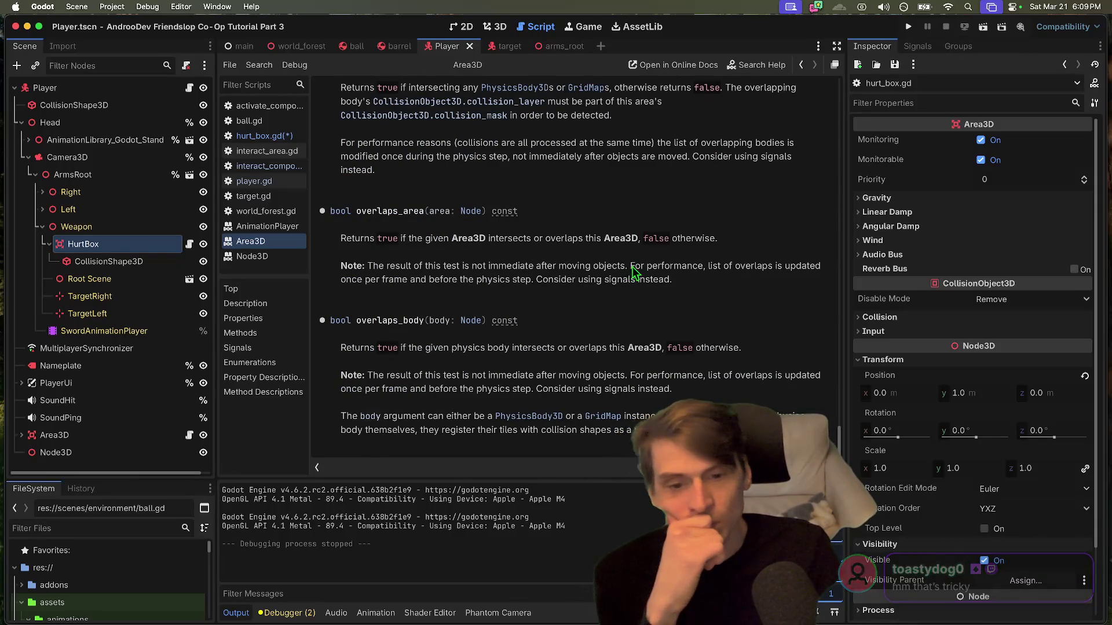
scroll(635, 272, "up", 5)
scroll(643, 263, "up", 10)
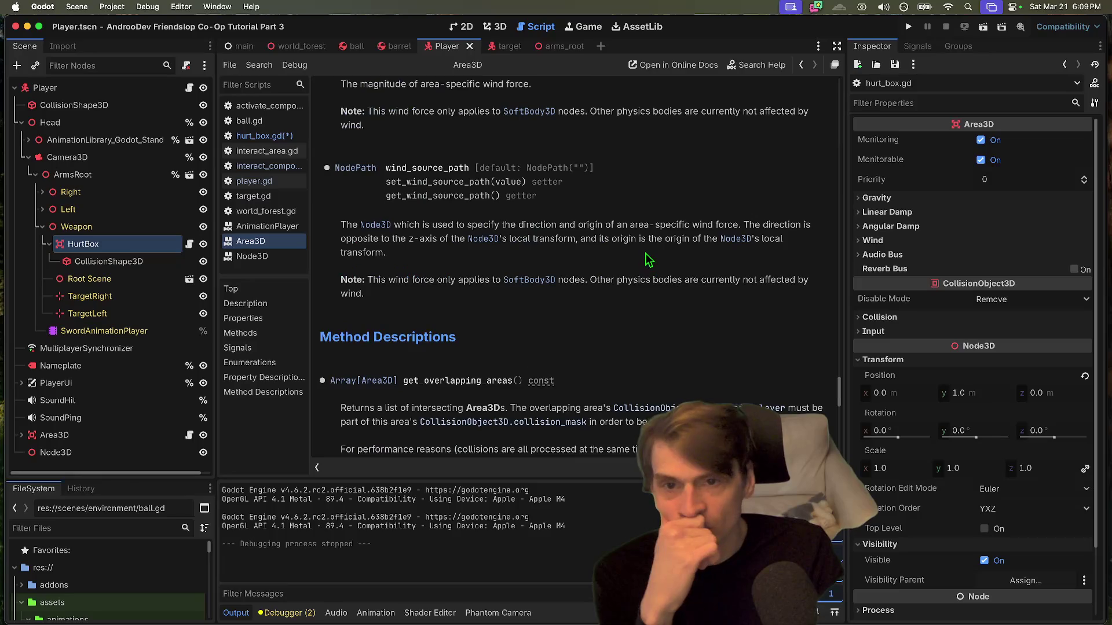
scroll(649, 262, "up", 15)
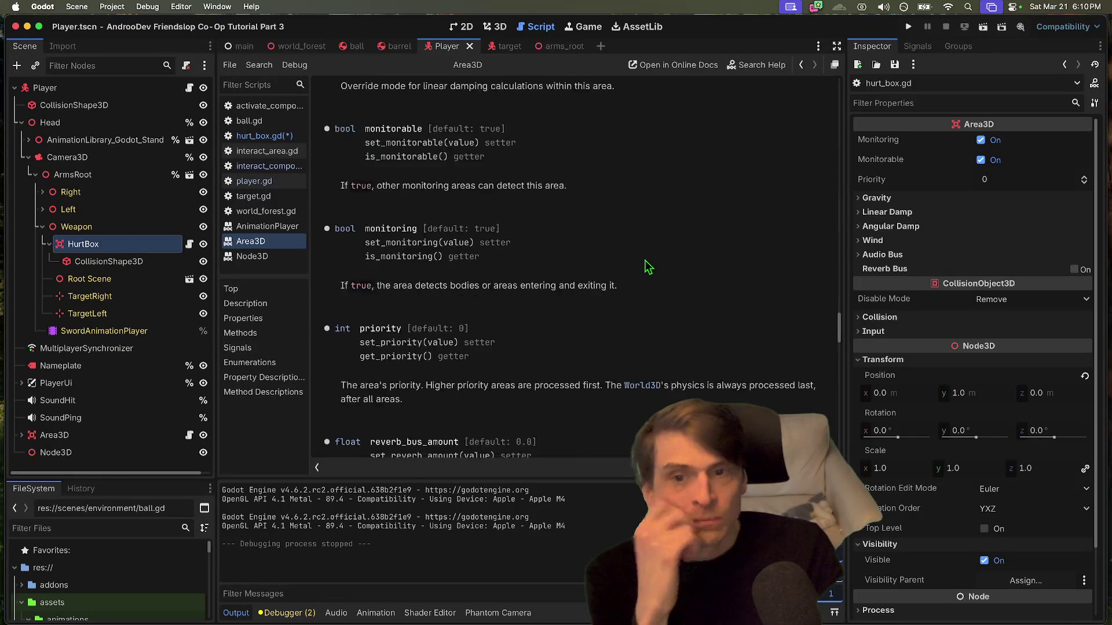
scroll(614, 331, "up", 12)
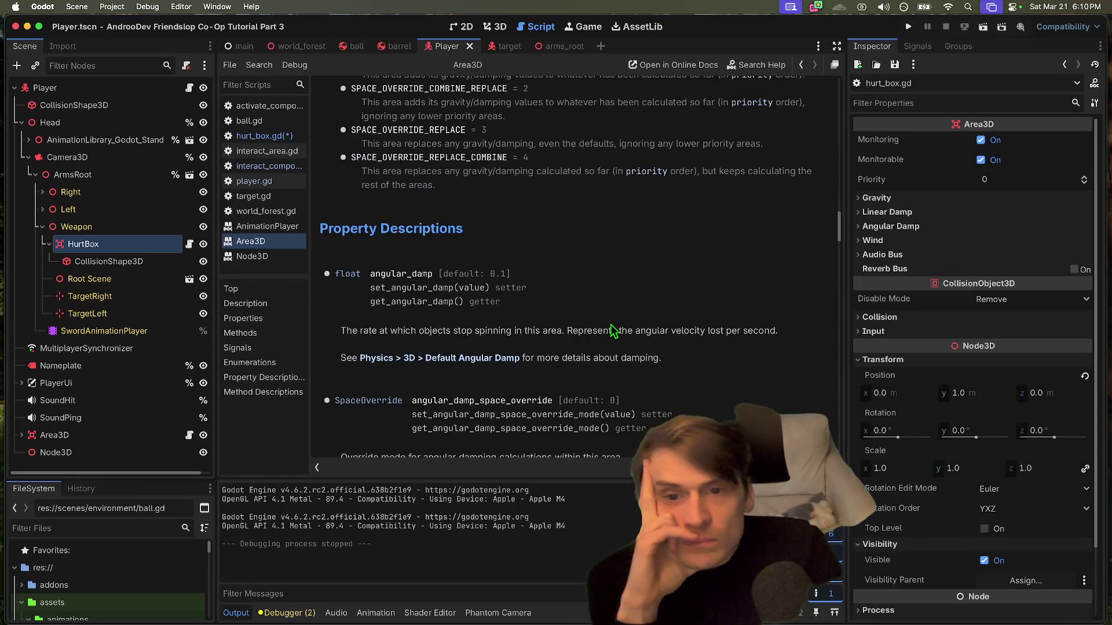
scroll(605, 321, "up", 10)
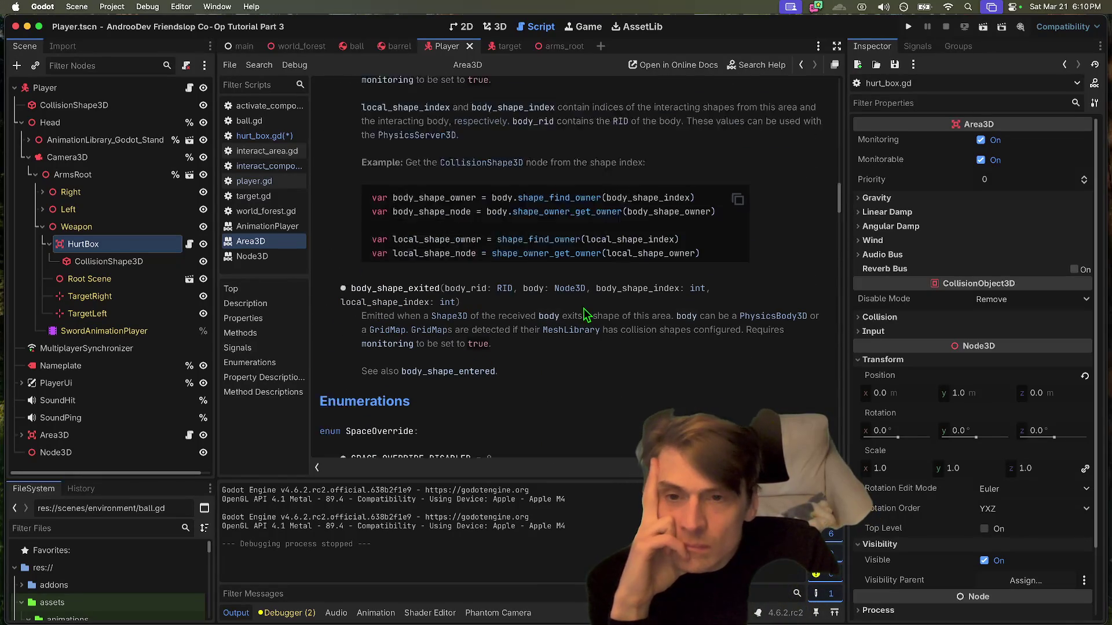
scroll(597, 313, "up", 8)
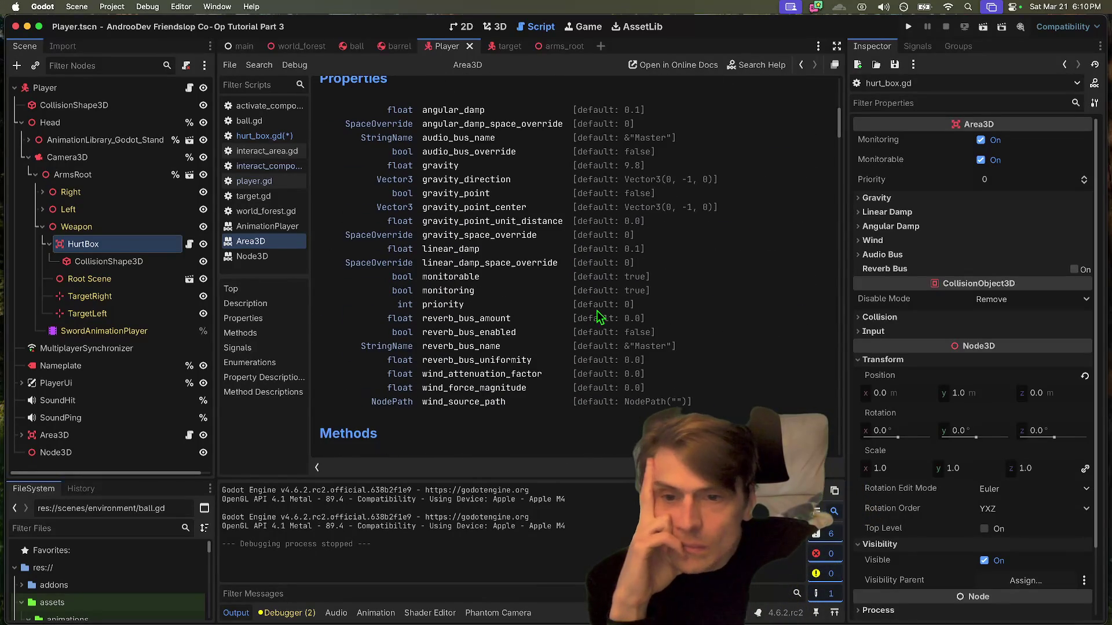
- Select the hurt box's CollisionShape3D node and skim its class reference
left_click(180, 262)
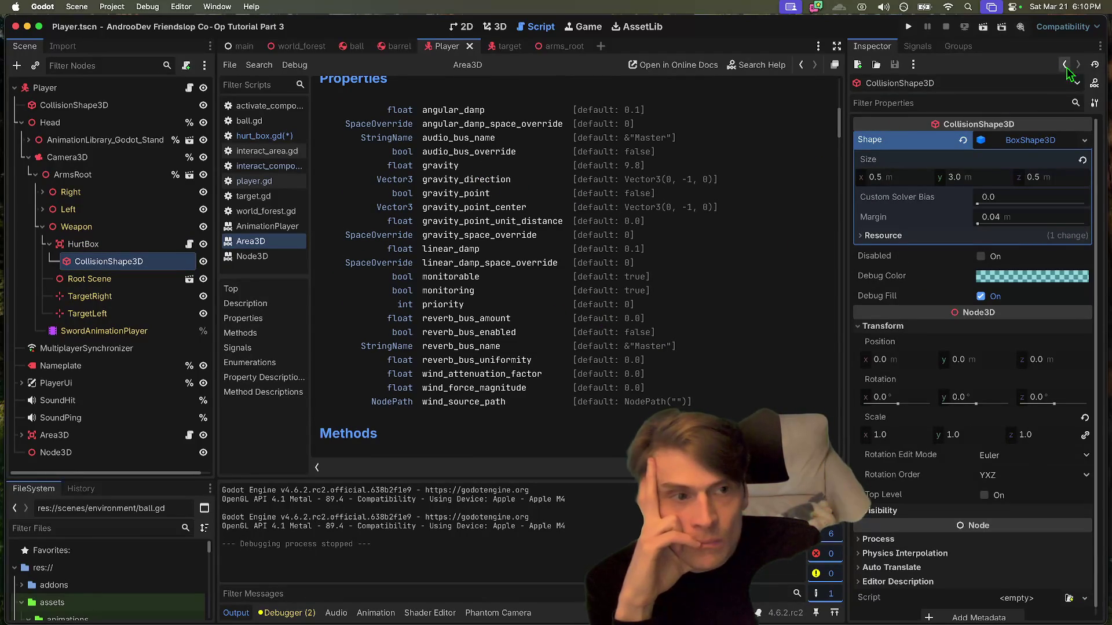
left_click(1095, 83)
scroll(568, 237, "down", 5)
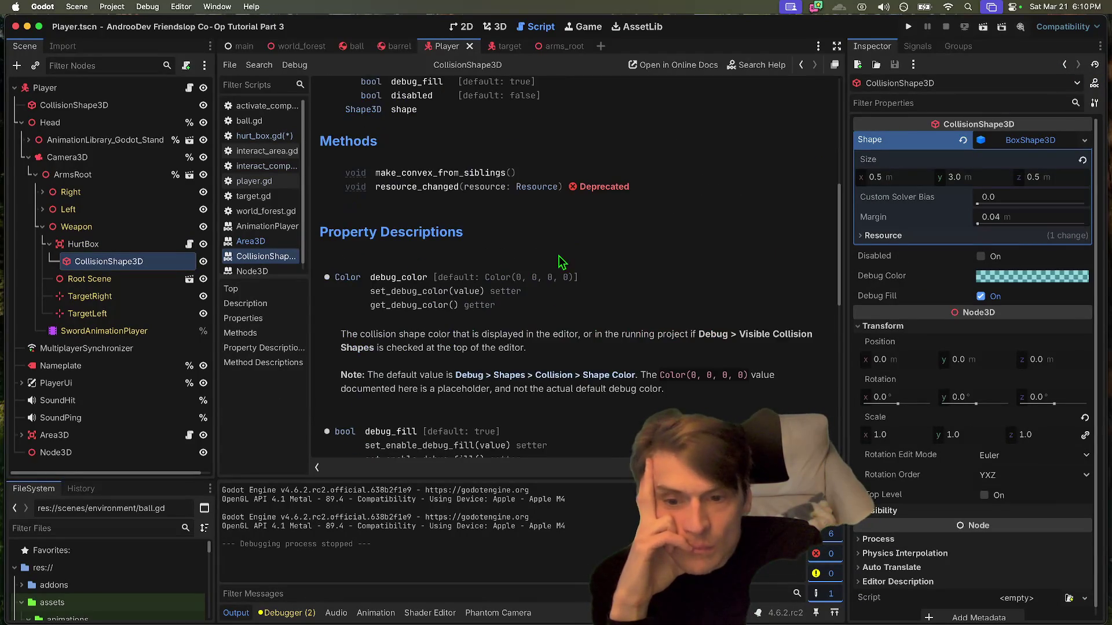
scroll(562, 257, "down", 10)
scroll(559, 268, "up", 15)
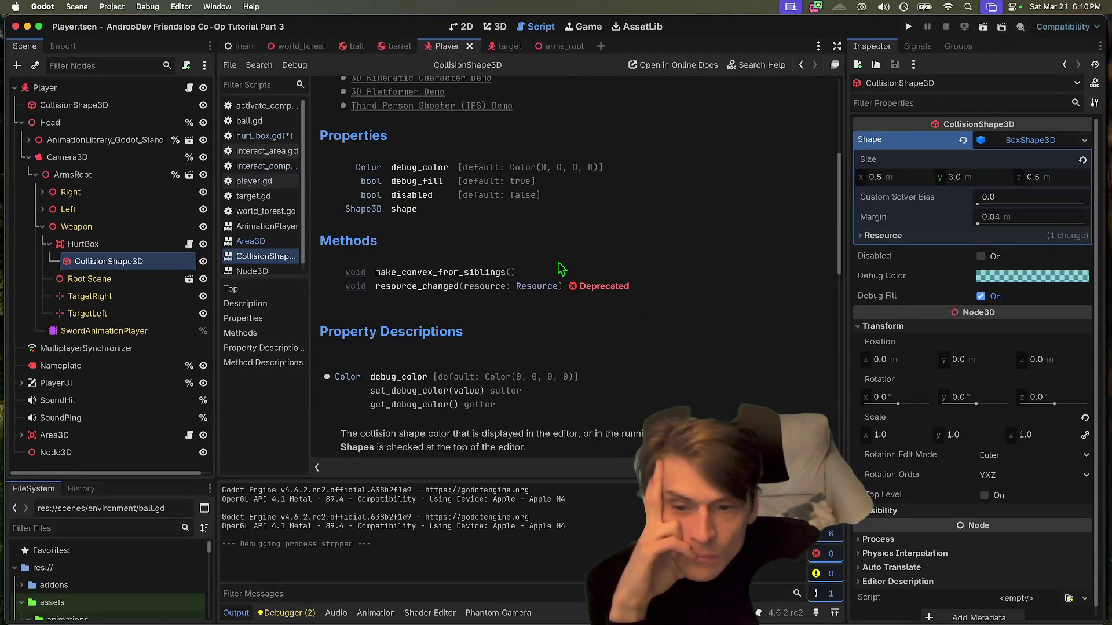
- Select the HurtBox node, open hurt_box.gd, and glance at the GDScript class docs
left_click(122, 244)
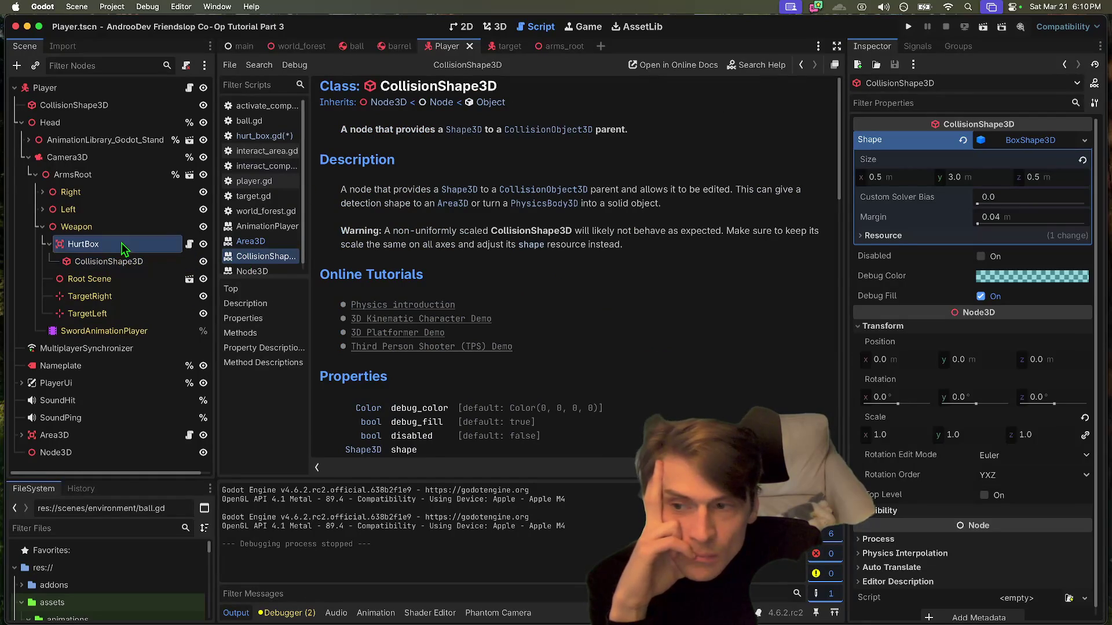
scroll(983, 224, "down", 1)
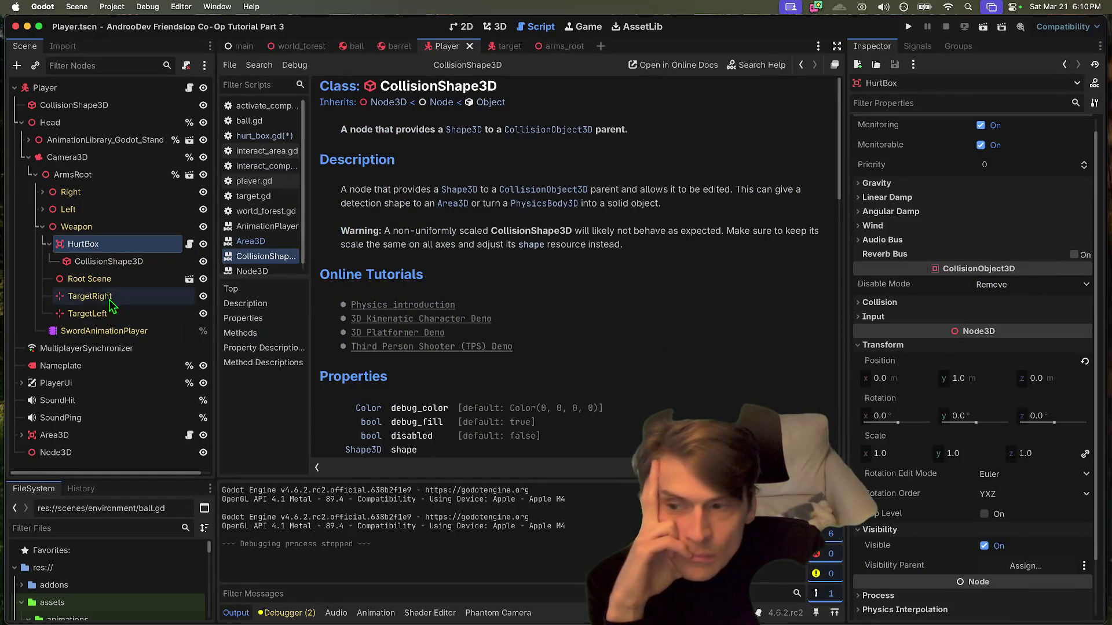
left_click(190, 246)
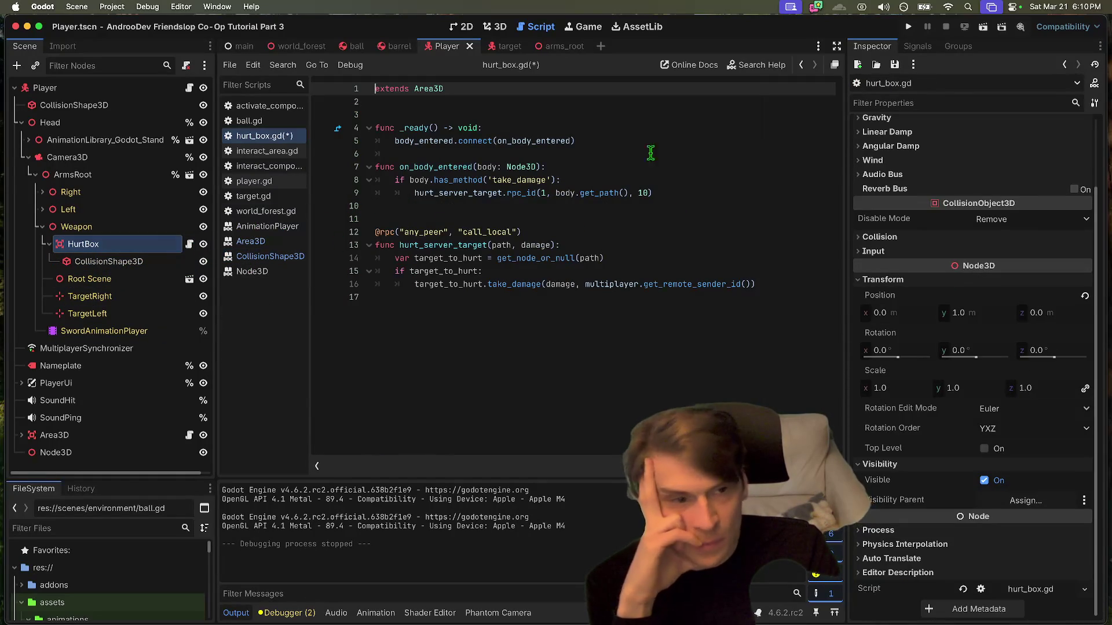
left_click(1096, 96)
scroll(747, 255, "down", 5)
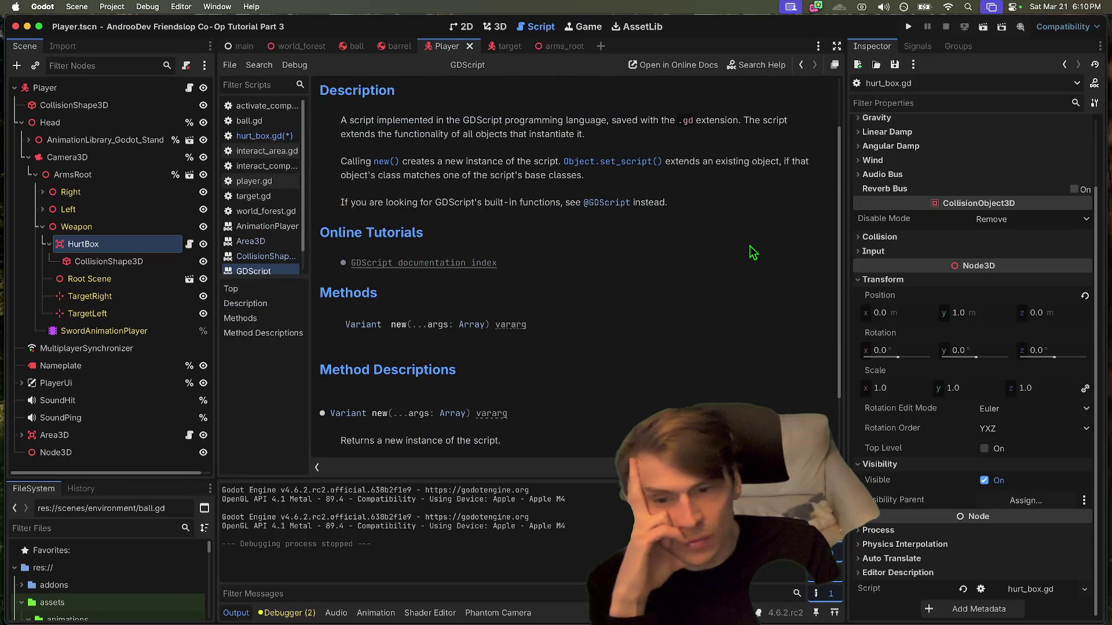
left_click(165, 246)
scroll(1093, 122, "up", 3)
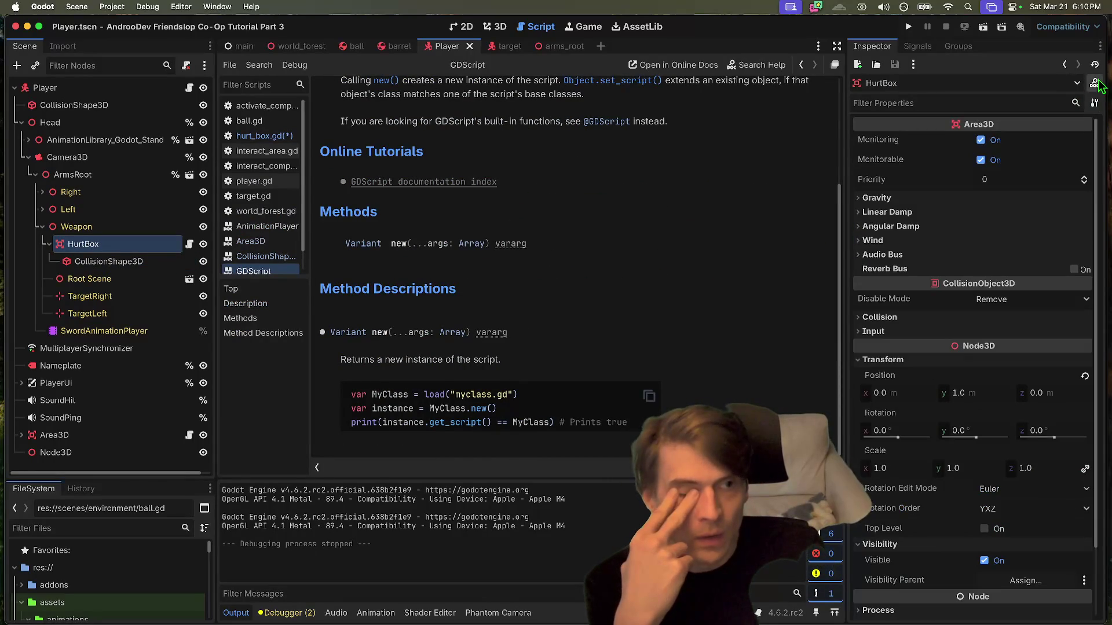
- Scroll through the Area3D reference again, then return to hurt_box.gd from the script list
left_click(1095, 86)
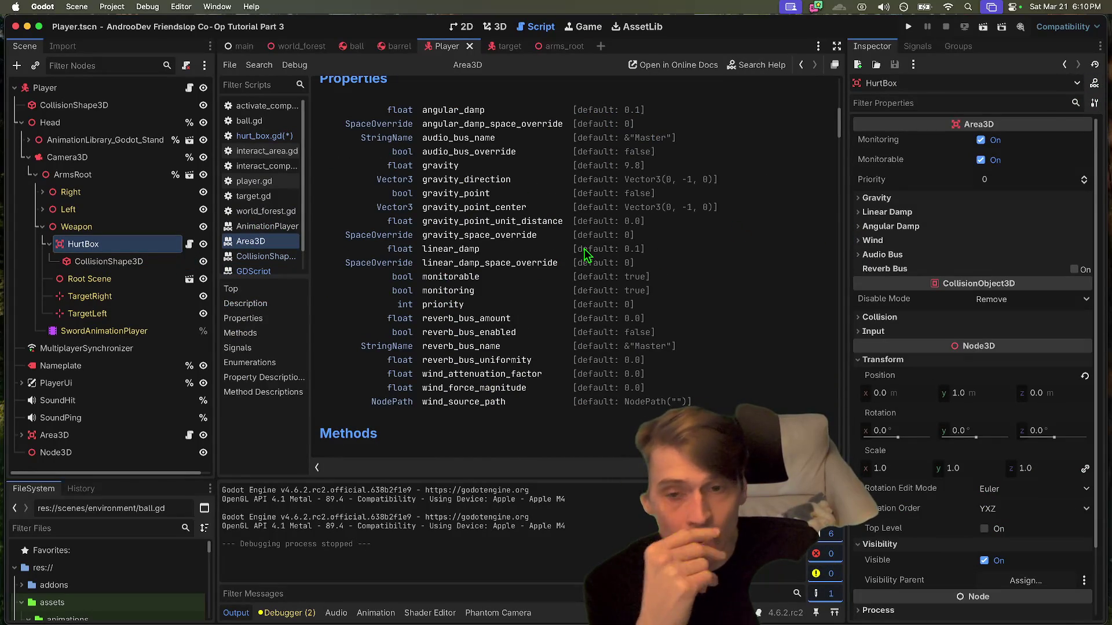
scroll(584, 249, "up", 1)
scroll(498, 360, "down", 10)
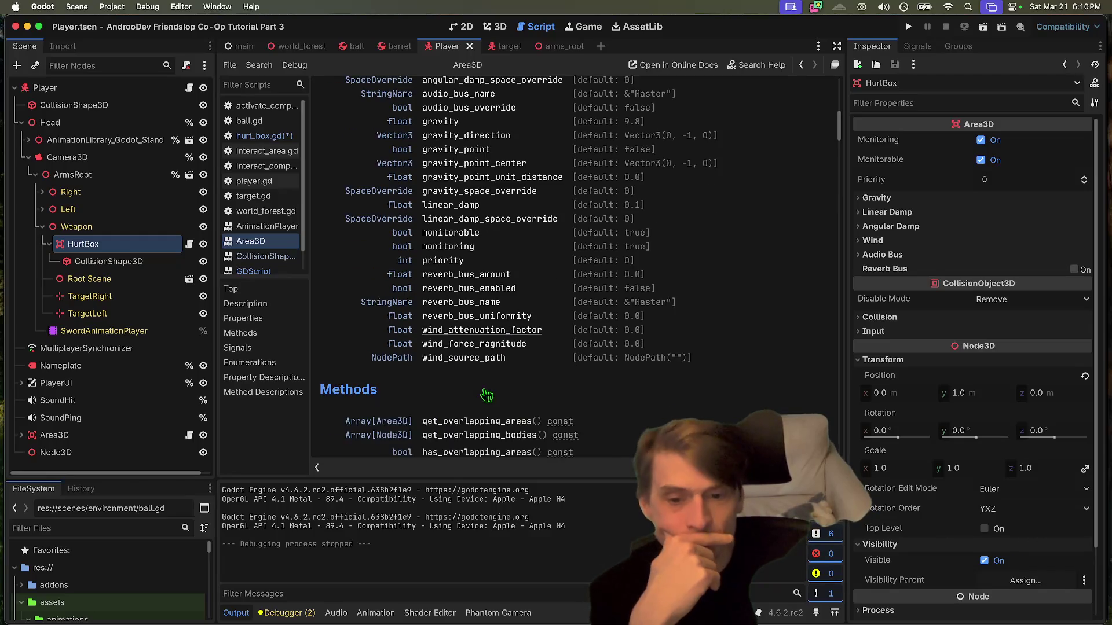
scroll(595, 352, "down", 5)
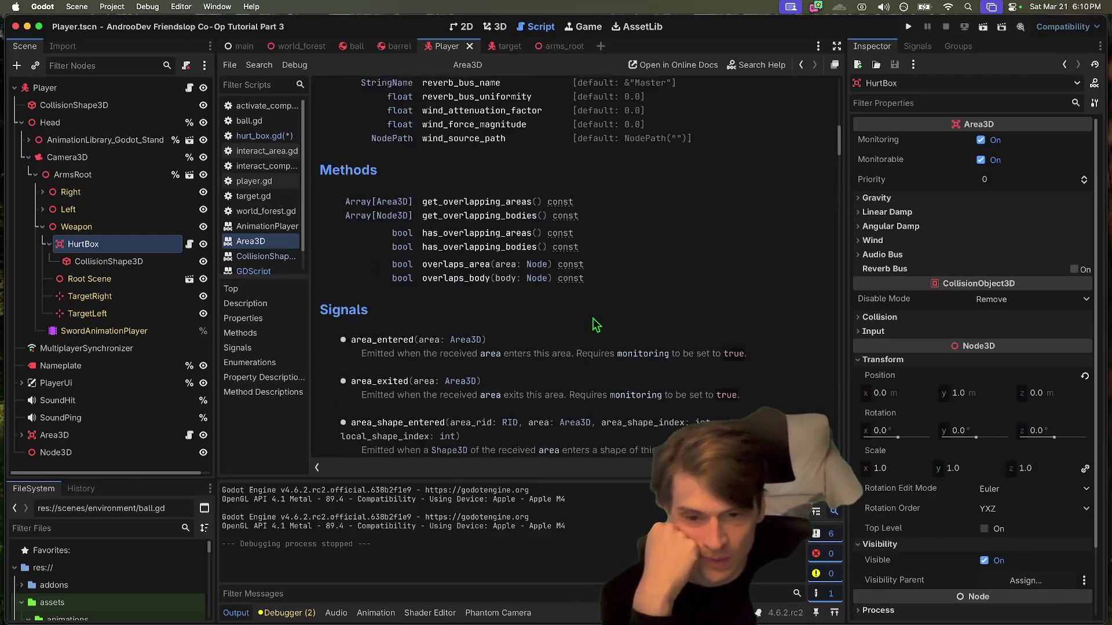
scroll(589, 318, "down", 12)
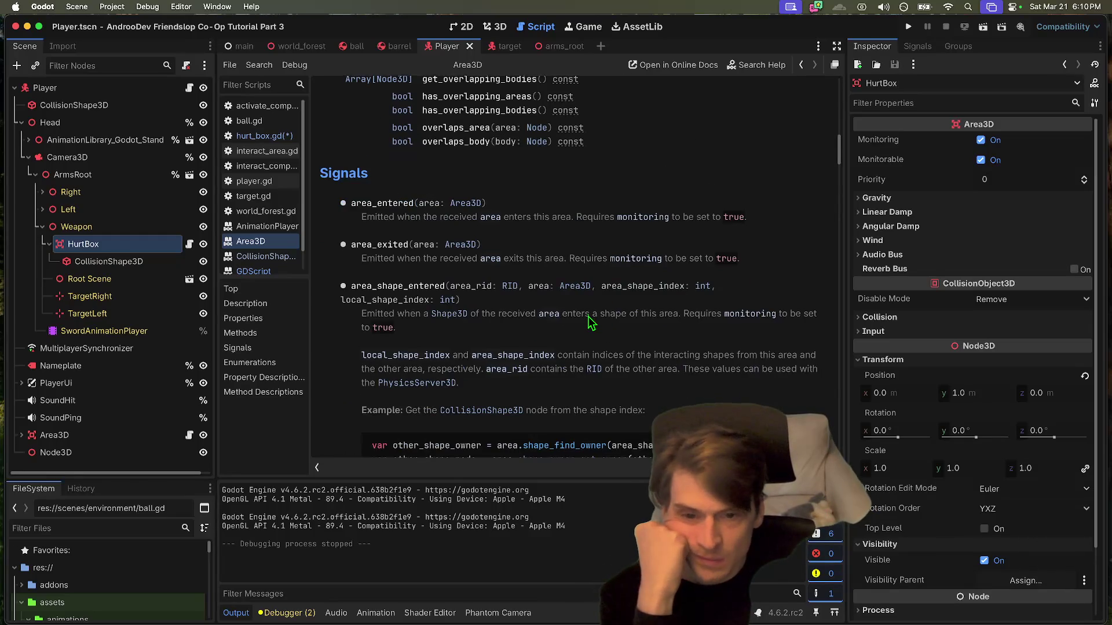
scroll(590, 323, "down", 2)
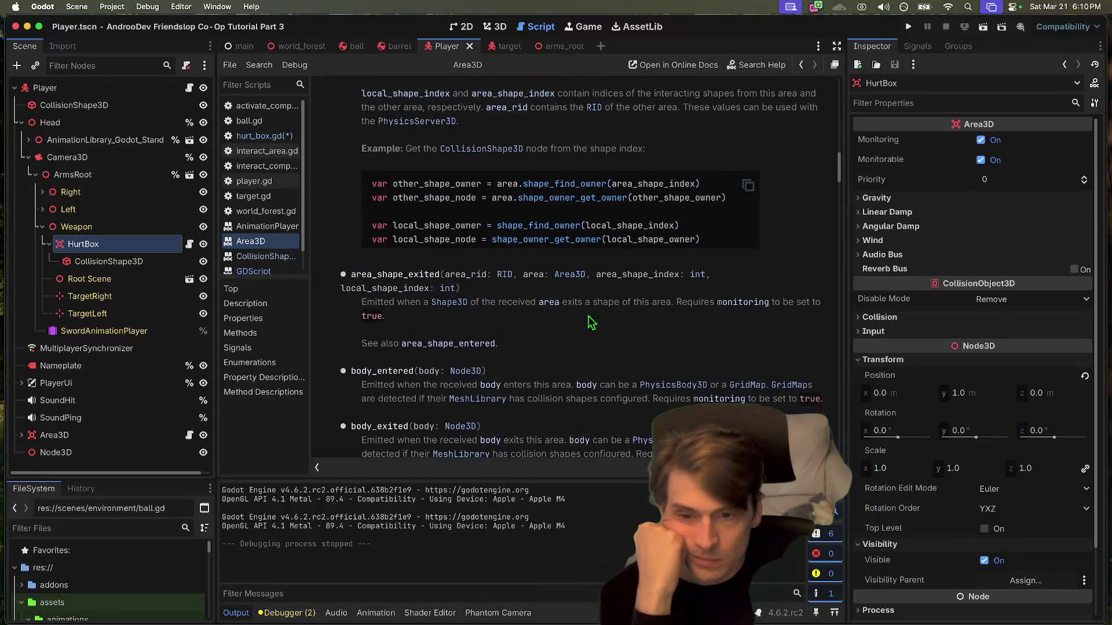
scroll(589, 322, "down", 14)
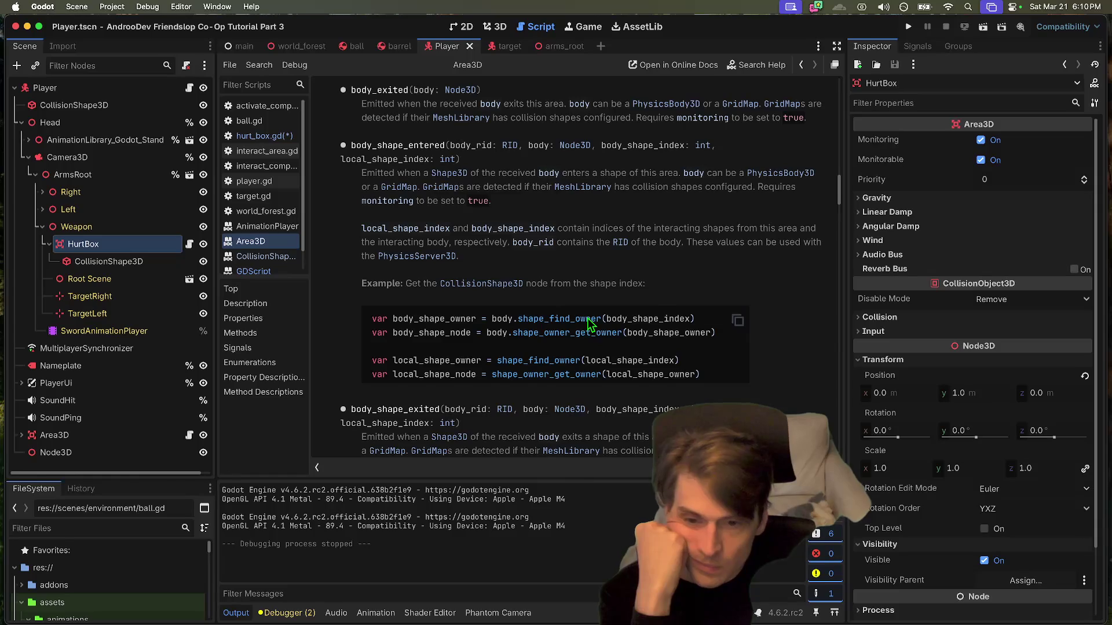
scroll(588, 319, "down", 8)
scroll(590, 325, "down", 8)
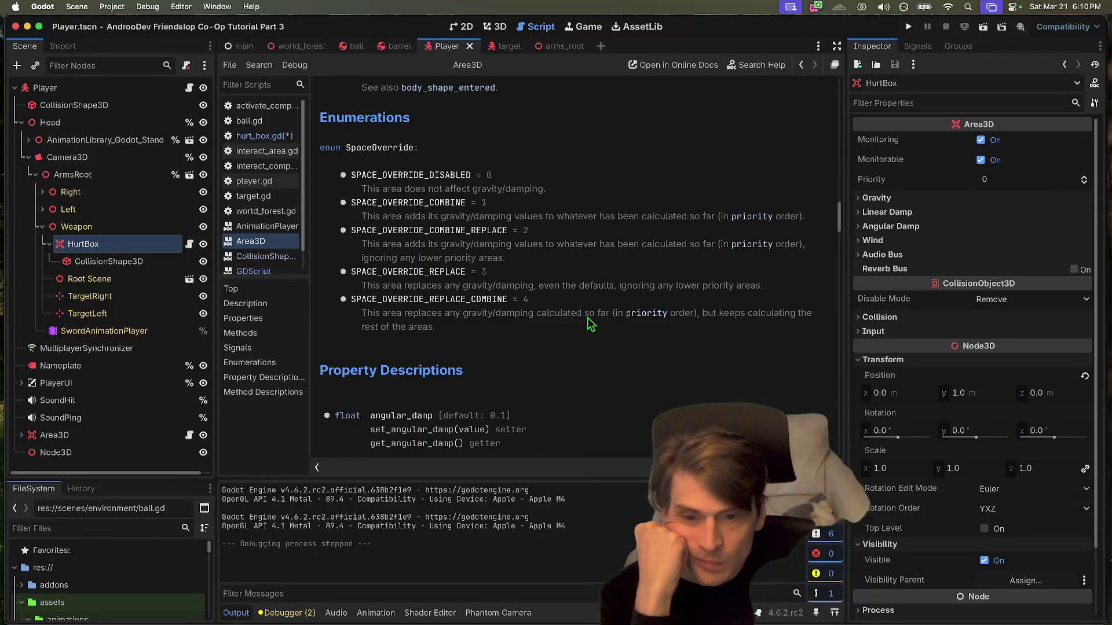
scroll(587, 318, "down", 3)
scroll(590, 324, "down", 19)
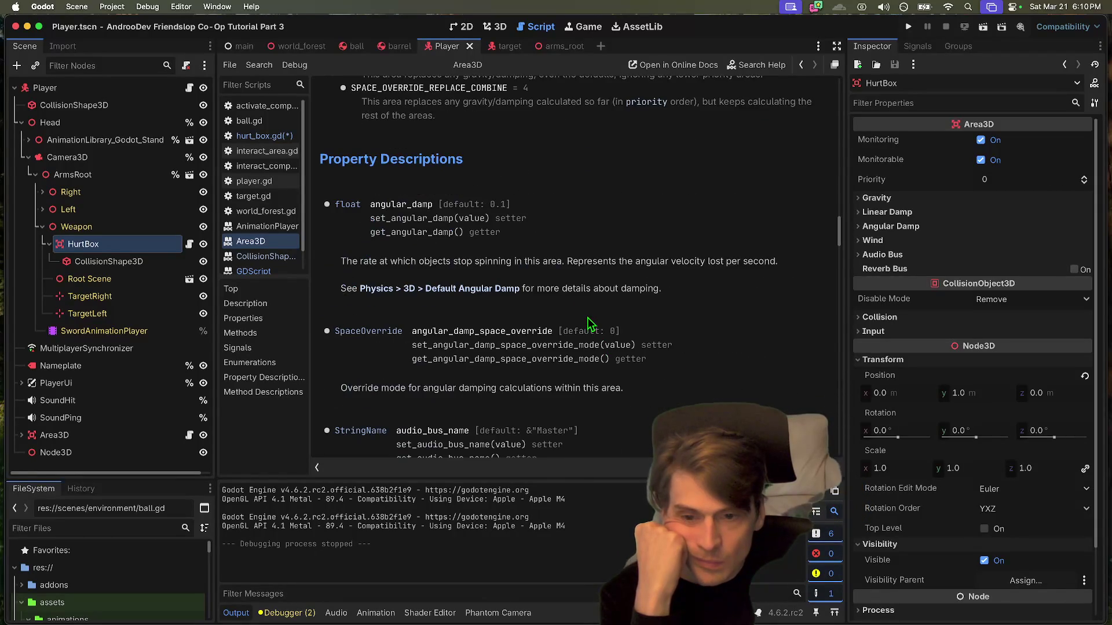
scroll(593, 318, "down", 15)
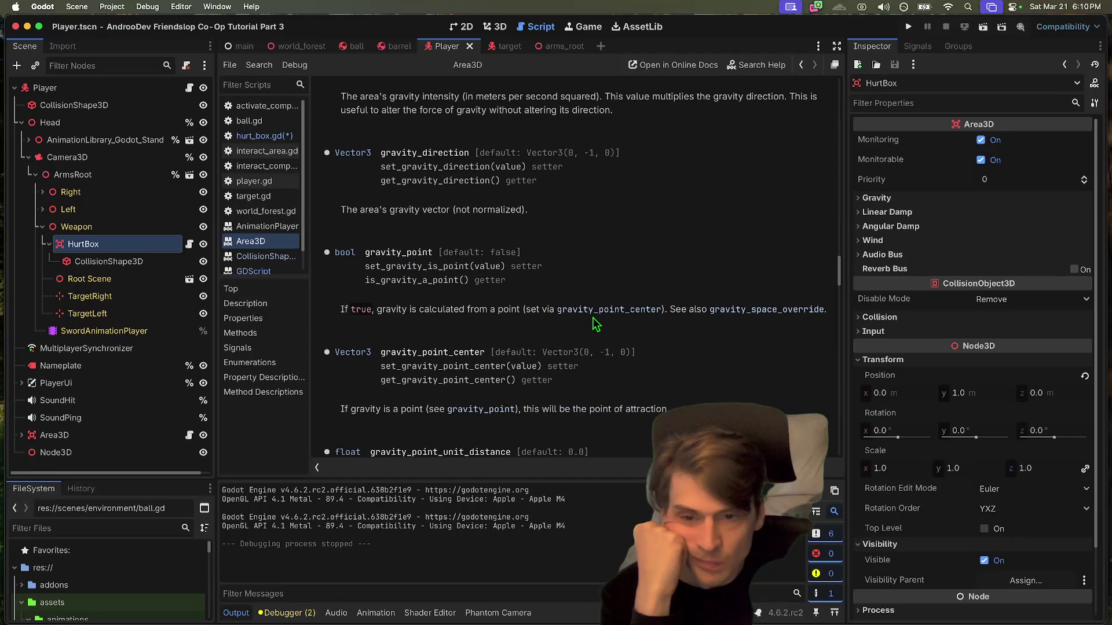
scroll(596, 324, "down", 6)
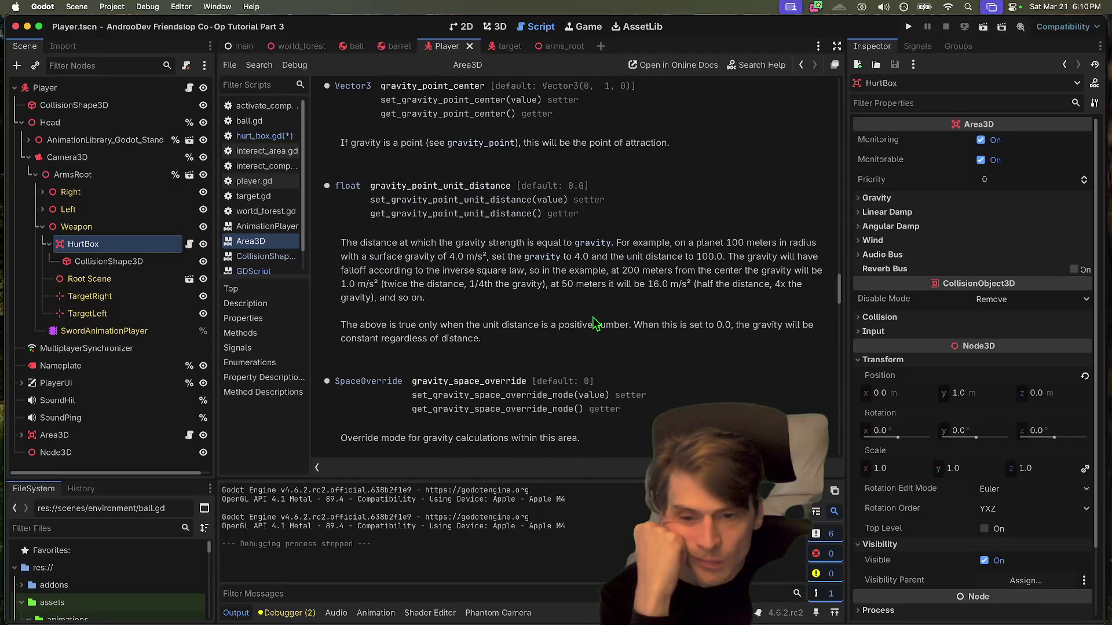
scroll(595, 323, "down", 12)
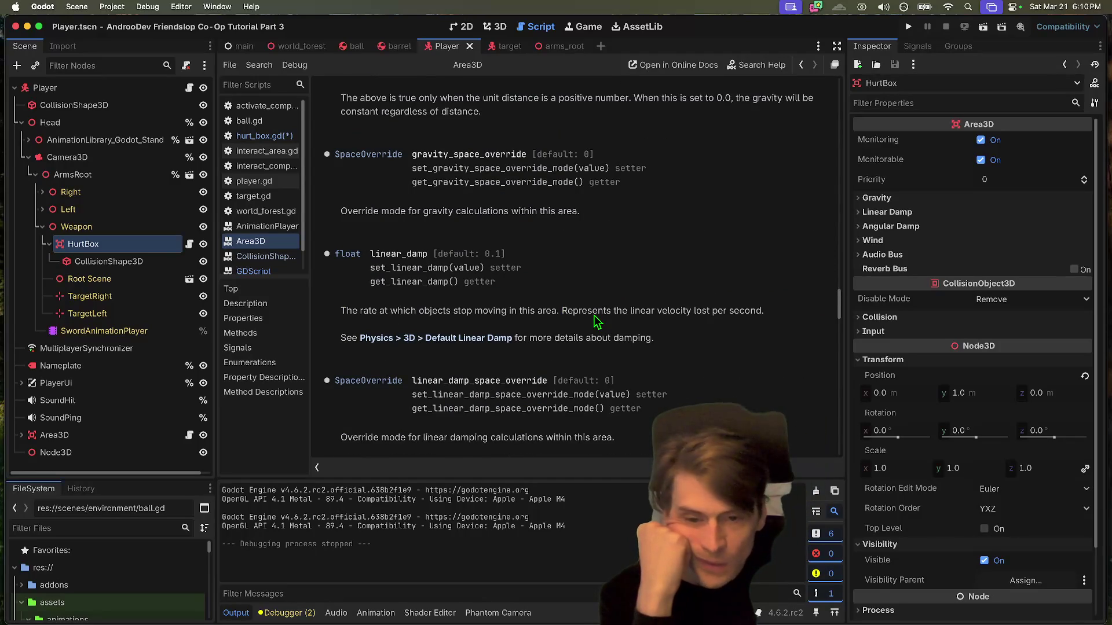
scroll(596, 320, "down", 6)
scroll(596, 318, "down", 5)
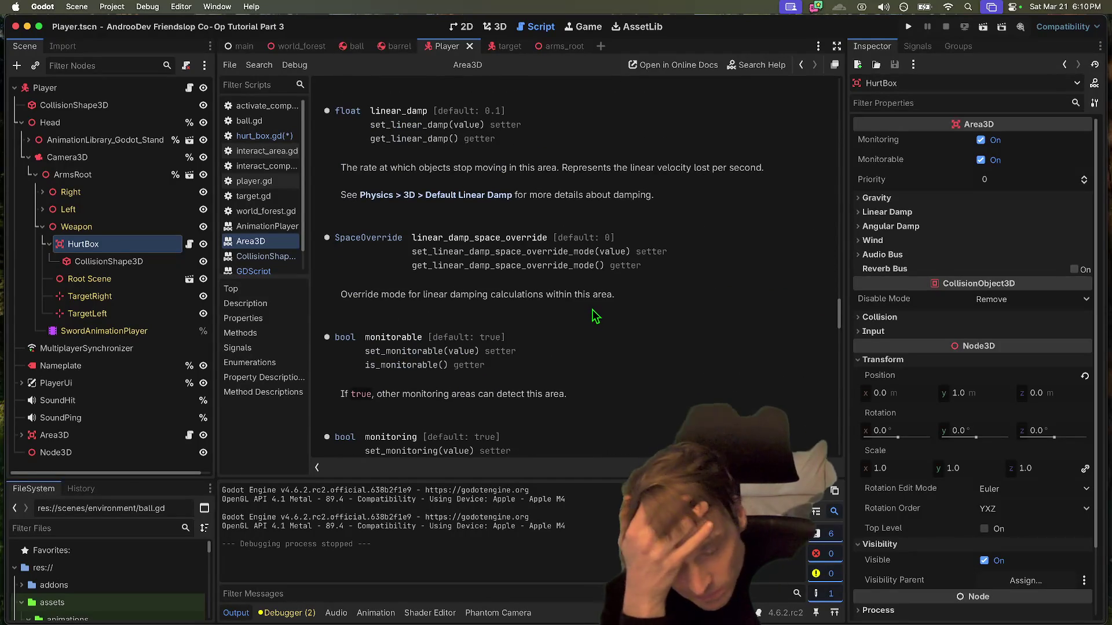
scroll(595, 315, "down", 9)
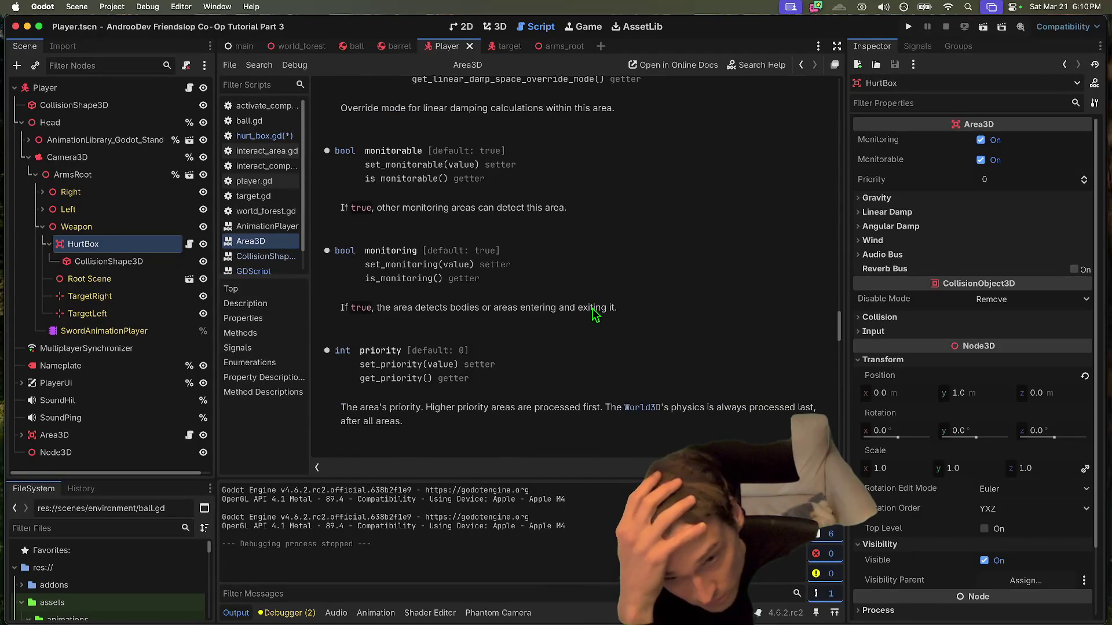
scroll(595, 316, "down", 1)
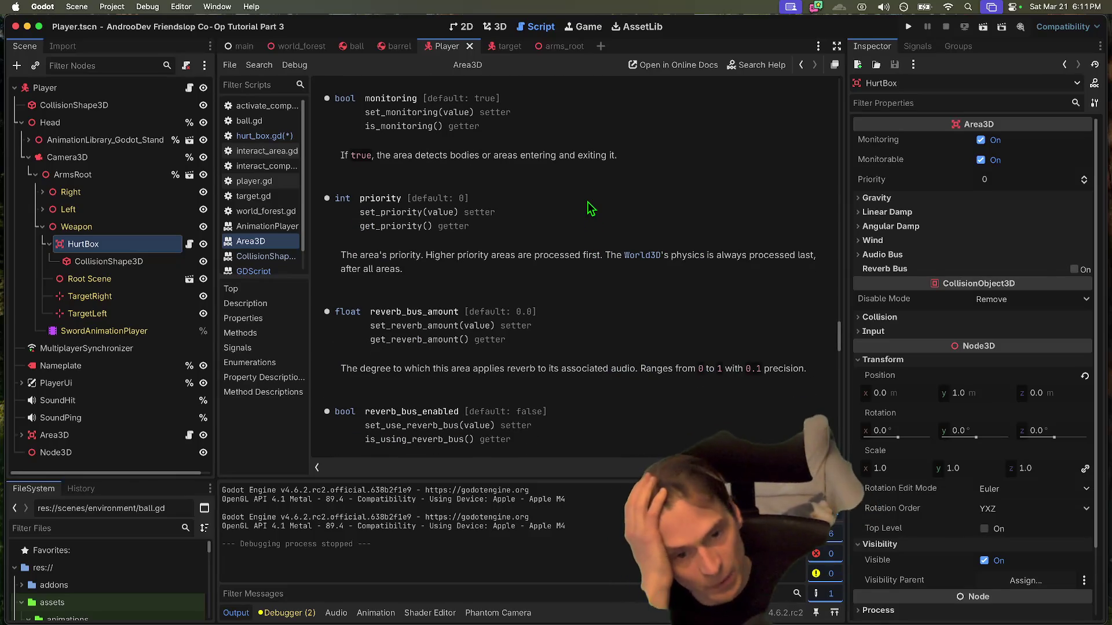
scroll(553, 255, "down", 14)
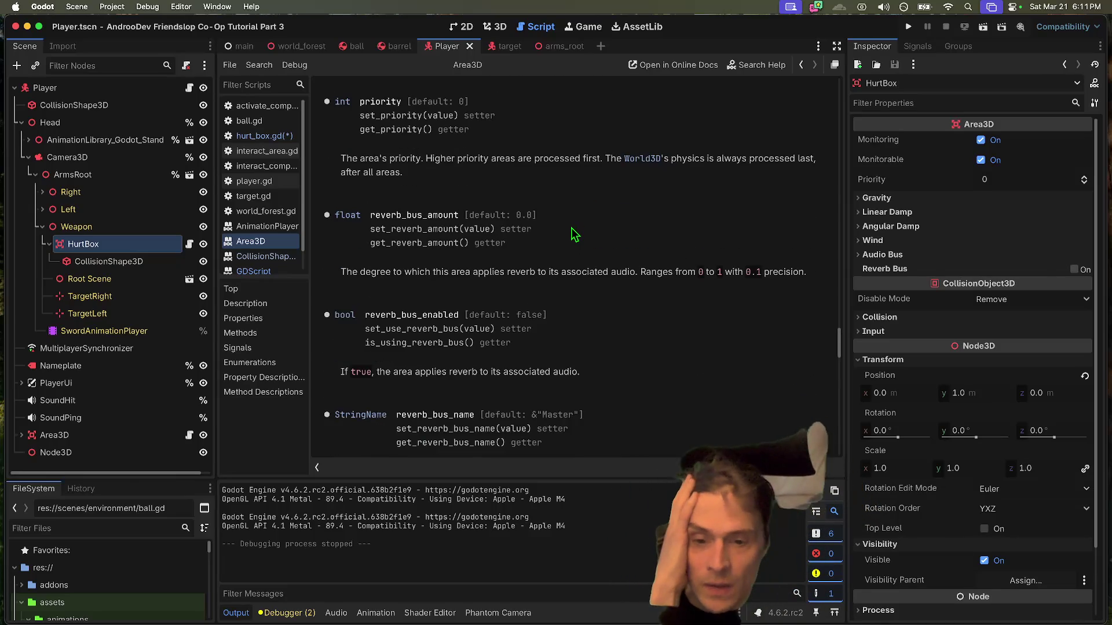
scroll(554, 256, "down", 15)
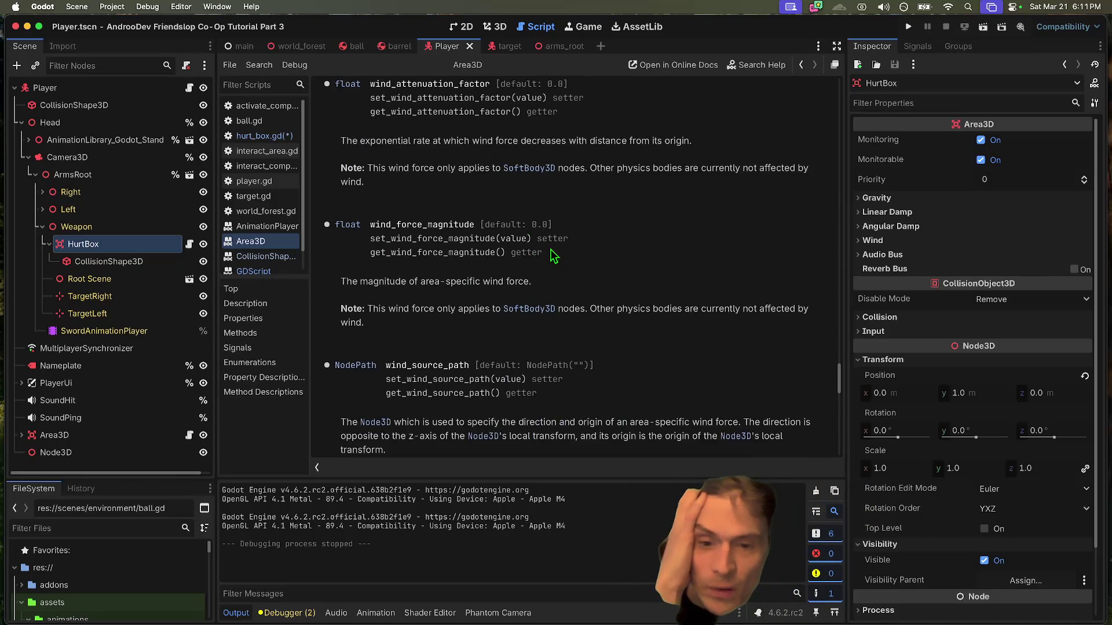
scroll(563, 344, "down", 6)
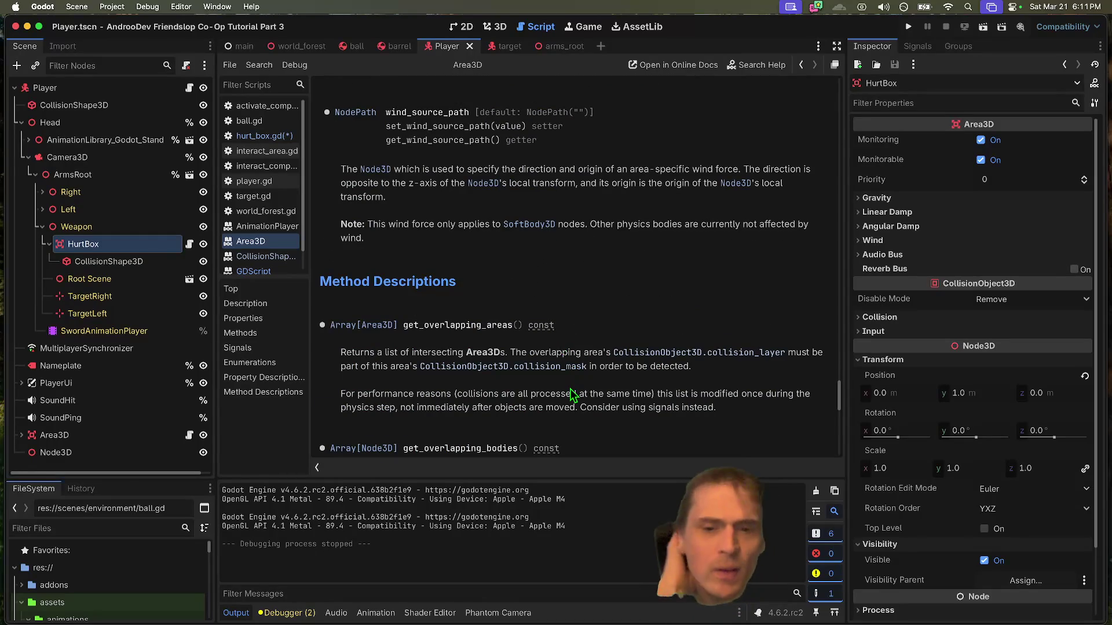
scroll(574, 396, "down", 7)
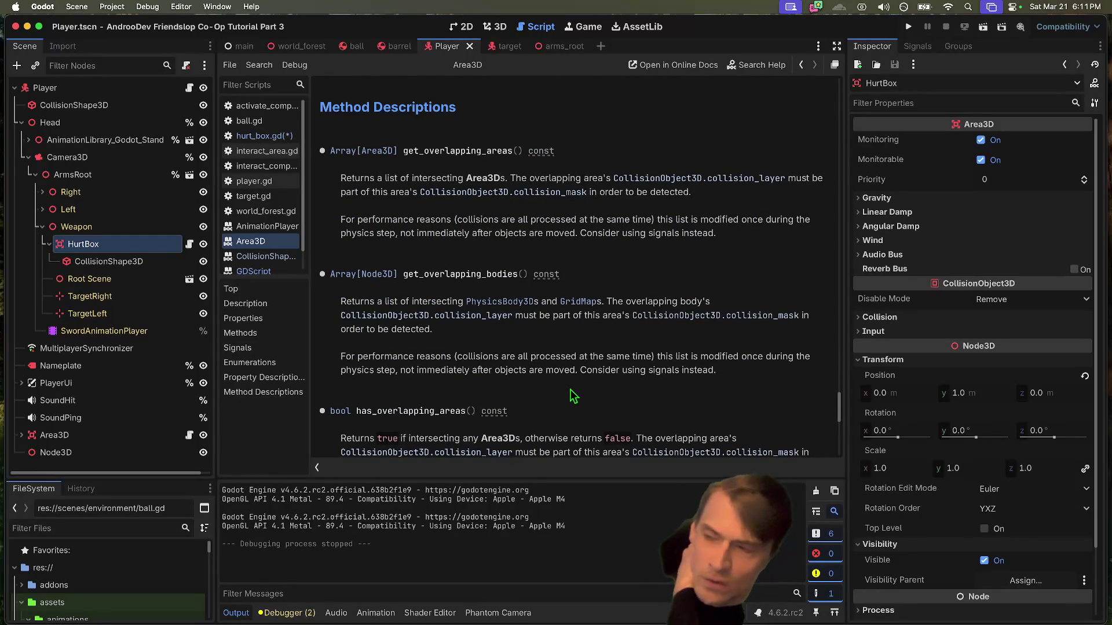
scroll(572, 398, "down", 9)
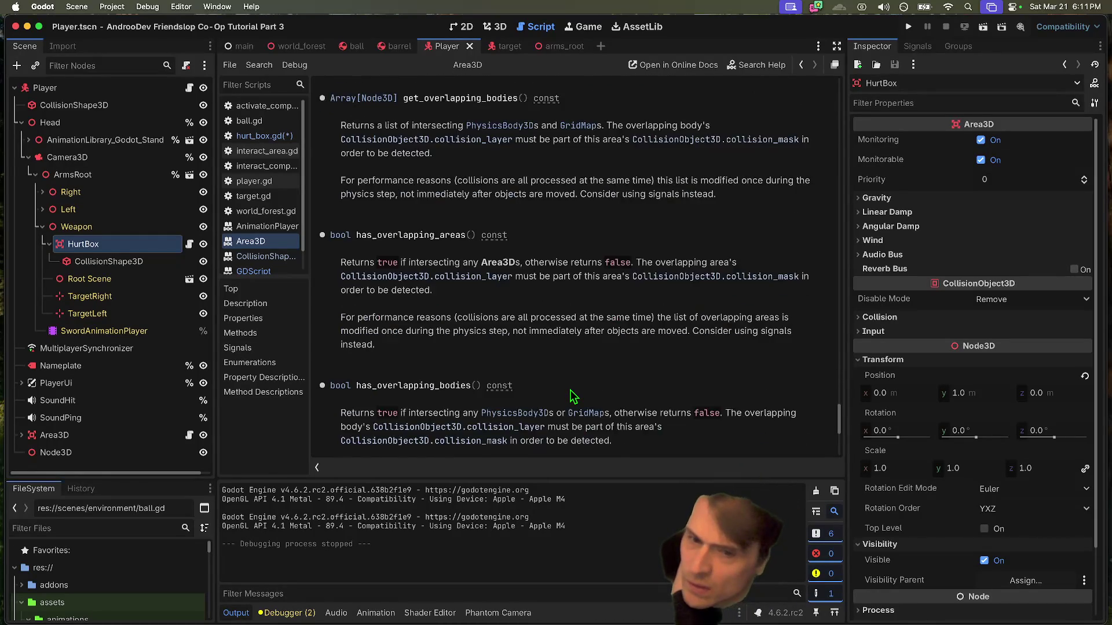
scroll(570, 393, "down", 10)
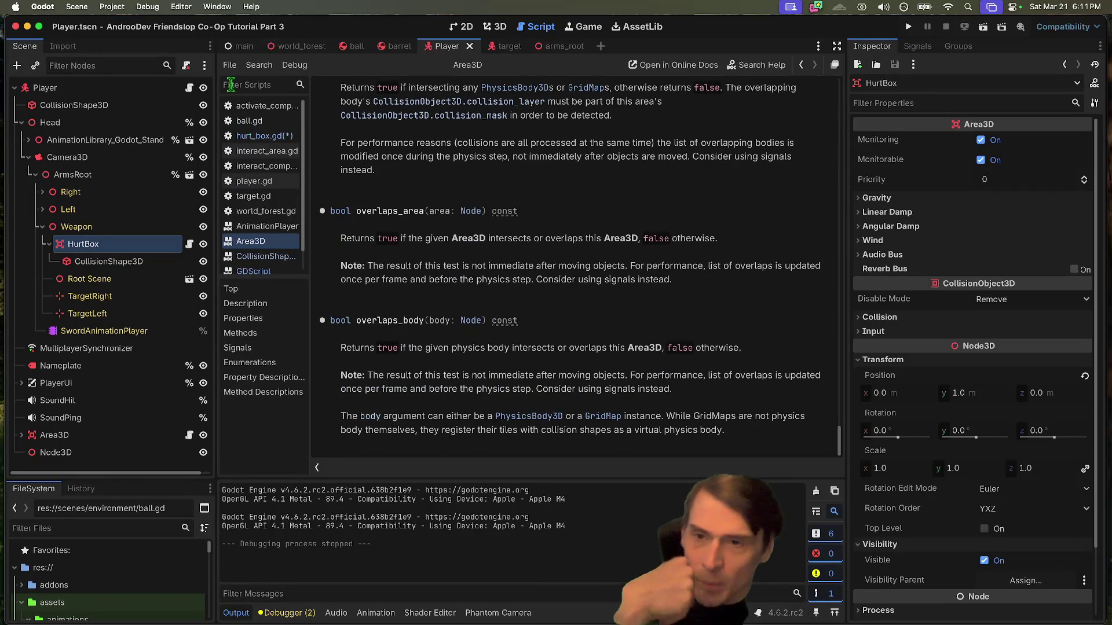
left_click(189, 88)
left_click(296, 138)
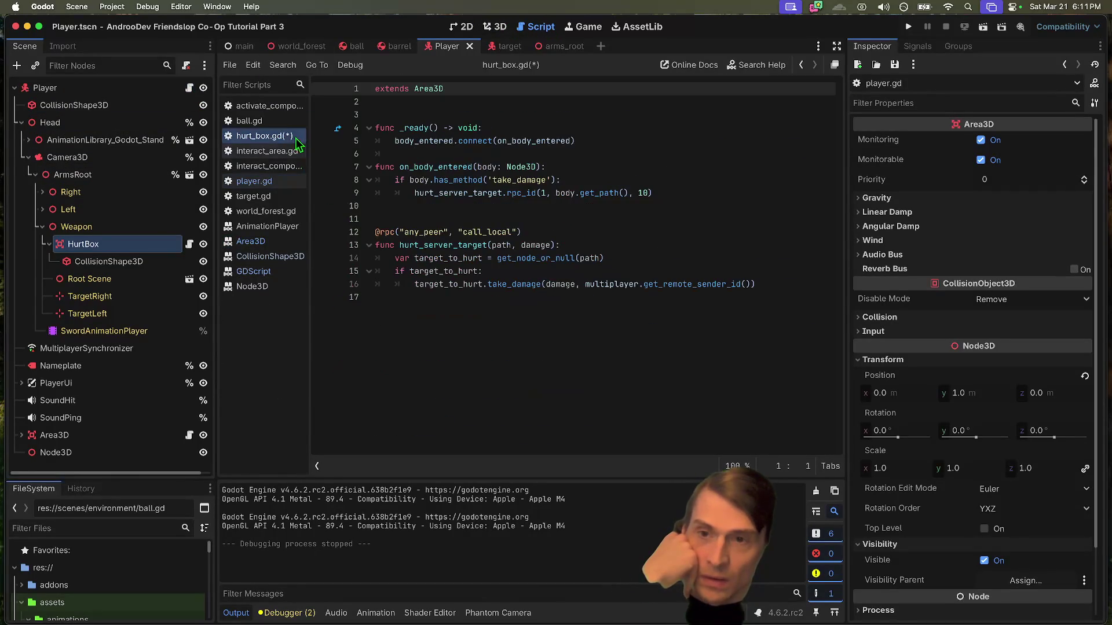
- Check the on_body_entered line, skim Player's CharacterBody3D reference, then switch to the ball scene
left_click(723, 166)
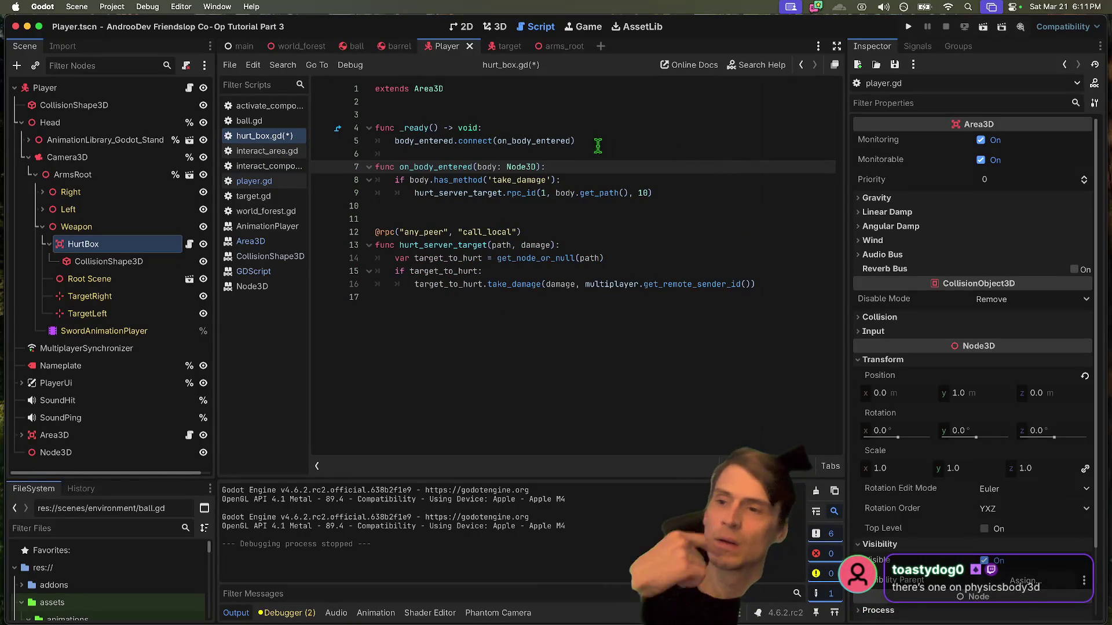
left_click(87, 88)
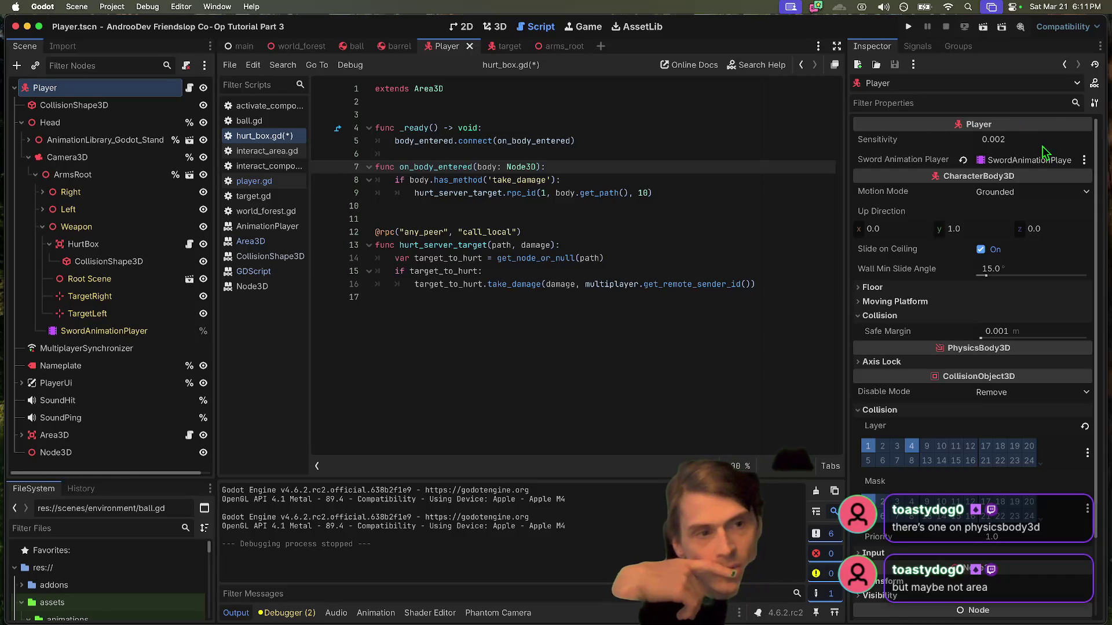
left_click(1095, 82)
scroll(530, 211, "down", 10)
scroll(529, 211, "down", 5)
scroll(828, 201, "up", 15)
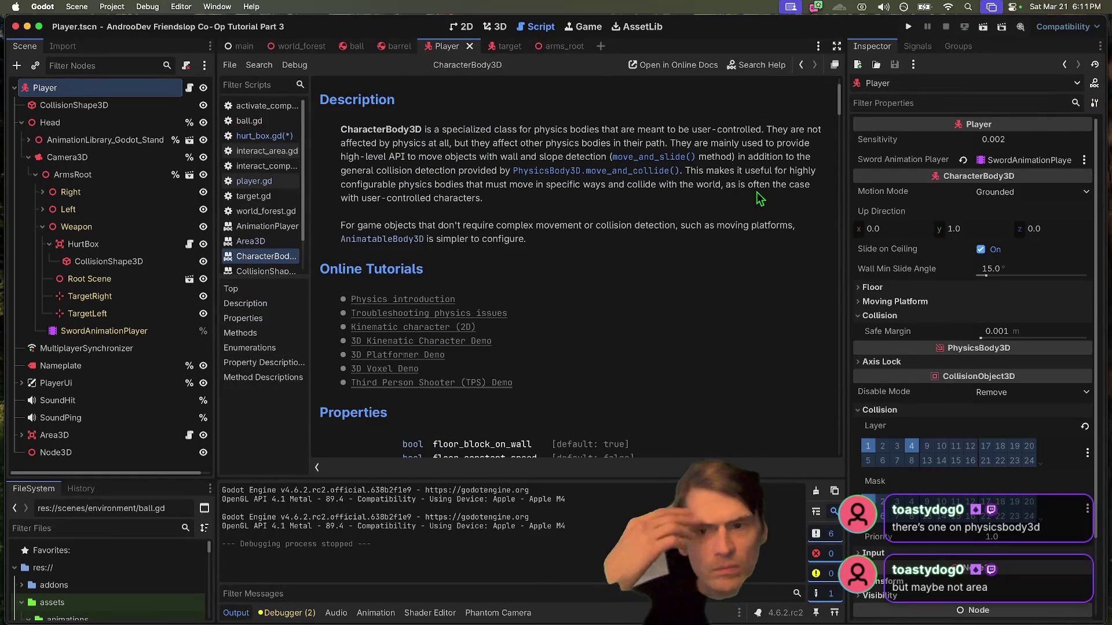
left_click(351, 46)
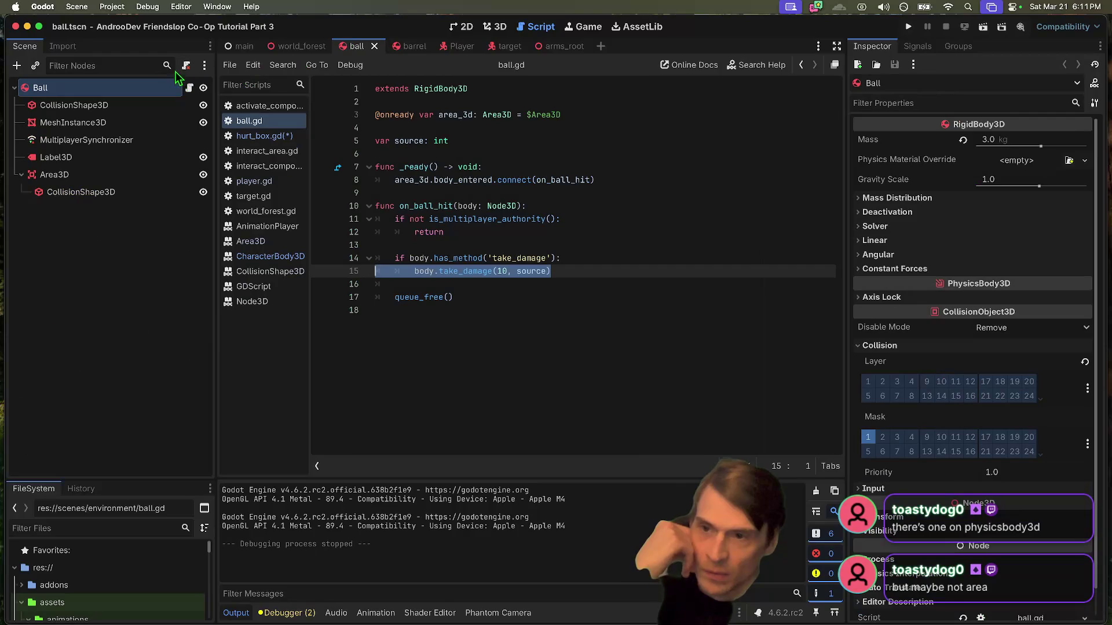
- Browse the ball's RigidBody3D reference, then jump to its parent class PhysicsBody3D
left_click(1094, 83)
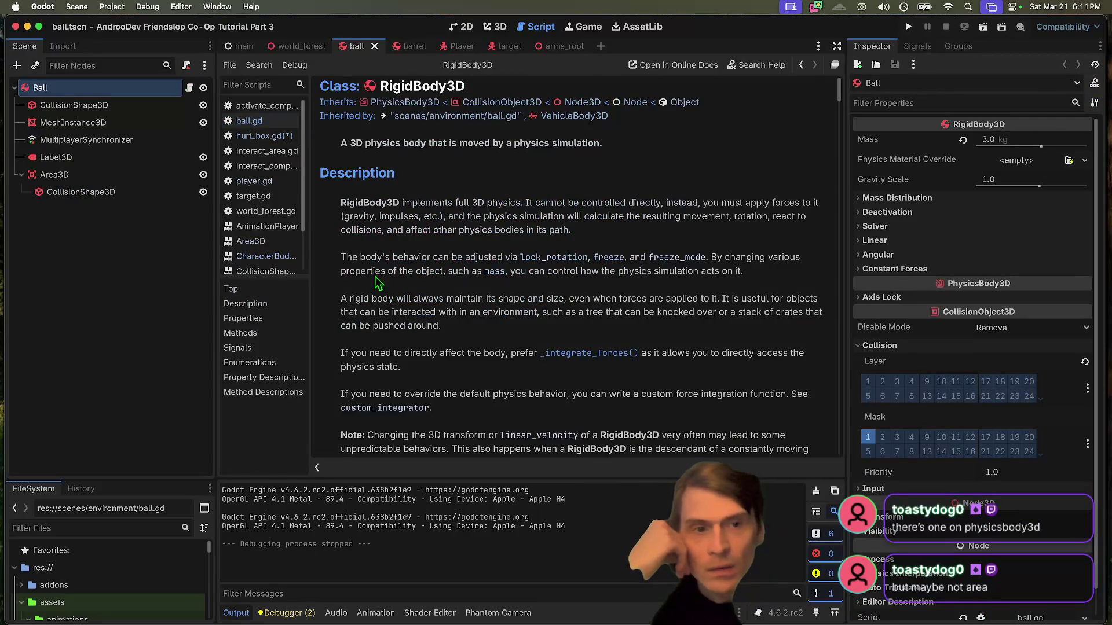
scroll(370, 276, "down", 10)
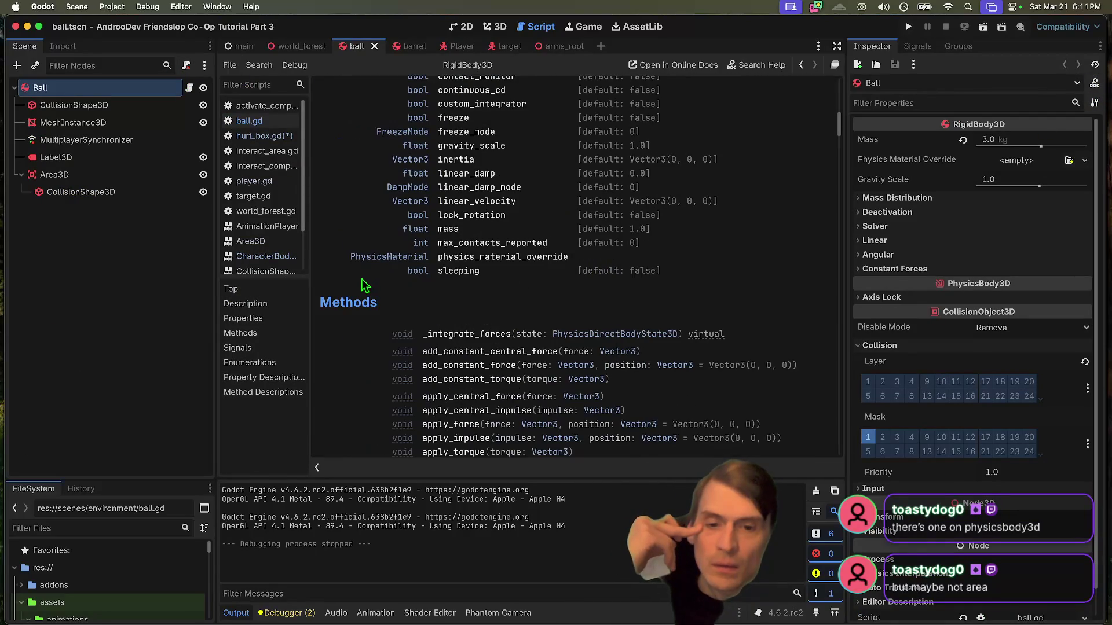
scroll(363, 284, "down", 2)
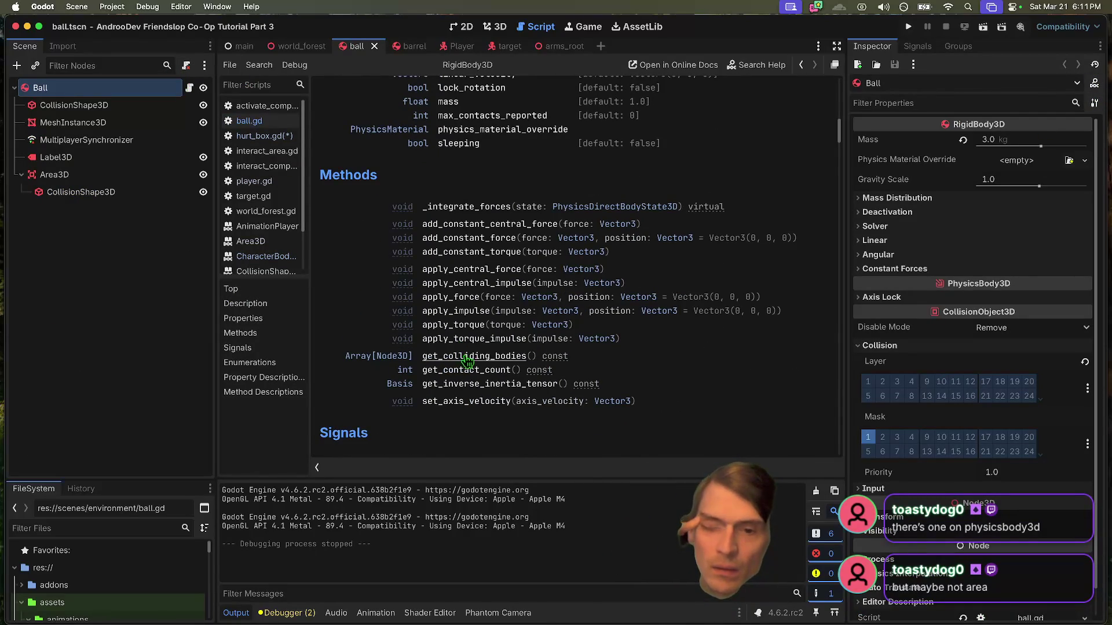
scroll(659, 344, "down", 4)
scroll(659, 344, "up", 2)
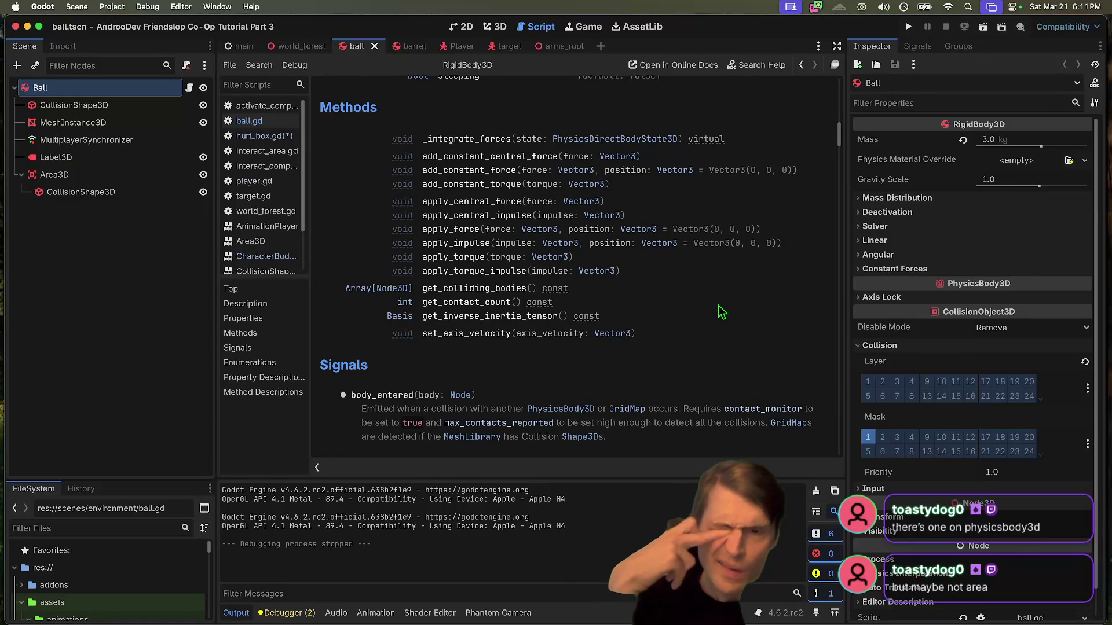
scroll(721, 313, "down", 2)
scroll(721, 313, "down", 12)
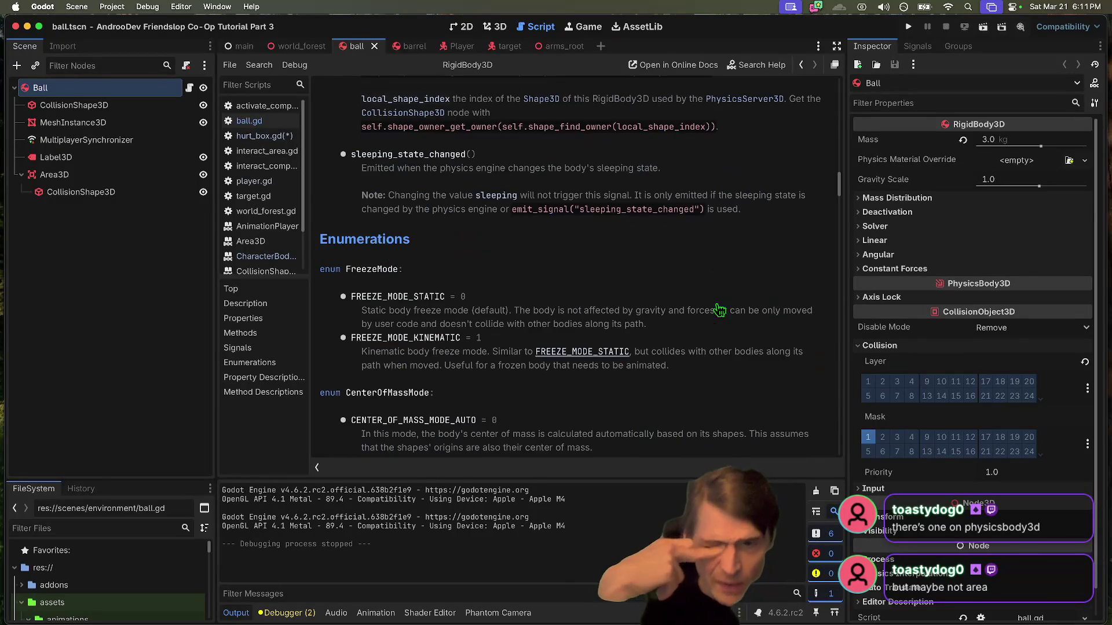
scroll(720, 311, "up", 10)
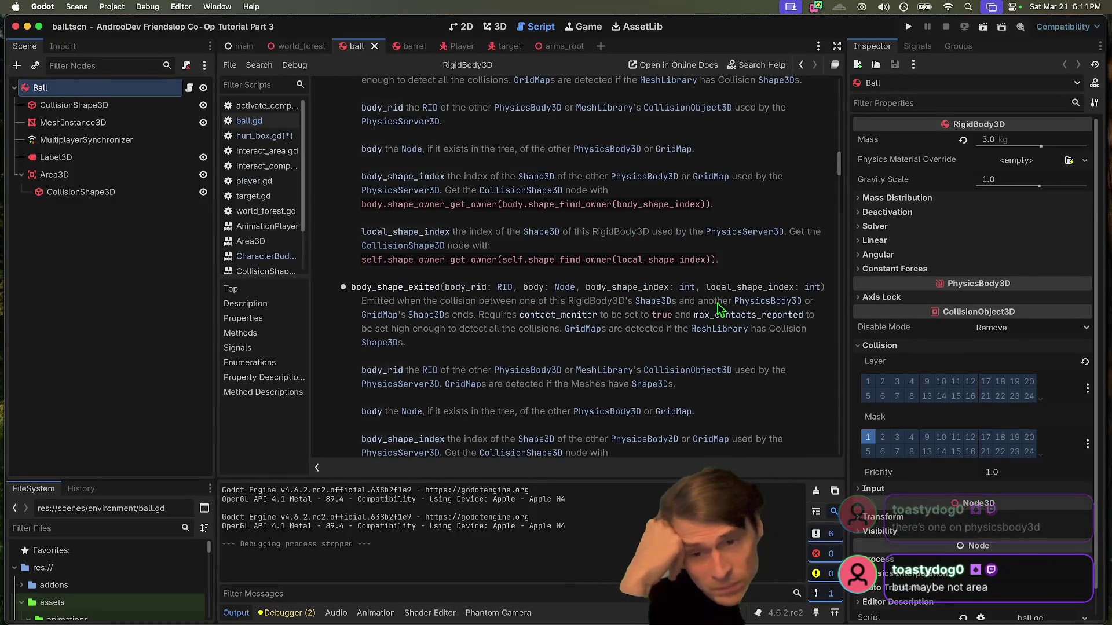
scroll(718, 310, "down", 12)
scroll(717, 313, "down", 15)
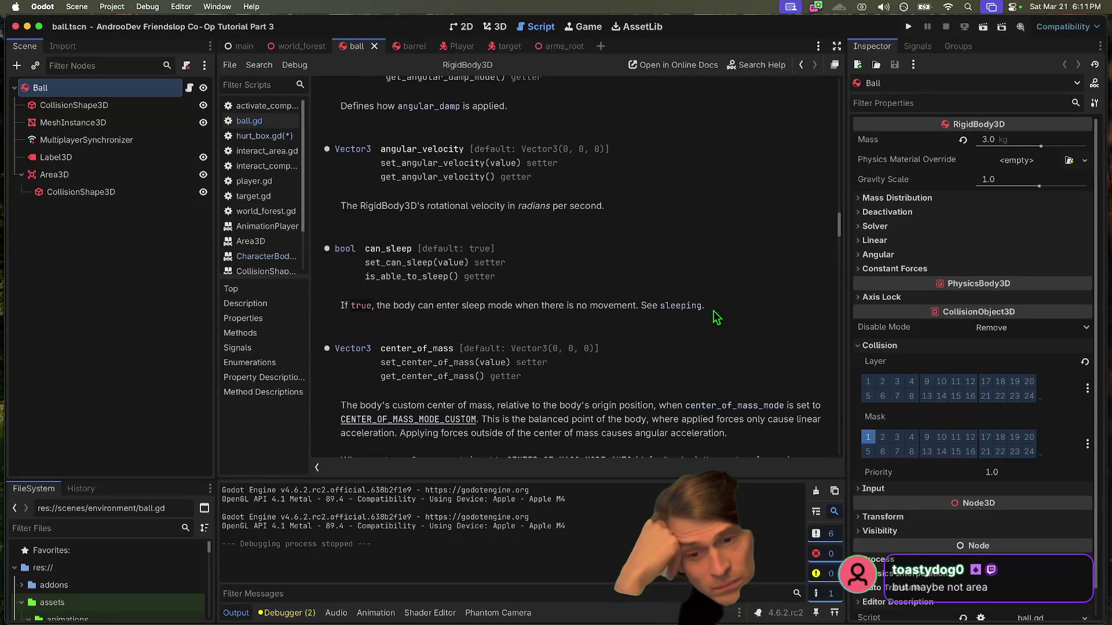
scroll(716, 318, "down", 15)
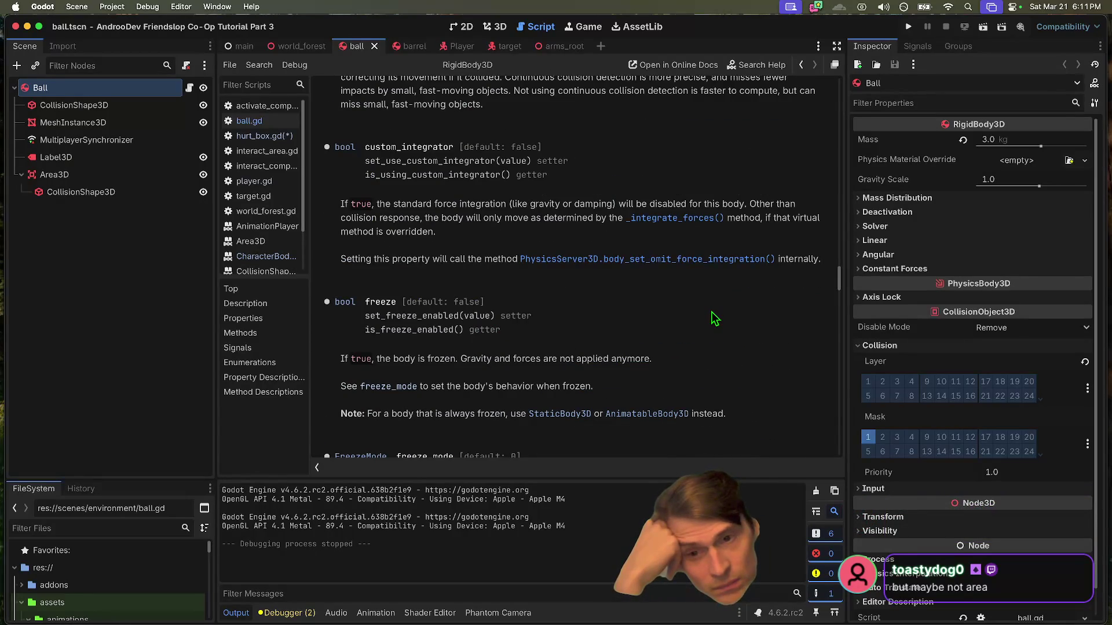
scroll(715, 318, "down", 10)
scroll(715, 318, "down", 15)
scroll(715, 321, "down", 8)
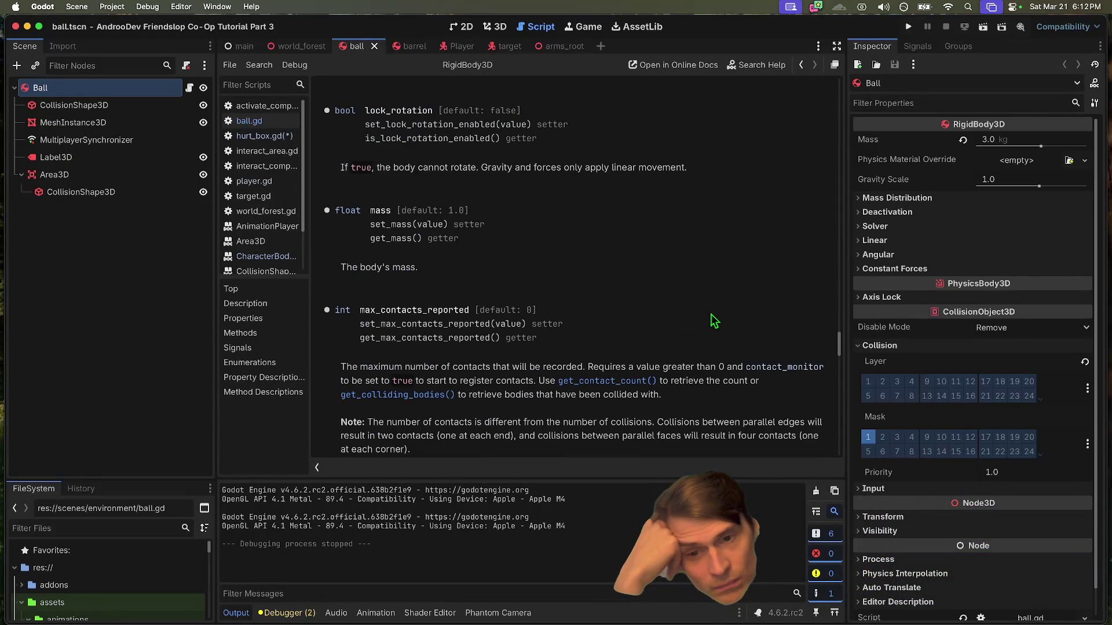
scroll(714, 321, "down", 8)
scroll(715, 320, "down", 8)
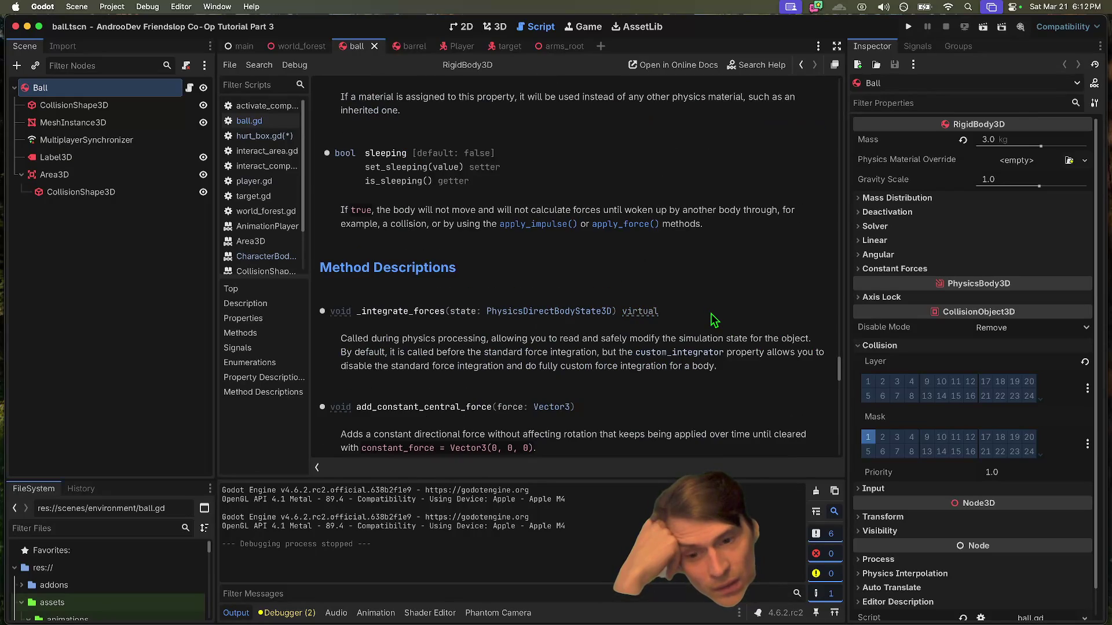
scroll(715, 321, "down", 18)
scroll(714, 320, "down", 20)
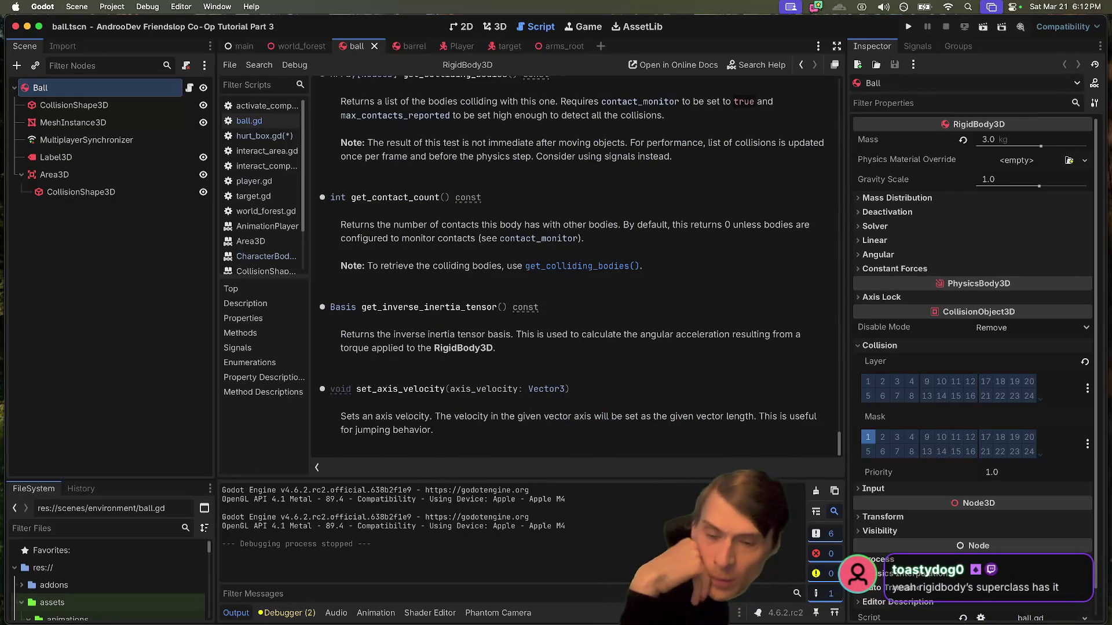
left_click_drag(840, 443, 839, 87)
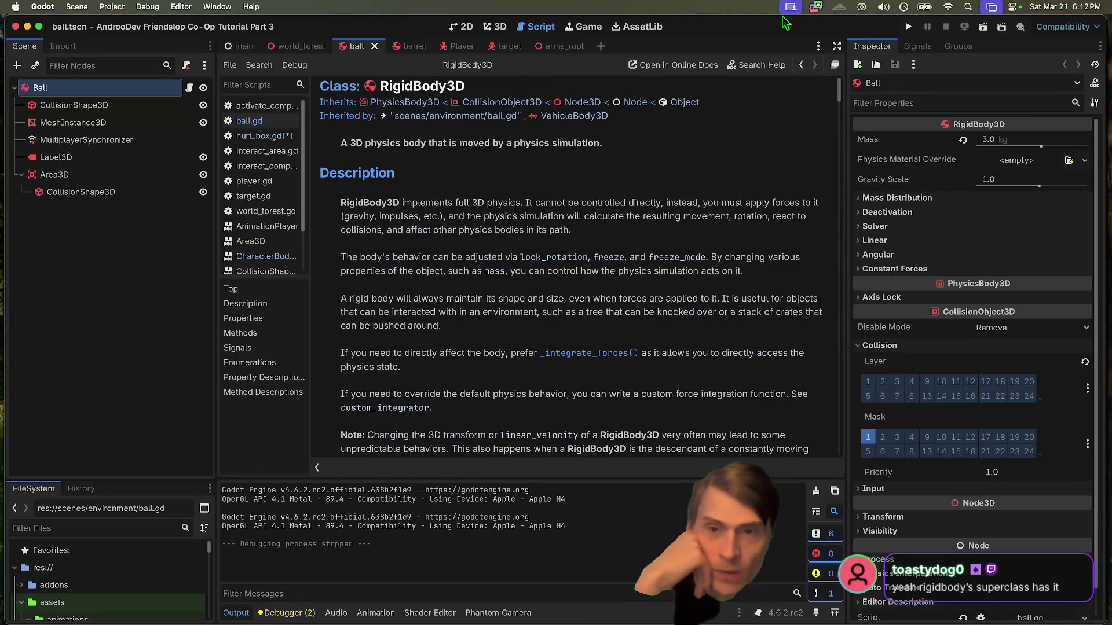
left_click(405, 107)
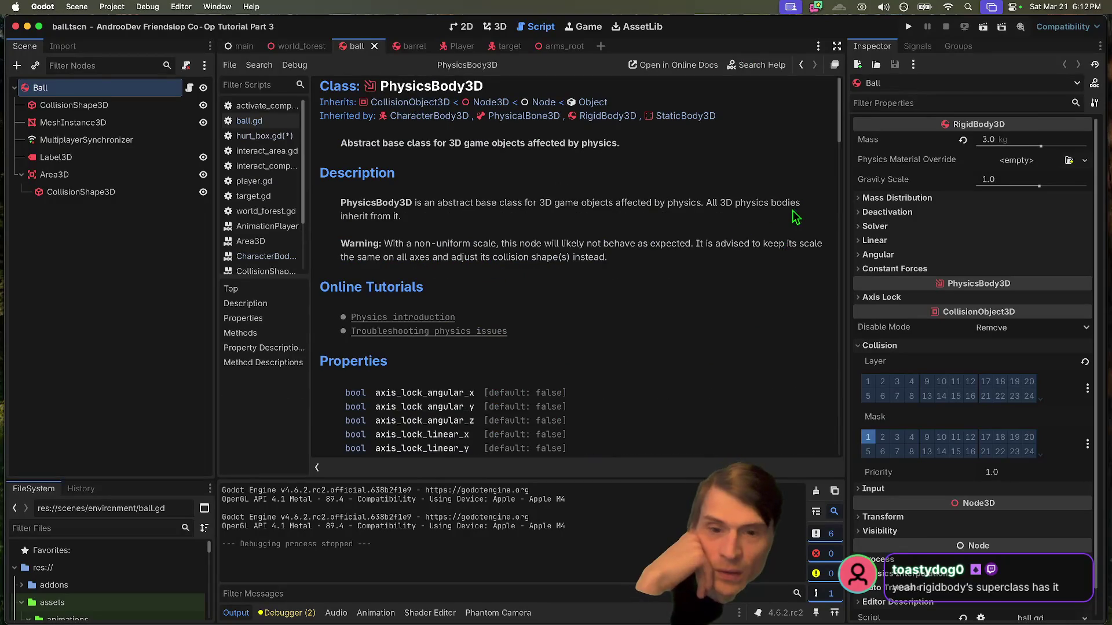
- Highlight the add_collision_exception_with method name and switch to the Player scene's player.gd
scroll(790, 223, "down", 5)
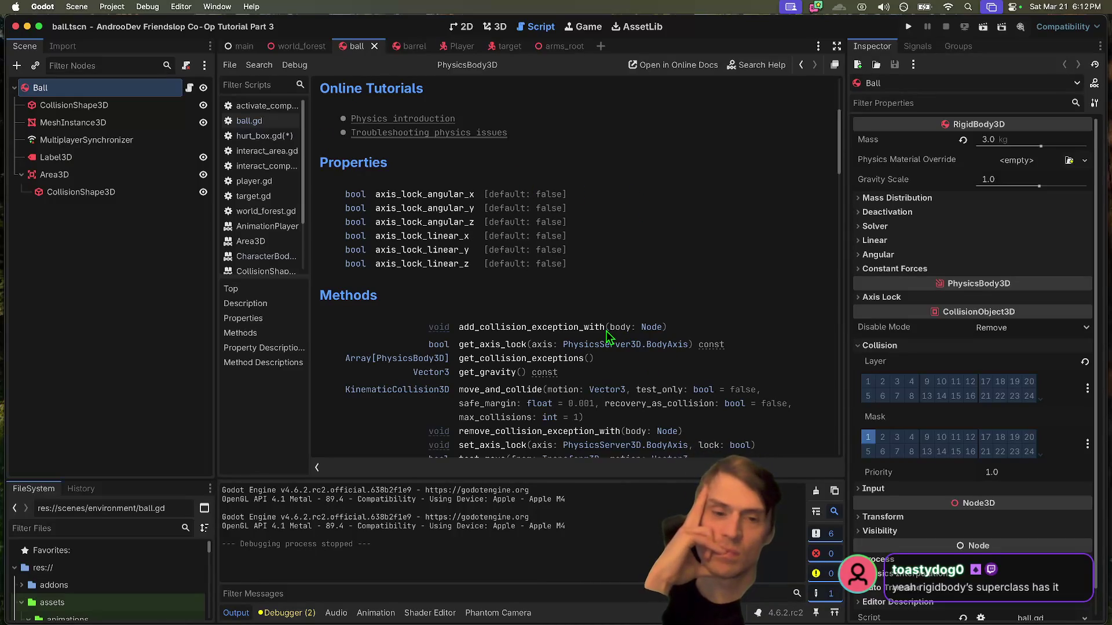
left_click_drag(606, 330, 428, 323)
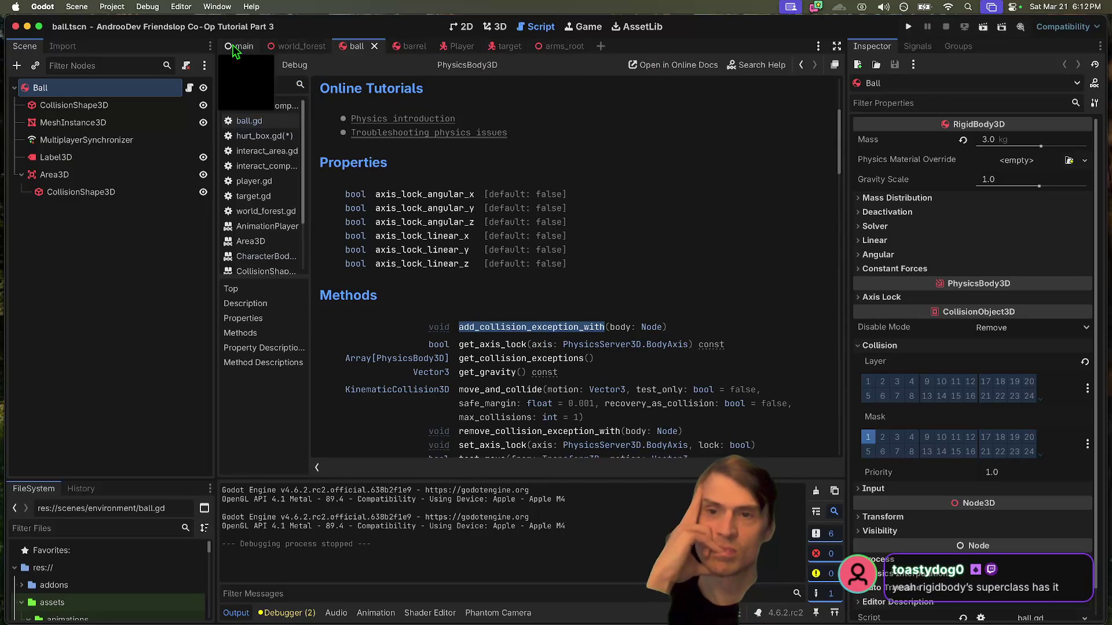
left_click(457, 46)
left_click(123, 245)
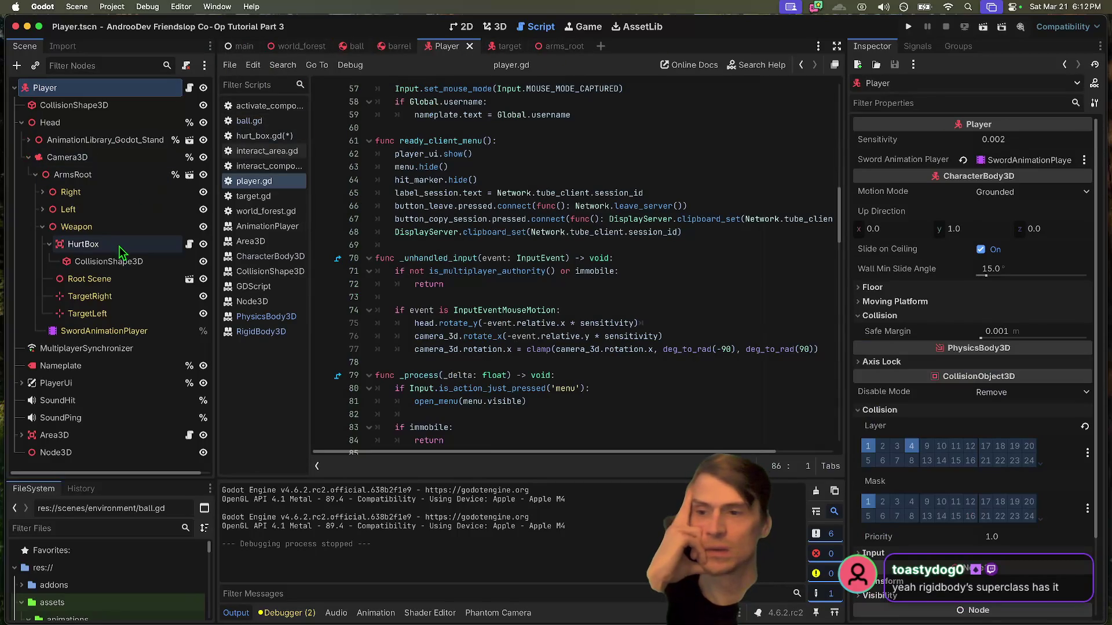
- Open the HurtBox's Area3D reference and follow Inherits to CollisionObject3D
left_click(1094, 84)
scroll(805, 273, "up", 15)
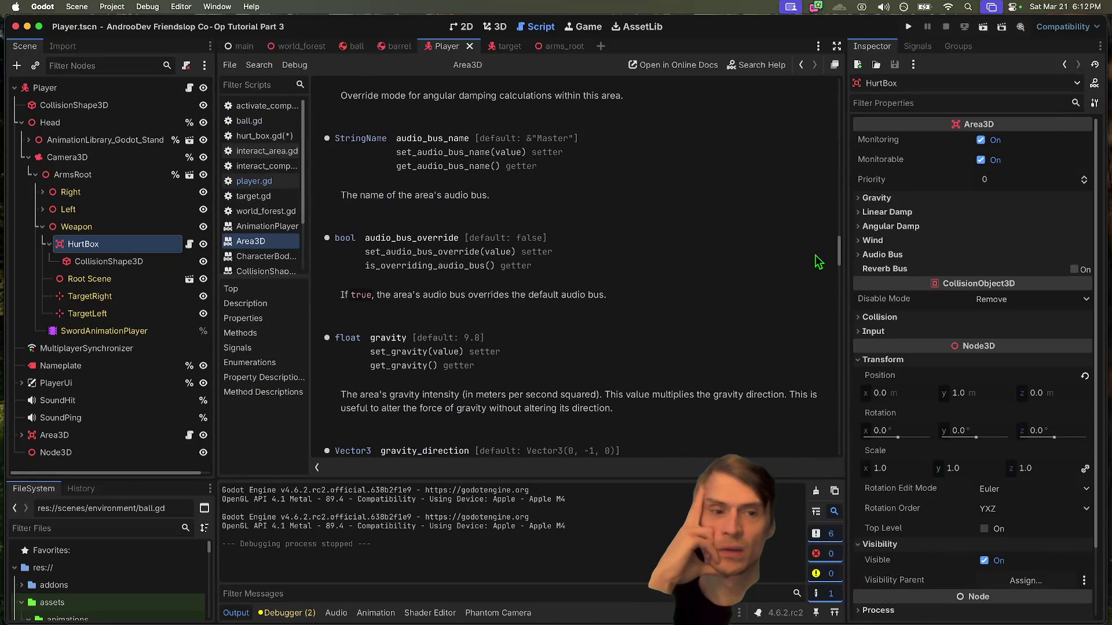
left_click_drag(833, 250, 828, 29)
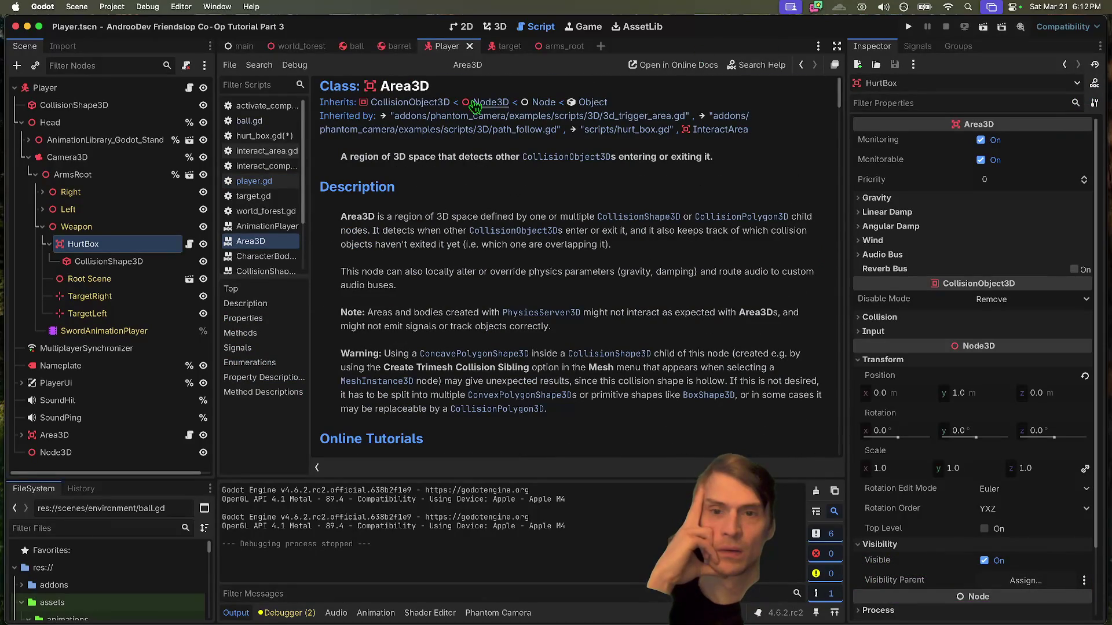
left_click(420, 102)
scroll(622, 184, "down", 5)
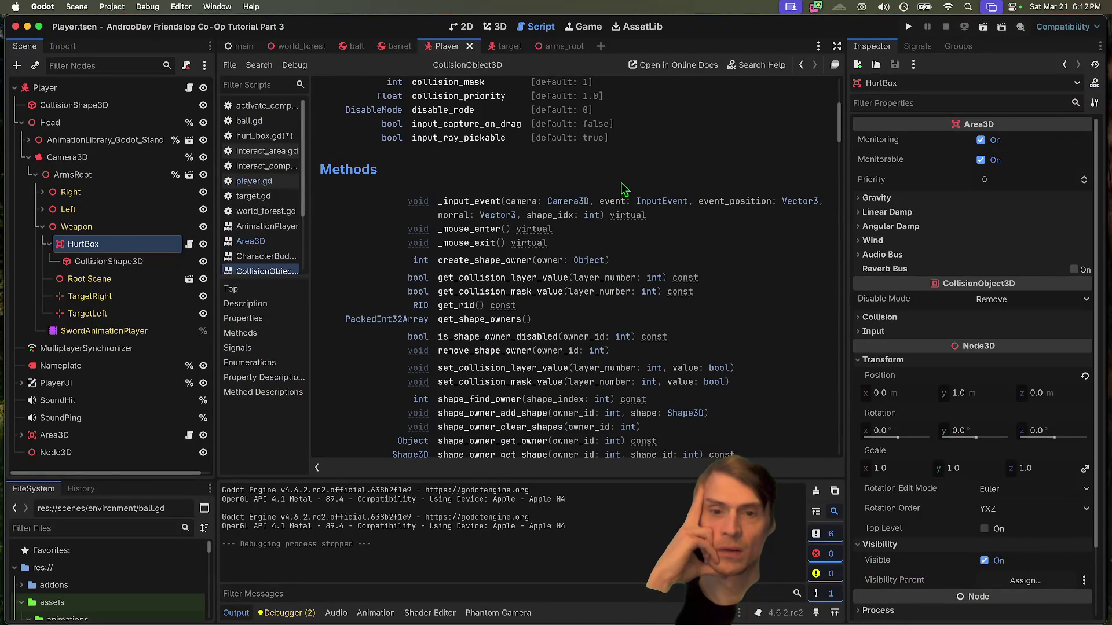
scroll(621, 189, "down", 3)
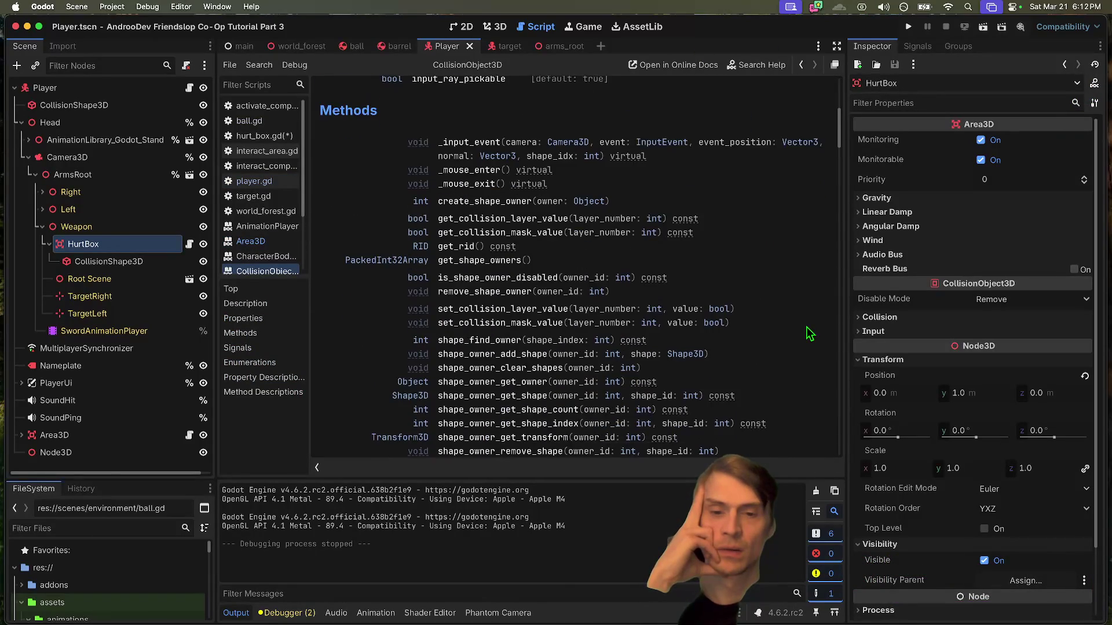
scroll(809, 334, "down", 6)
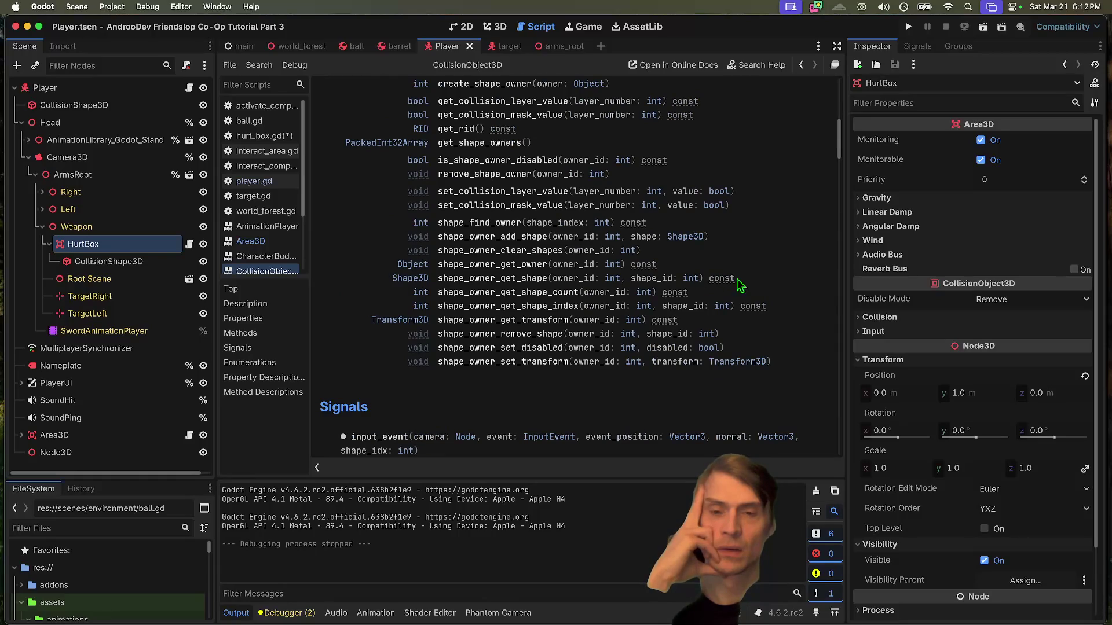
scroll(805, 286, "up", 3)
scroll(809, 293, "up", 15)
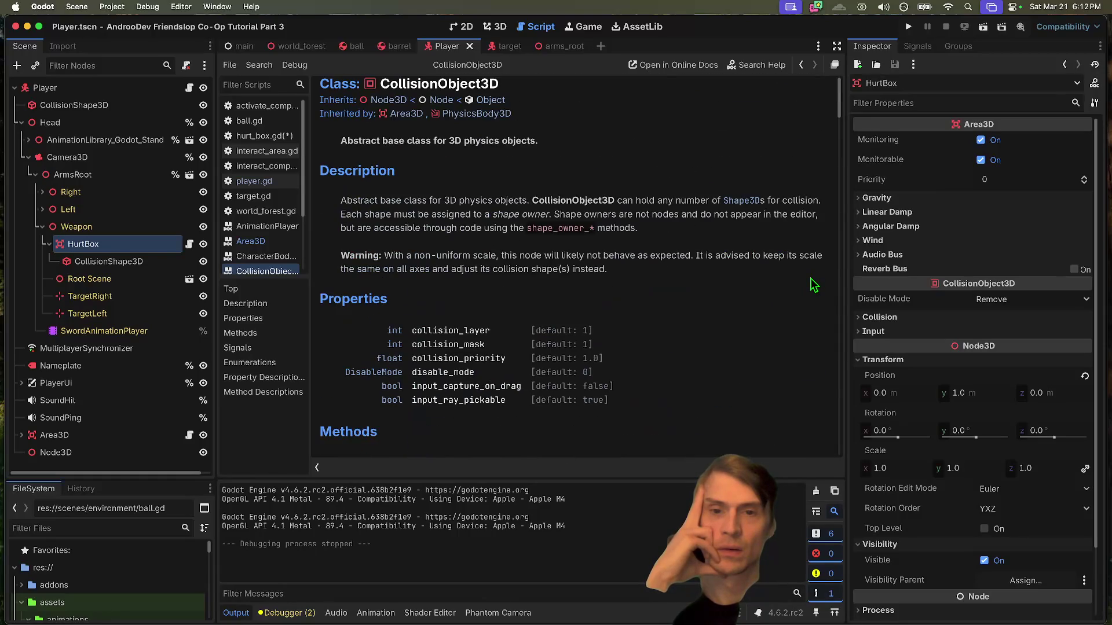
- Compare against Area3D, then scan CollisionObject3D's methods, which lack add_collision_exception_with
left_click(619, 145)
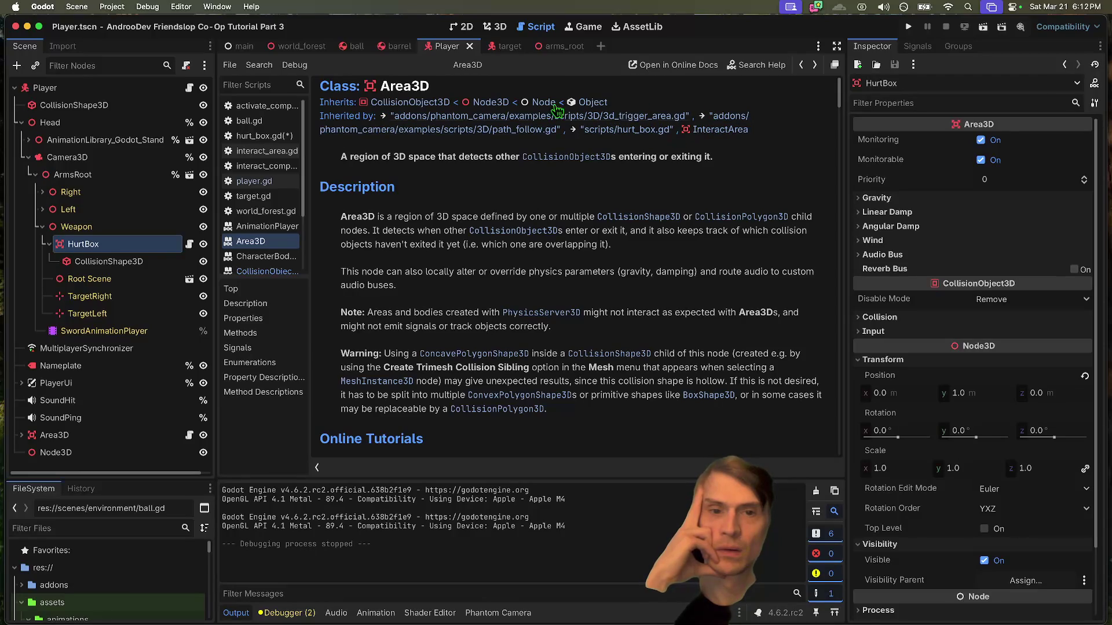
left_click(585, 163)
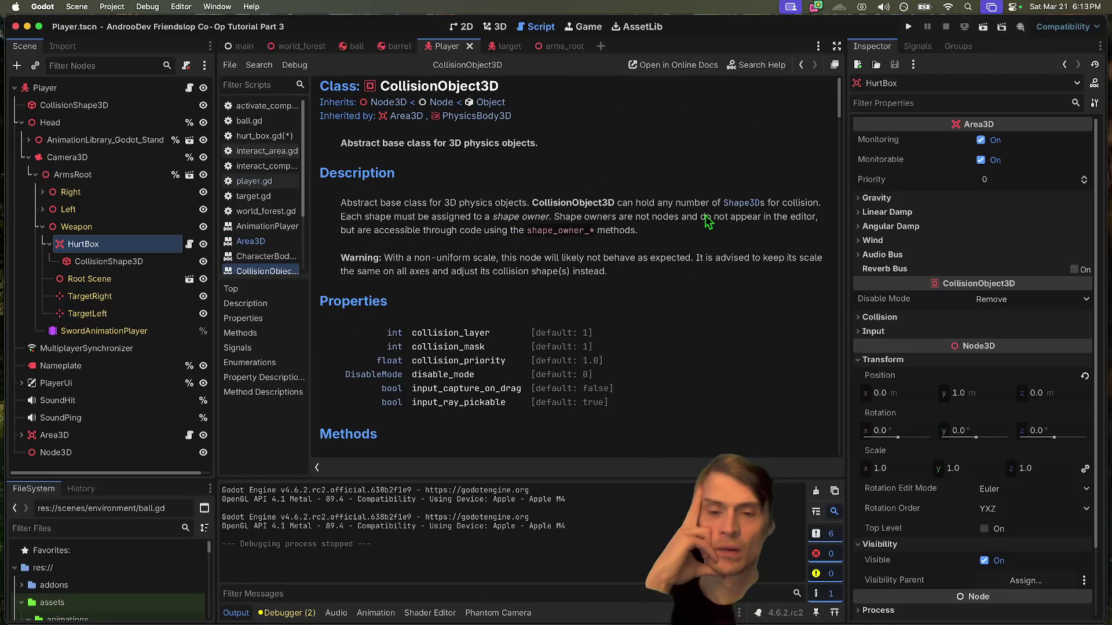
scroll(705, 219, "down", 3)
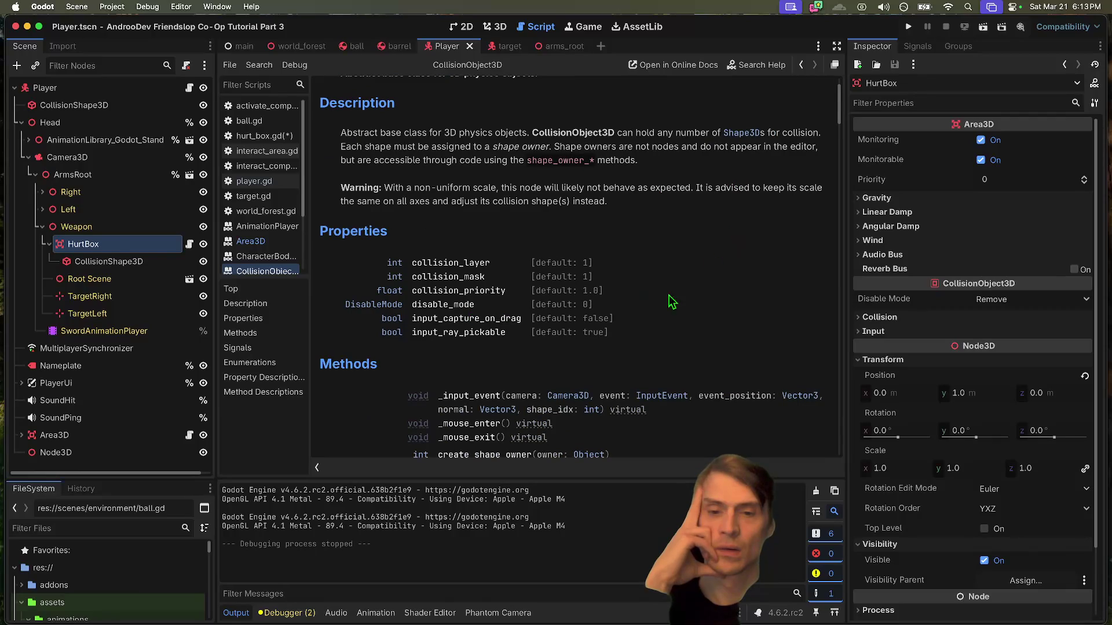
scroll(766, 298, "down", 5)
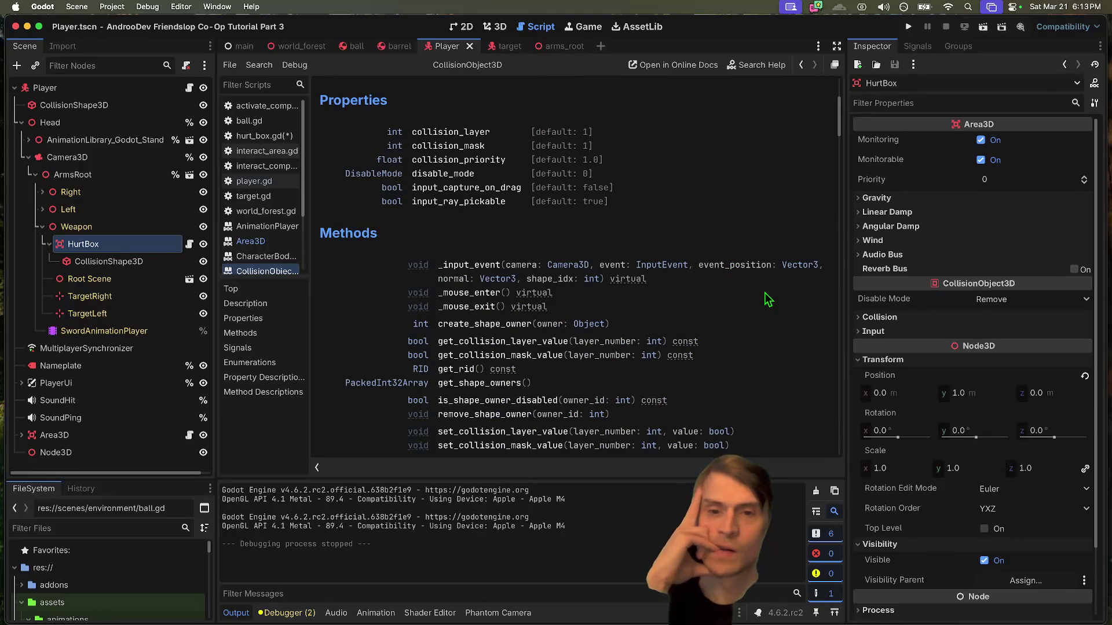
scroll(768, 299, "down", 9)
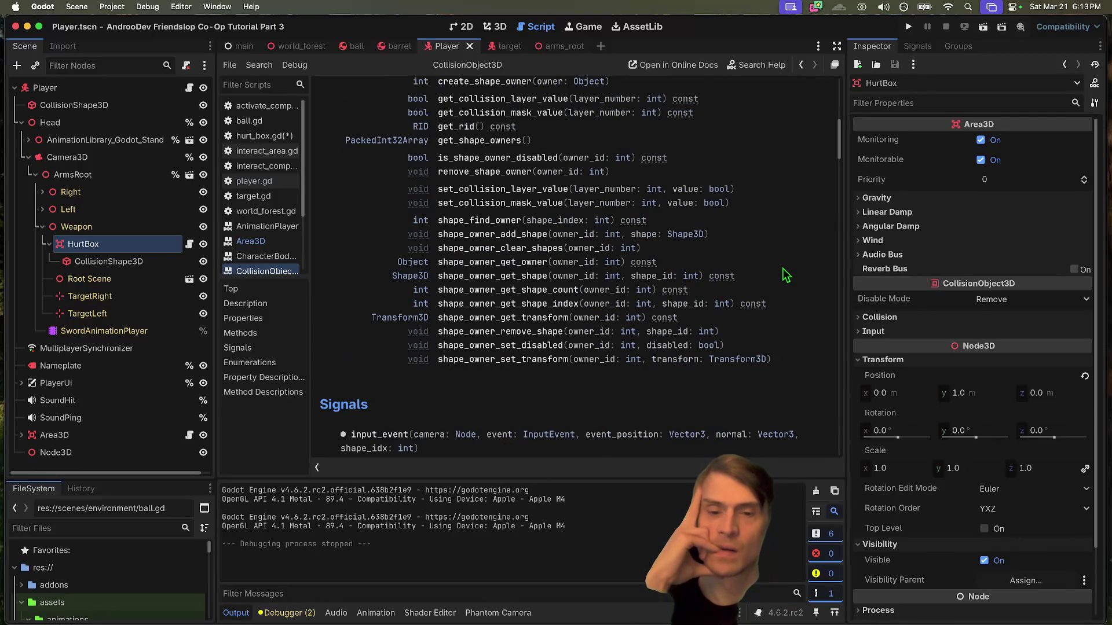
scroll(786, 274, "up", 2)
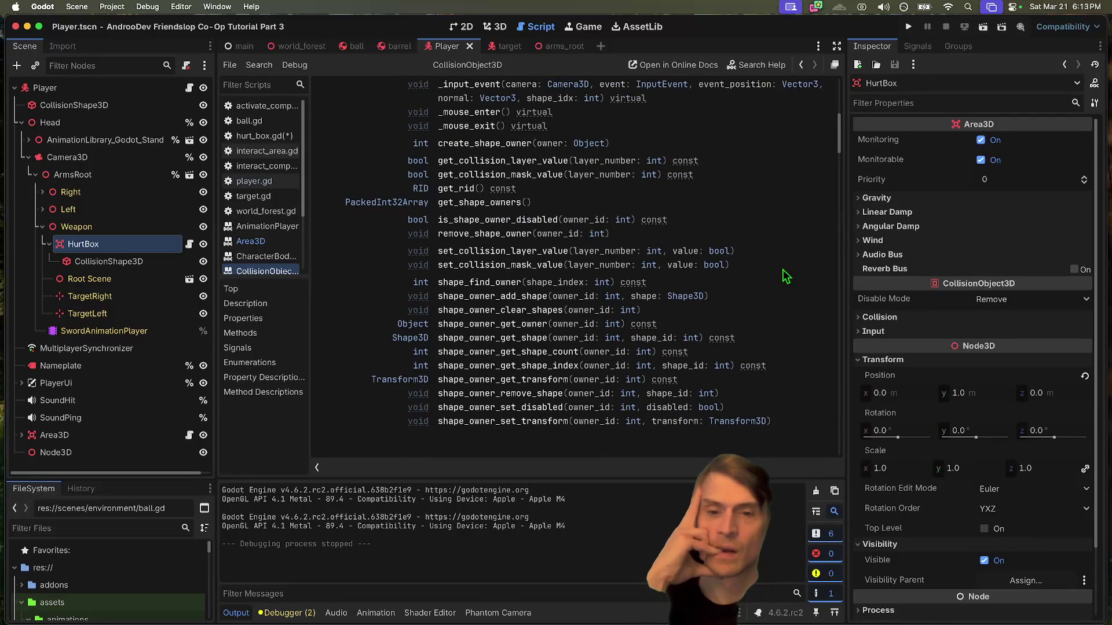
scroll(786, 277, "down", 7)
scroll(788, 278, "down", 5)
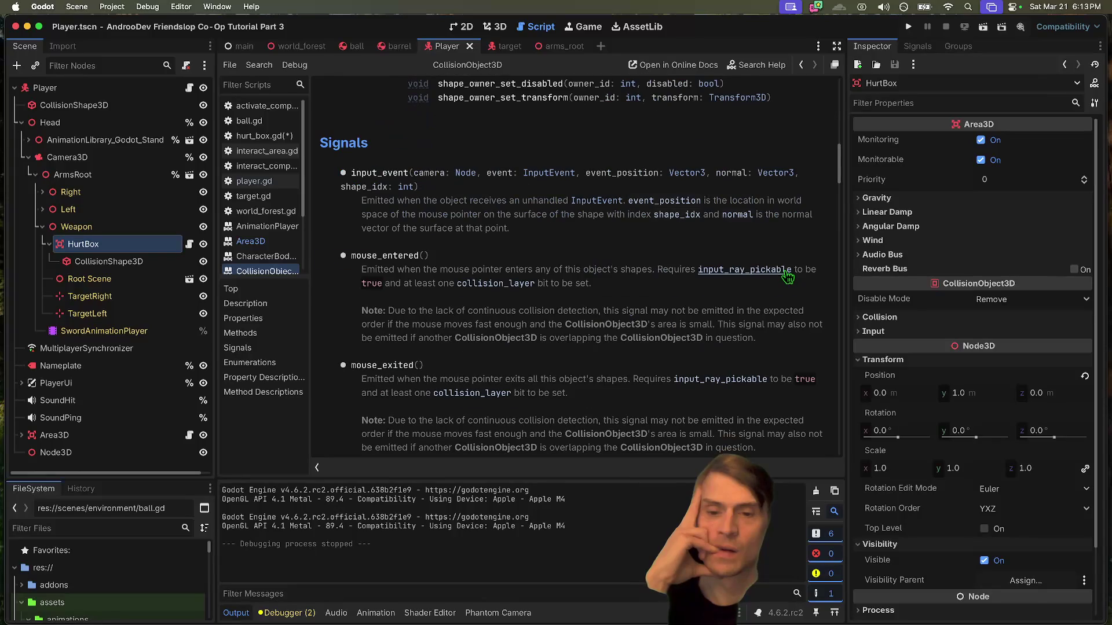
scroll(788, 280, "up", 12)
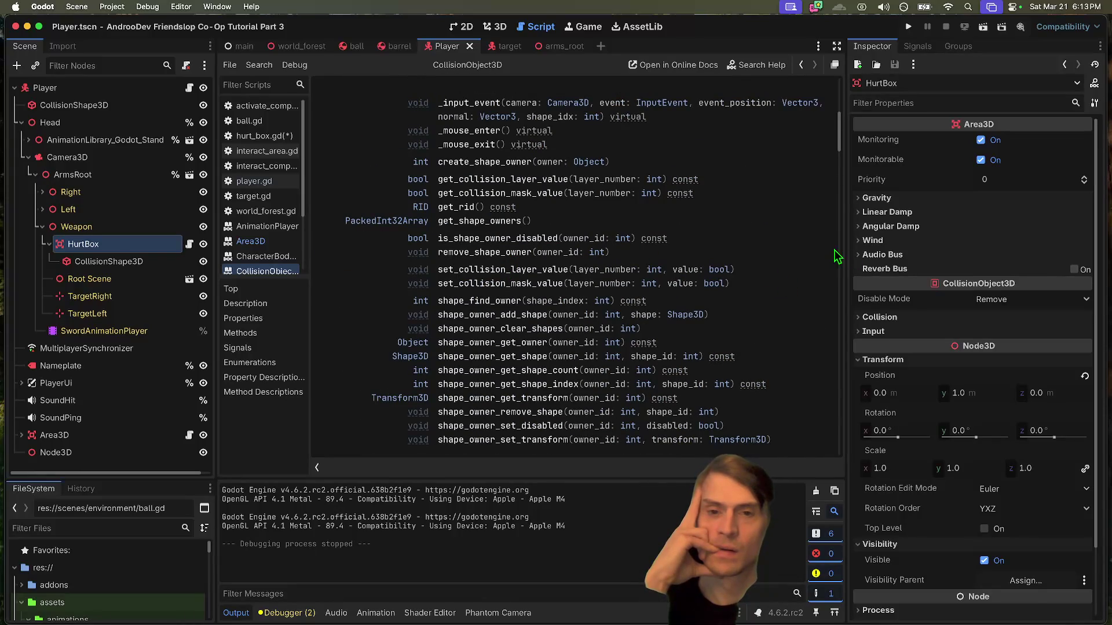
scroll(822, 243, "up", 1)
scroll(814, 232, "down", 1)
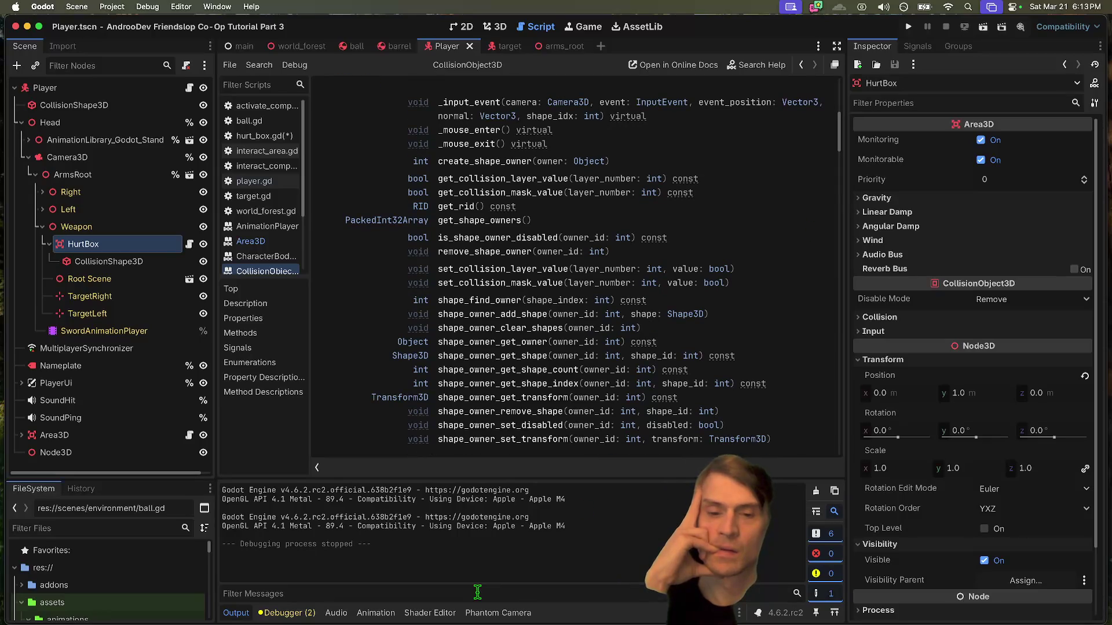
- In a new Firefox tab, search the web for 'area3d add_collision_exception_with'
mouse_move(451, 622)
left_click(323, 586)
key("super+t")
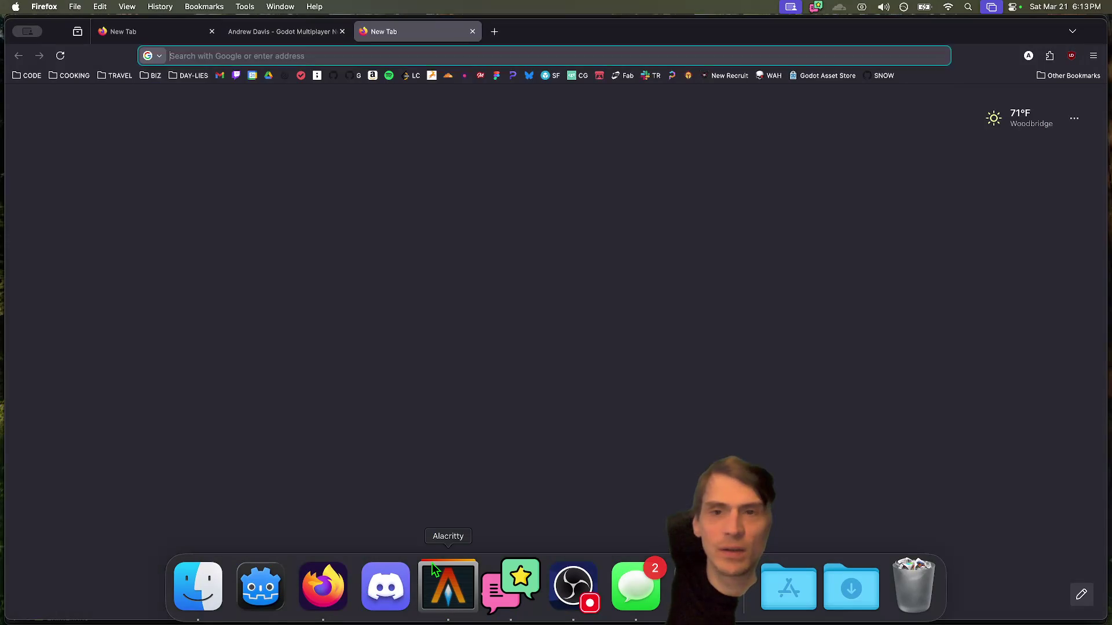
type("area3d c")
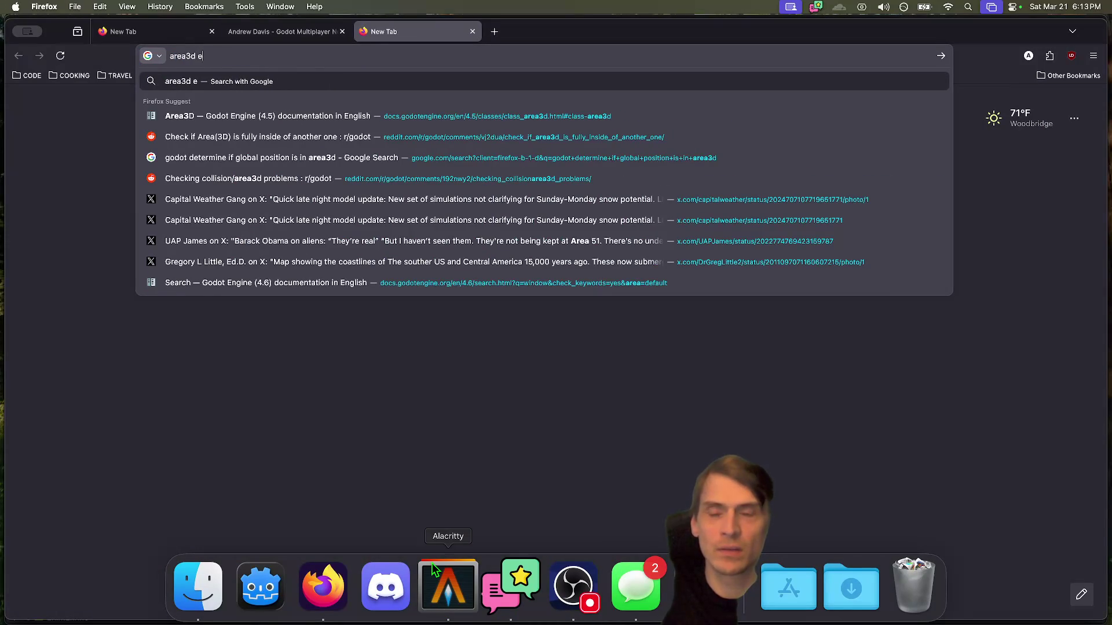
key("BackSpace")
type("add_collision_exception_with")
key("Return")
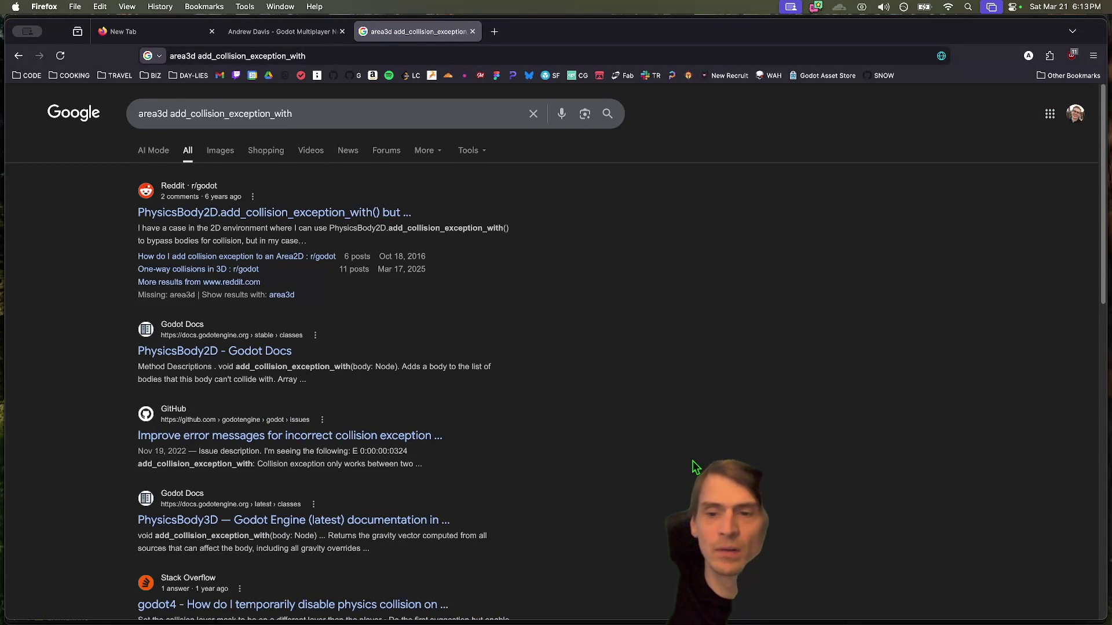
- Change the search query to 'area3d collision exception' and run it
scroll(588, 469, "down", 2)
scroll(460, 560, "up", 2)
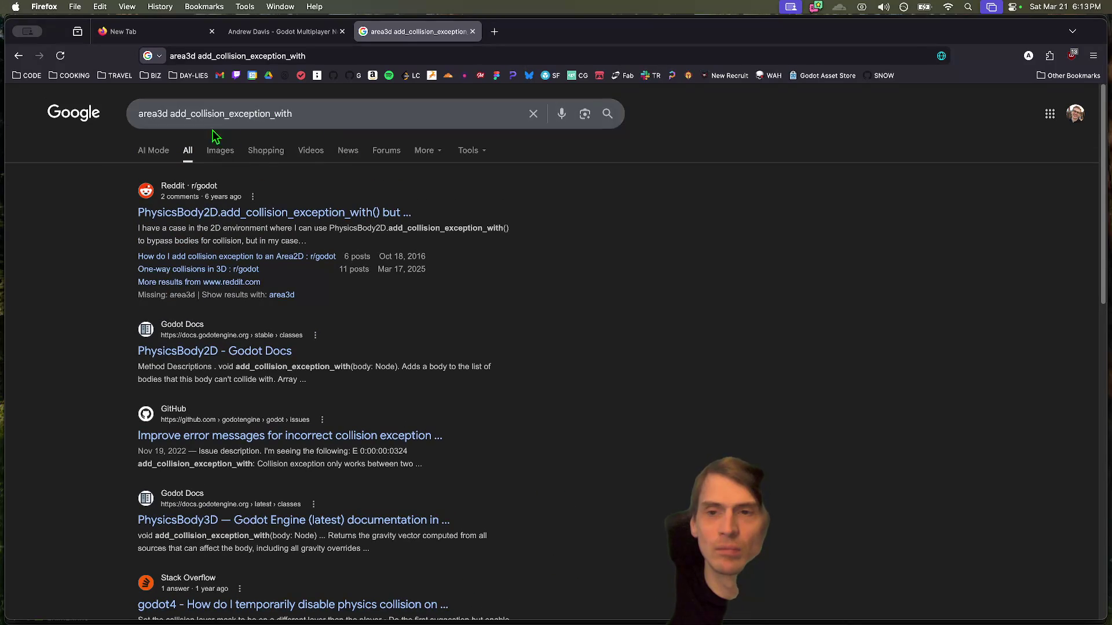
double_click(200, 114)
type("collision exception")
key("Return")
- Open the Area3D docs result in the background and read the Reddit thread on Area2D collision exceptions
left_click(326, 219, "super")
left_click(376, 300)
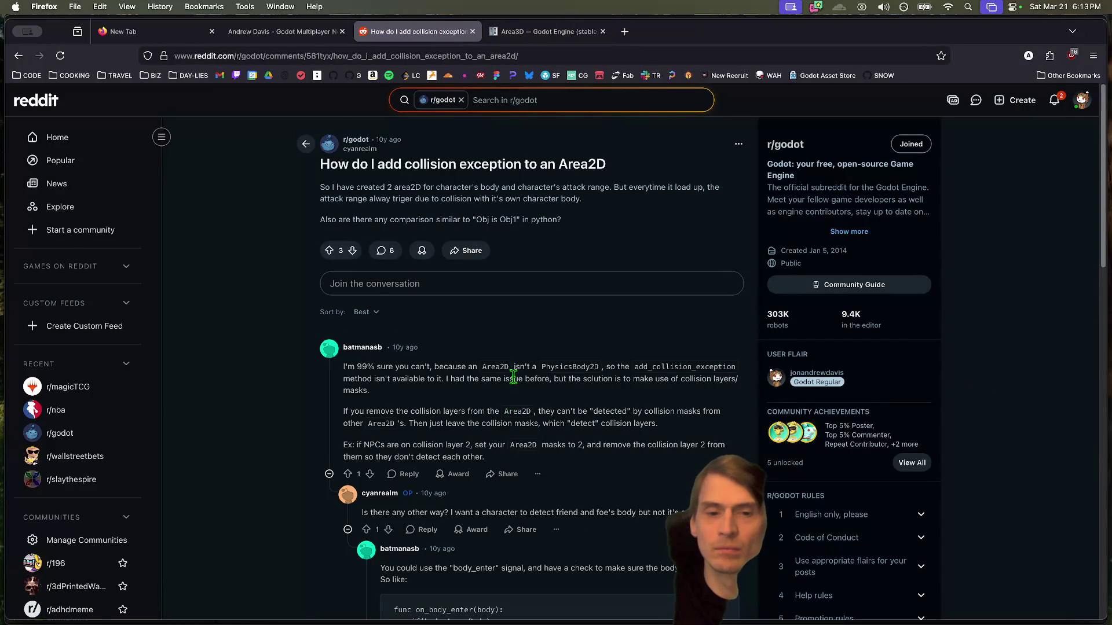
left_click_drag(534, 353, 531, 398)
left_click(531, 397)
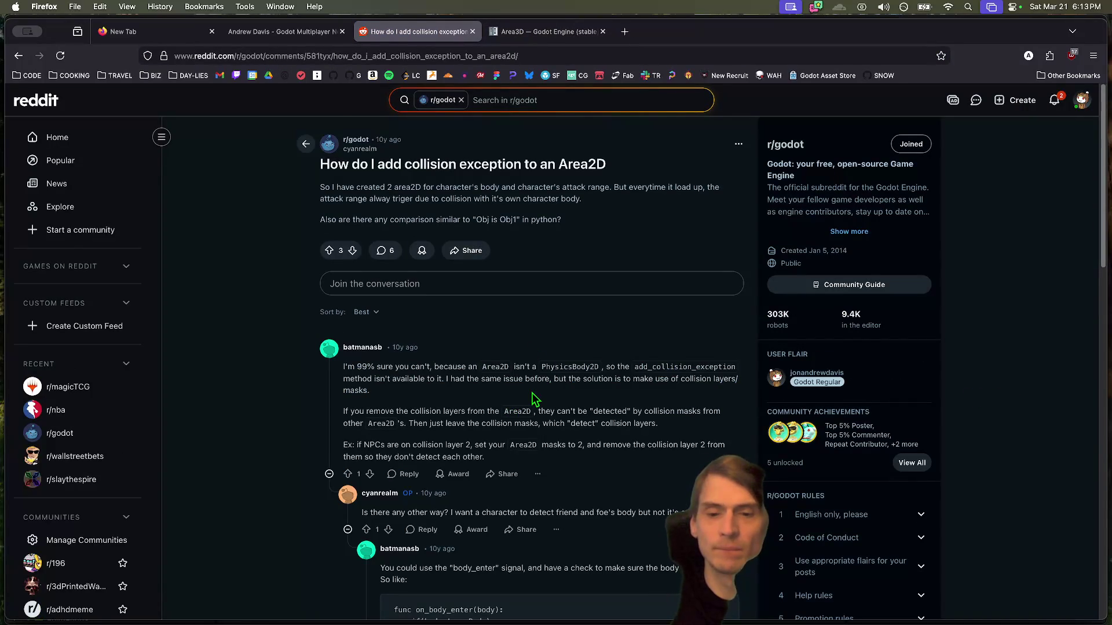
scroll(637, 371, "down", 1)
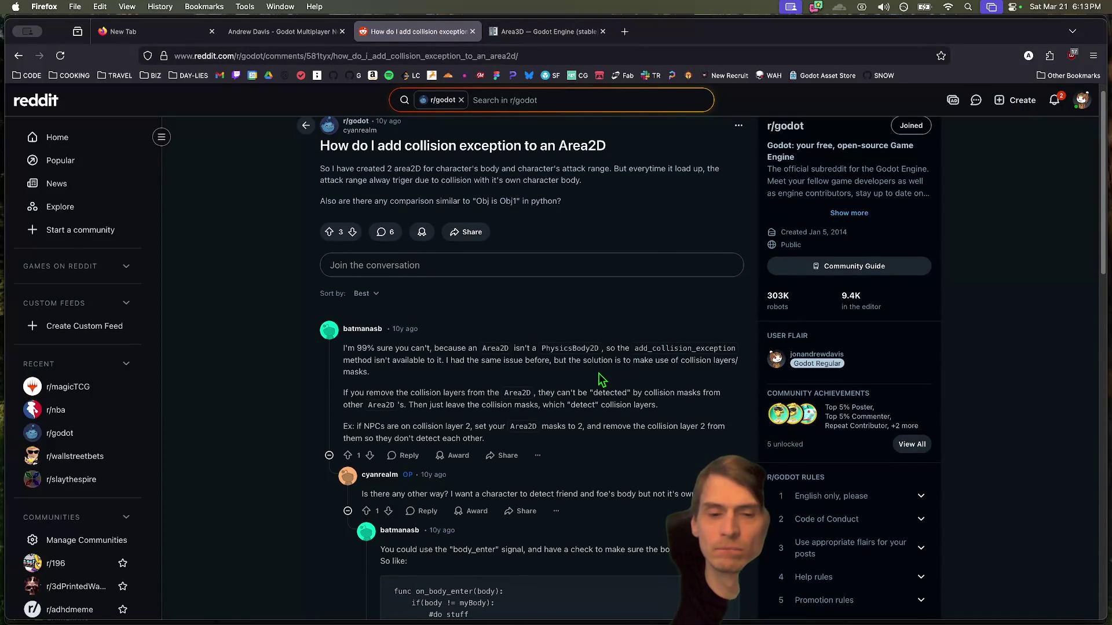
scroll(600, 378, "down", 3)
- Look through the remaining search results, then return to the Godot editor
key("super+Left")
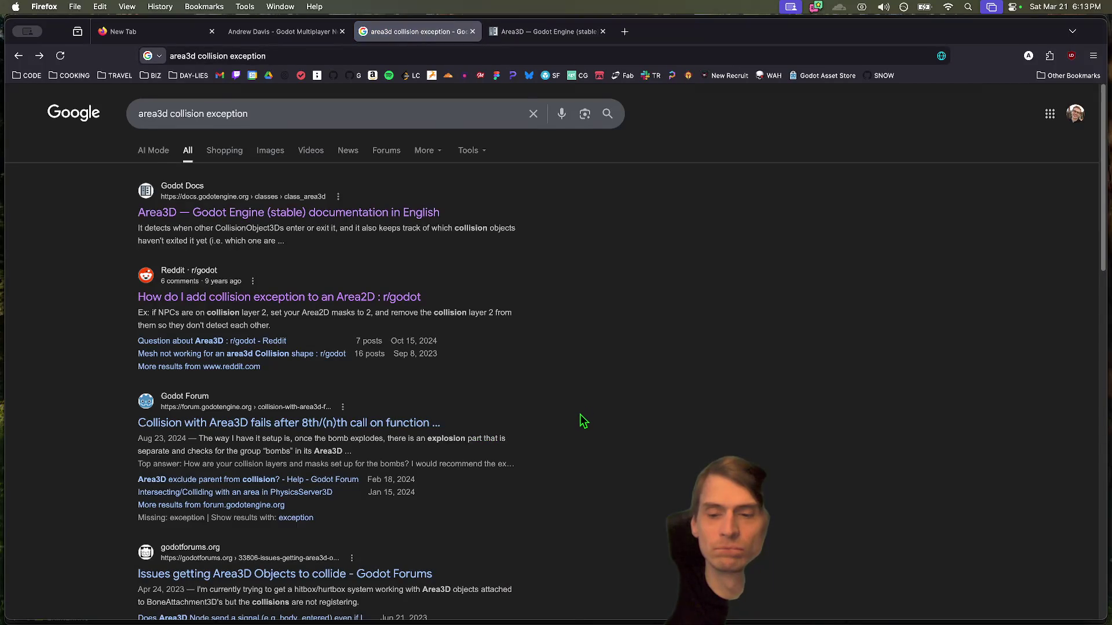
scroll(587, 419, "down", 2)
scroll(586, 416, "down", 3)
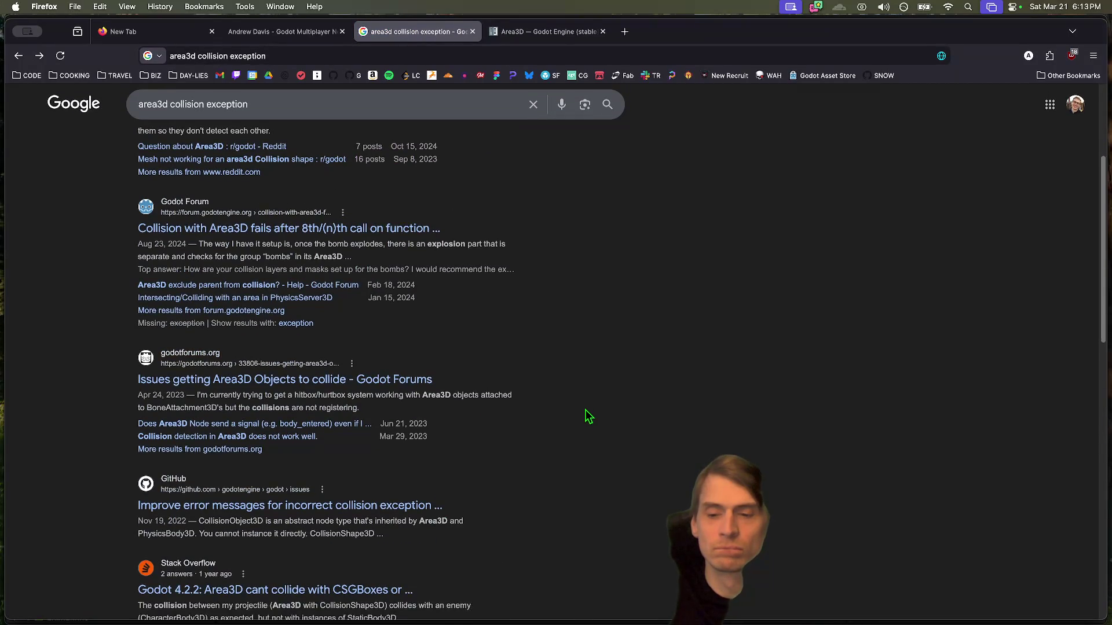
key("super+Tab")
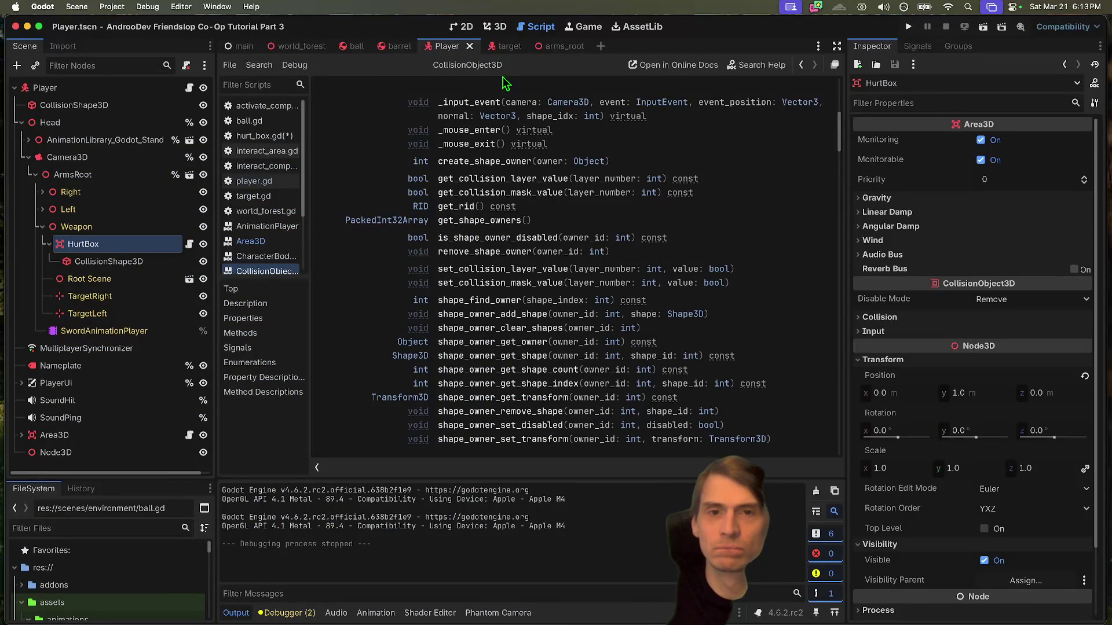
- Switch to the 3D view and open HurtBox's hurt_box.gd, with the caret above on_body_entered
left_click(501, 26)
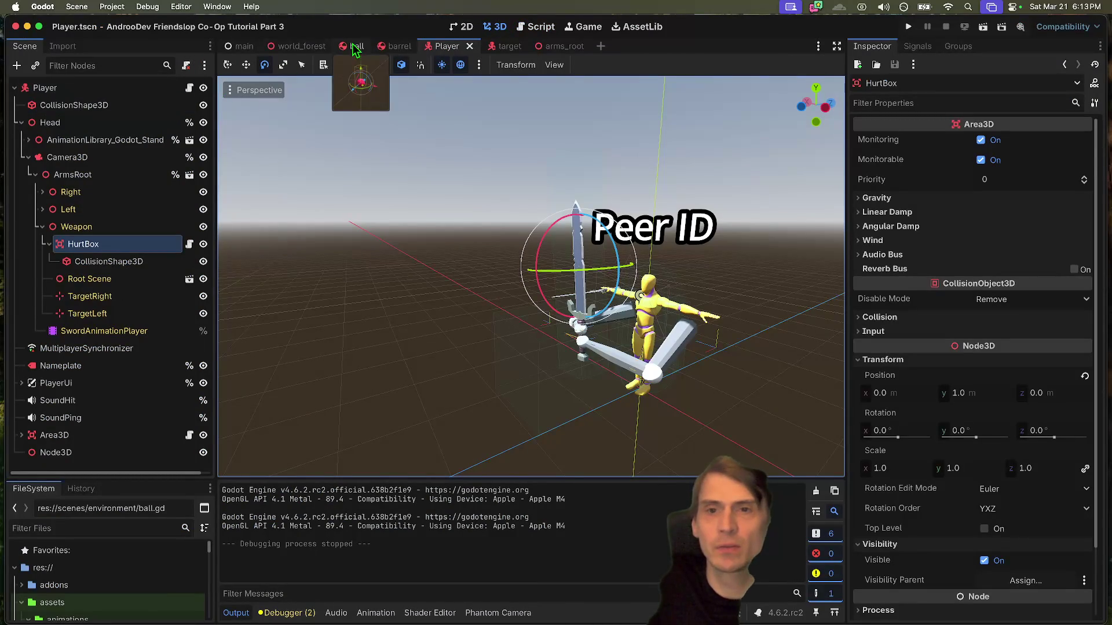
left_click(189, 244)
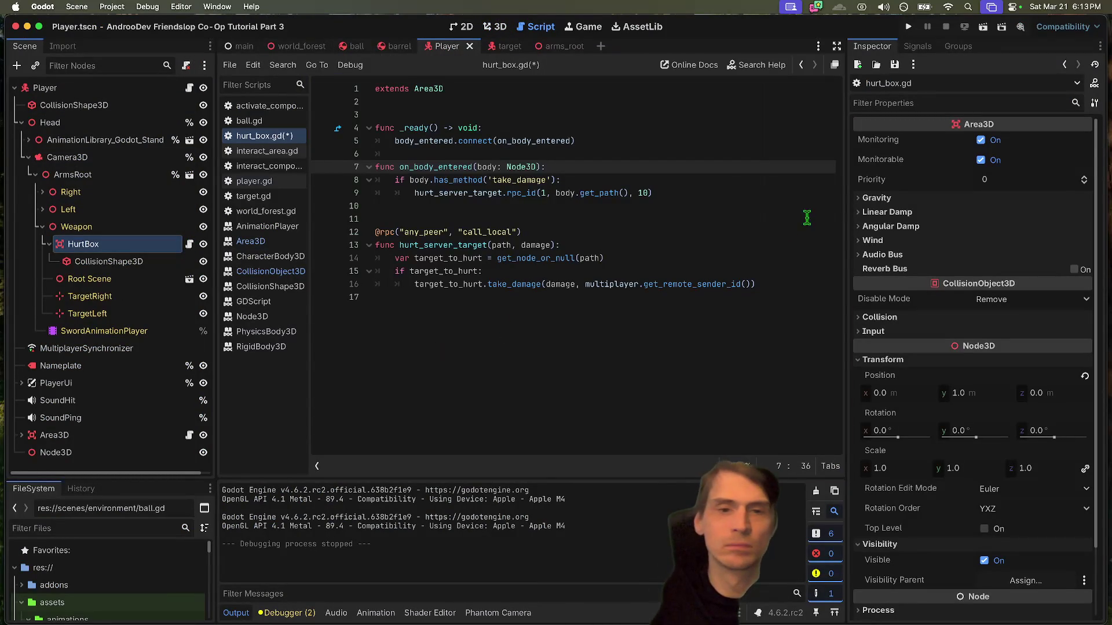
left_click(630, 206)
key("Up")
key("Up")
key("Up")
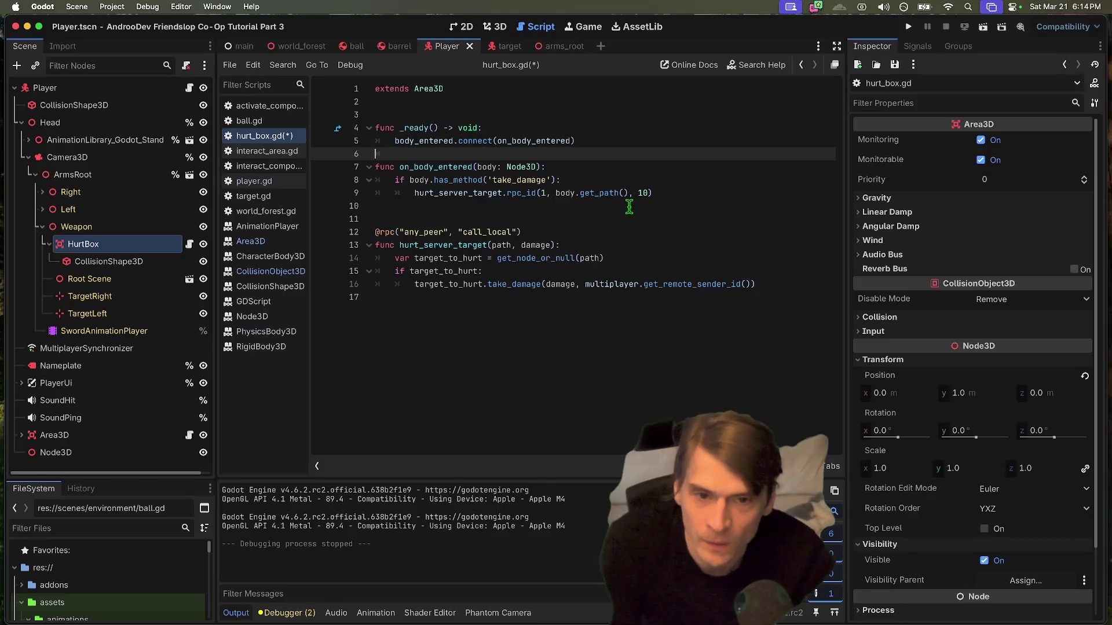
left_click(670, 179)
- Declare 'var bodies_hit: Array[Node3D] = []' above on_body_entered and save the script
key("Up")
key("Up")
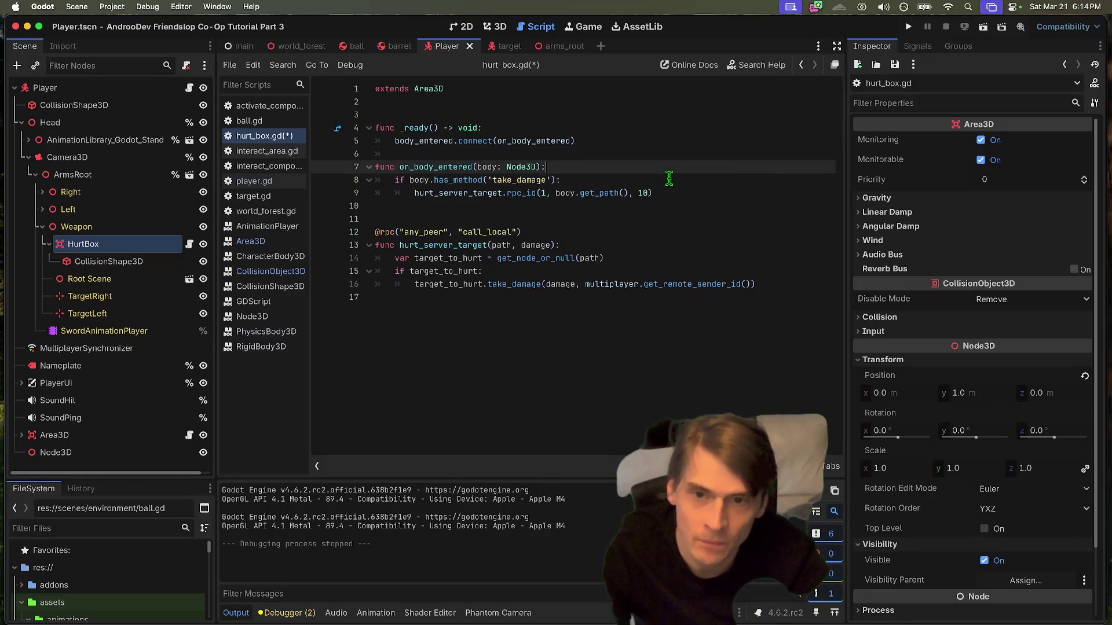
key("Return")
key("Return")
key("Up")
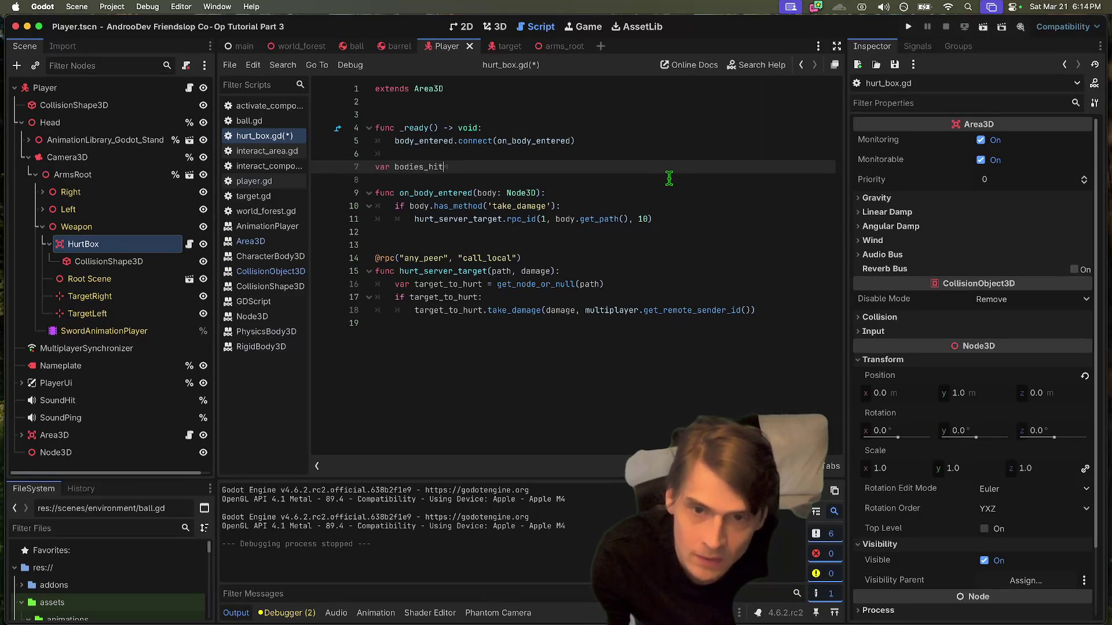
type("[]")
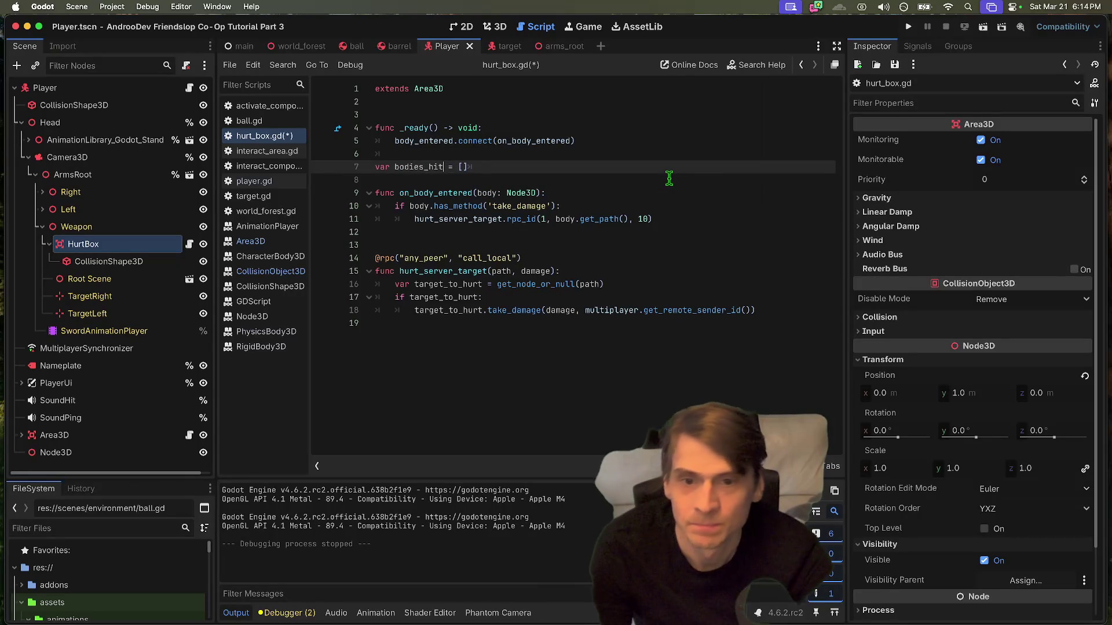
type("Array")
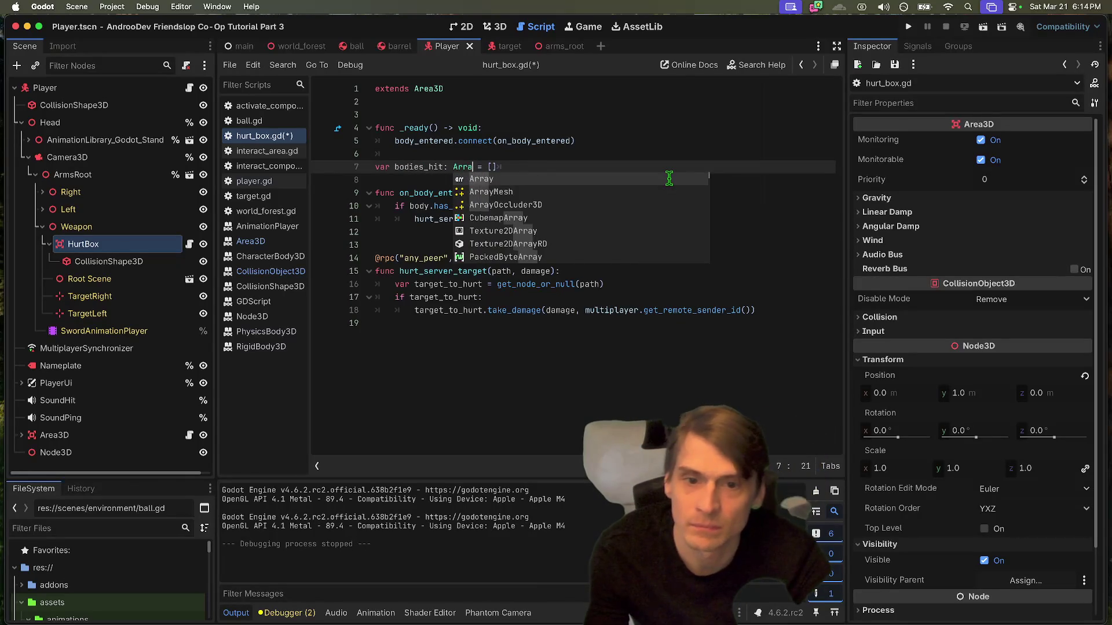
key("Return")
type("Node3D")
key("Down")
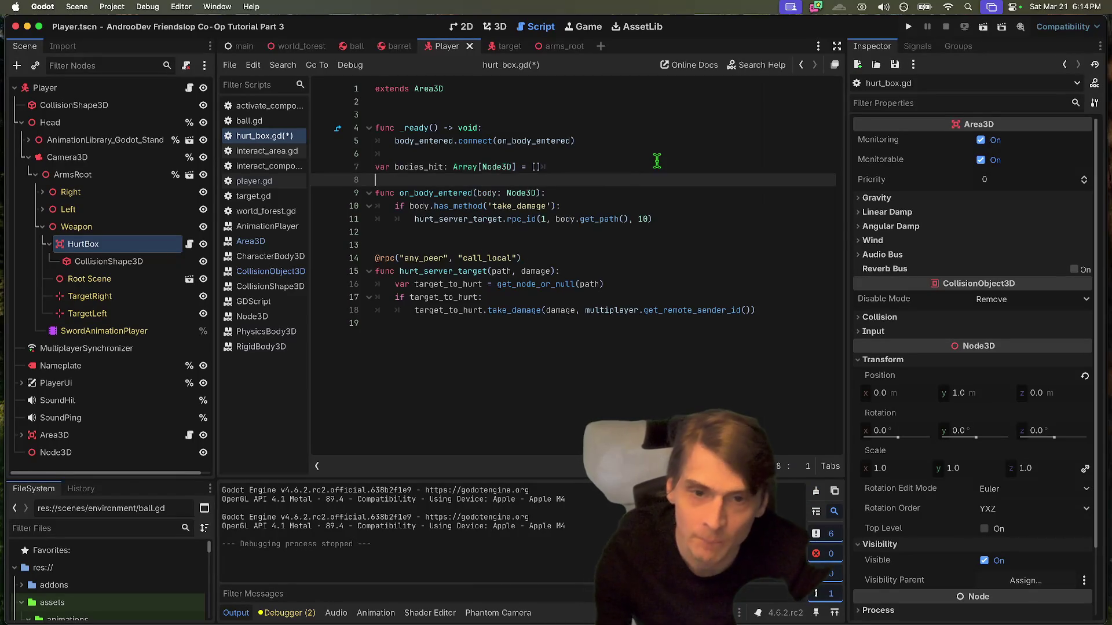
key("ctrl+s")
- Start a bodies_hit line in the take_damage check, look up get_path docs, then delete it
left_click(418, 167)
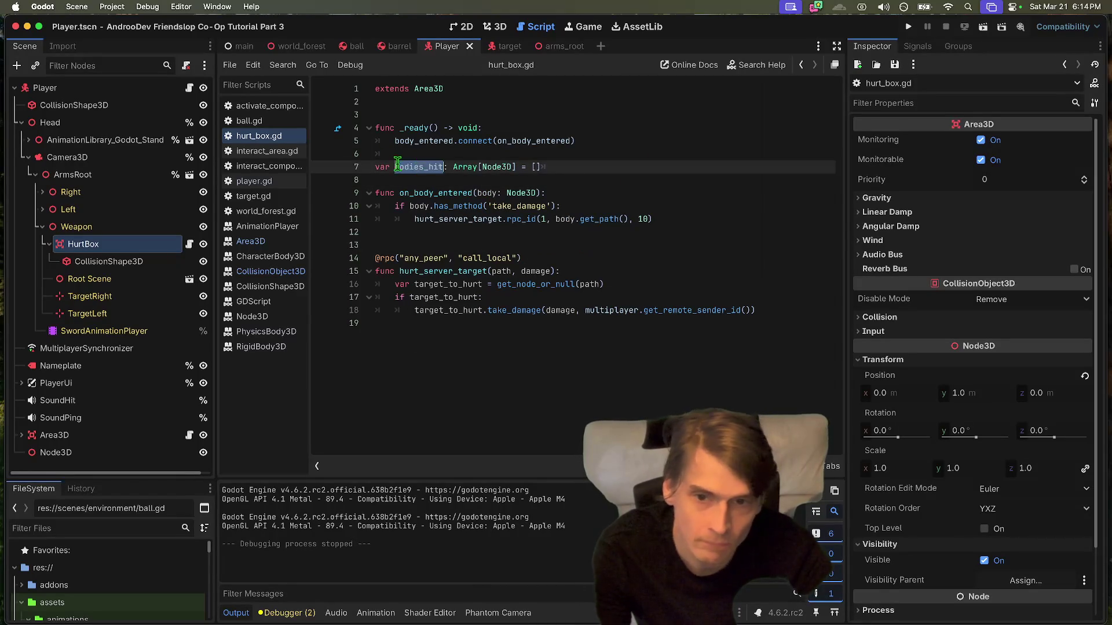
left_click(670, 205)
key("Return")
type("bodies_hit")
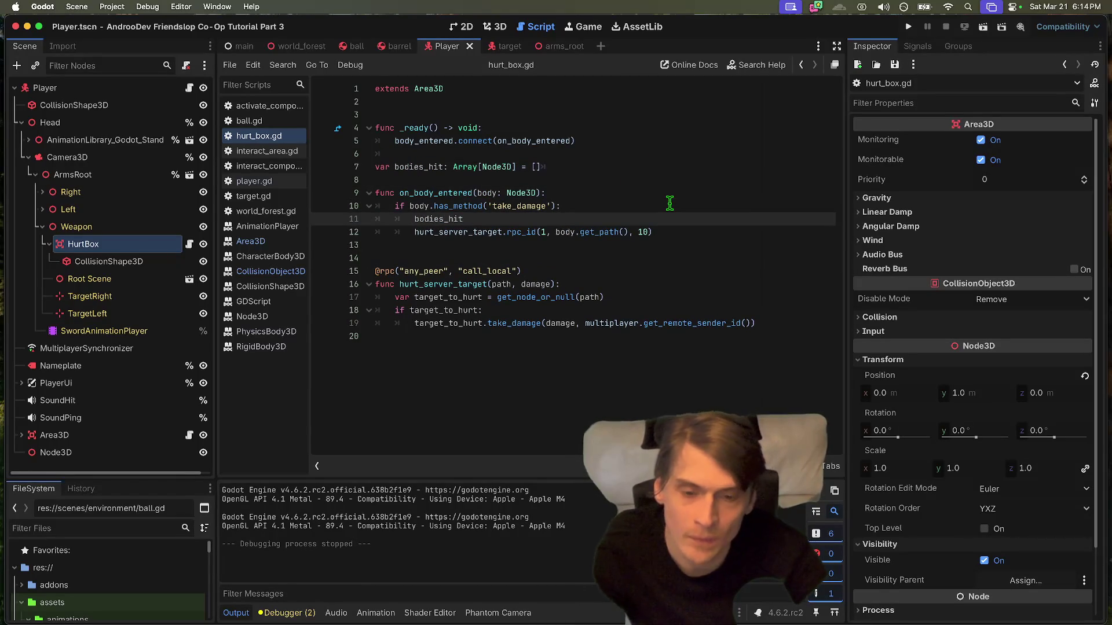
left_click(601, 235, "ctrl")
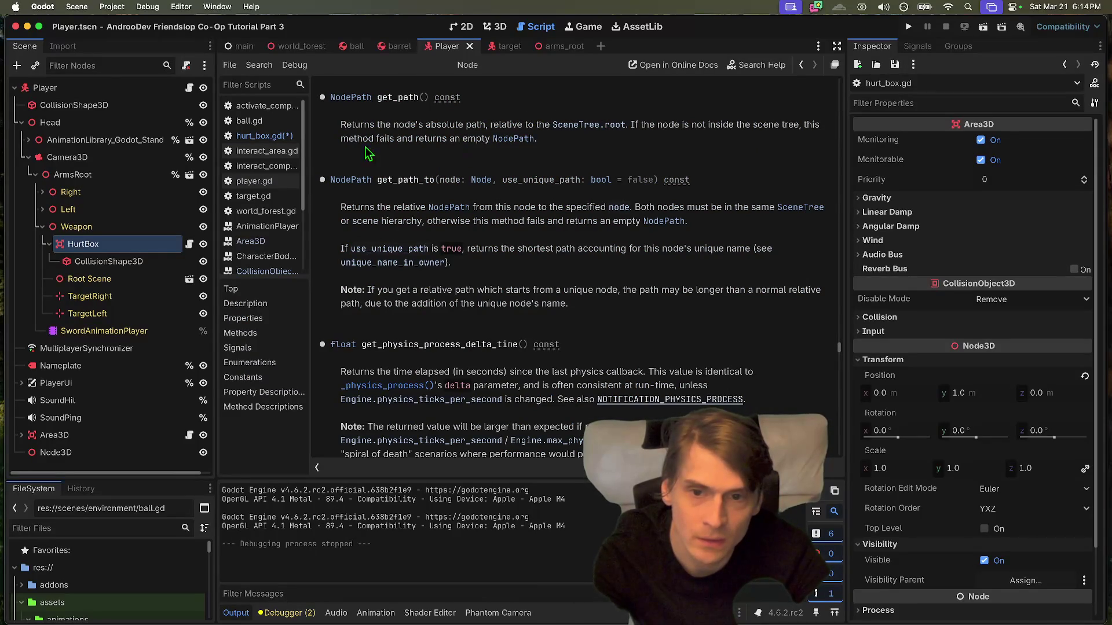
key("alt+super+Left")
key("shift+Up")
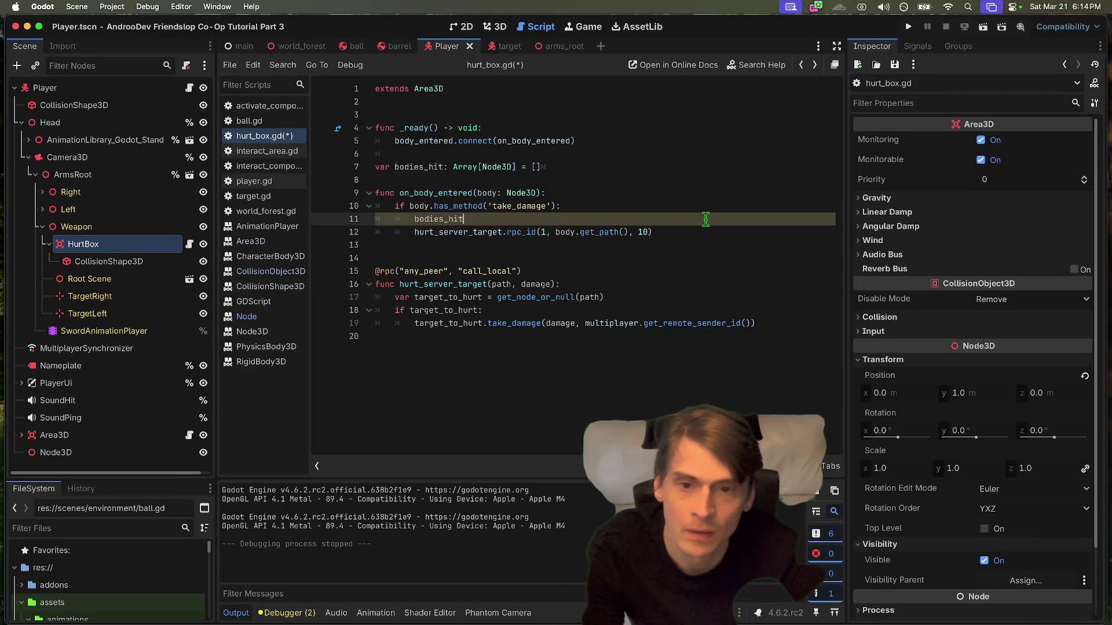
key("BackSpace")
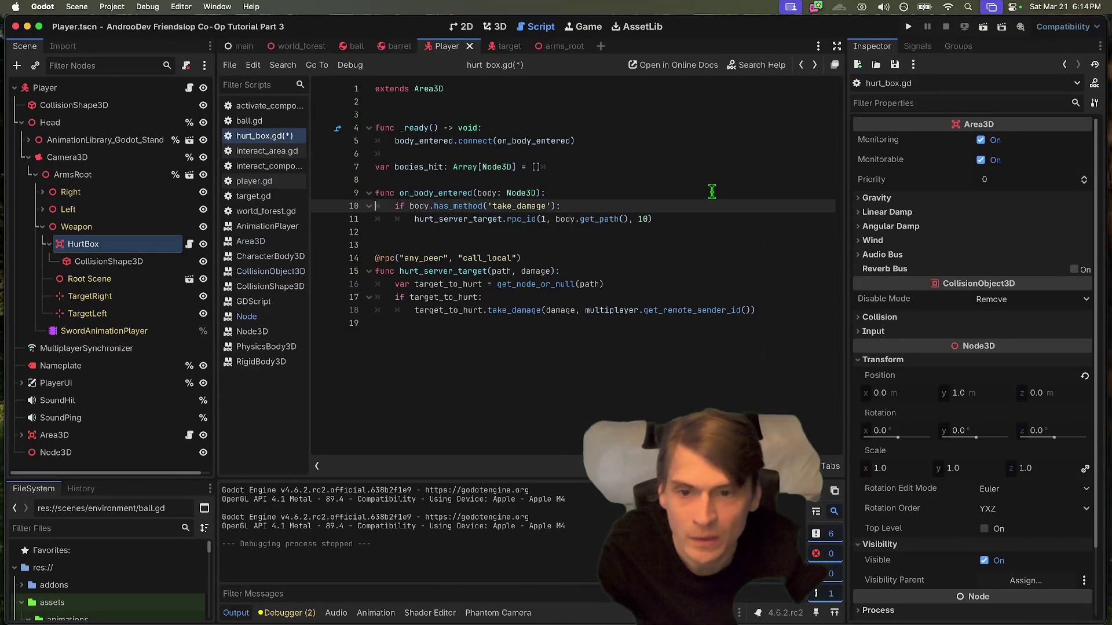
- Insert a blank line before the hurt_server_target.rpc_id call and do a brief test run
key("Return")
key("Up")
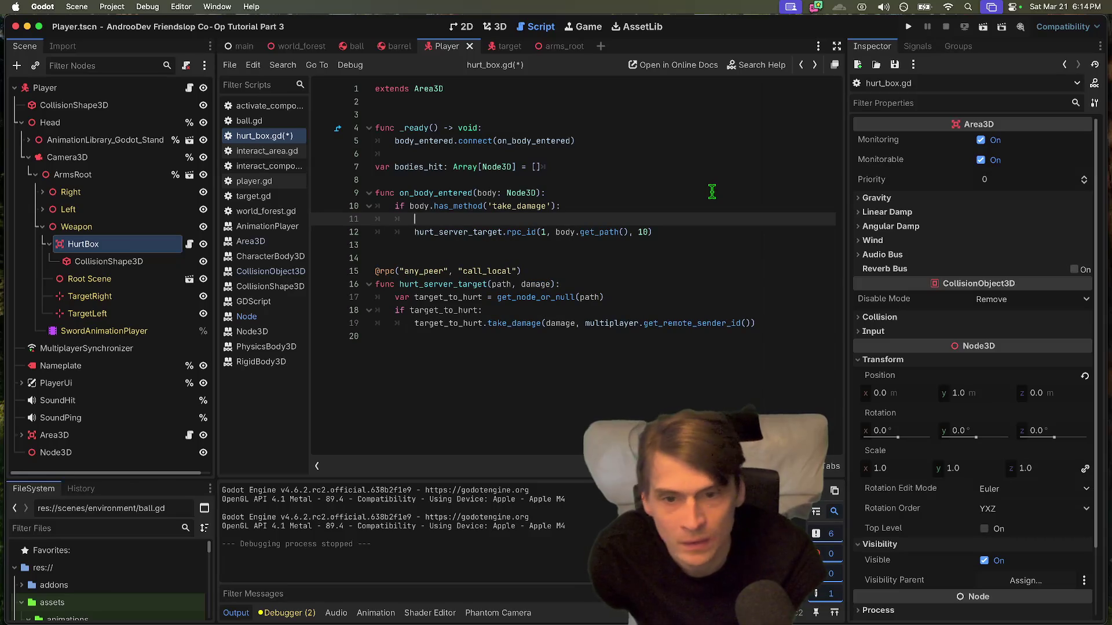
key("super+b")
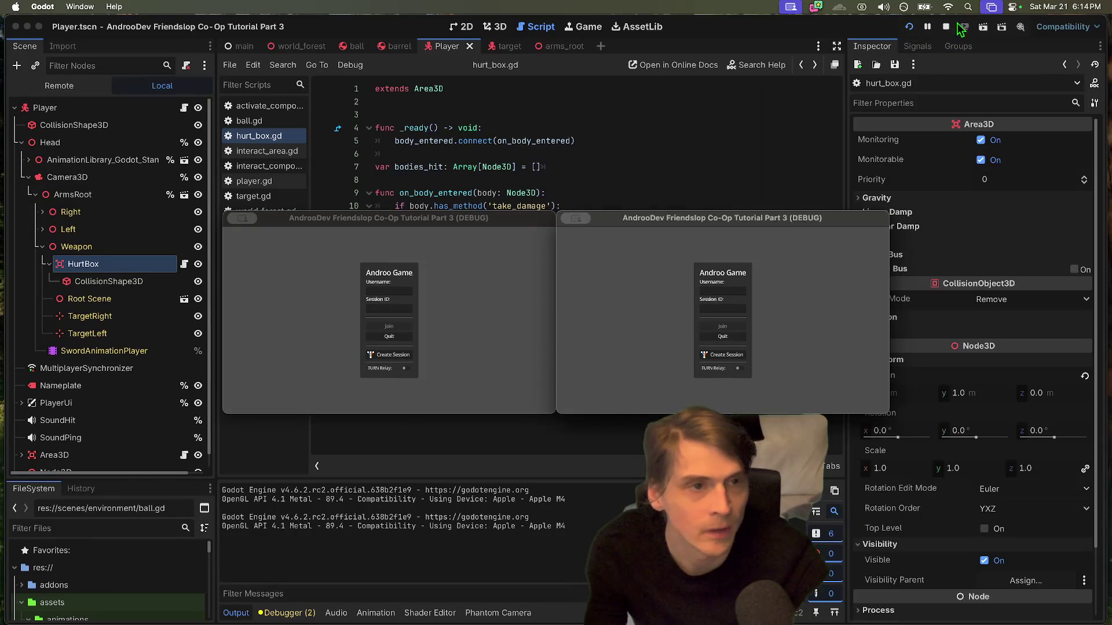
left_click(953, 27)
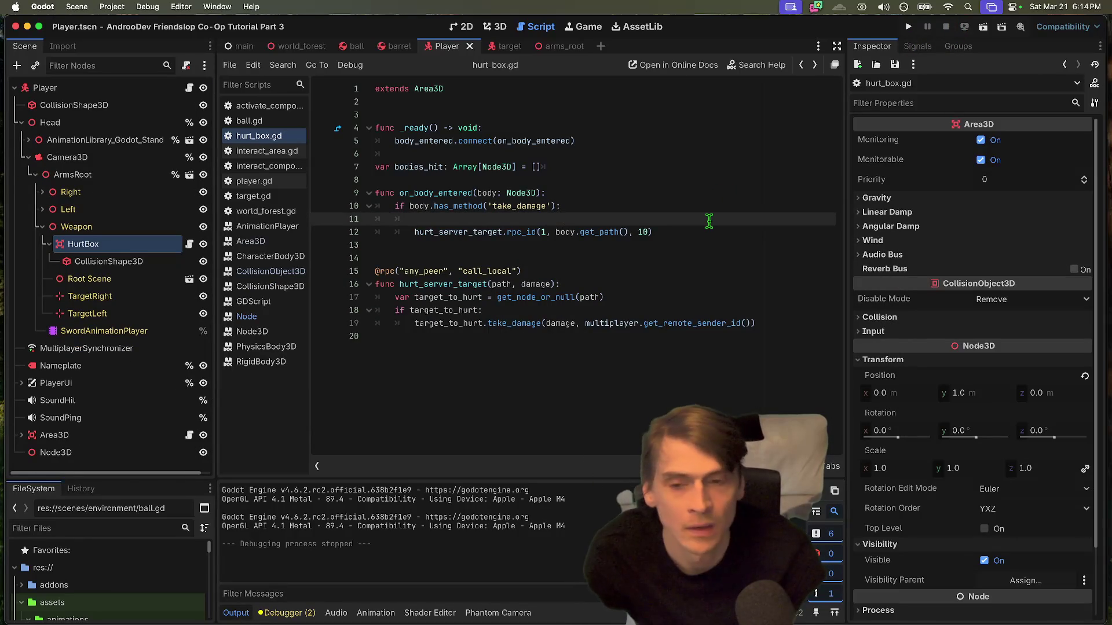
- Add bodies_hit.append(body) inside the has_method check, indented to match the rpc_id line
key("Tab")
key("Tab")
type("bodies_hit.")
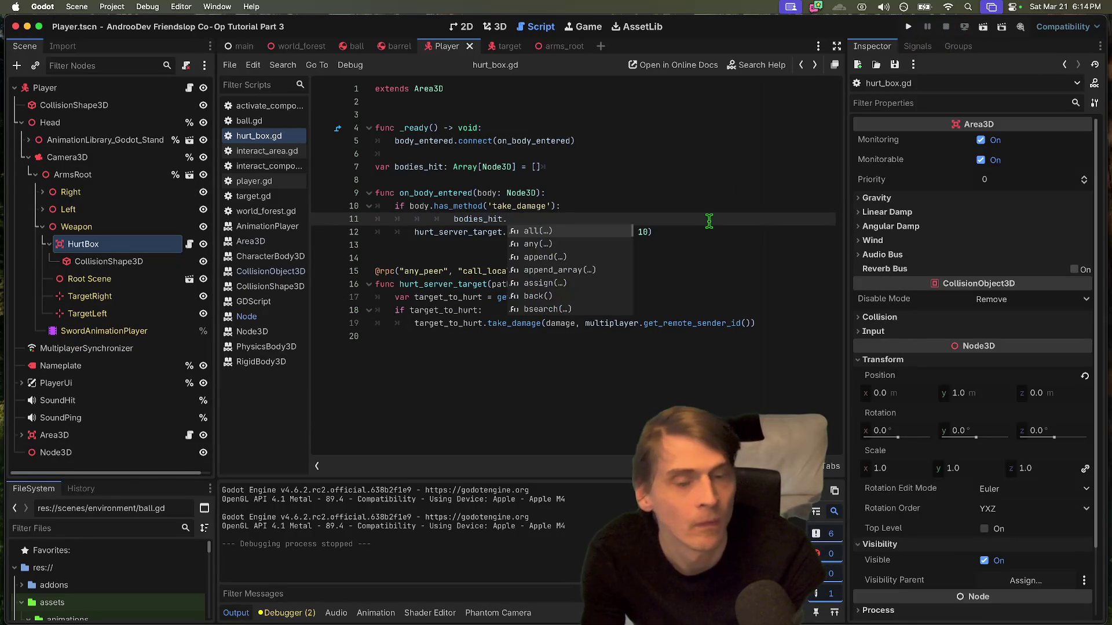
type("ap")
key("Return")
key("shift+Tab")
key("shift+Tab")
key("Down")
key("Down")
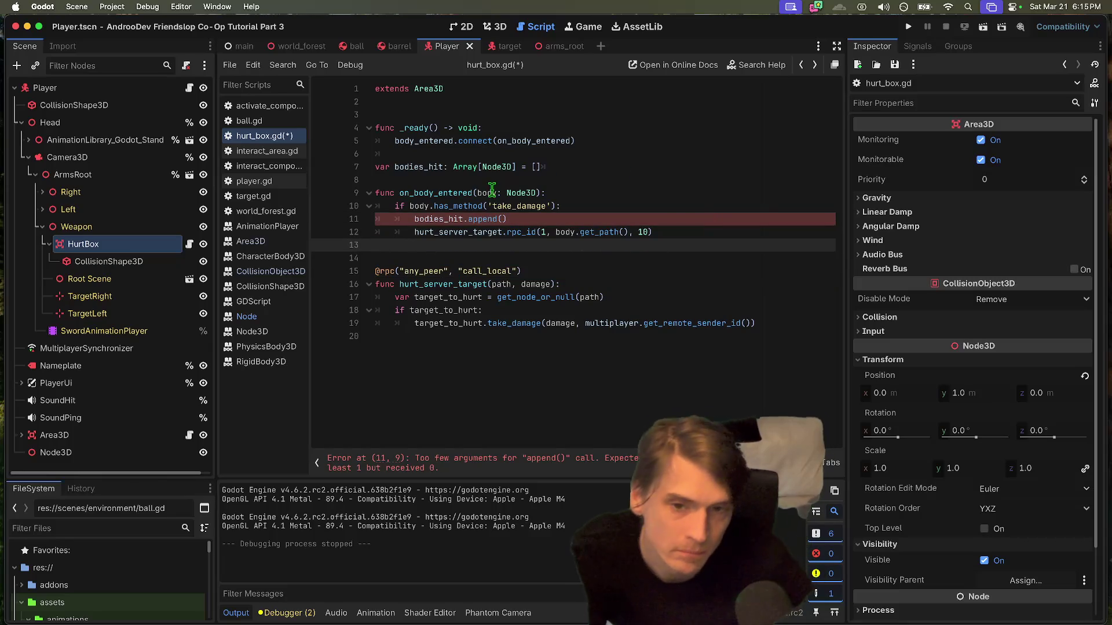
key("Up")
key("Up")
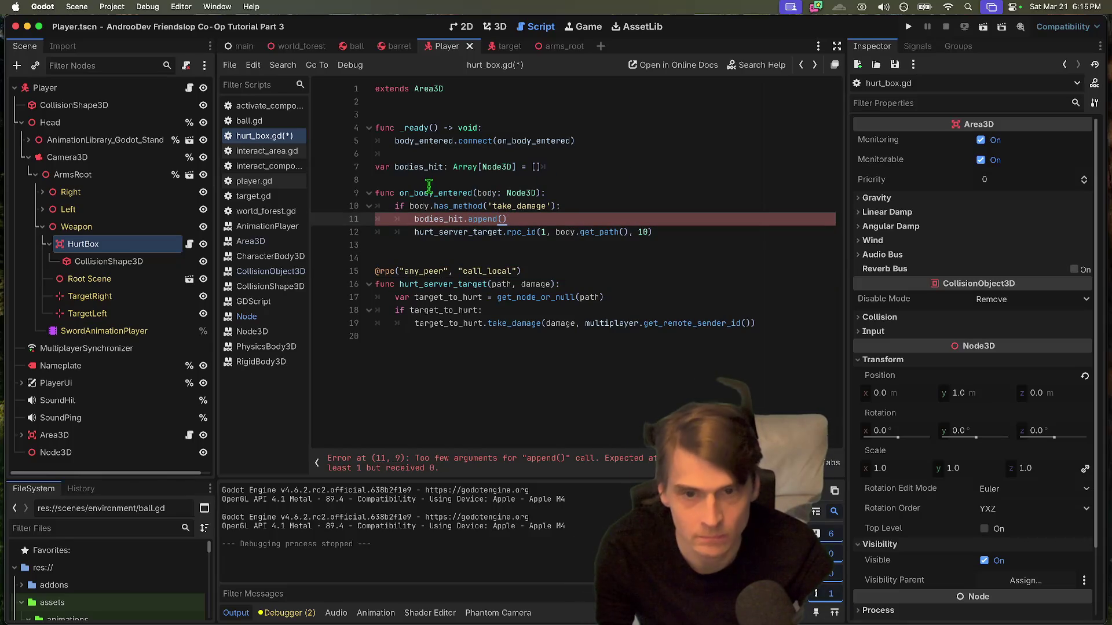
key("Left")
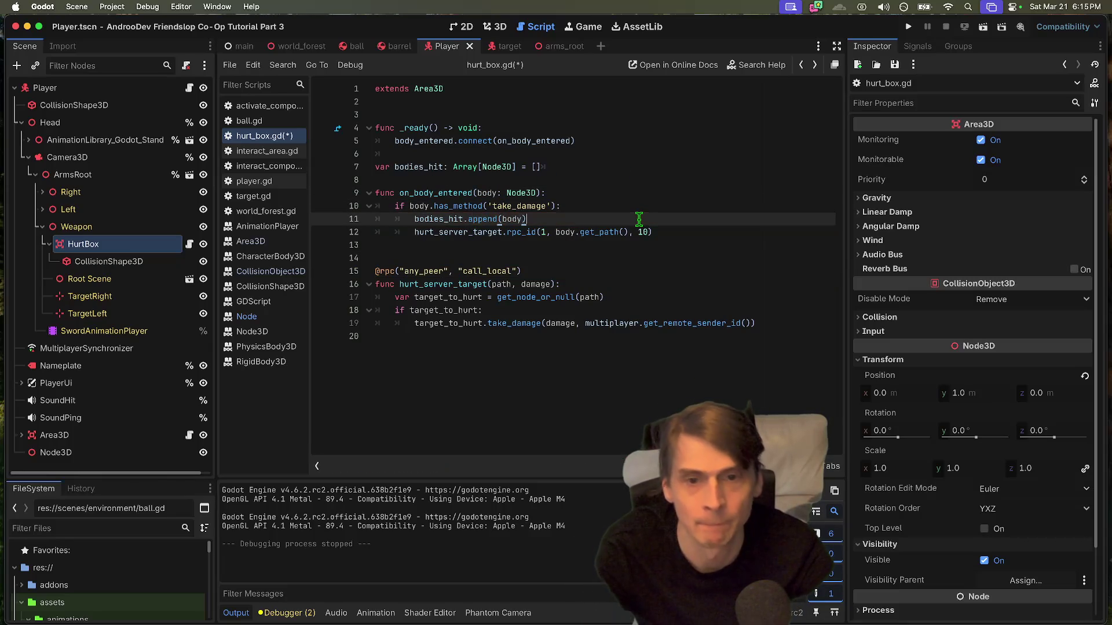
- Tidy the blank lines between the append call and the rpc_id server call
key("Up")
key("End")
key("Down")
key("Down")
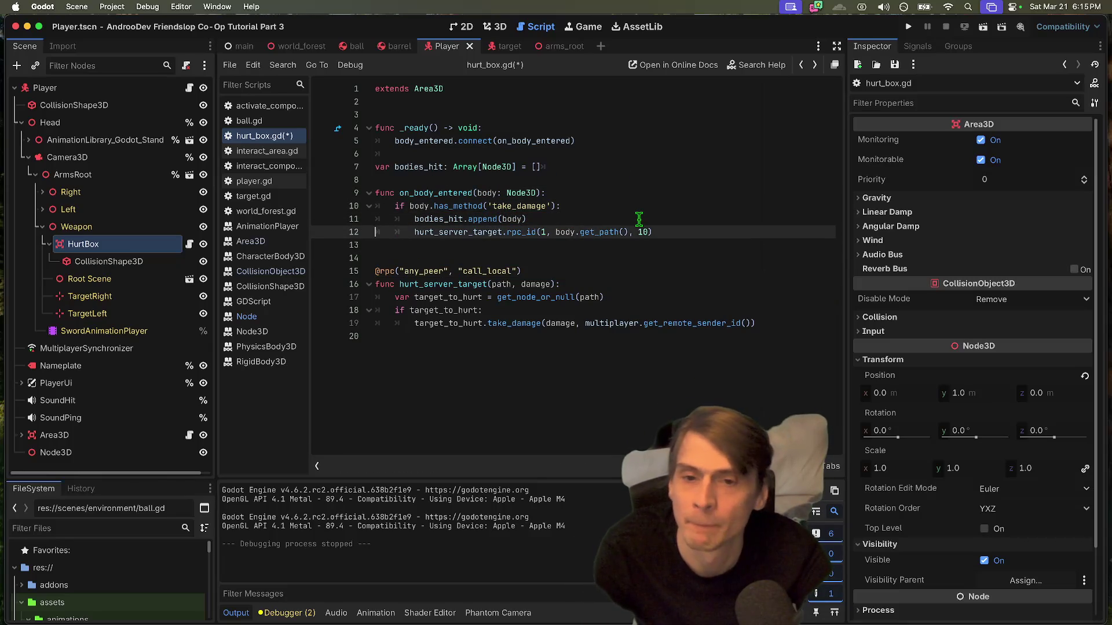
key("Return")
key("Up")
key("ctrl+shift+k")
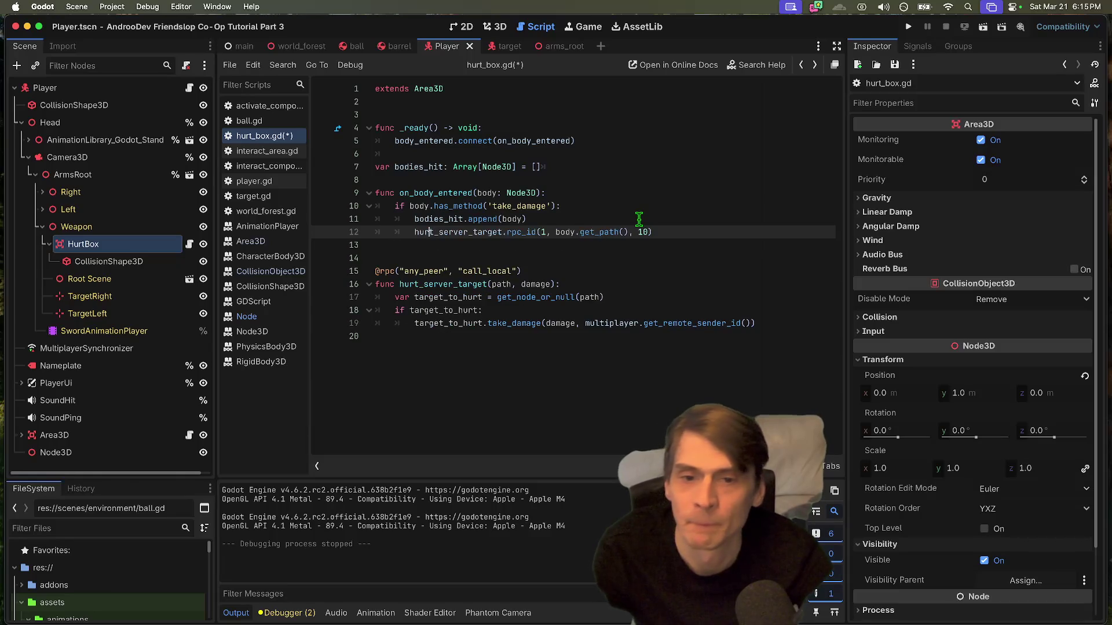
- Add an 'if bodies_hit.has(body)' condition above the append call
key("Return")
key("Up")
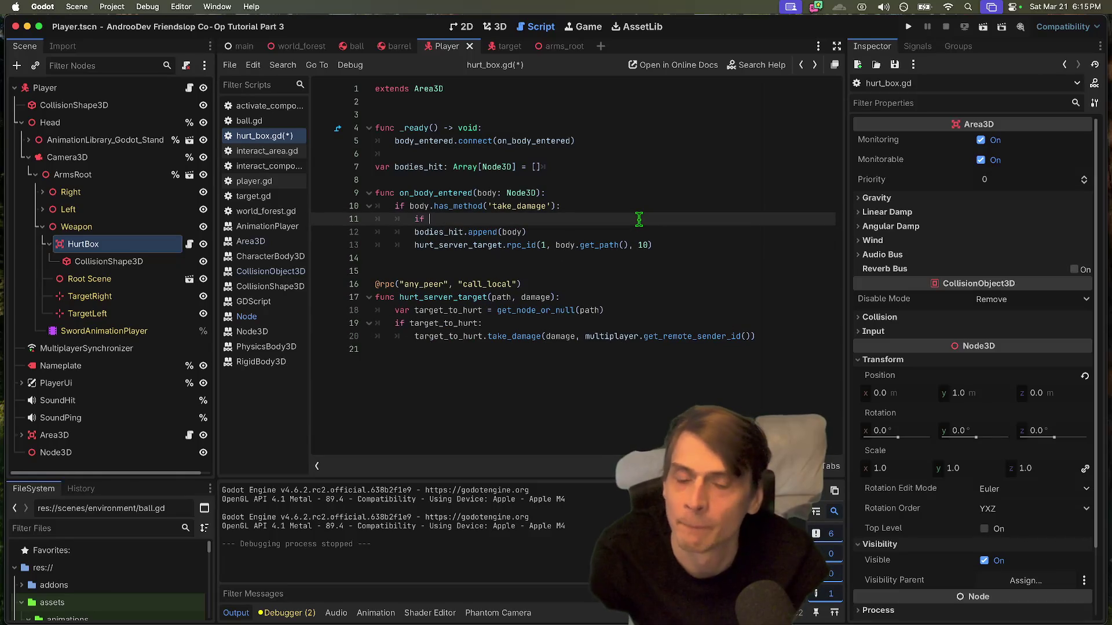
type("bo")
key("Return")
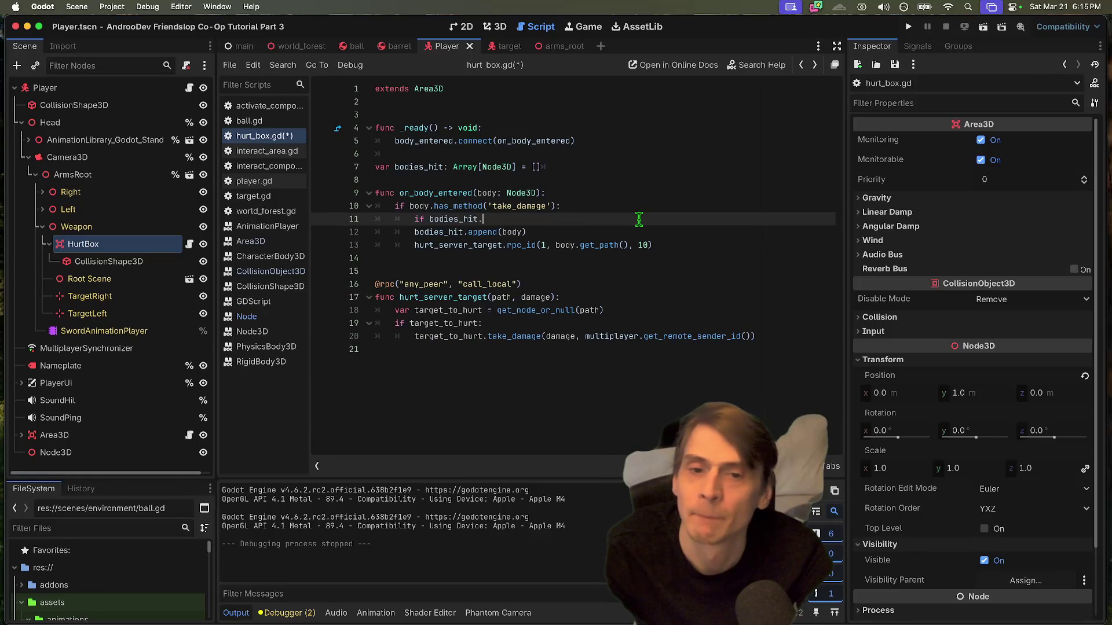
type("ha")
key("Return")
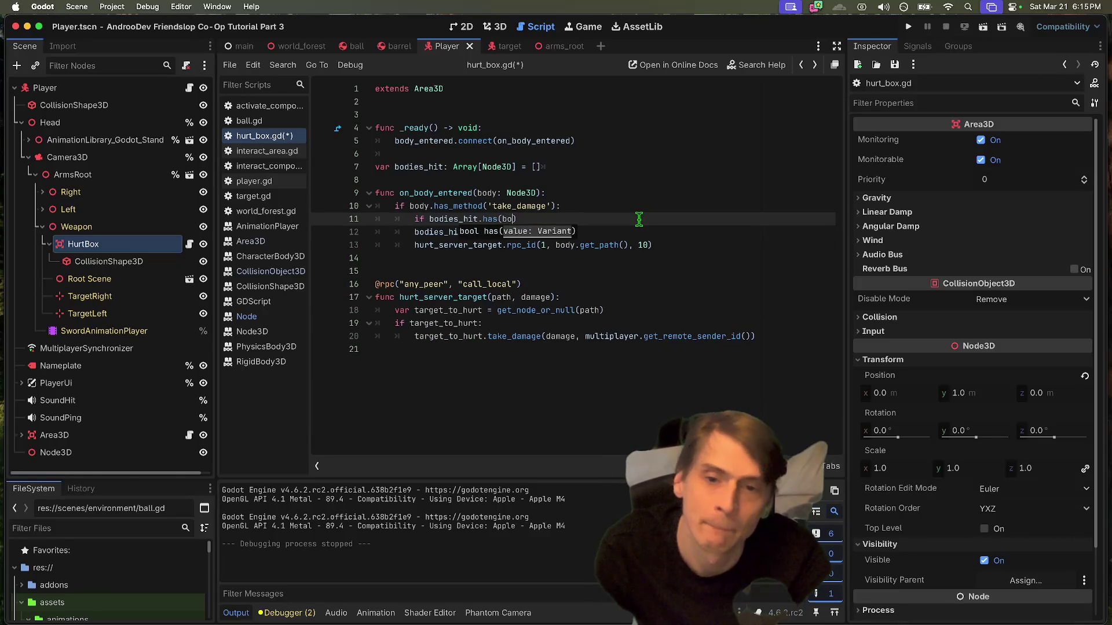
key("Down")
key("Return")
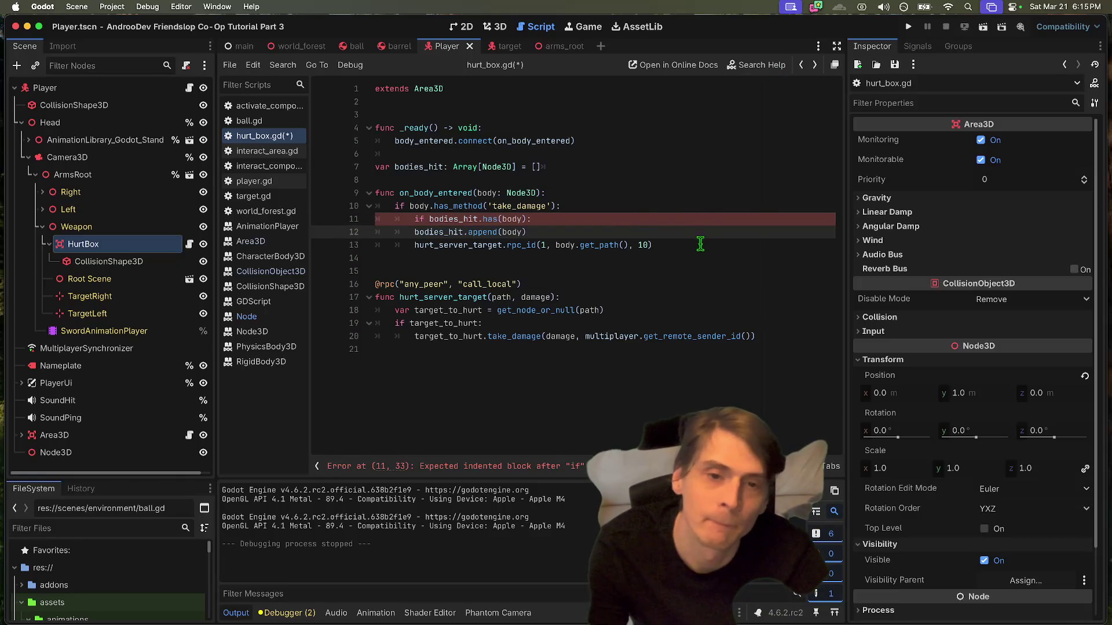
- Make the condition return early when the body is already in bodies_hit
left_click(425, 219)
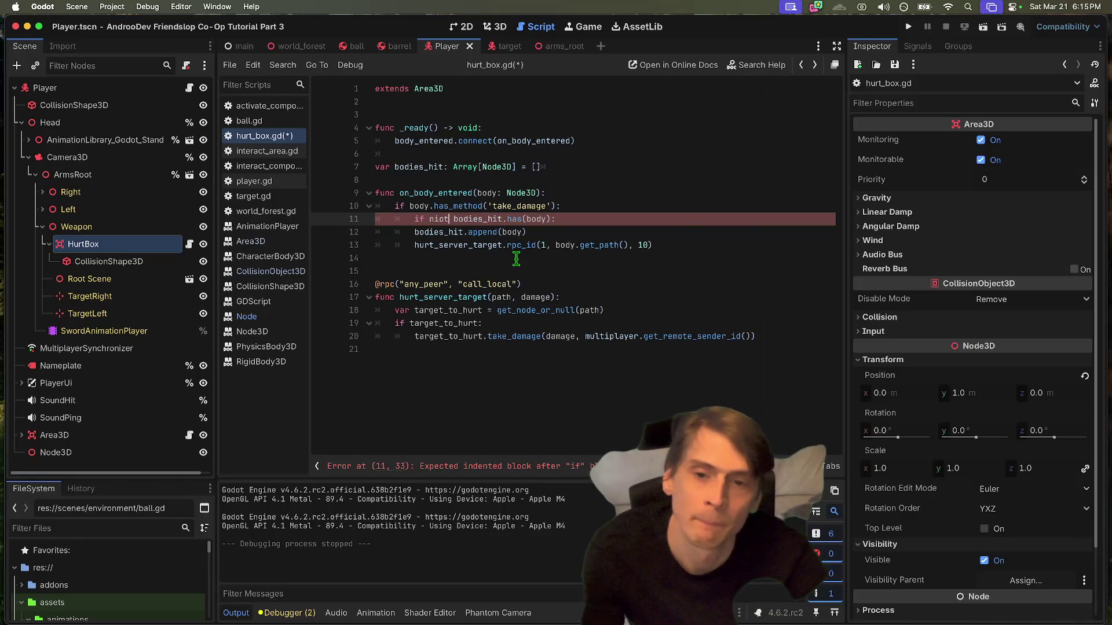
key("ctrl+space")
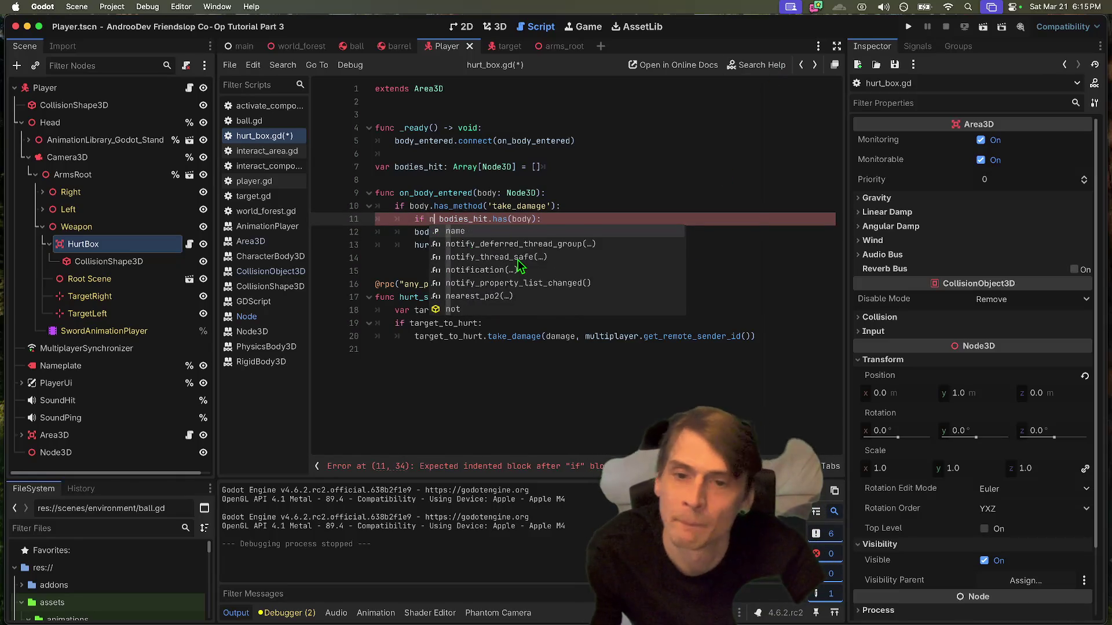
key("BackSpace")
left_click(582, 219)
key("Return")
type("return")
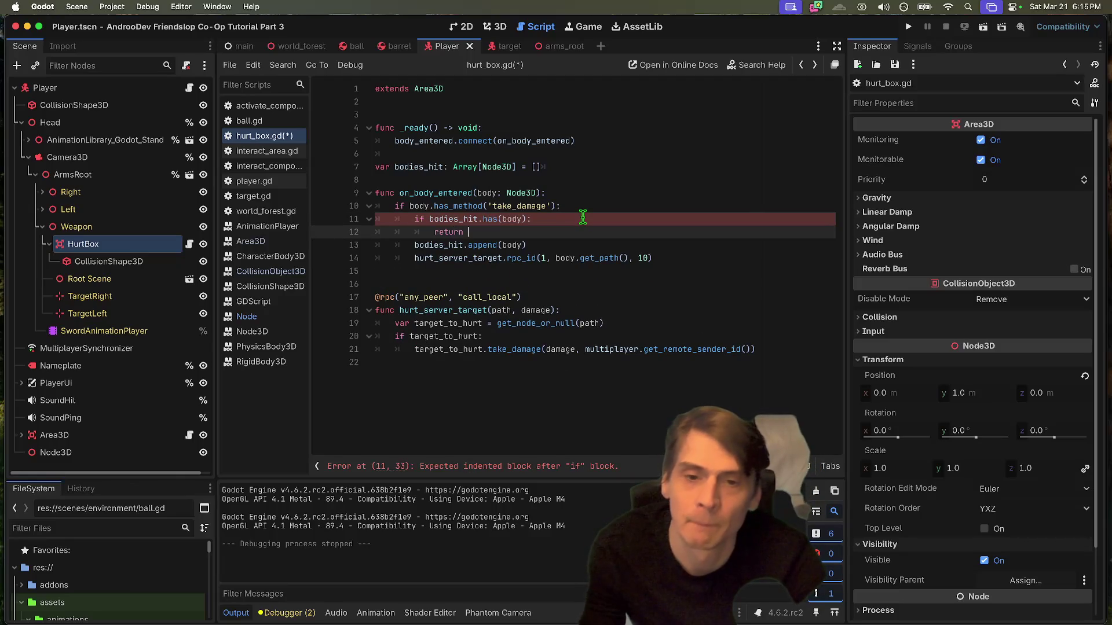
key("Return")
- Save hurt_box.gd and do a quick test run of the game, then stop it
left_click(634, 283)
key("super+s")
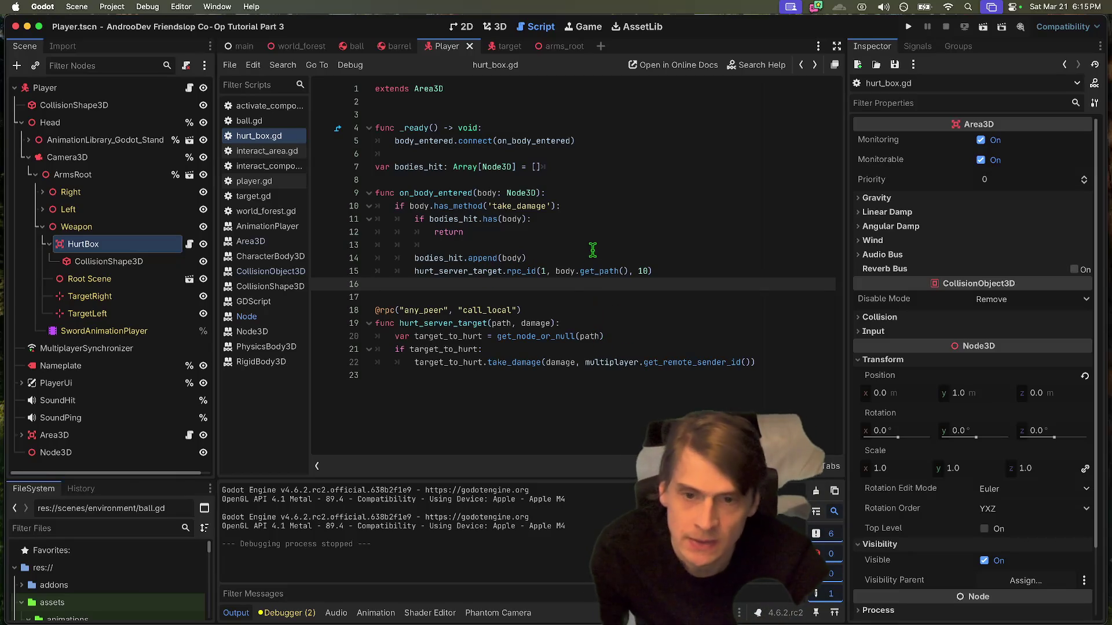
key("super+b")
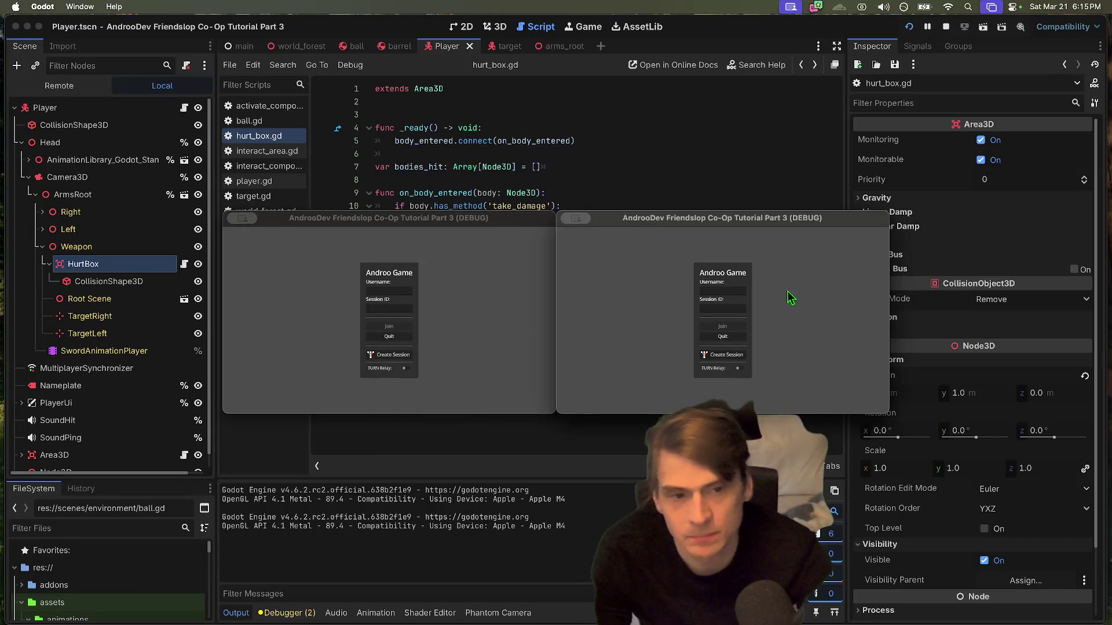
left_click(946, 26)
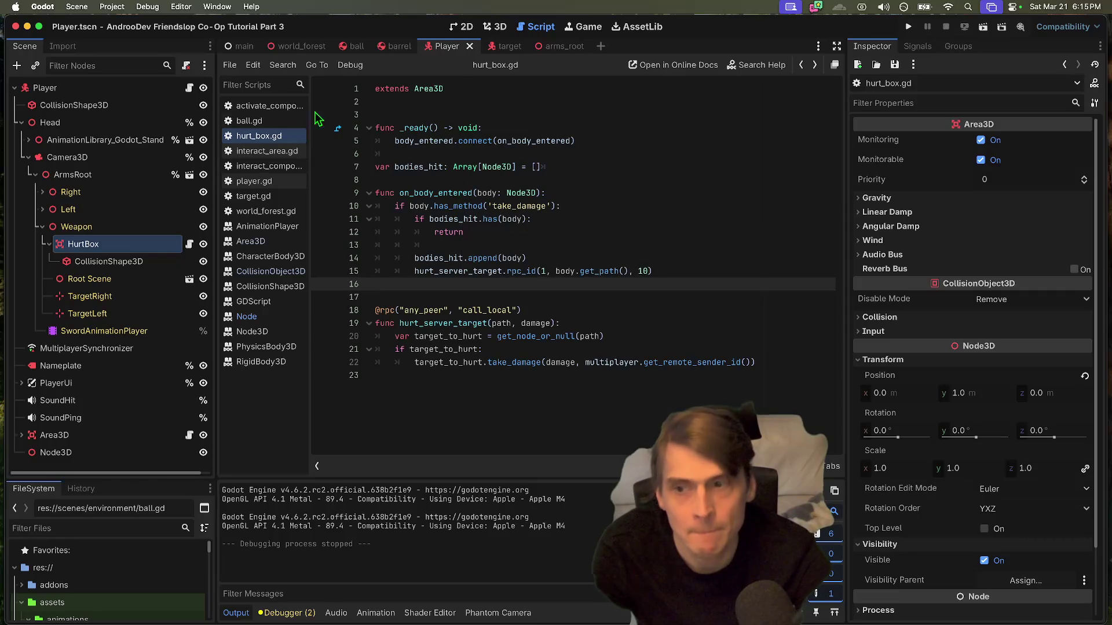
- Open player.gd and add an empty line inside swing()'s 'if can_attack:' block
left_click(189, 87)
scroll(604, 125, "down", 15)
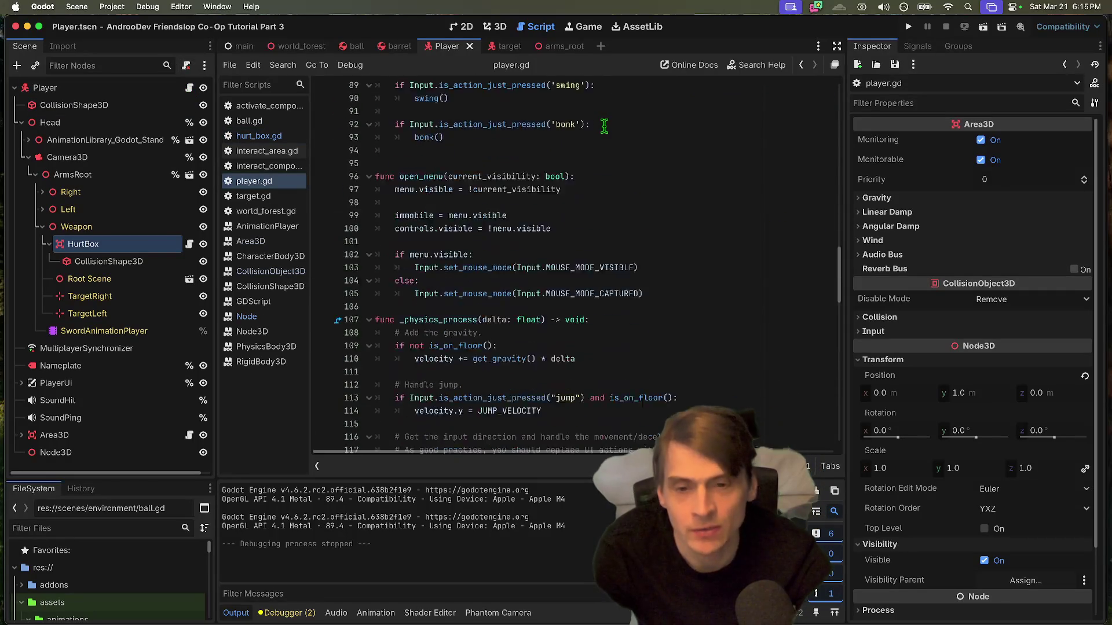
scroll(604, 126, "down", 15)
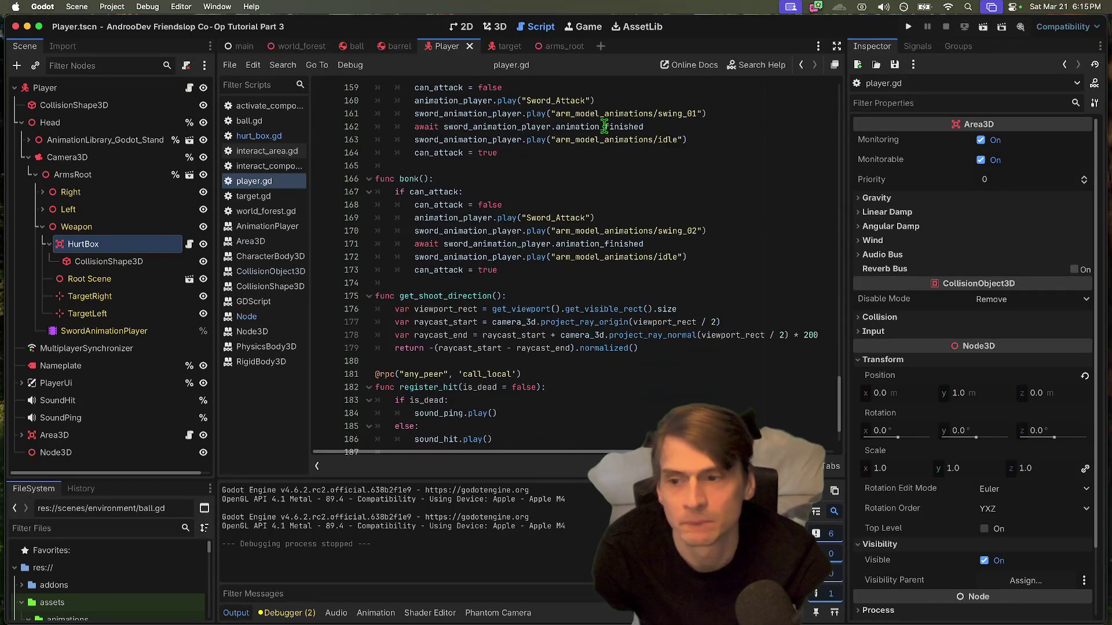
scroll(609, 289, "up", 5)
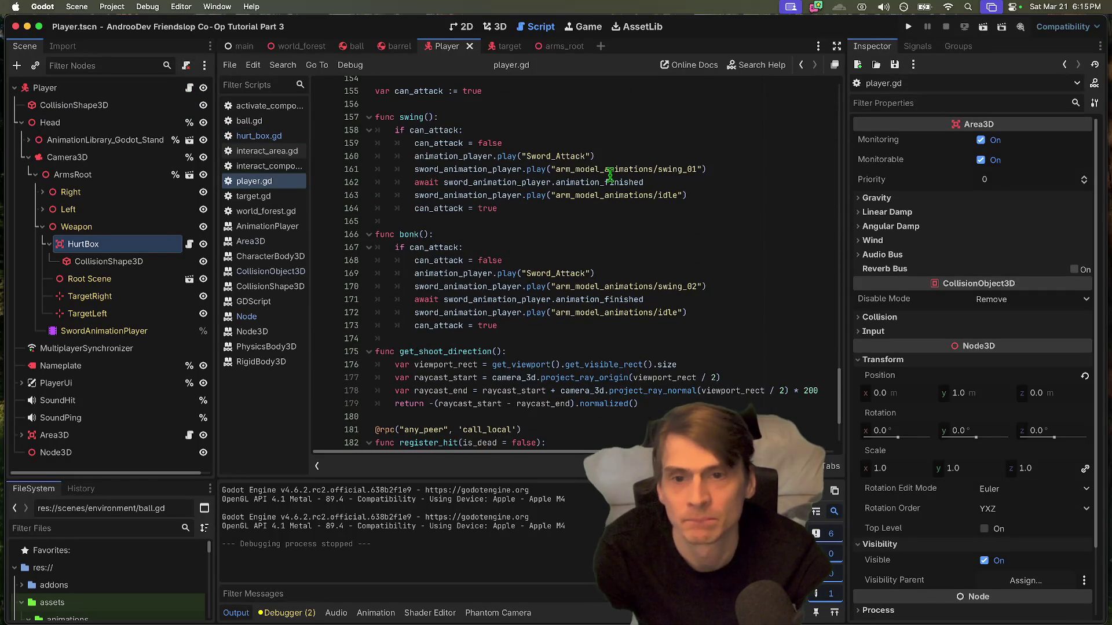
left_click(633, 135)
key("Return")
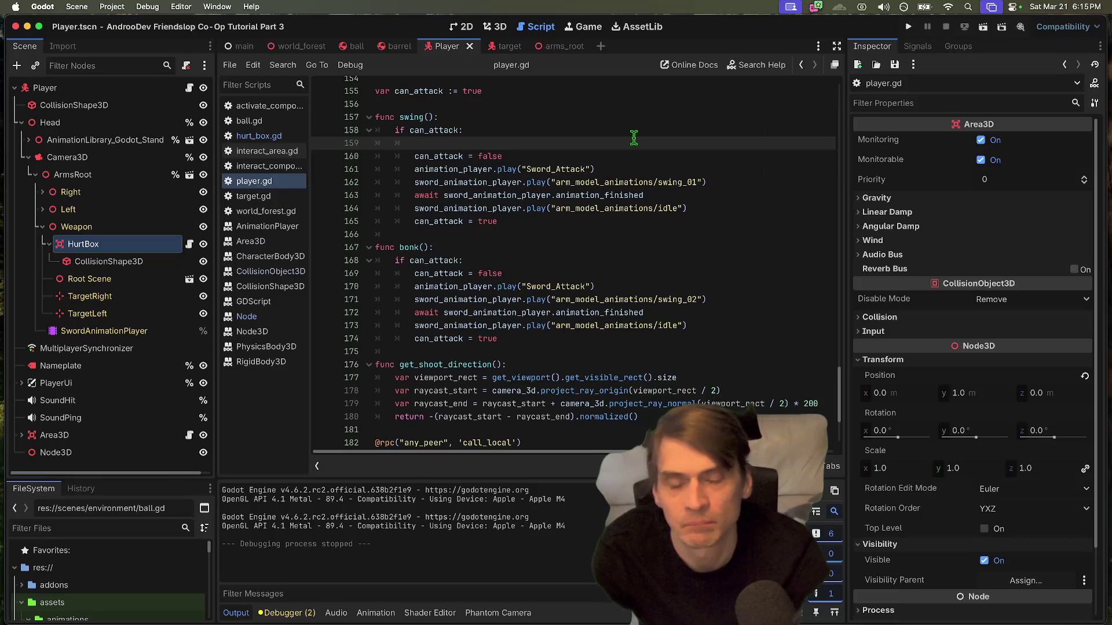
type("sw")
key("BackSpace")
key("BackSpace")
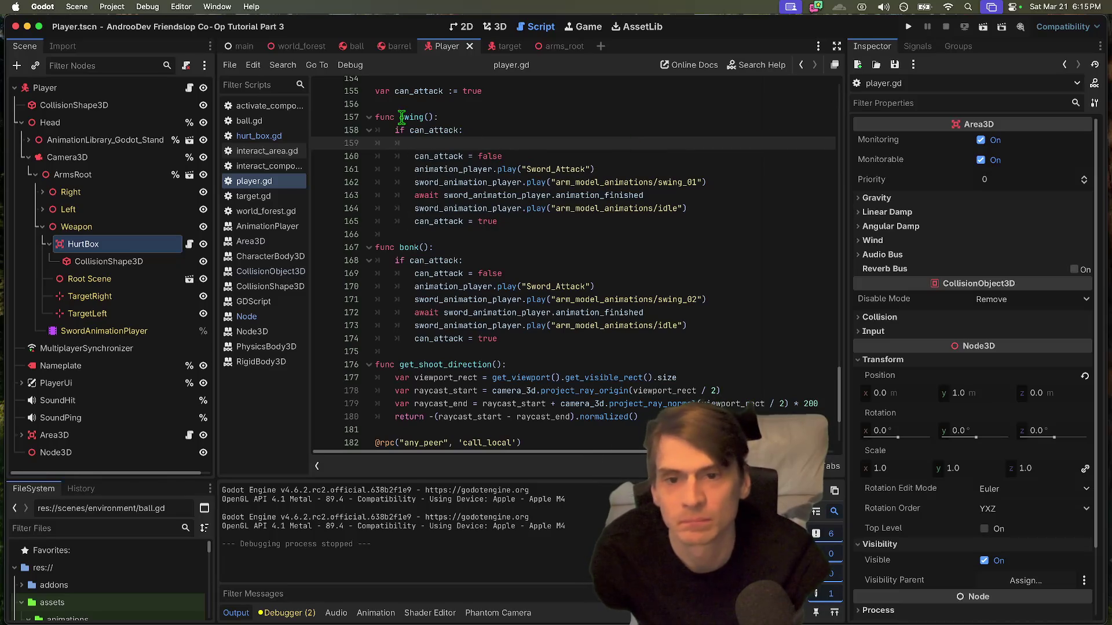
double_click(401, 117)
left_click(494, 131)
key("Down")
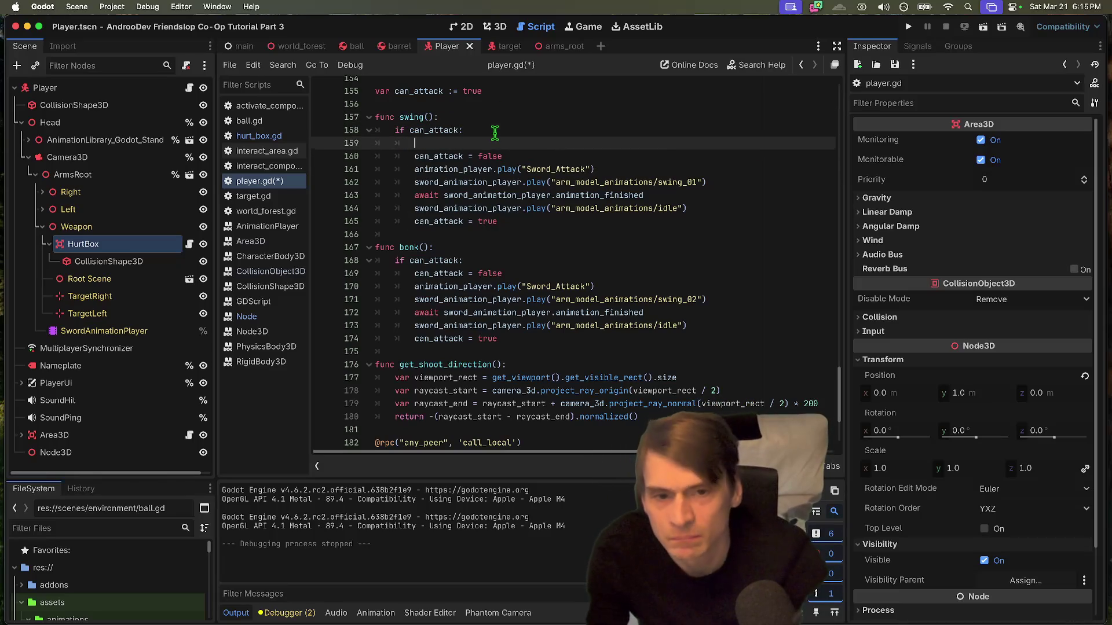
type("sw")
key("BackSpace")
key("BackSpace")
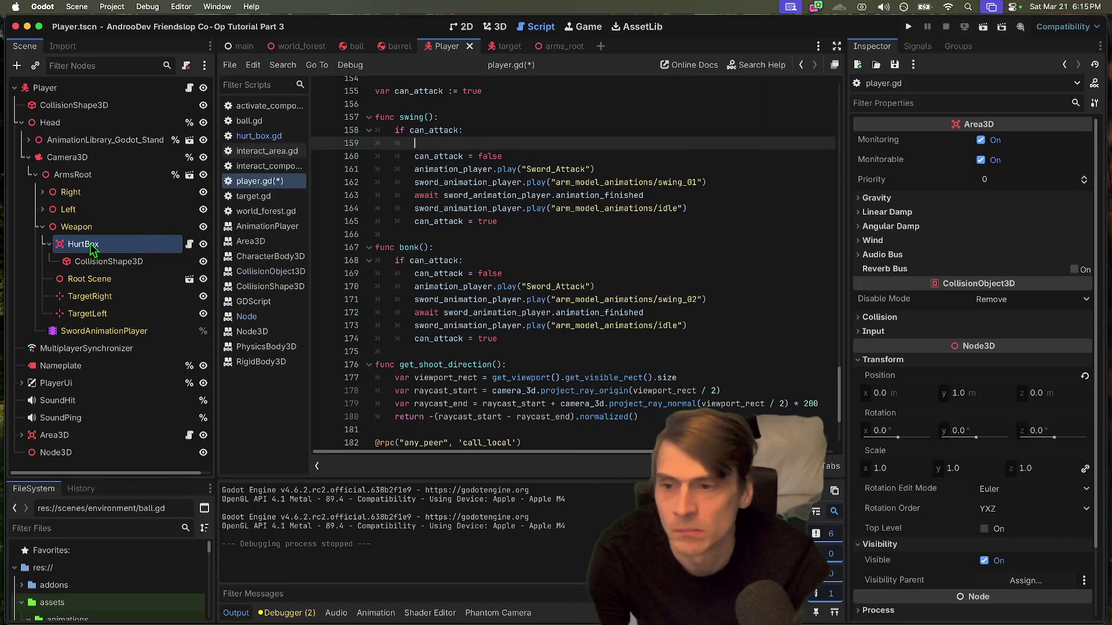
scroll(596, 167, "up", 2)
right_click(113, 238)
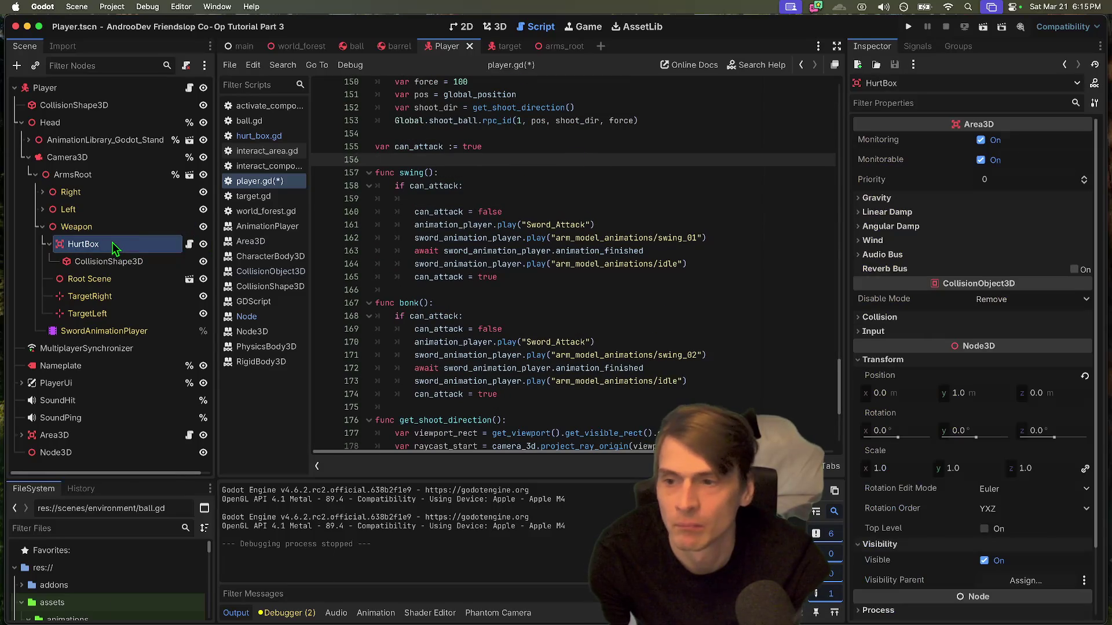
left_click(215, 574)
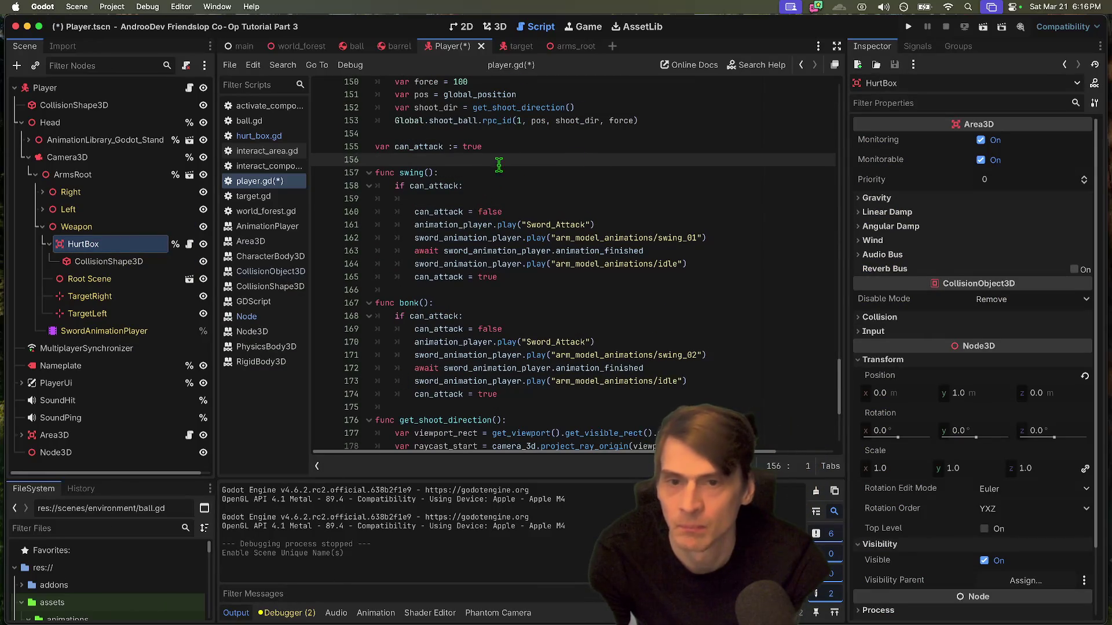
key("Return")
key("Return")
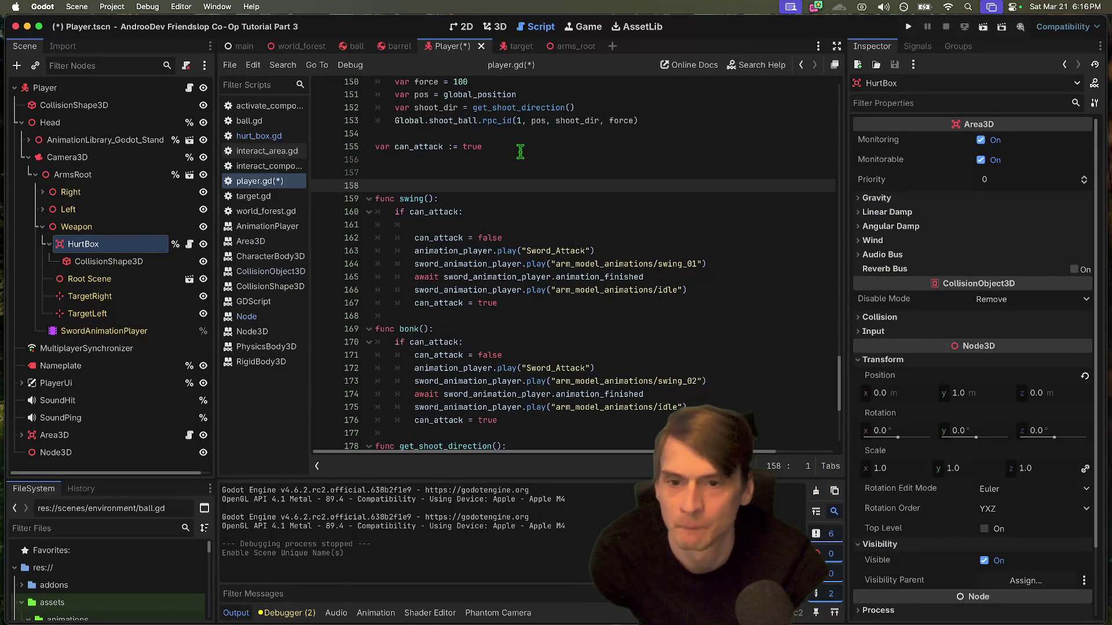
key("Up")
left_click(96, 248, "super")
left_click_drag(83, 254, 413, 174)
- Make swing() start with hurt_box.bodies_hit.clear()
double_click(455, 173)
key("super+c")
left_click(528, 231)
left_click(531, 225)
key("super+v")
type(".")
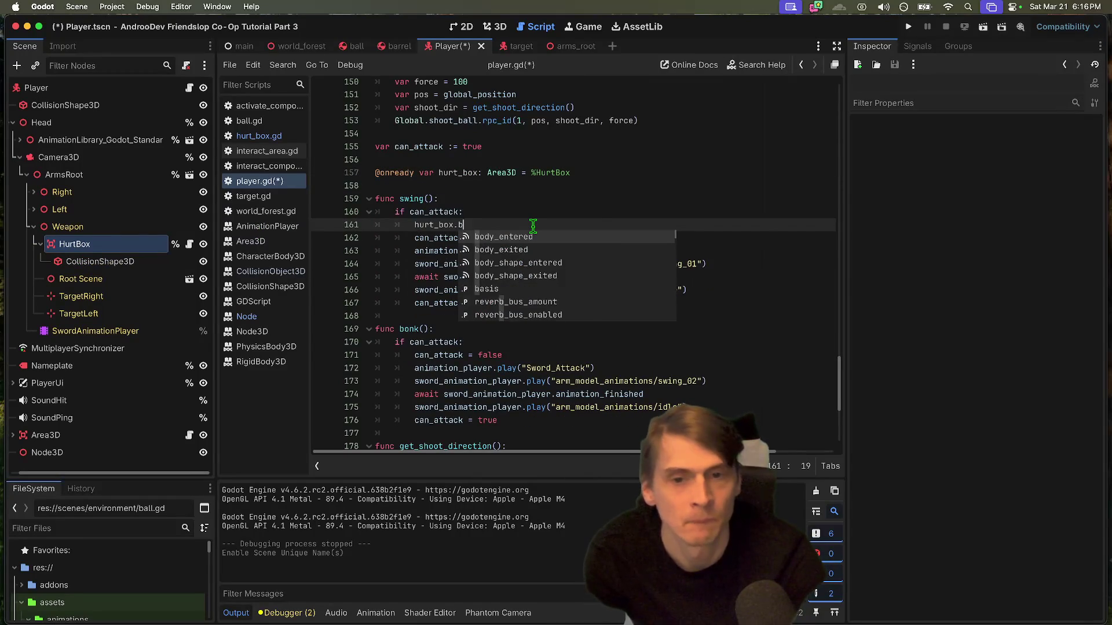
type("bodies_hit.clear")
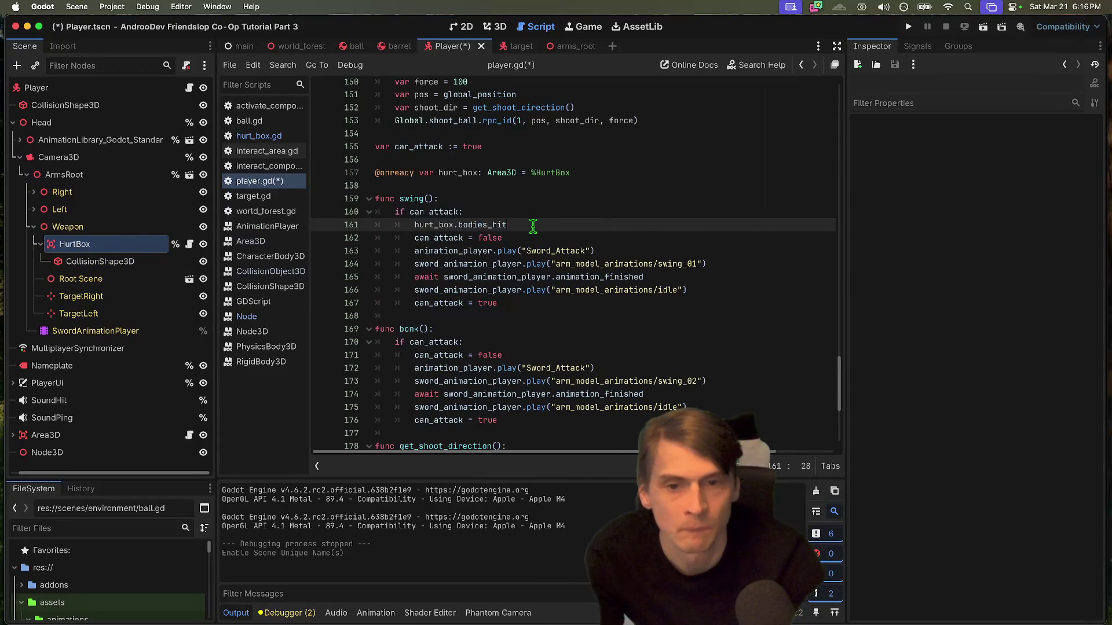
type("()")
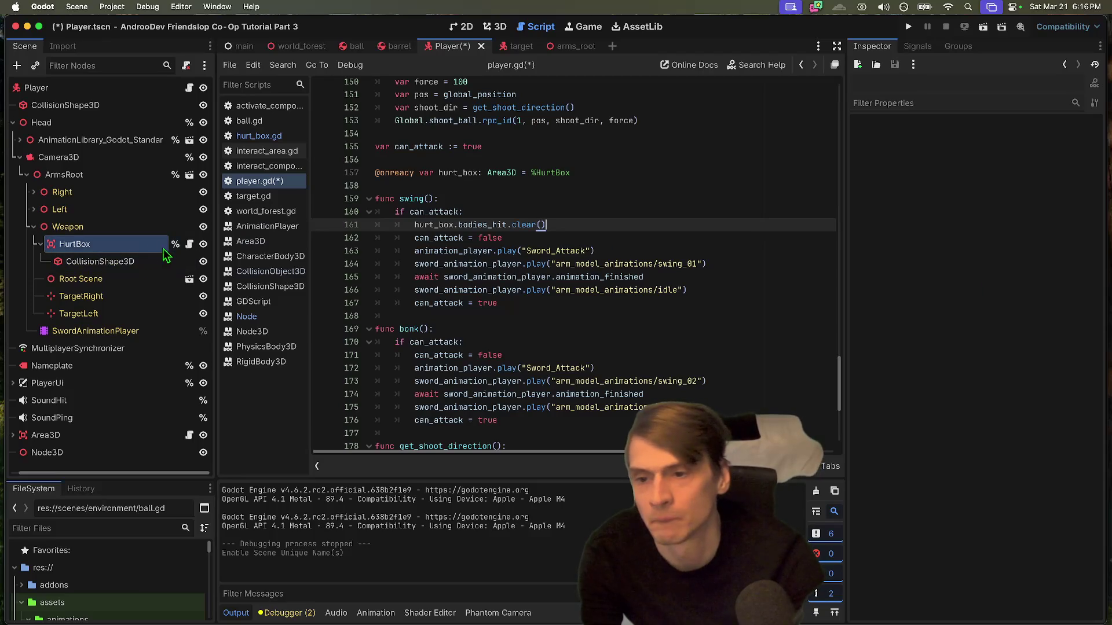
- Open hurt_box.gd and add a new line below 'extends Area3D'
left_click(190, 244)
left_click(530, 101)
key("Return")
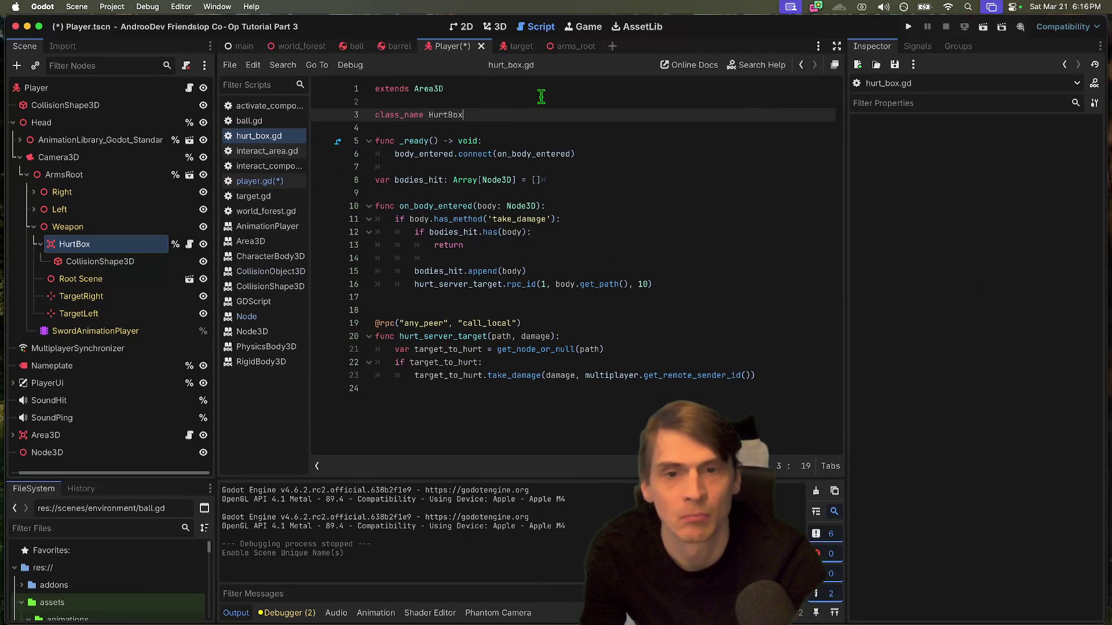
- Declare class_name HurtBox in hurt_box.gd, save, and trim the clear line in player.gd
type("x")
key("ctrl+s")
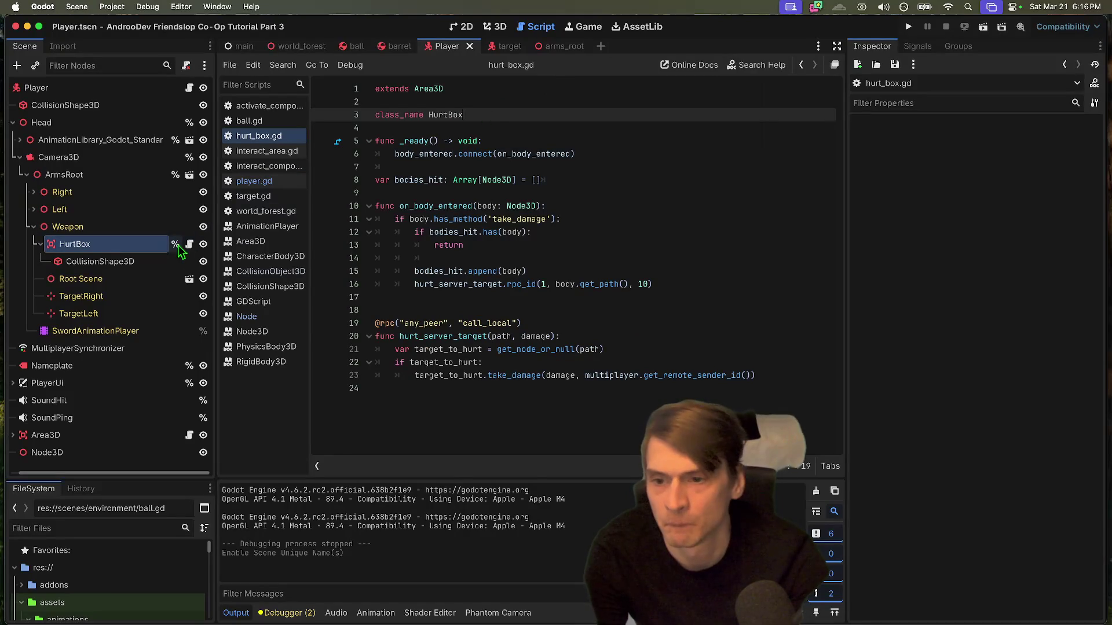
left_click(189, 88)
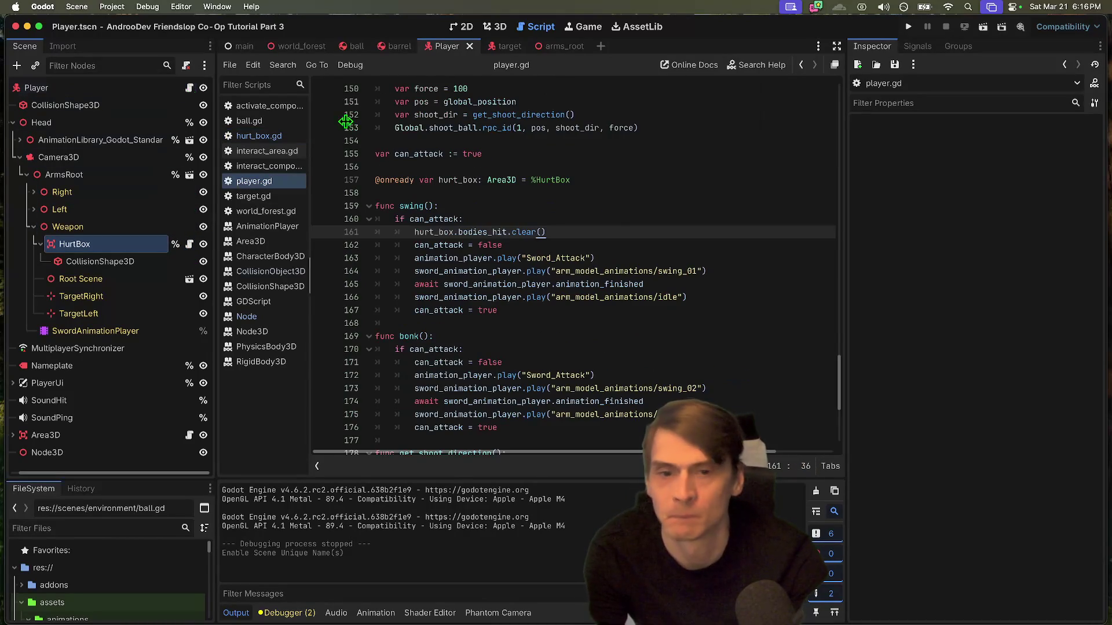
left_click(624, 227)
key("alt+BackSpace")
key("alt+BackSpace")
key("alt+BackSpace")
type(".bodie")
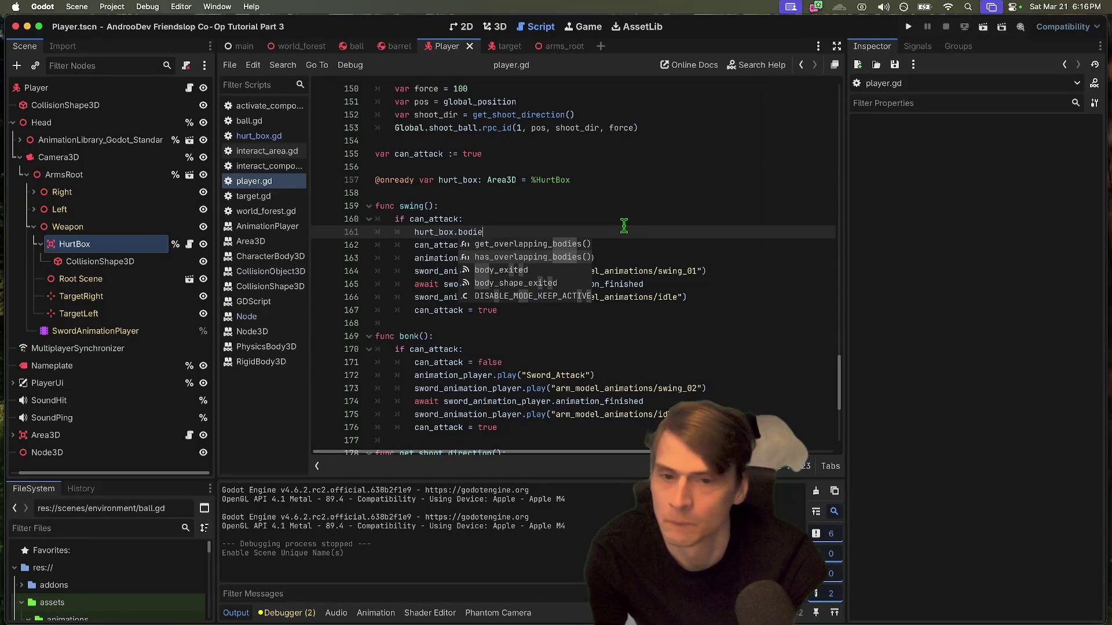
key("BackSpace")
key("BackSpace")
key("BackSpace")
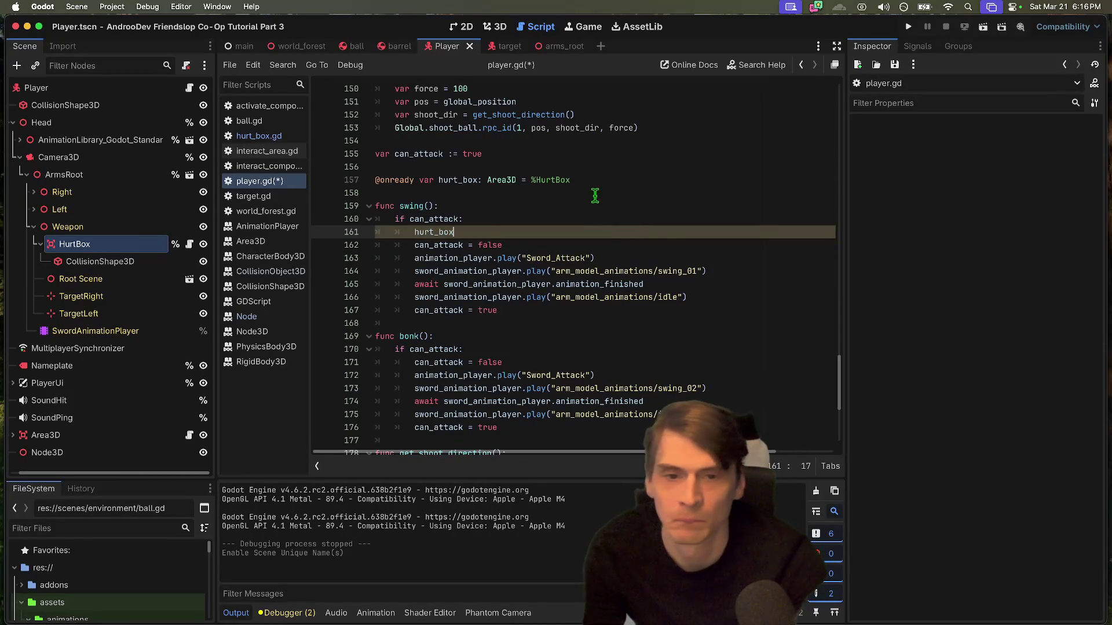
- Type the hurt_box reference as HurtBox and complete hurt_box.bodies_hit.clear() in swing()
double_click(508, 185)
type("HurtBo")
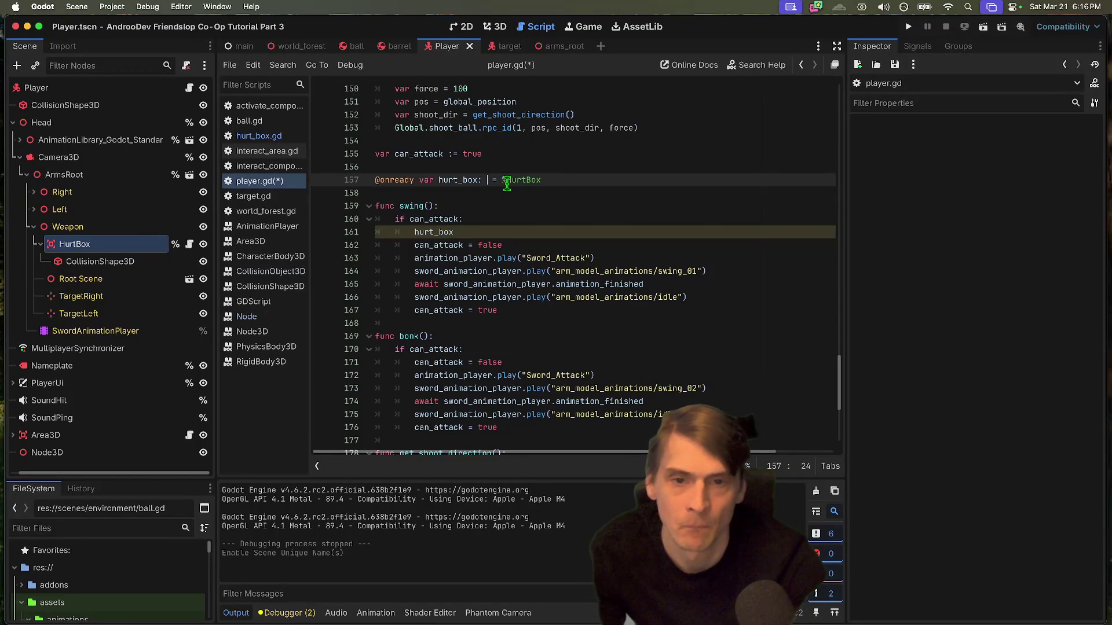
key("Return")
left_click(495, 228)
type(".bodies_hit.cl")
key("Return")
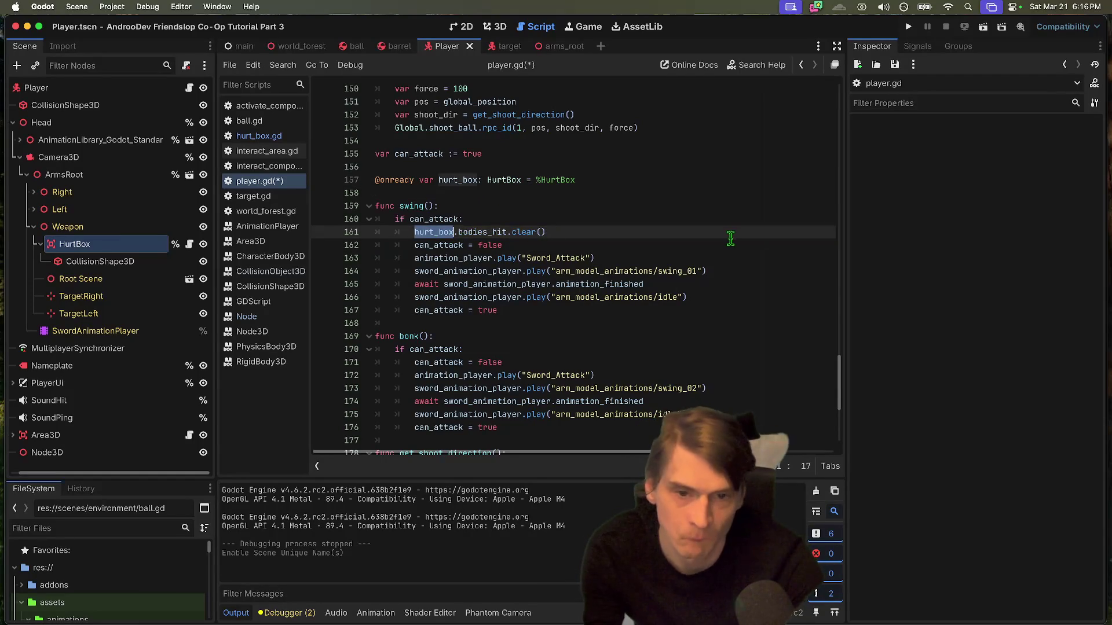
- Copy the bodies_hit clearing line into bonk()'s if block
triple_click(730, 233)
key("ctrl+c")
key("Down")
key("Down")
key("Down")
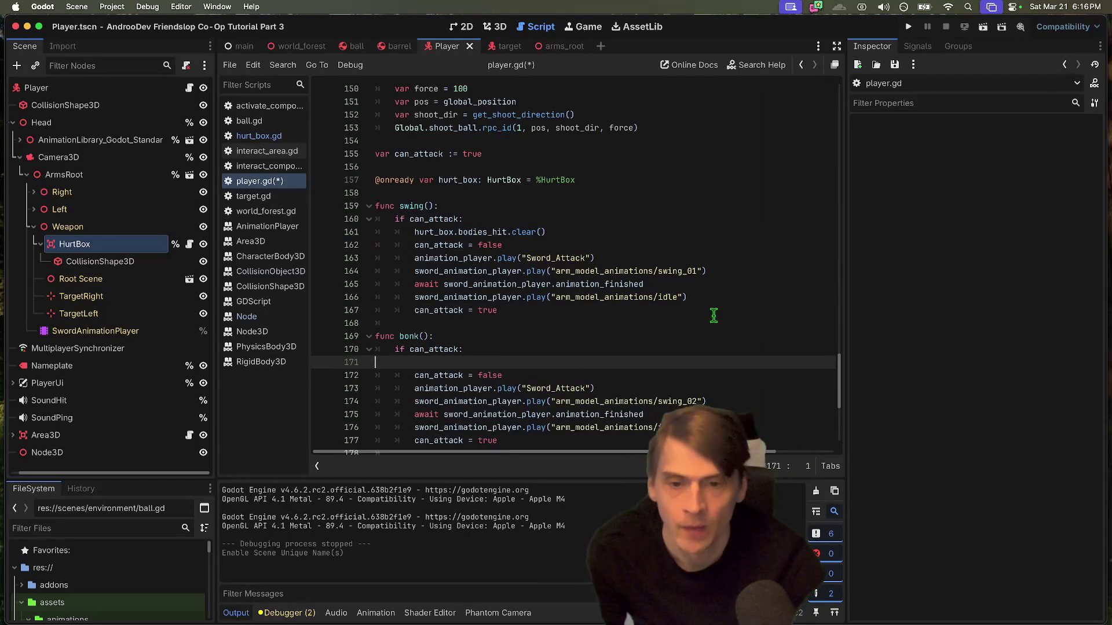
key("ctrl+v")
- Add '# TODO: Combine' above swing(), save player.gd, and run the project
left_click(634, 199)
key("Return")
type("# T")
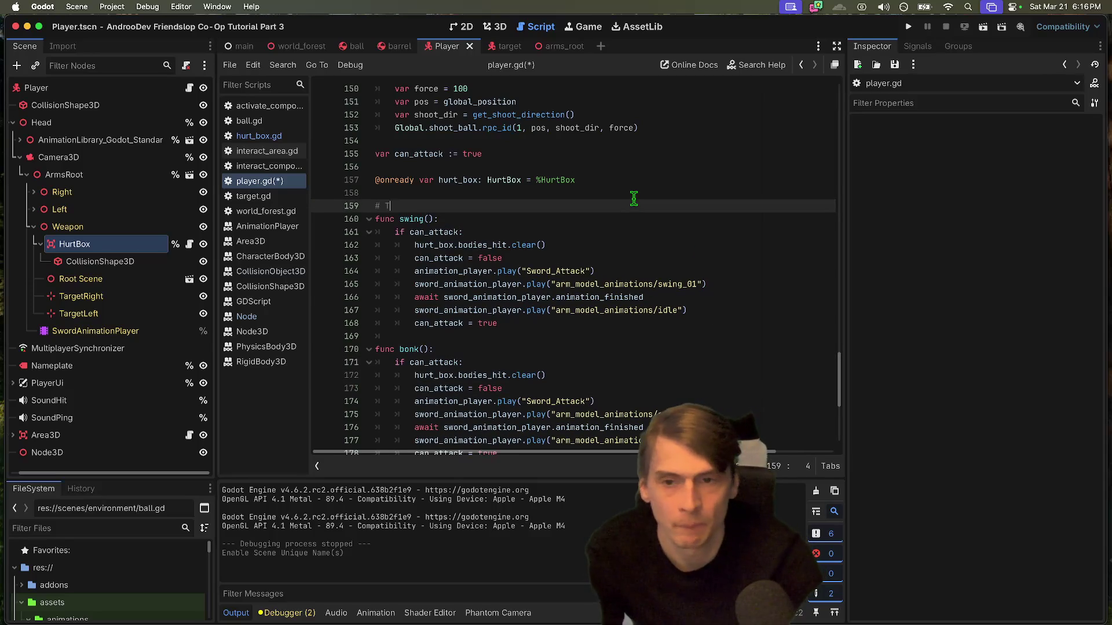
type("ODO: Combine")
key("super+s")
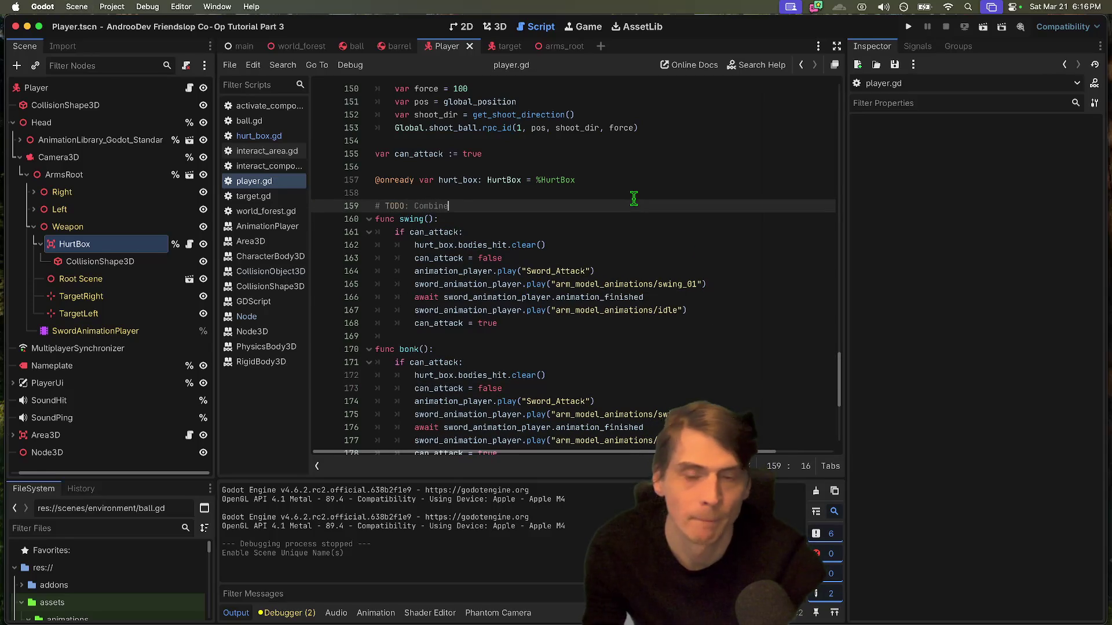
key("super+b")
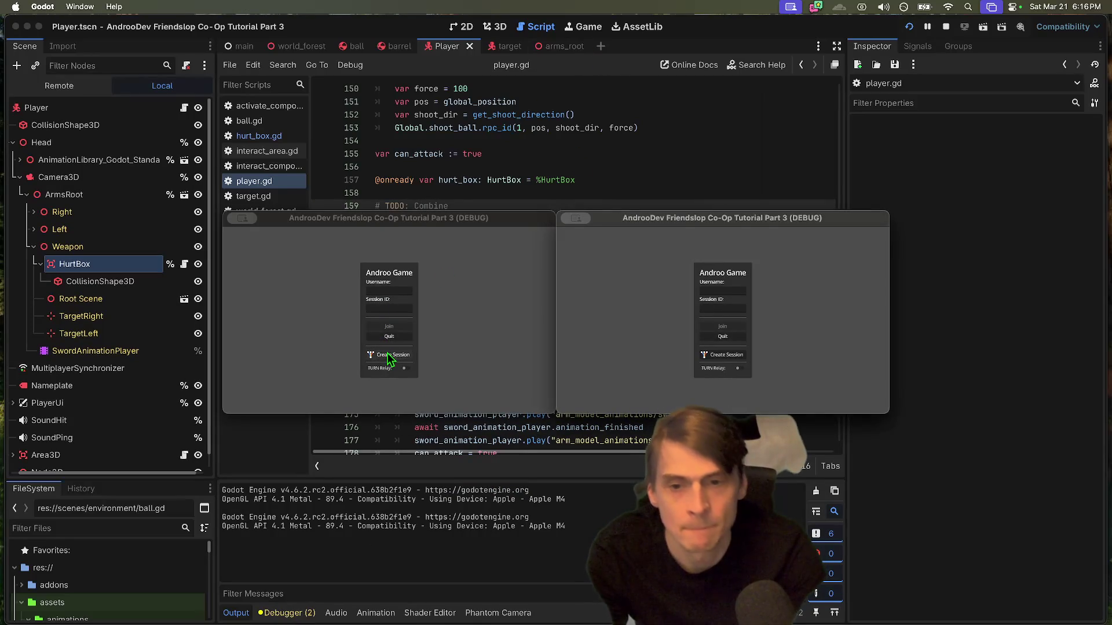
- Host a session in the left window, join from the right, and hit the purple target twice
left_click(389, 354)
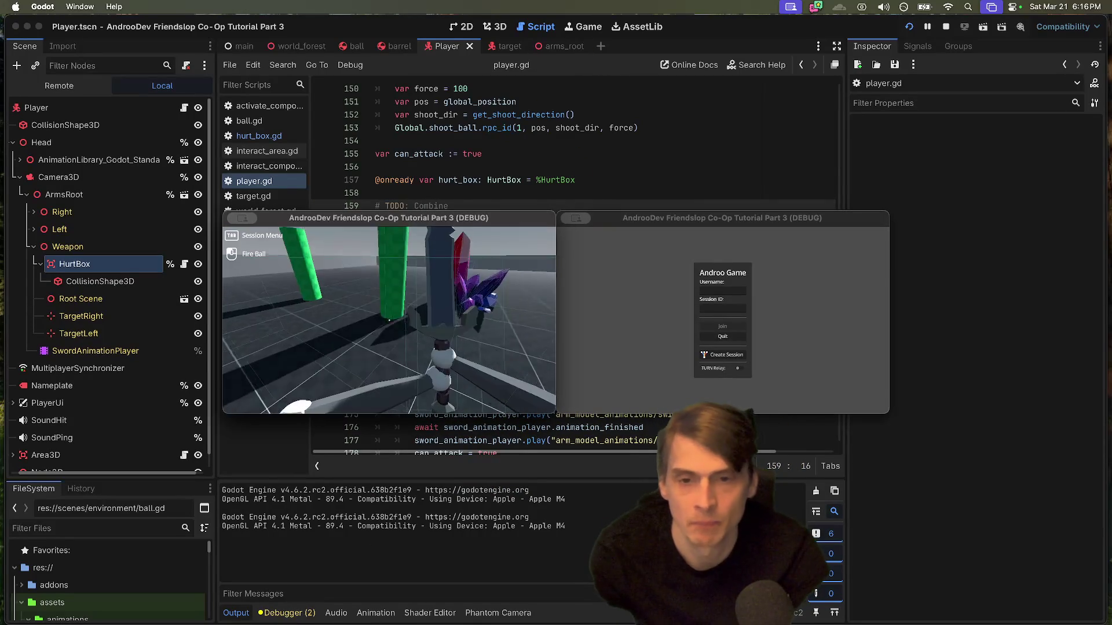
left_click(740, 310)
left_click(736, 326)
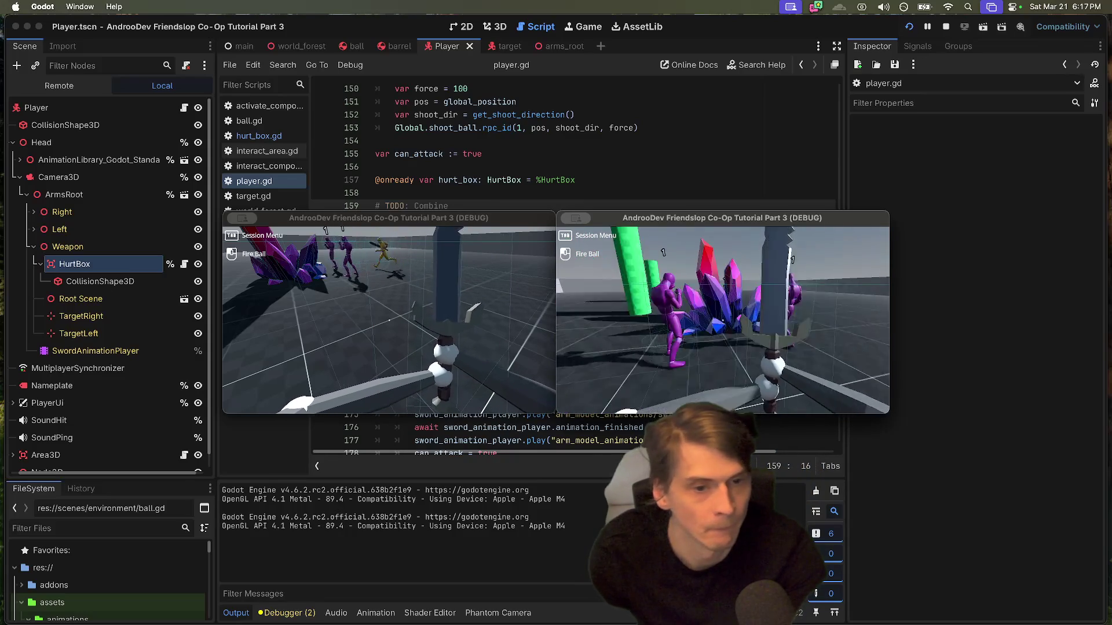
left_click(722, 320)
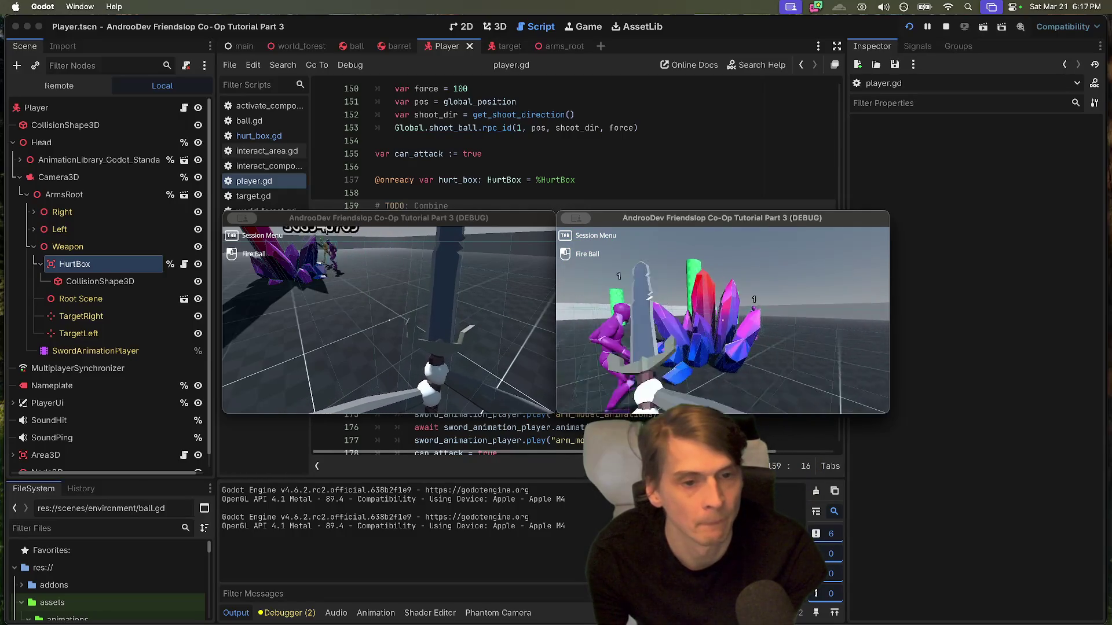
left_click(722, 321)
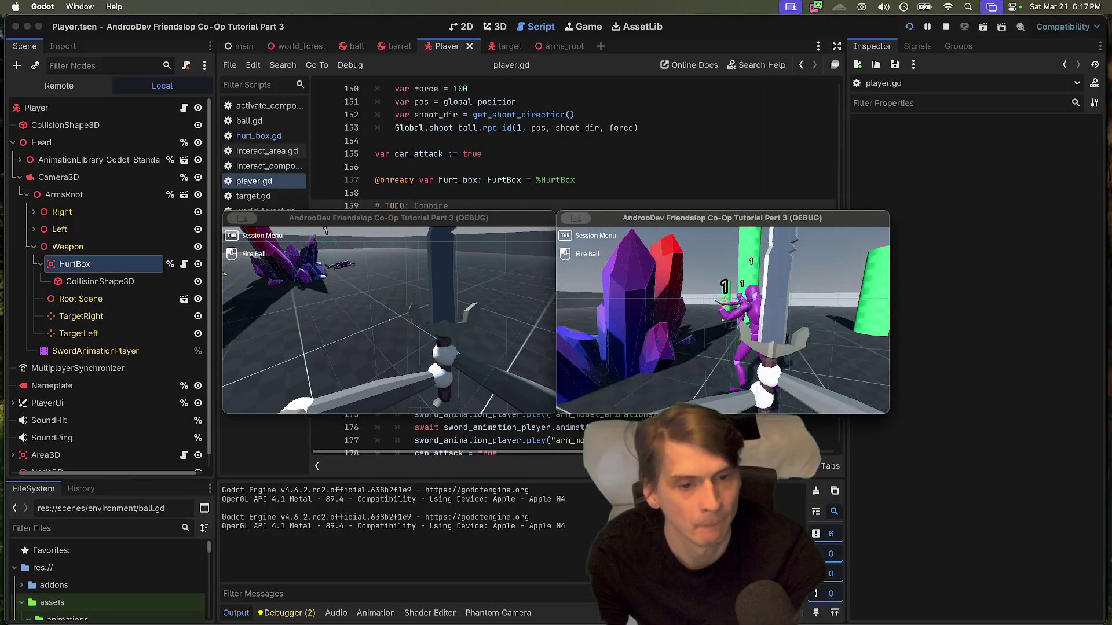
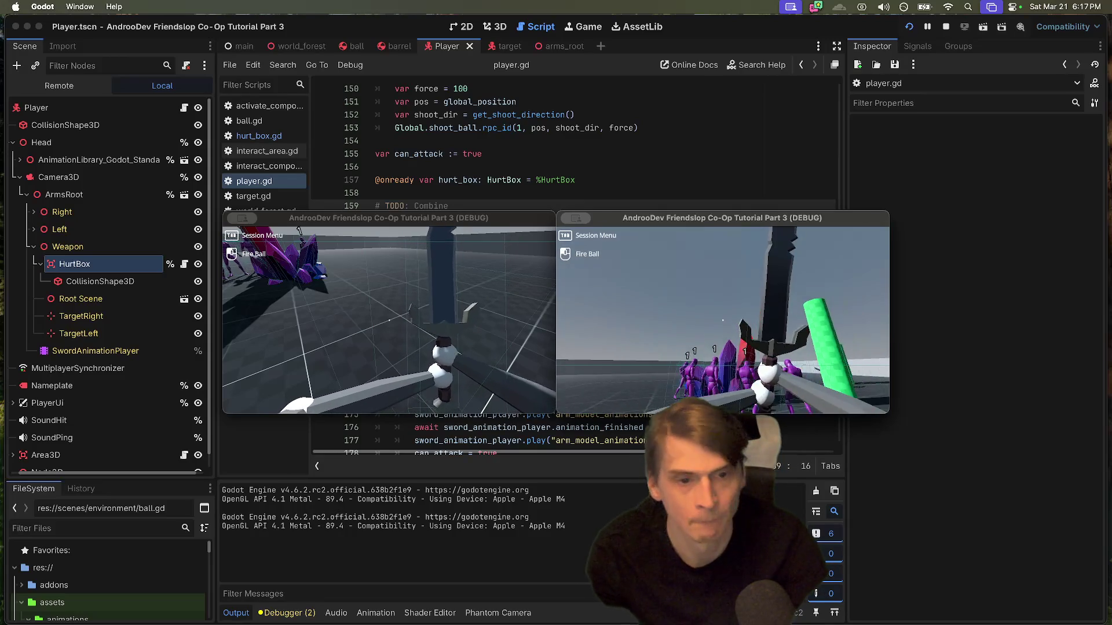
- Stop the game, relaunch with two clients, try the first client, then stop it again
key("super+q")
key("super+q")
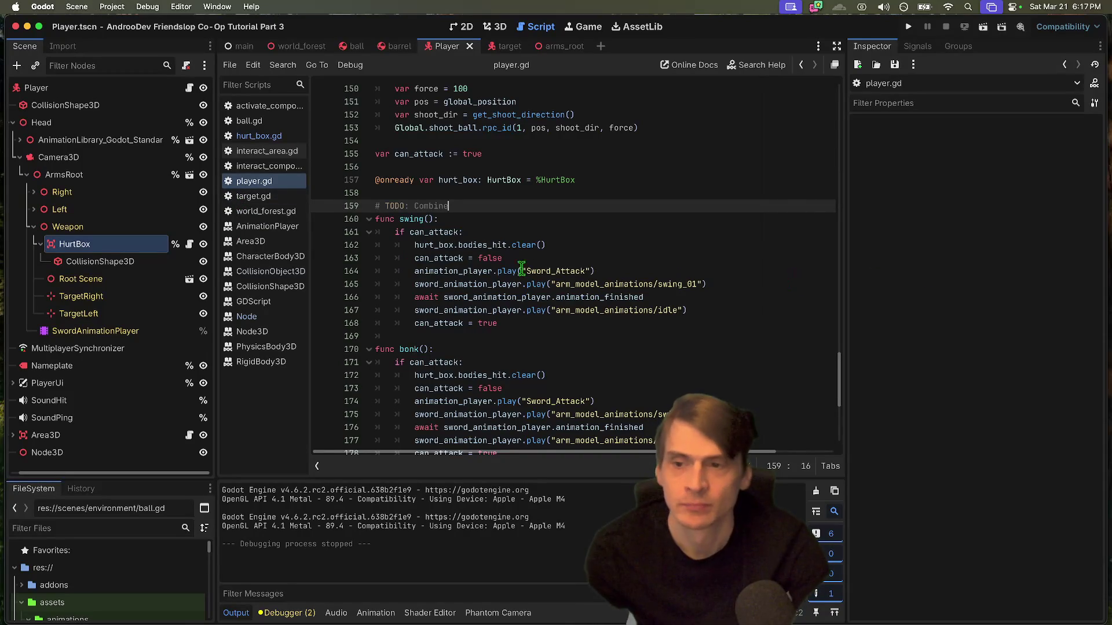
key("super+b")
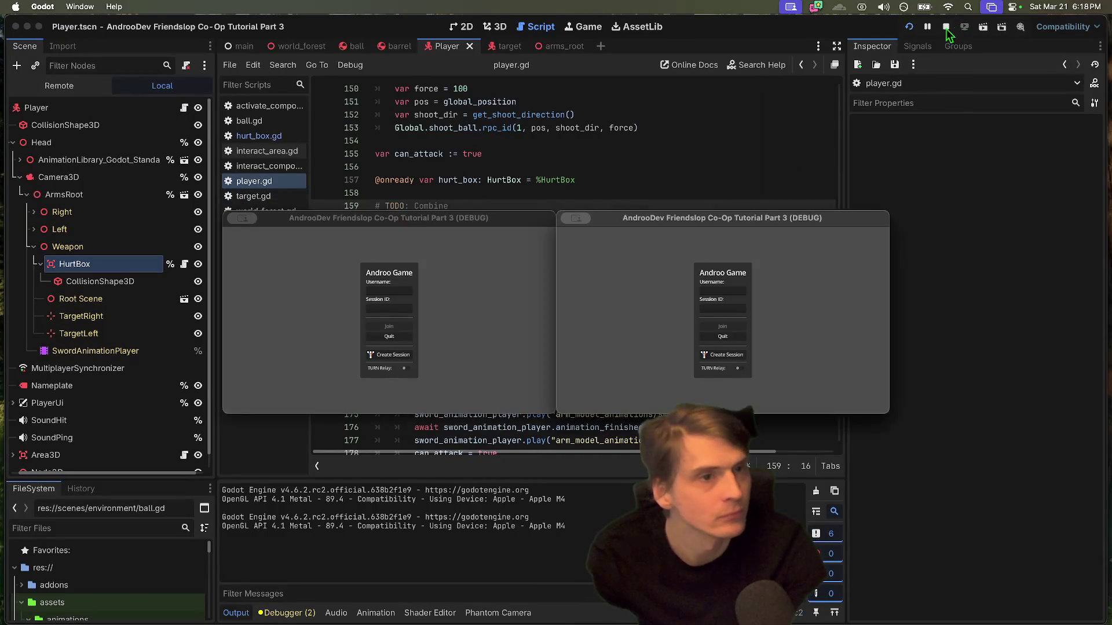
left_click(388, 356)
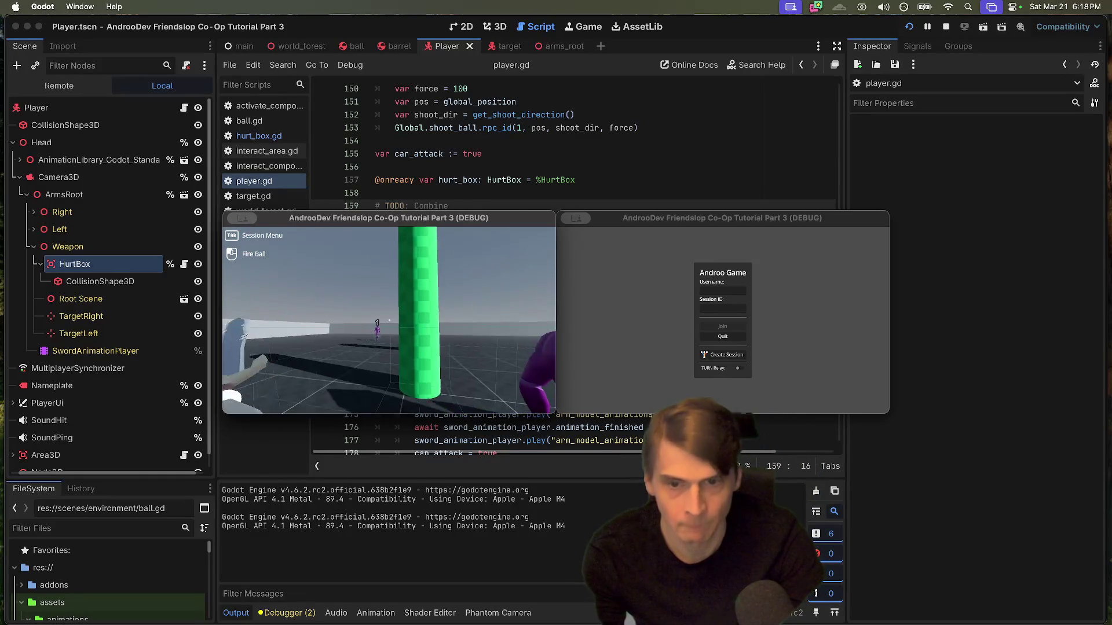
key("super+q")
key("super+q")
left_click(460, 243)
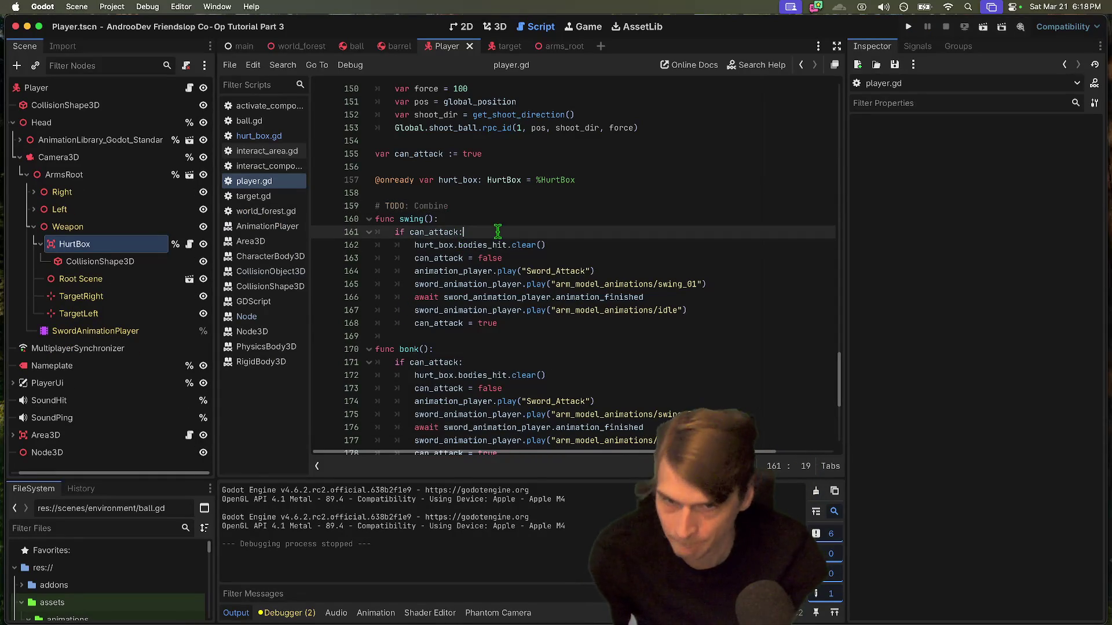
- Add hurt_box.monitoring = true as the first line of swing()
double_click(443, 245)
left_click(490, 233)
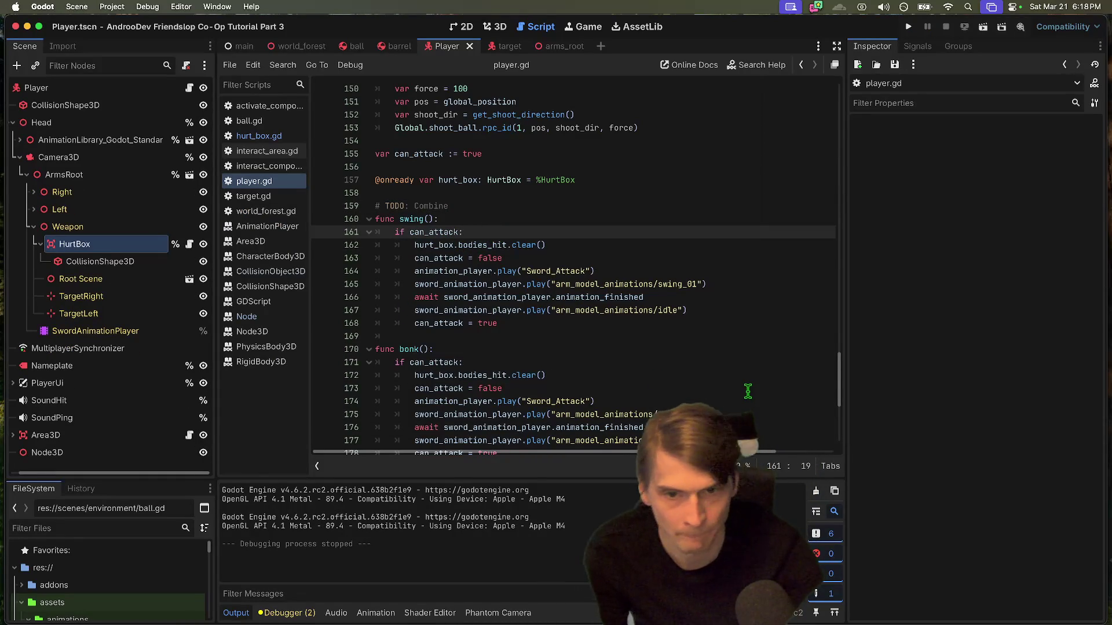
key("Return")
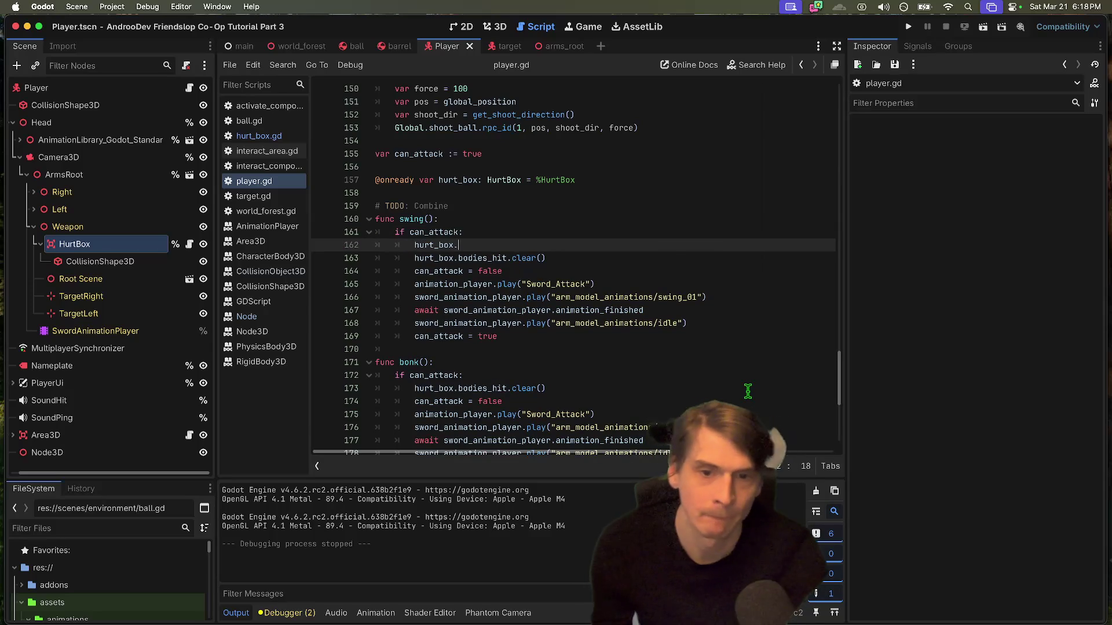
type("mn")
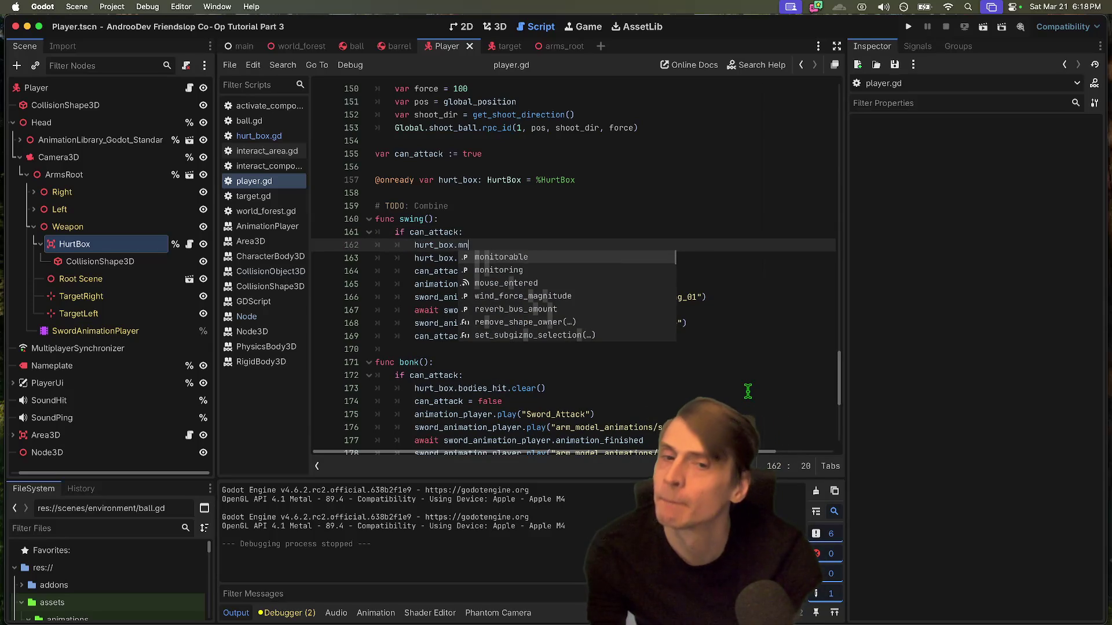
key("Down")
key("Return")
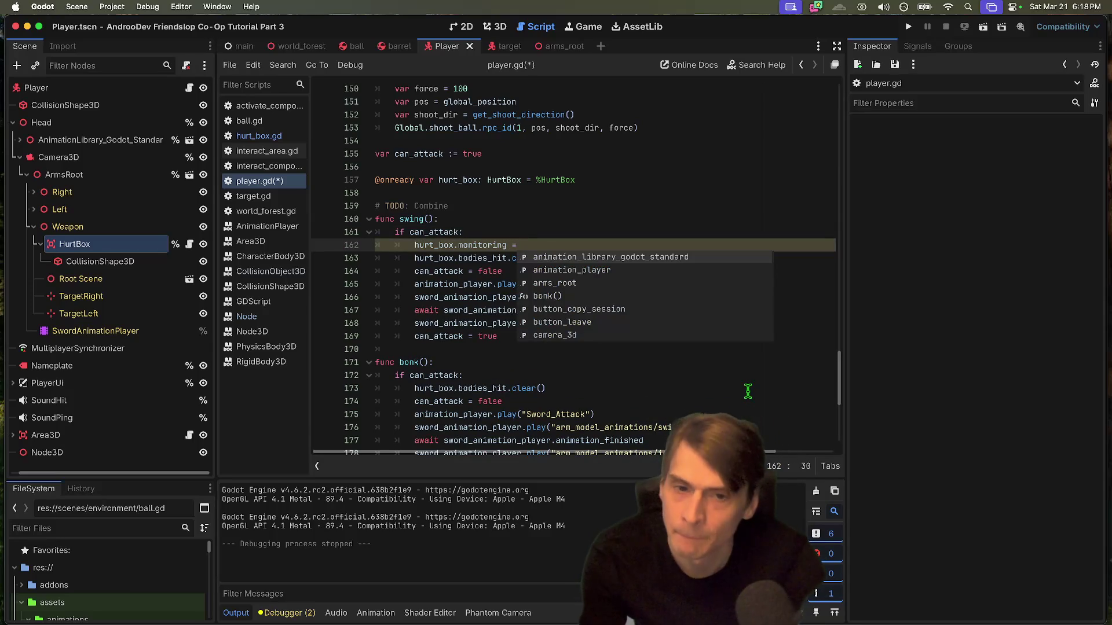
type("f")
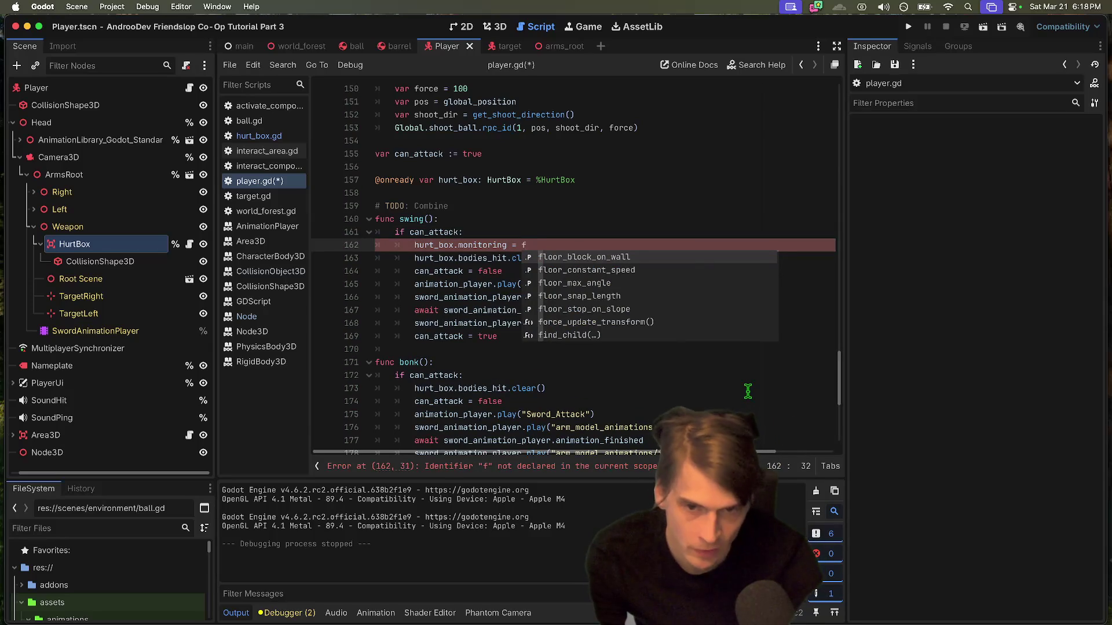
key("BackSpace")
key("BackSpace")
key("BackSpace")
type("set_mo")
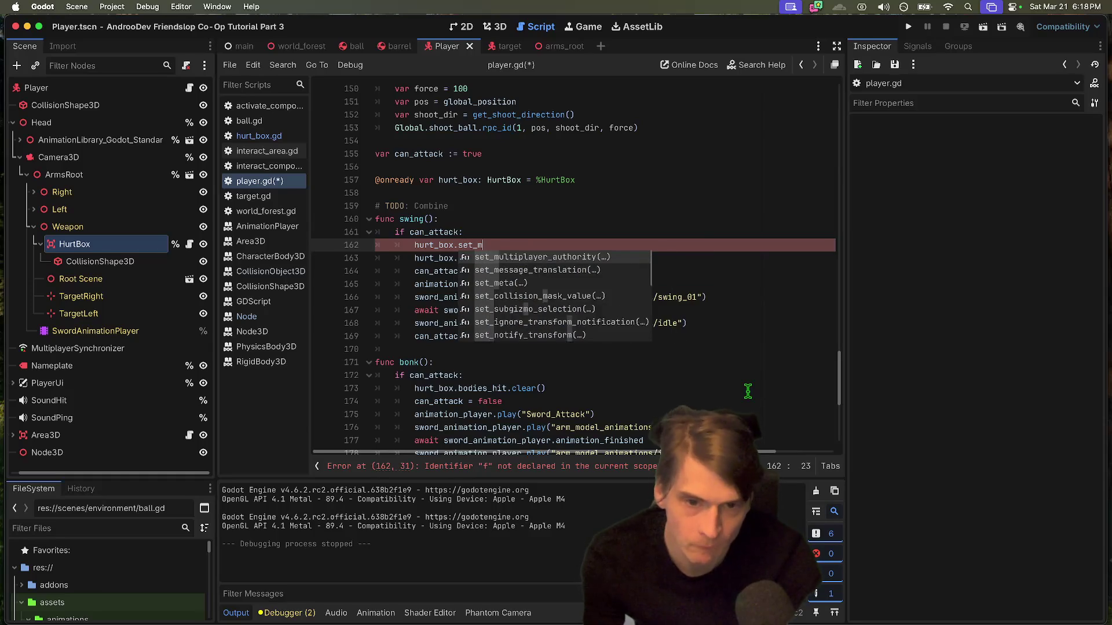
key("super+z")
key("super+z")
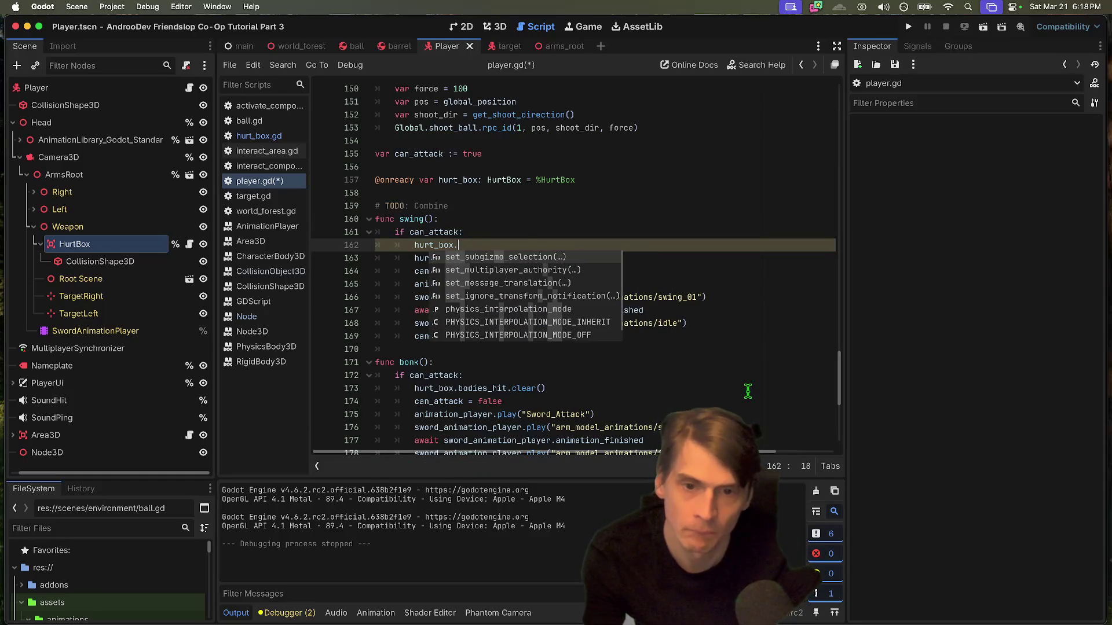
key("BackSpace")
type("tr")
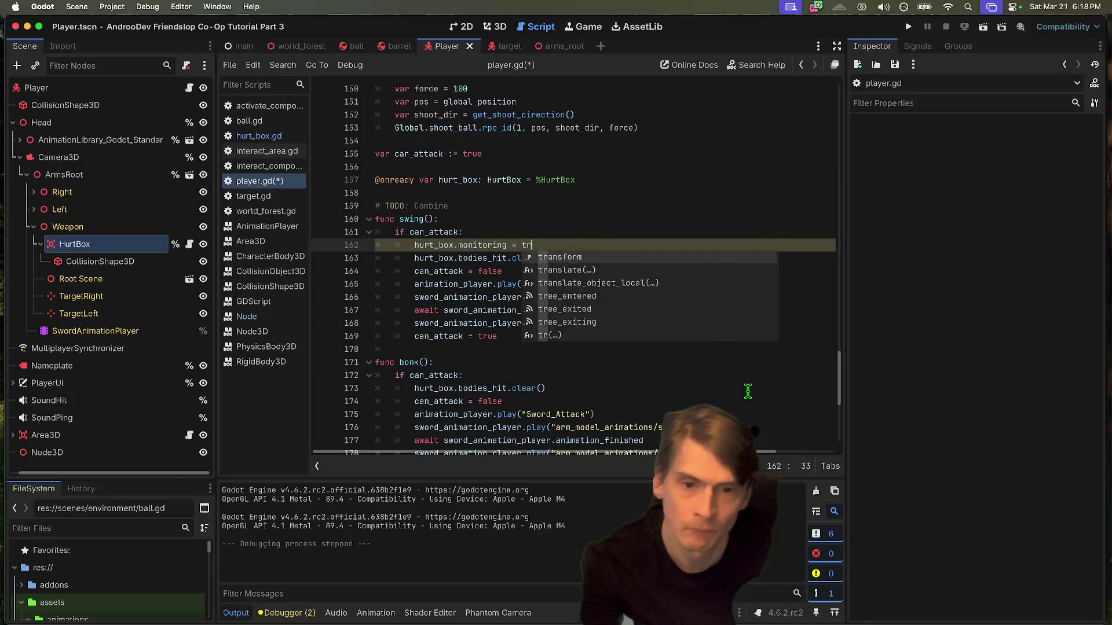
type("ue")
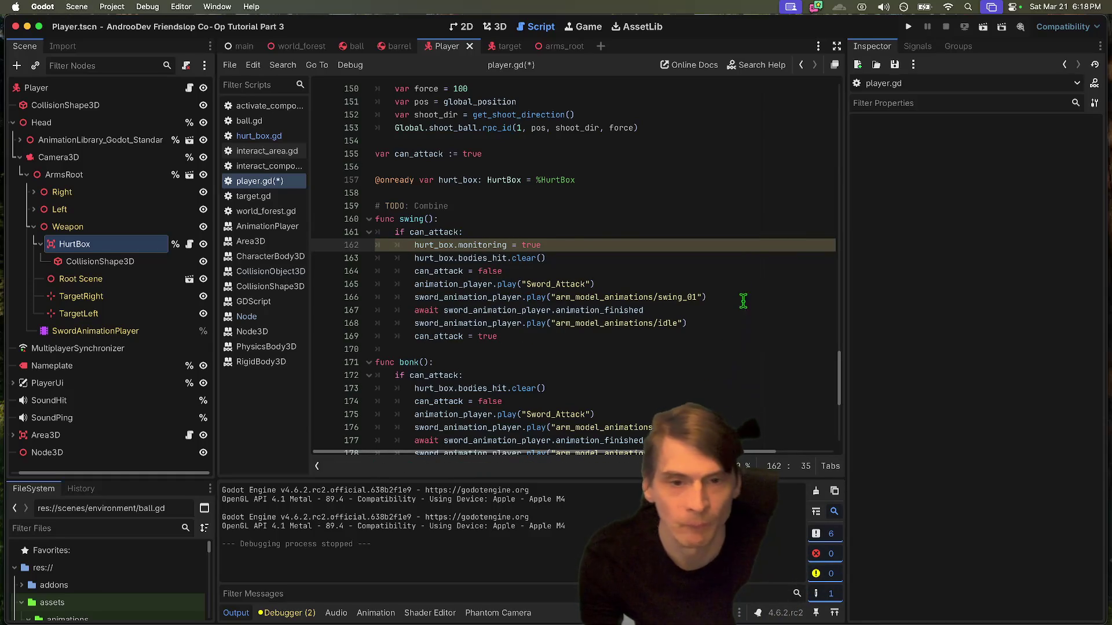
- Copy the monitoring line to the end of swing() and the start and end of bonk()
triple_click(752, 247)
key("super+c")
left_click(697, 348)
key("super+v")
triple_click(696, 345)
key("shift+Tab")
scroll(695, 344, "down", 5)
left_click(695, 356)
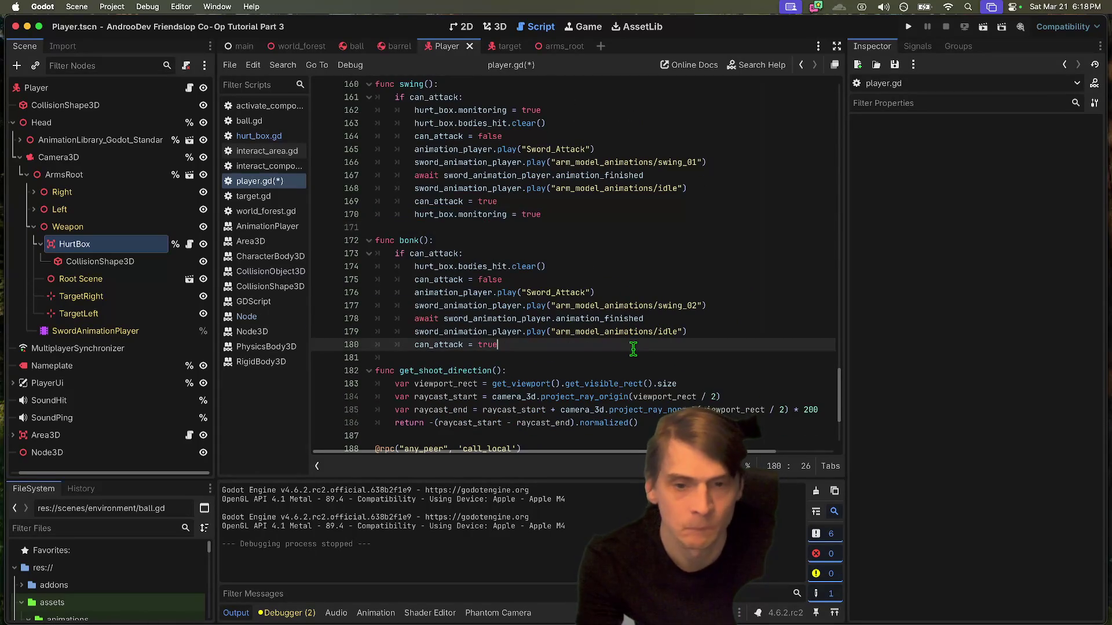
key("super+v")
key("Up")
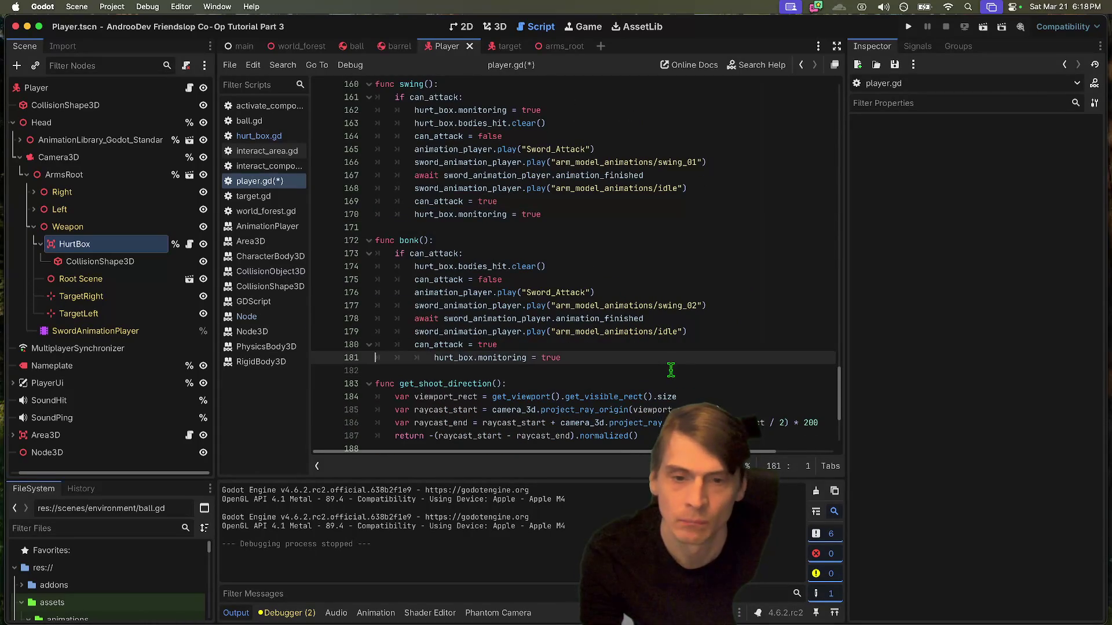
left_click(685, 249)
key("Down")
key("super+v")
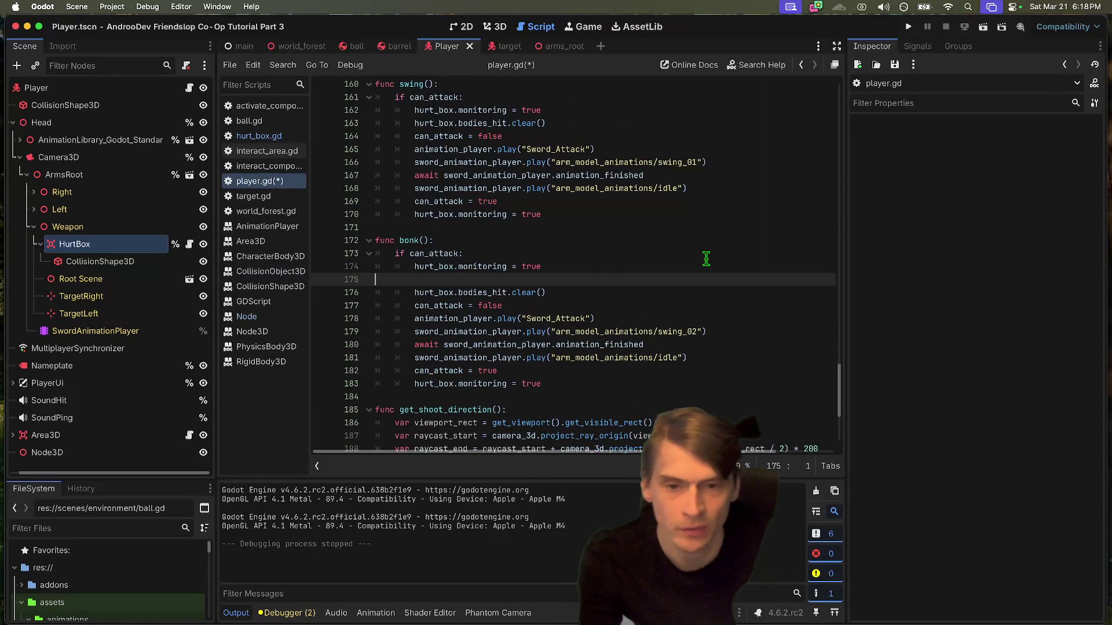
- Change the closing monitoring lines in swing() and bonk() to false, save, and relaunch
double_click(530, 267)
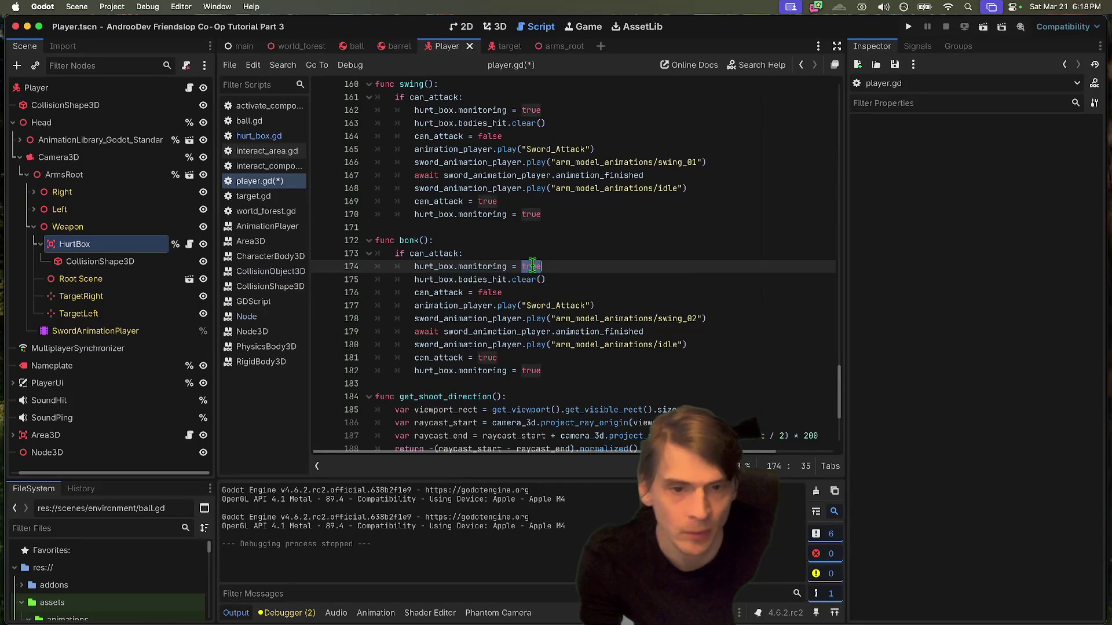
double_click(530, 370)
type("fals")
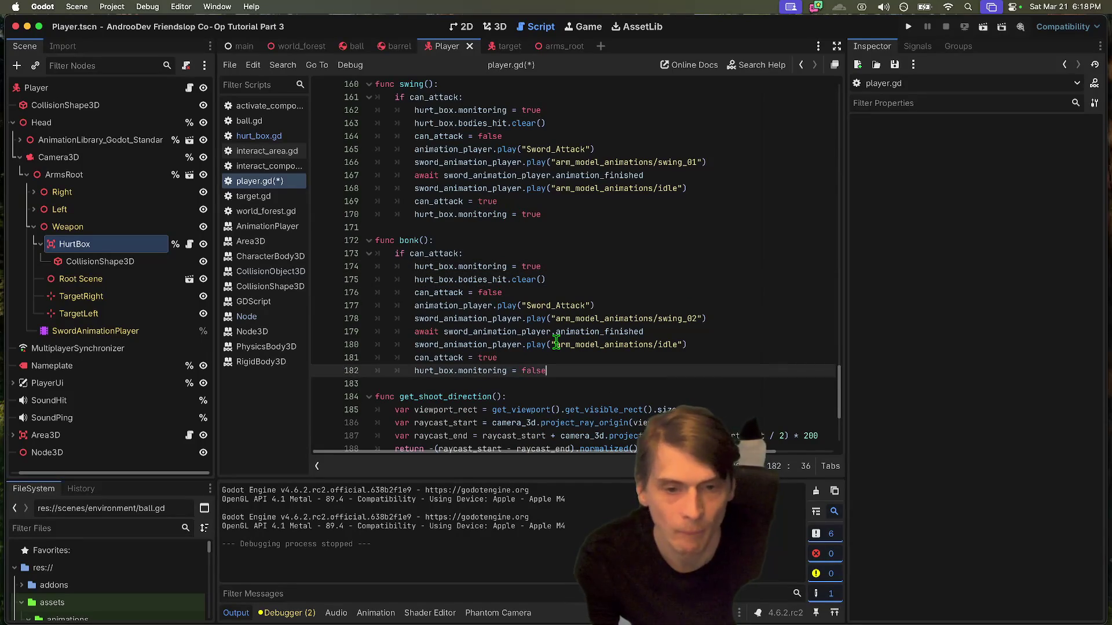
double_click(531, 214)
type("false")
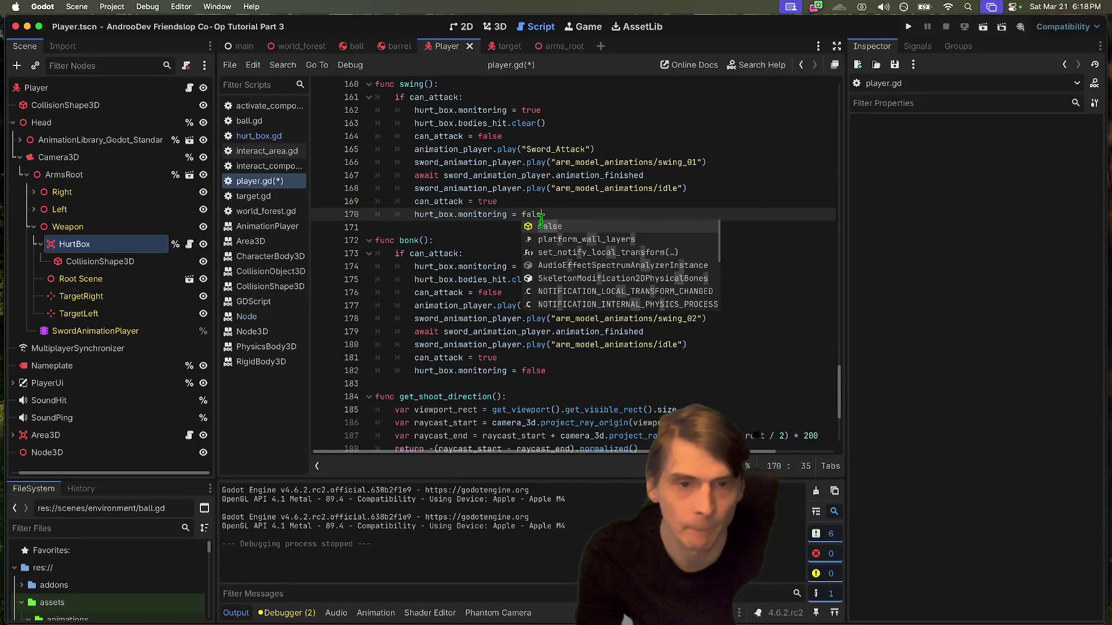
key("super+b")
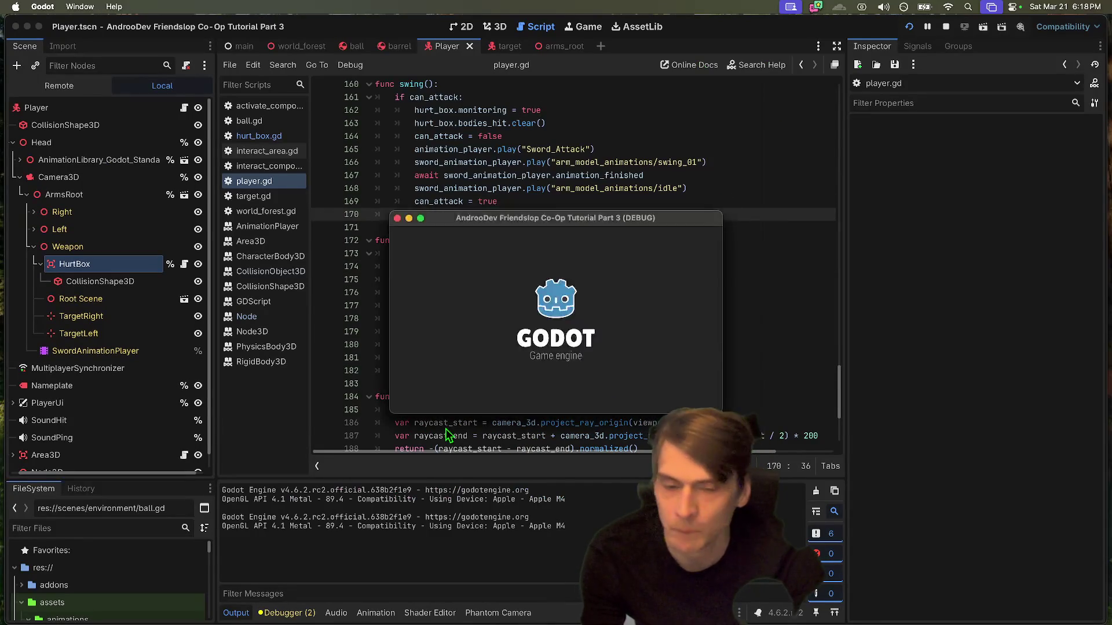
- Test the sword in the first client, stop the playtest, and delete swing()'s monitoring = false line
left_click(370, 353)
left_click(389, 354)
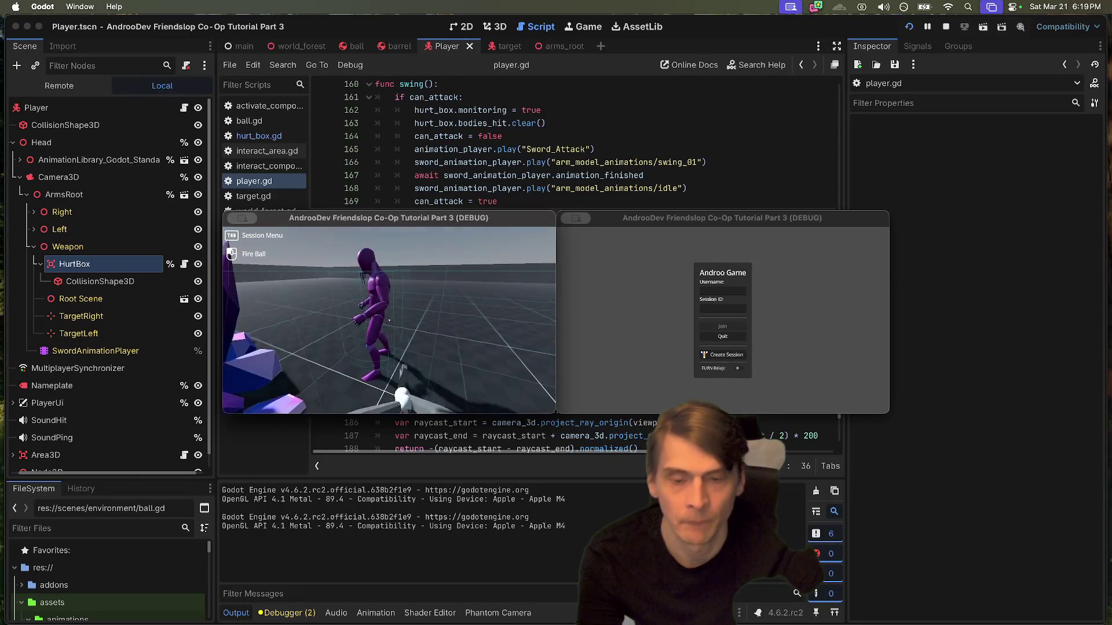
key("super+period")
key("super+shift+k")
- Remove both hurt_box.monitoring lines from swing()
triple_click(679, 112)
left_click_drag(679, 112, 677, 123)
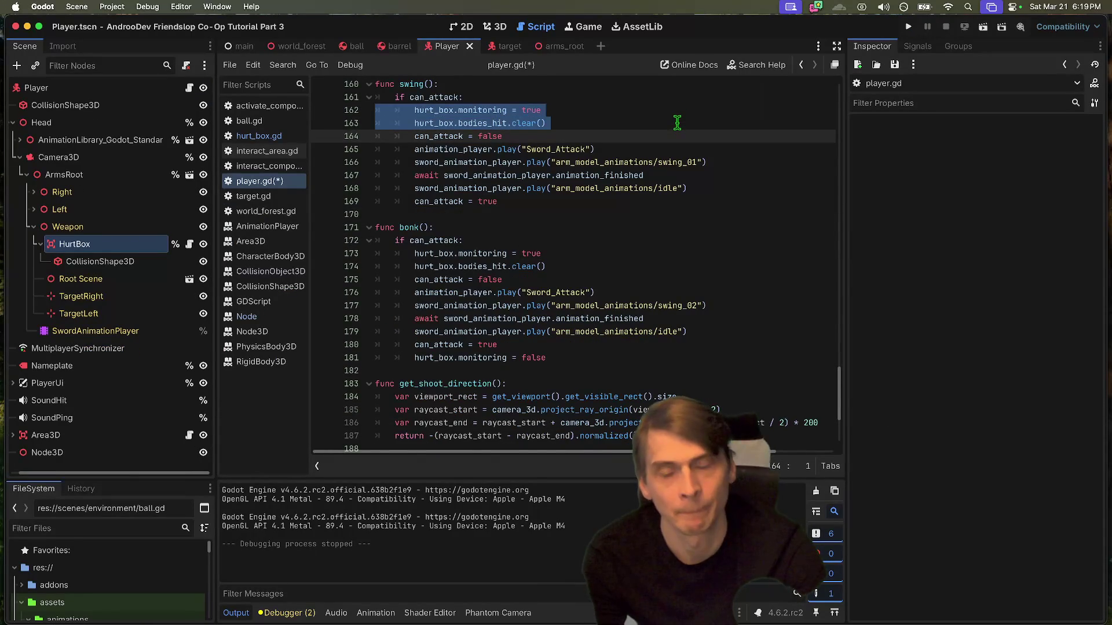
key("super+z")
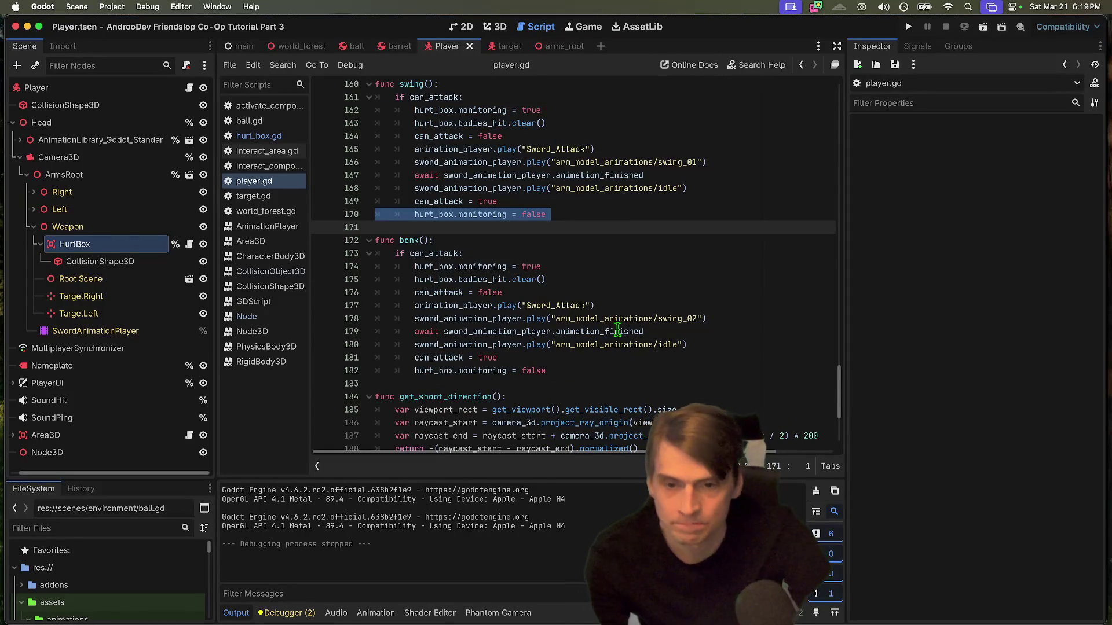
key("super+shift+k")
left_click(719, 118)
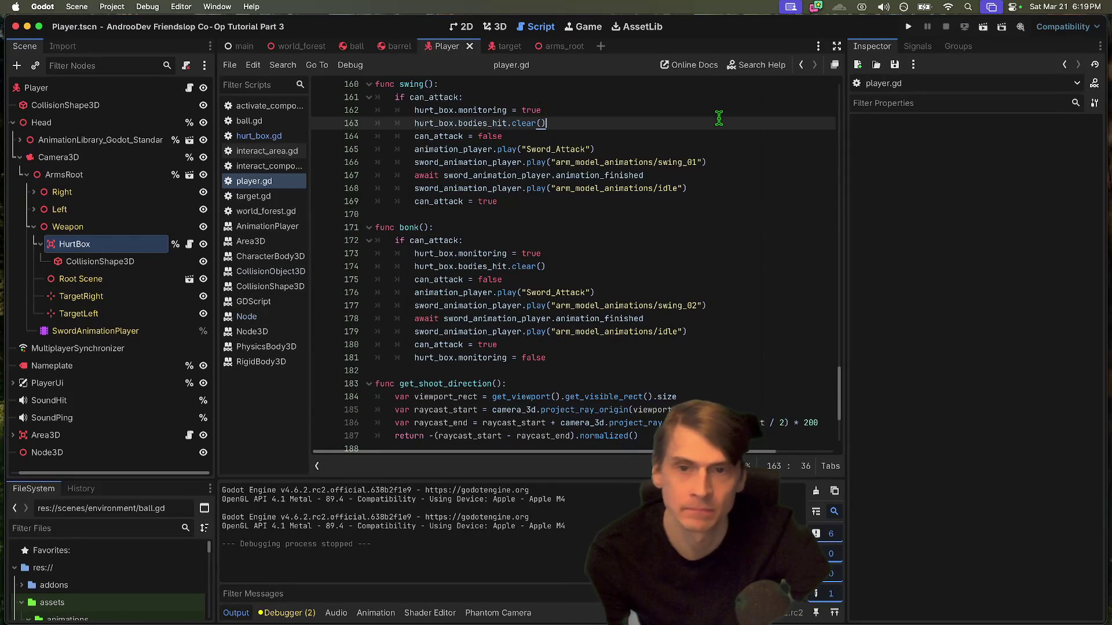
triple_click(726, 110)
key("BackSpace")
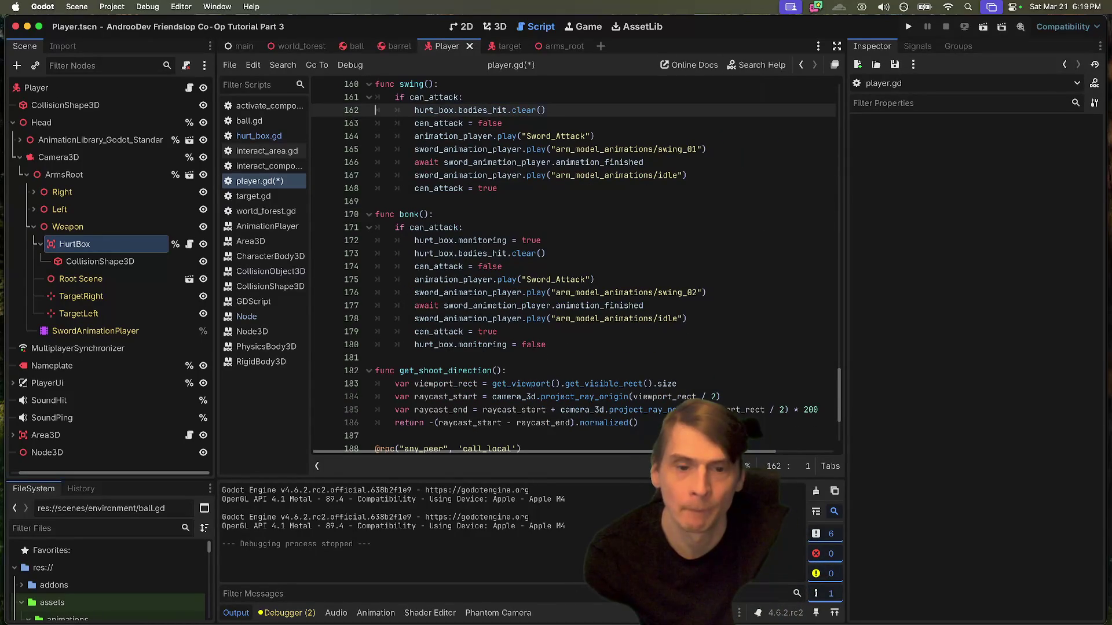
- Remove both hurt_box.monitoring lines from bonk() and select the swing function name
left_click(663, 346)
key("super+shift+k")
left_click(524, 241)
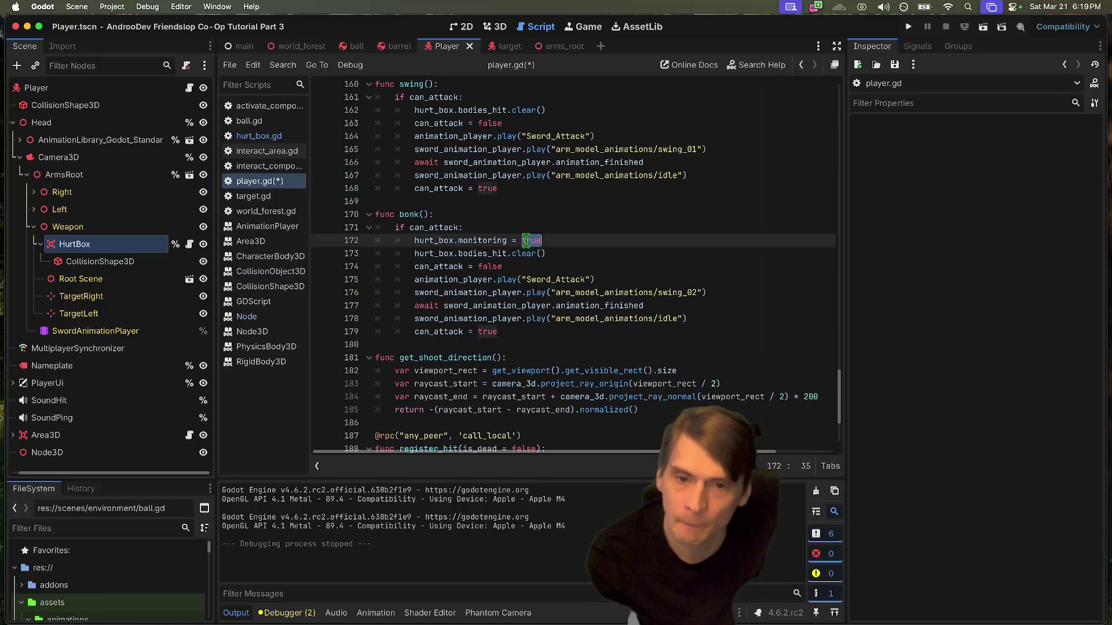
key("super+shift+k")
left_click(603, 318)
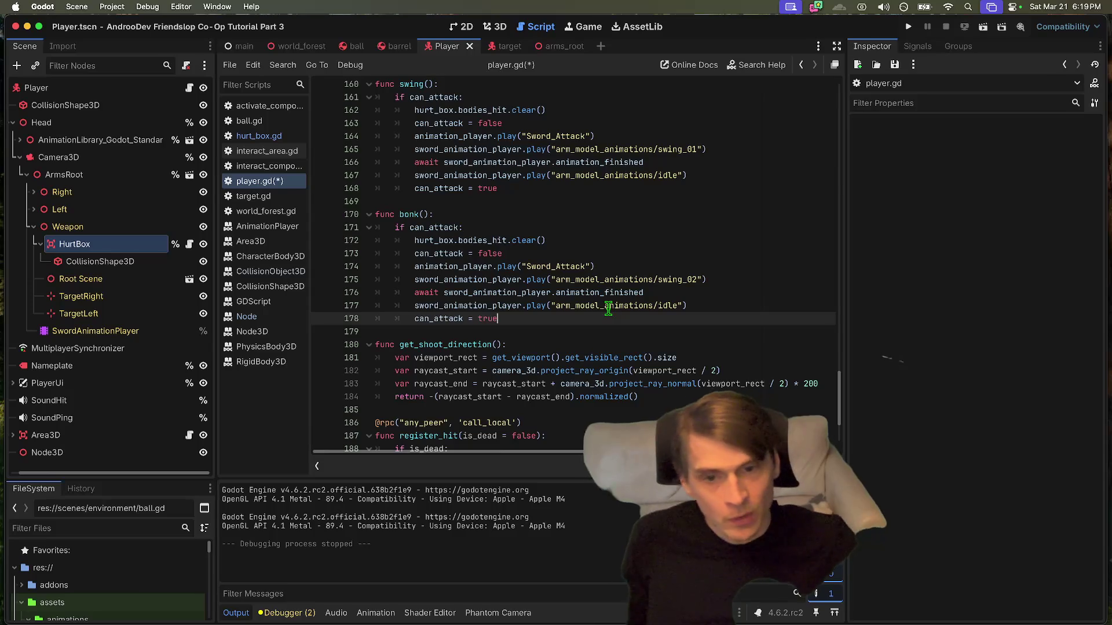
scroll(513, 211, "up", 3)
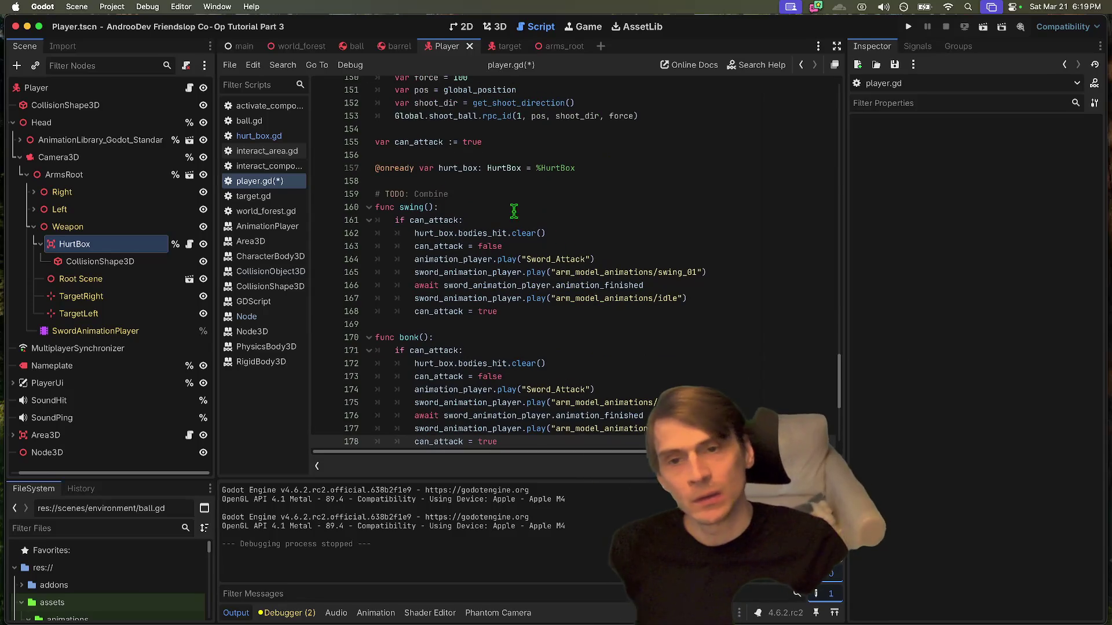
left_click(421, 206)
scroll(421, 207, "up", 1)
double_click(420, 250)
type("attack(versio")
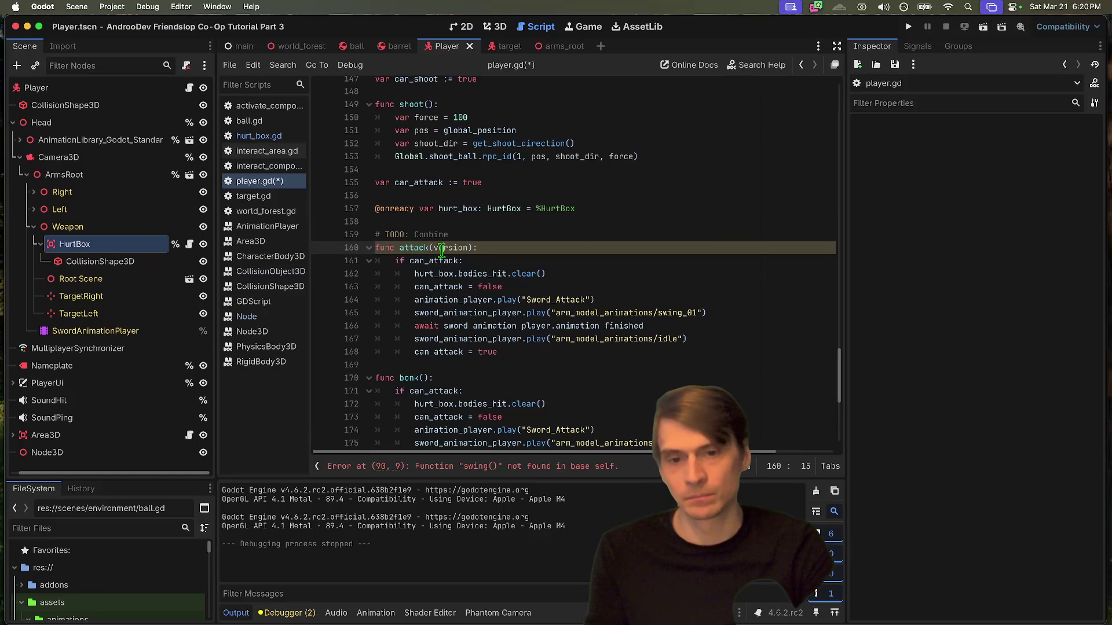
- Delete the entire bonk function from player.gd
scroll(504, 321, "down", 3)
left_click_drag(649, 369, 246, 258)
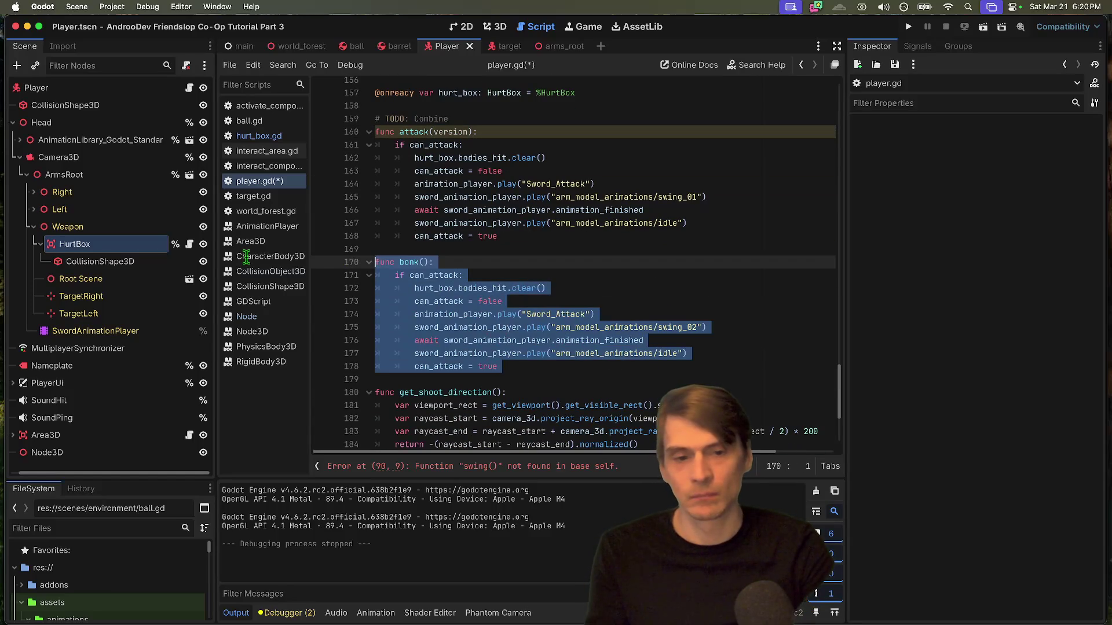
scroll(691, 277, "up", 3)
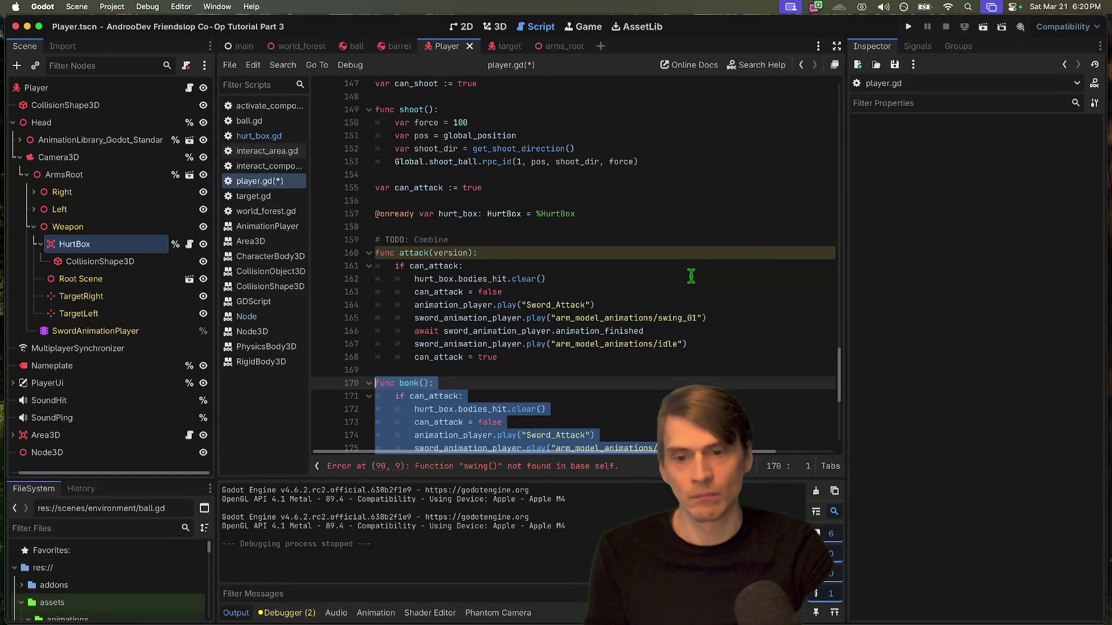
scroll(691, 276, "down", 2)
double_click(456, 365)
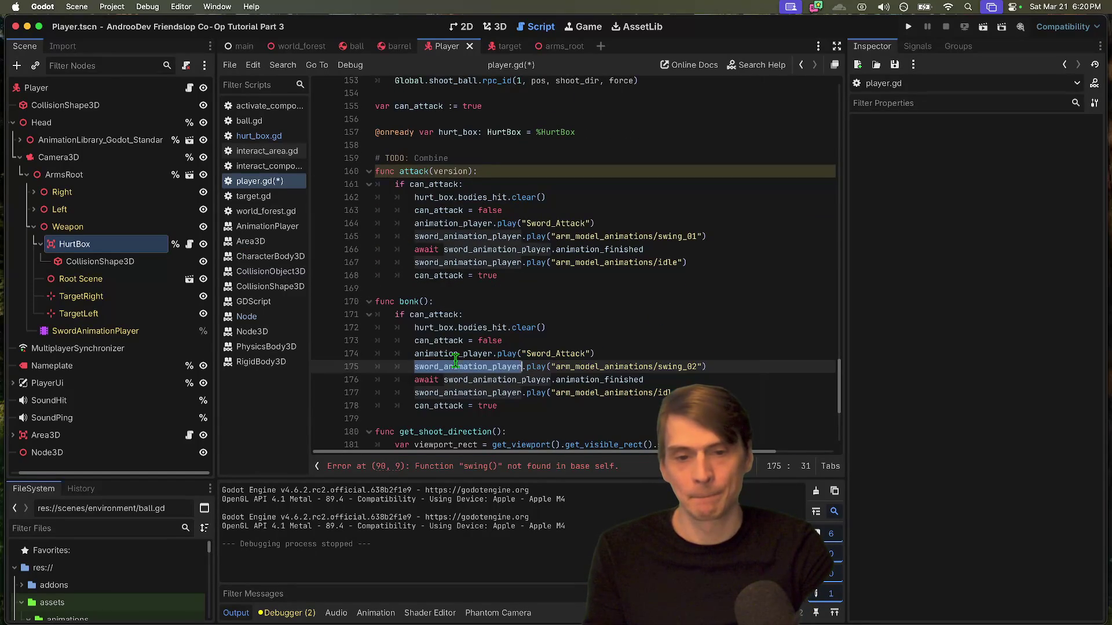
left_click_drag(540, 407, 624, 286)
key("BackSpace")
key("Delete")
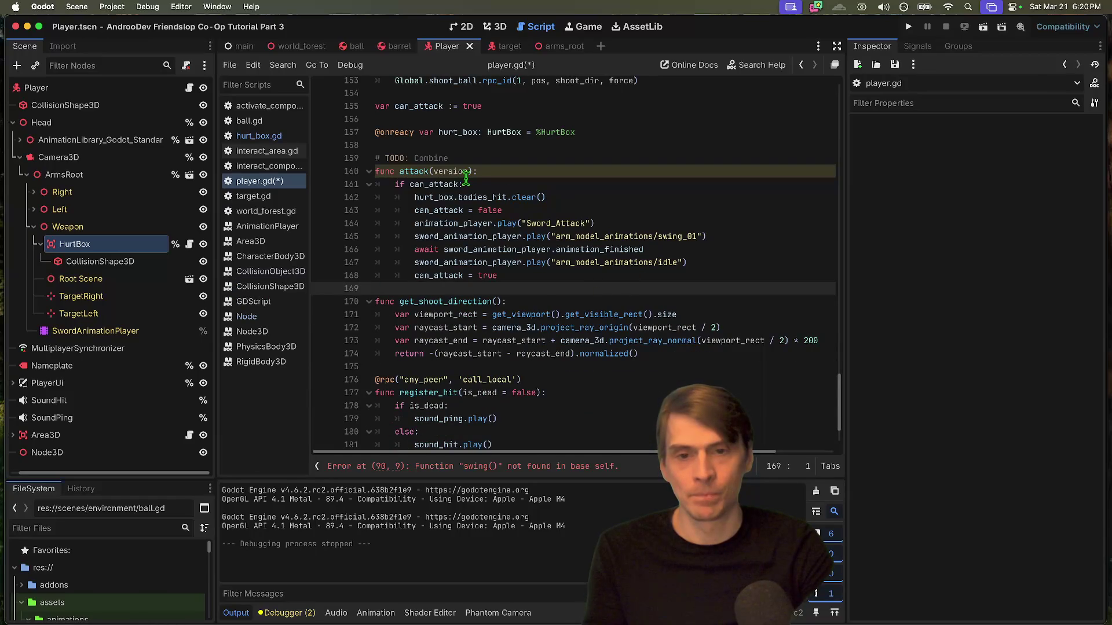
- Edit attack's swing_01 animation line toward "arm_model_animations/swing_0" + version
double_click(464, 175)
left_click(717, 235)
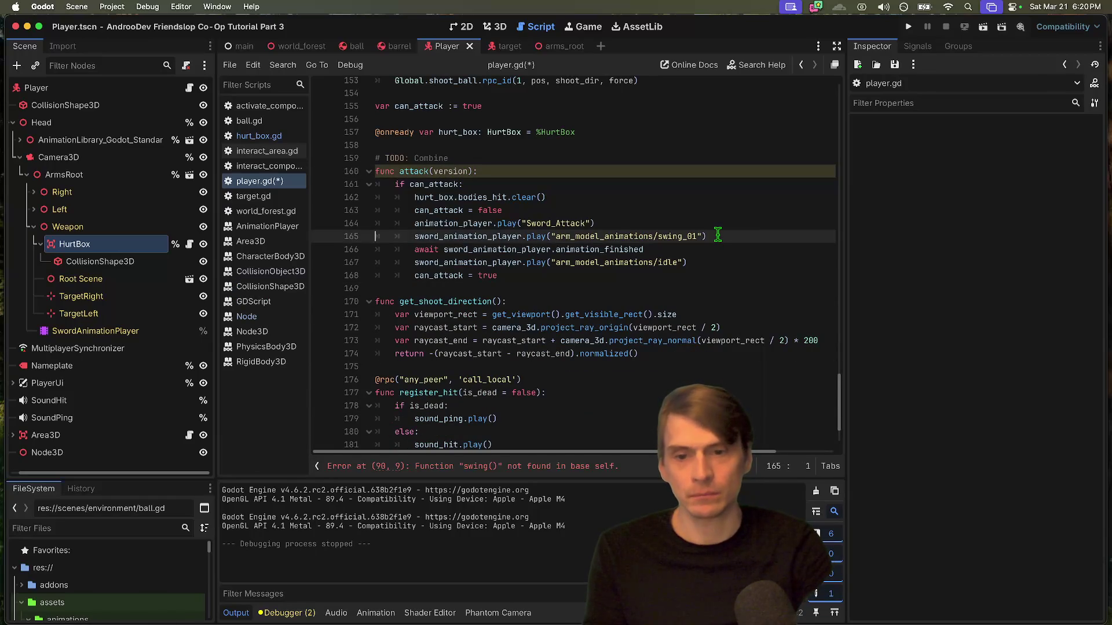
key("Return")
key("Up")
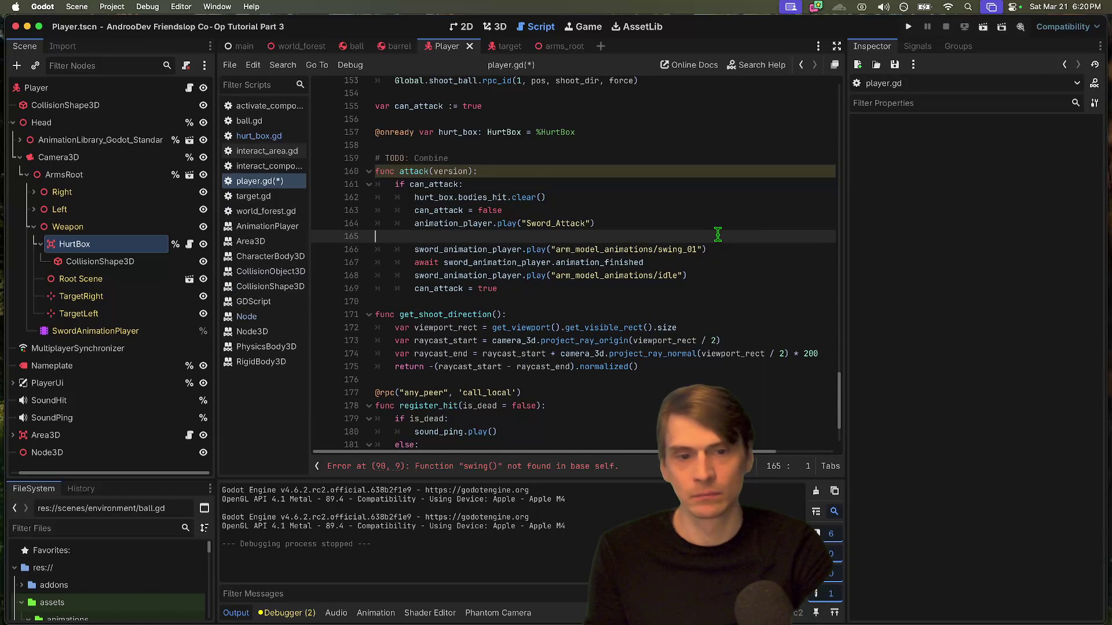
key("BackSpace")
left_click(697, 236)
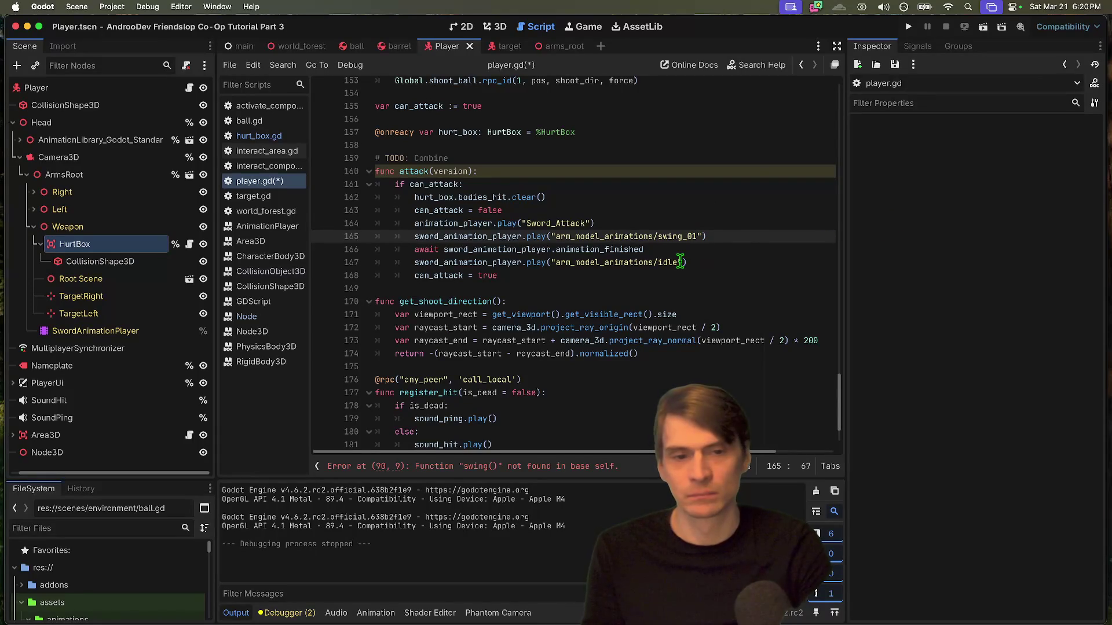
key("BackSpace")
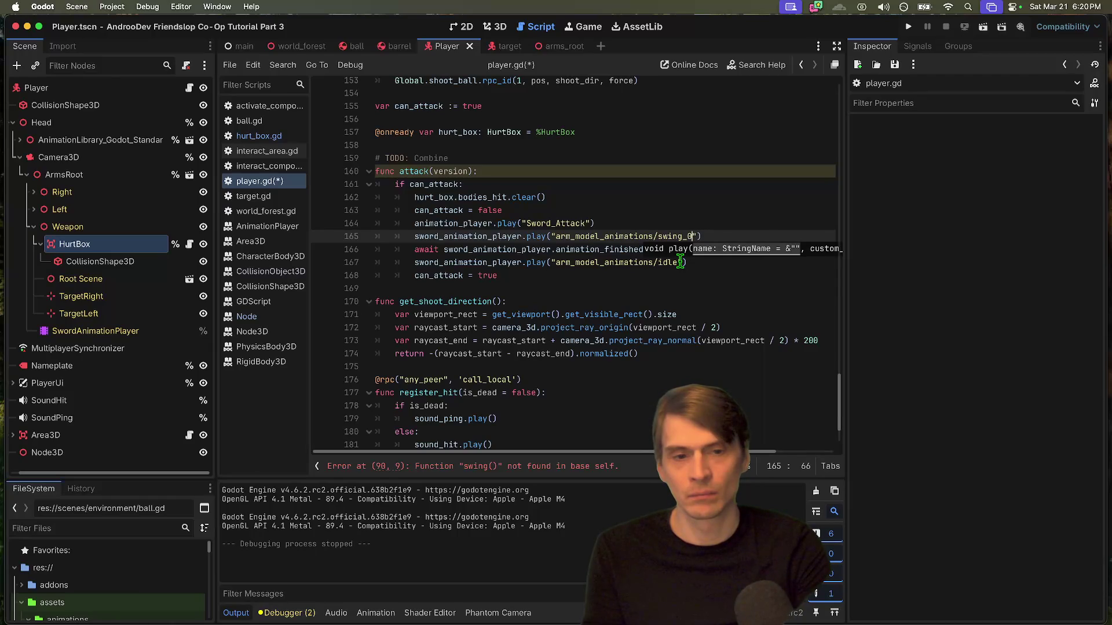
type("+ 1")
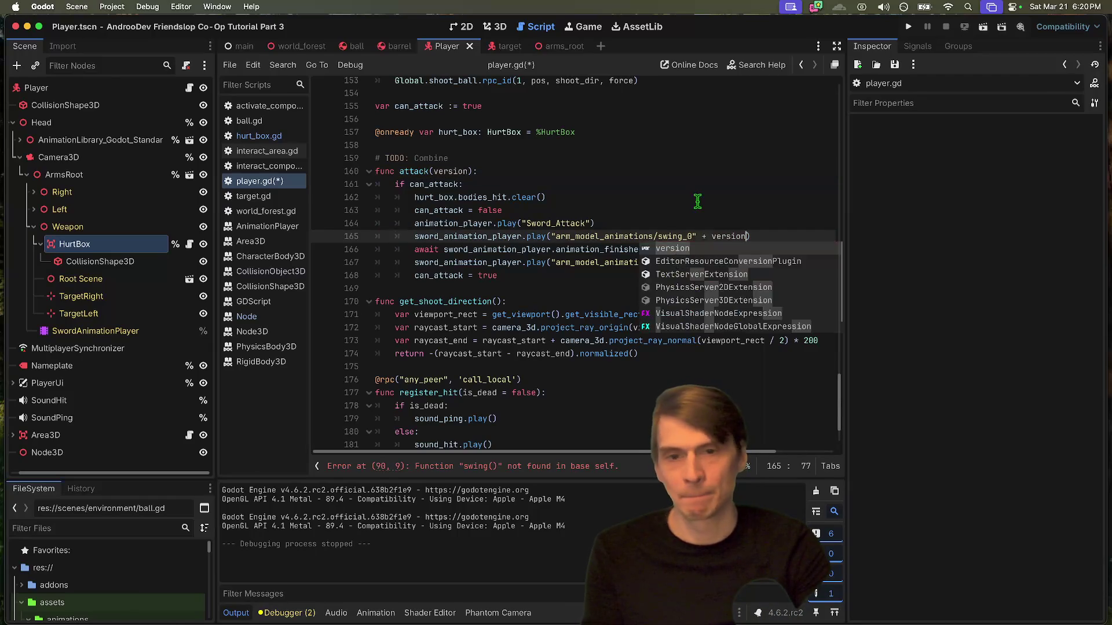
- Type attack's parameter as version: int
key("Up")
key("Up")
key("Up")
key("Left")
key("Left")
key("Left")
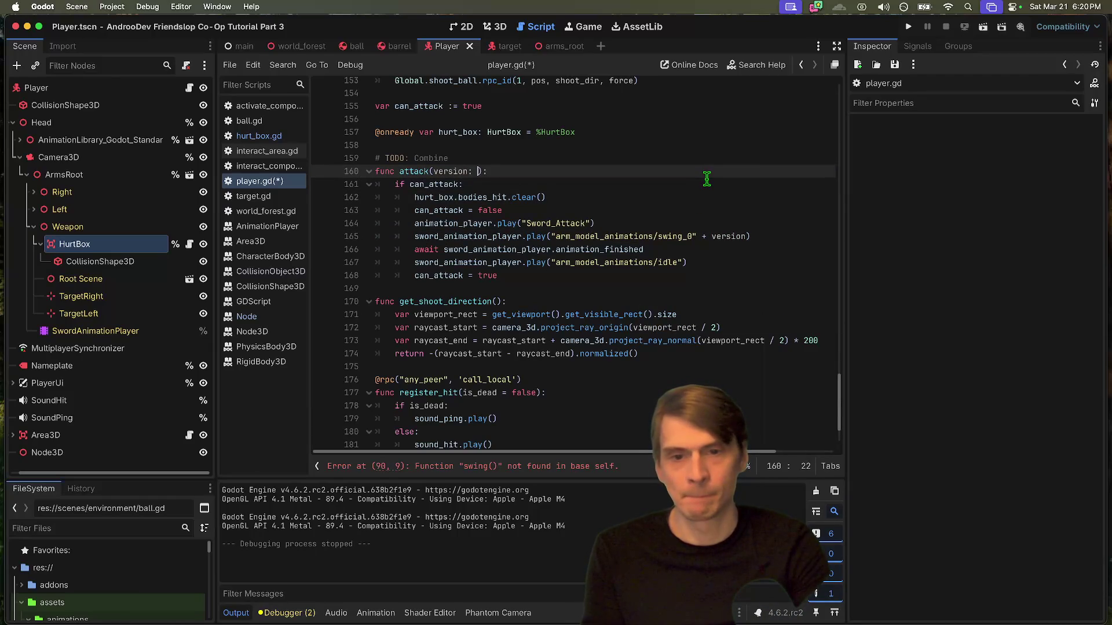
type("b")
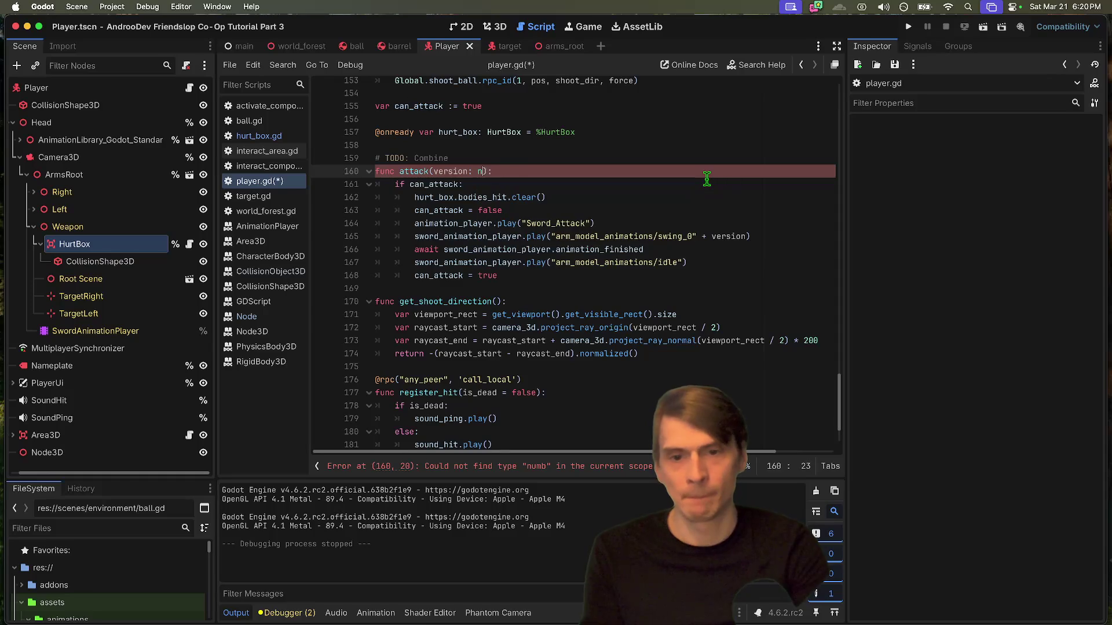
key("BackSpace")
key("BackSpace")
type("int")
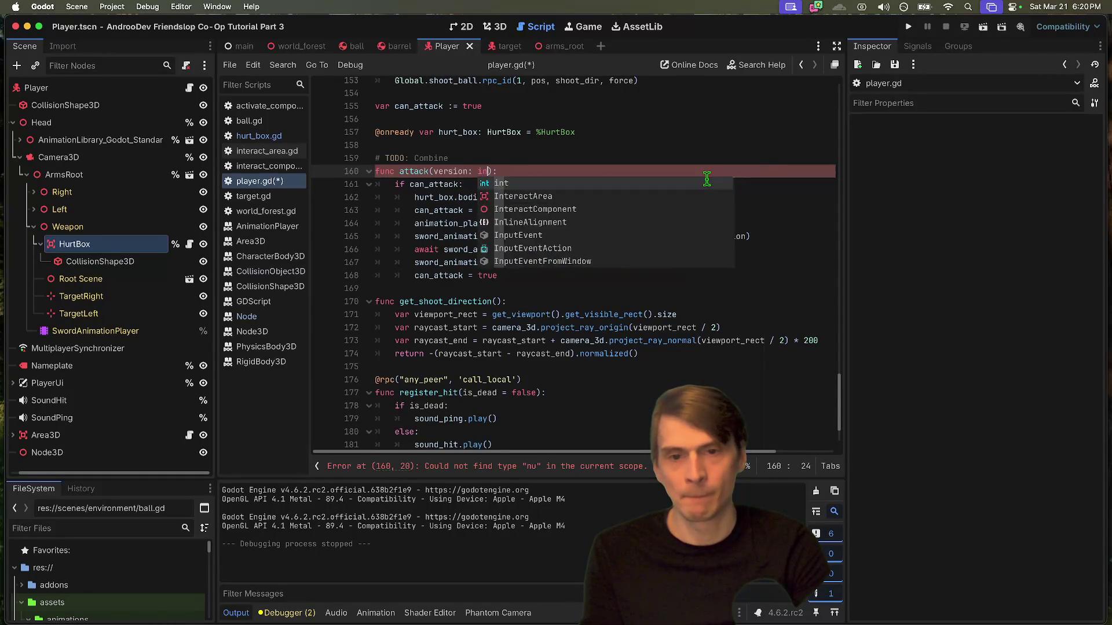
left_click(726, 266)
double_click(731, 238)
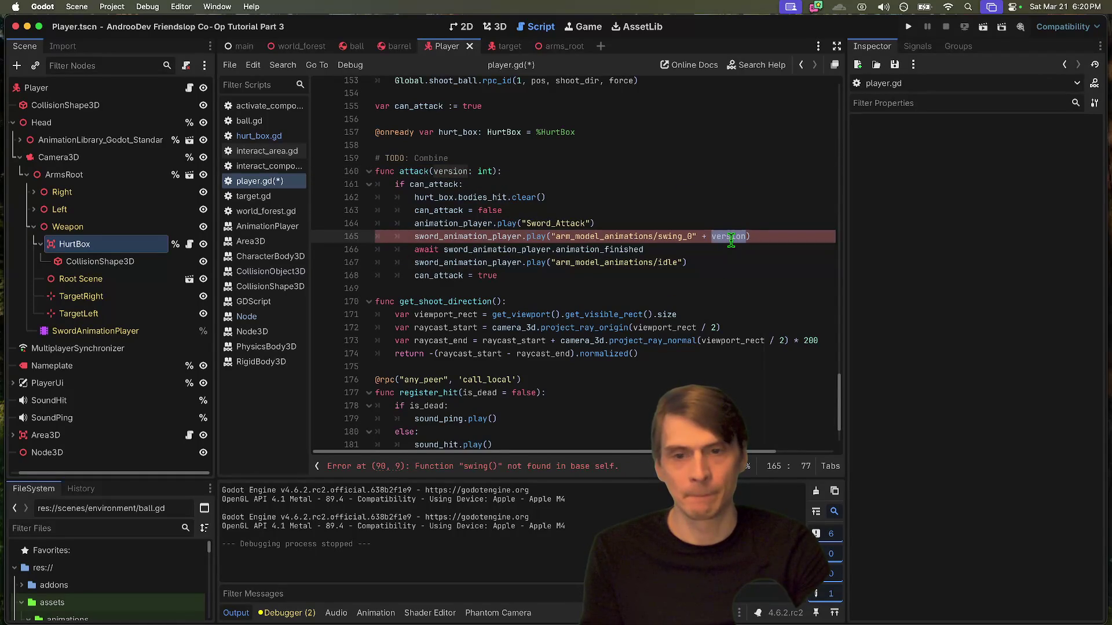
left_click(576, 467)
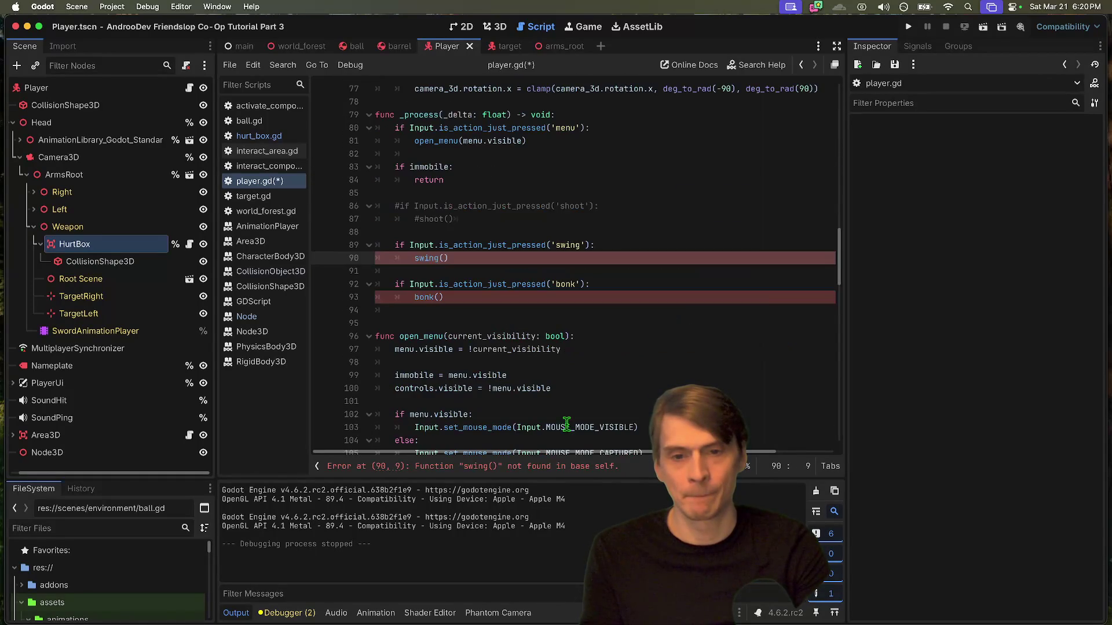
- Delete the bonk input handler and replace the swing() call with attack(1)
left_click_drag(583, 312, 382, 272)
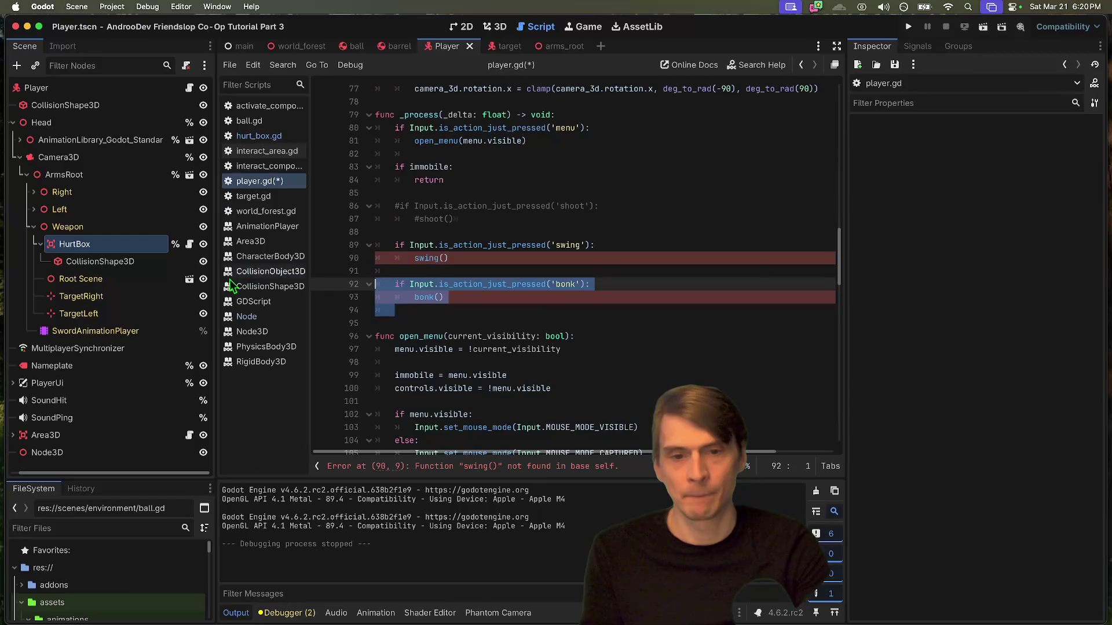
key("BackSpace")
double_click(425, 258)
type("a")
key("BackSpace")
key("BackSpace")
key("BackSpace")
type("swing")
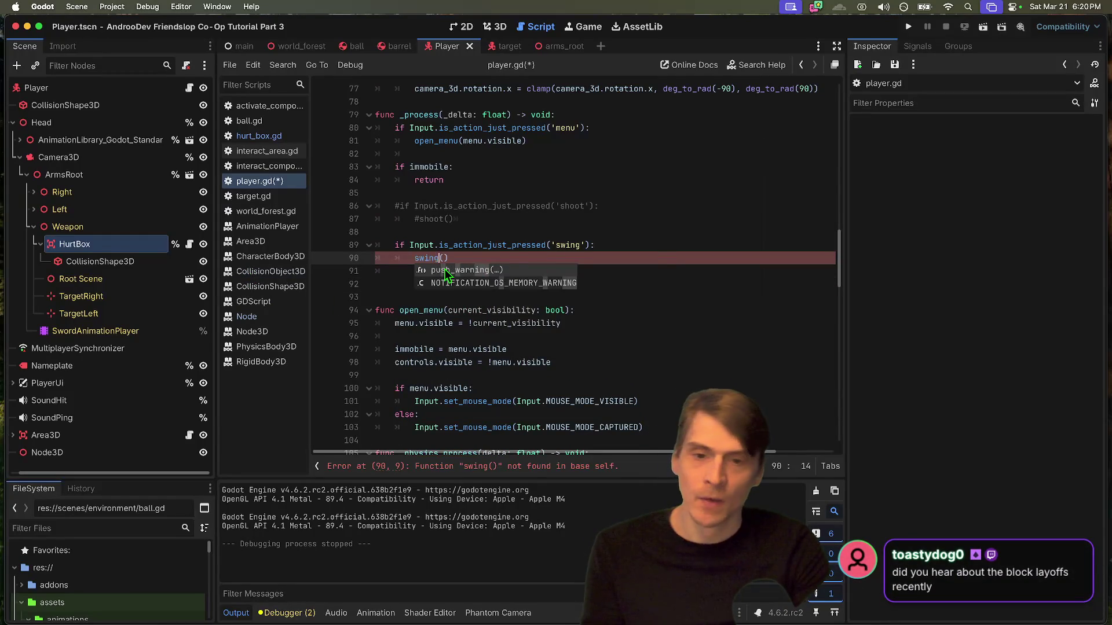
key("BackSpace")
key("BackSpace")
key("BackSpace")
type("att")
key("Return")
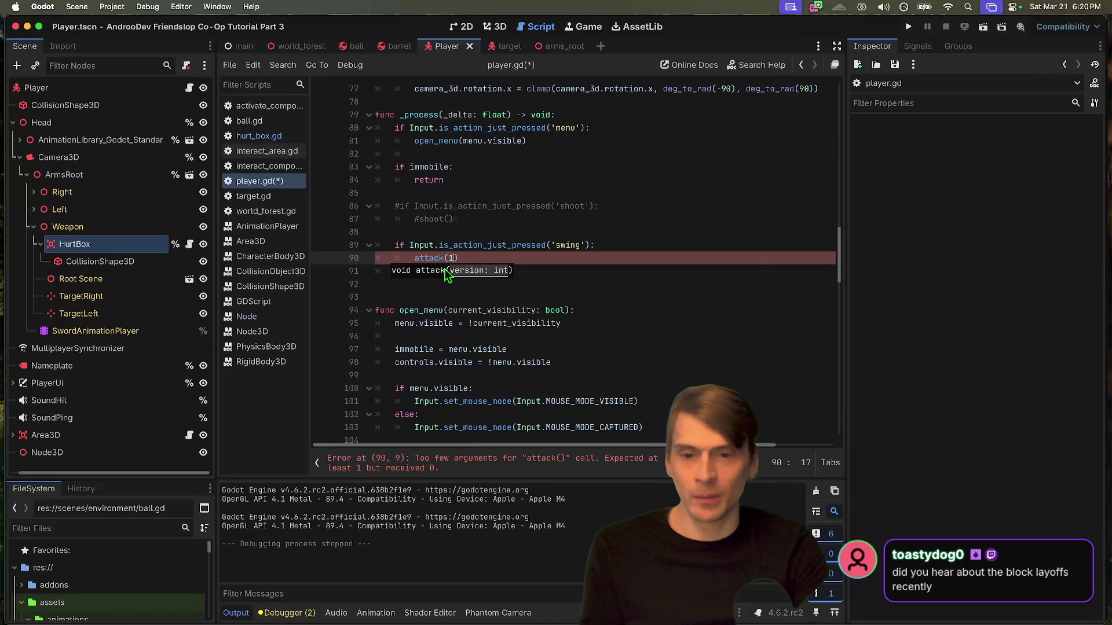
- Add a bonk action input check that calls attack(2)
left_click(449, 277)
key("Return")
type("if")
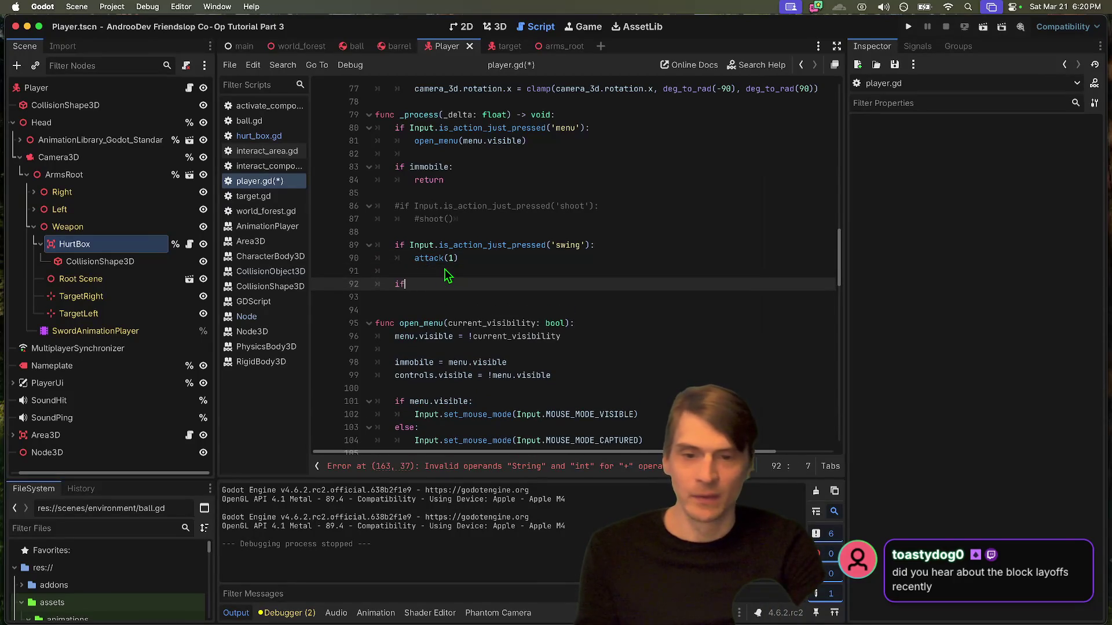
triple_click(443, 246)
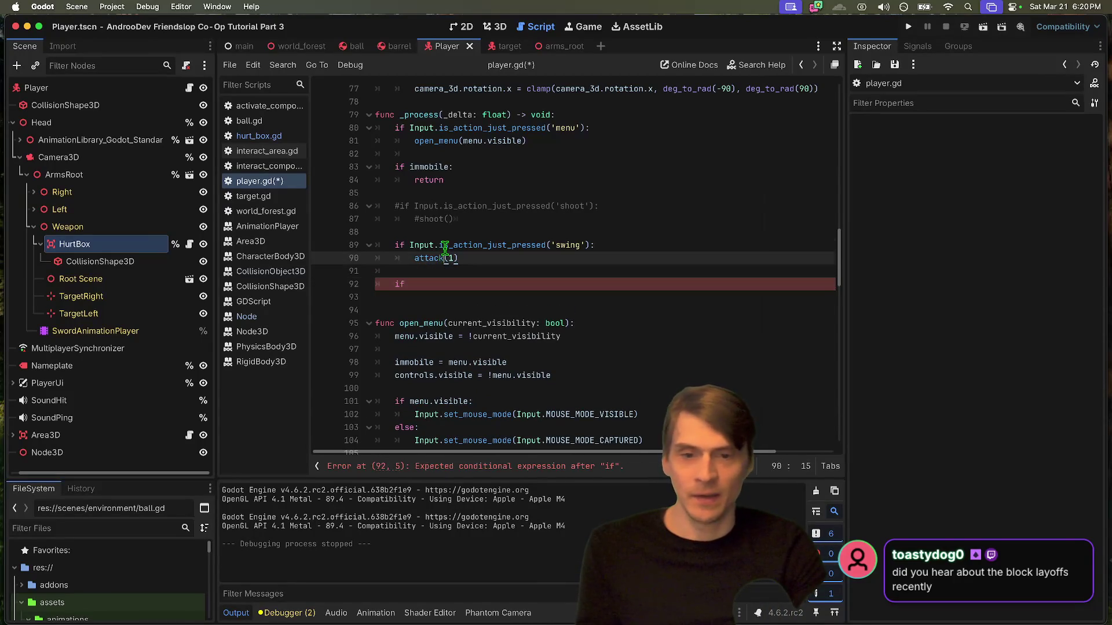
triple_click(469, 289)
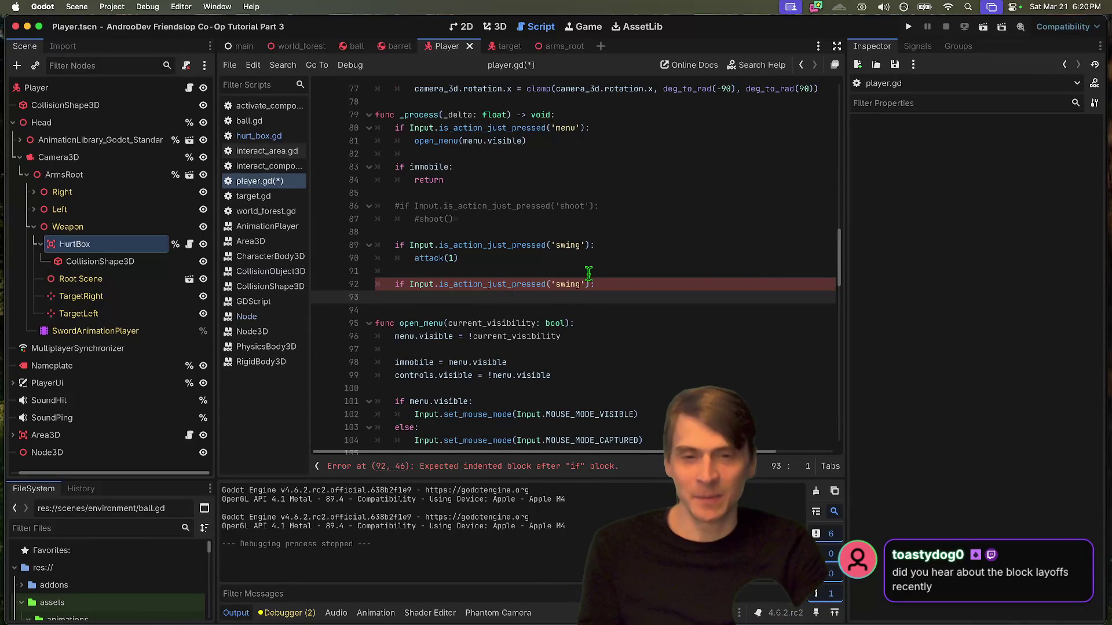
left_click(585, 284)
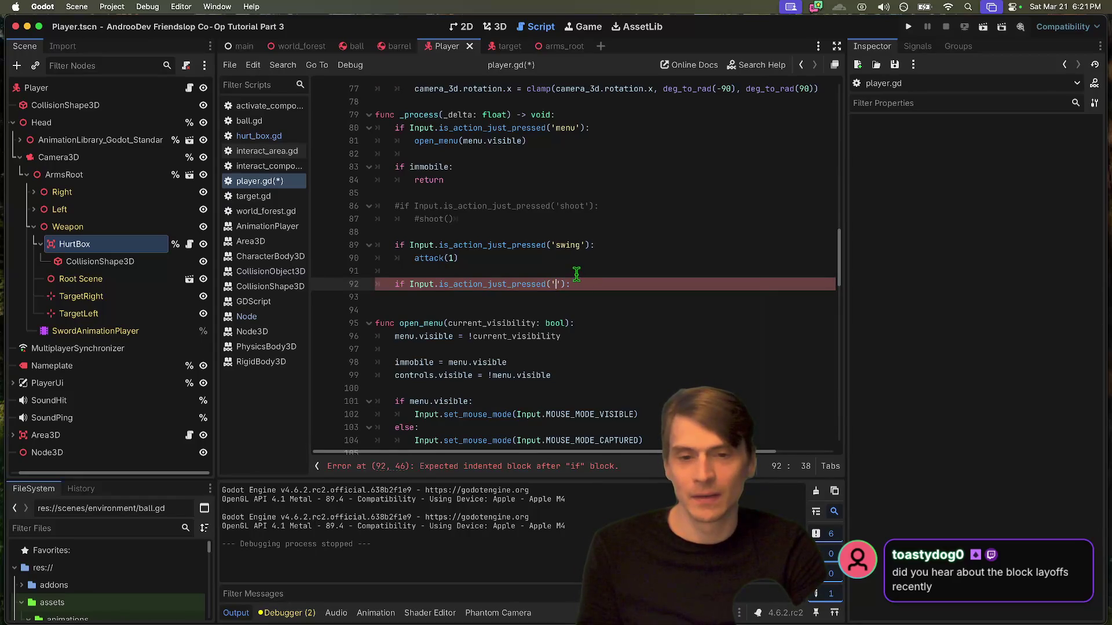
type("bonk")
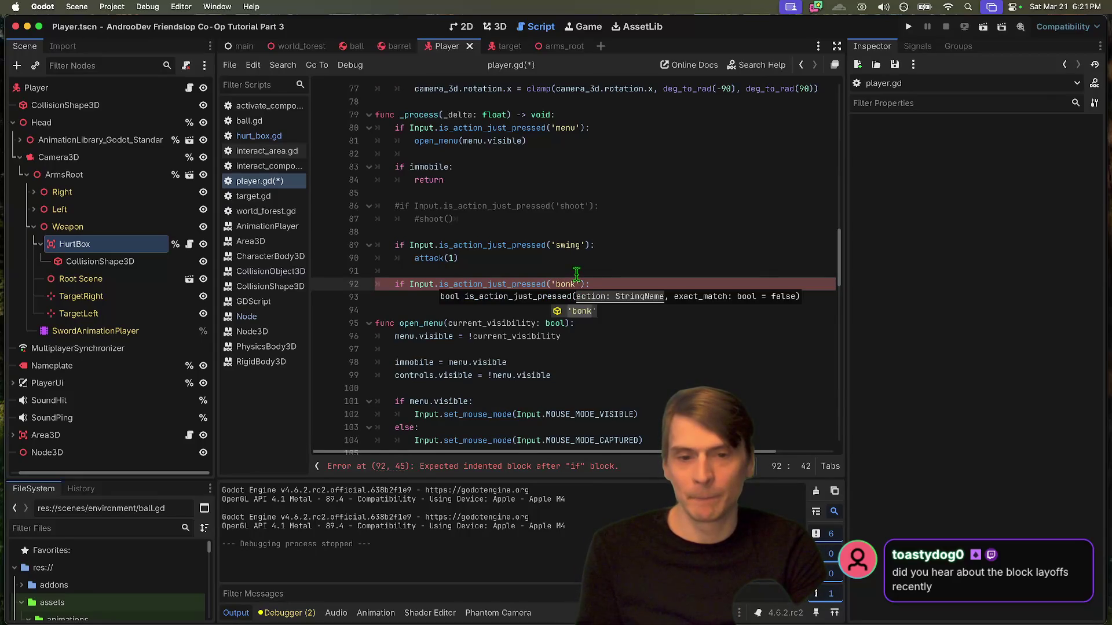
key("BackSpace")
key("End")
key("Return")
type("ck(2)")
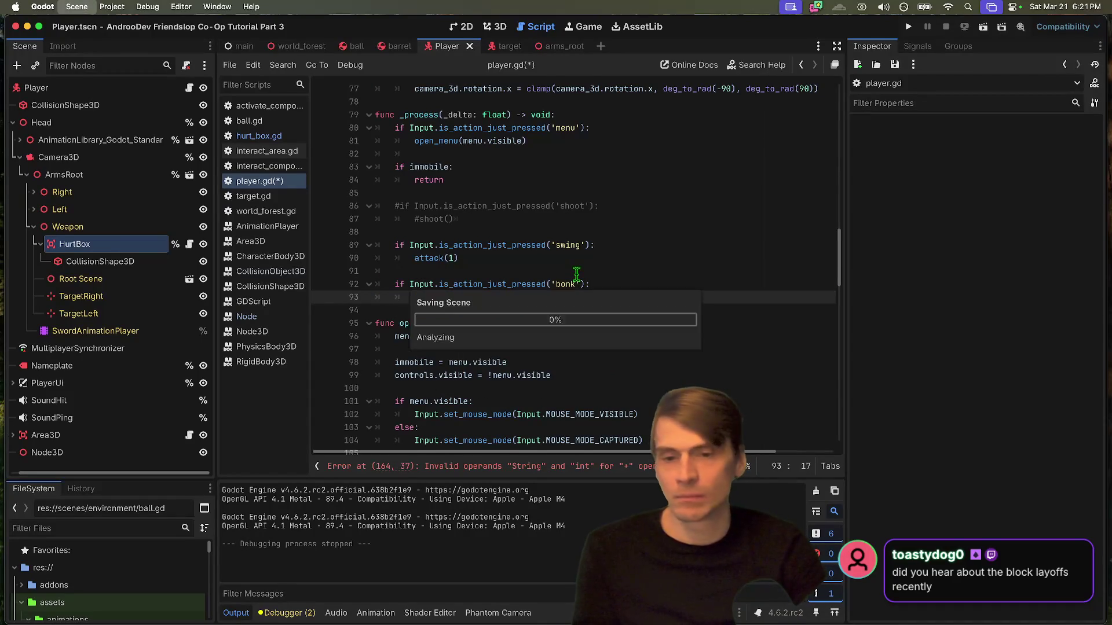
- Save, then try wrapping version in str() on the swing line and undo the attempt
key("super+s")
left_click(589, 461)
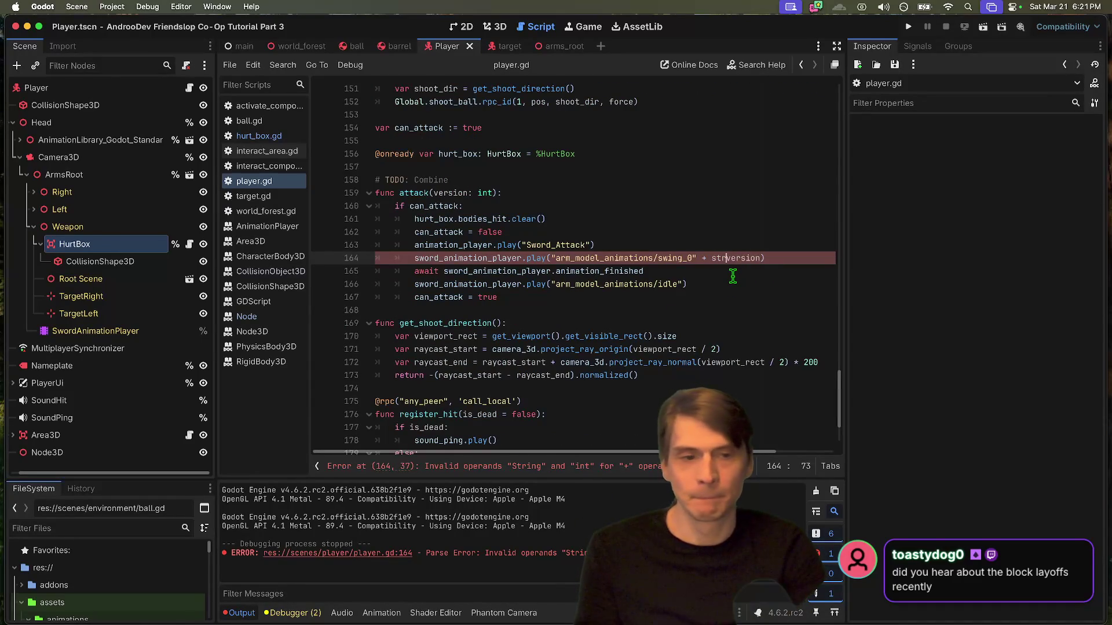
type("r(")
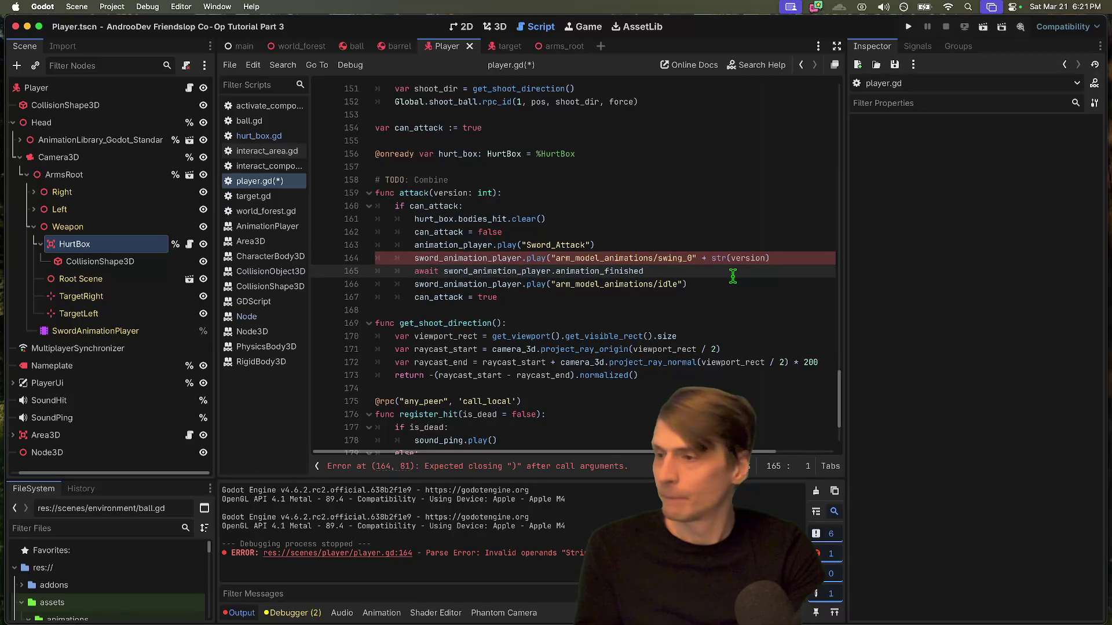
key("super+z")
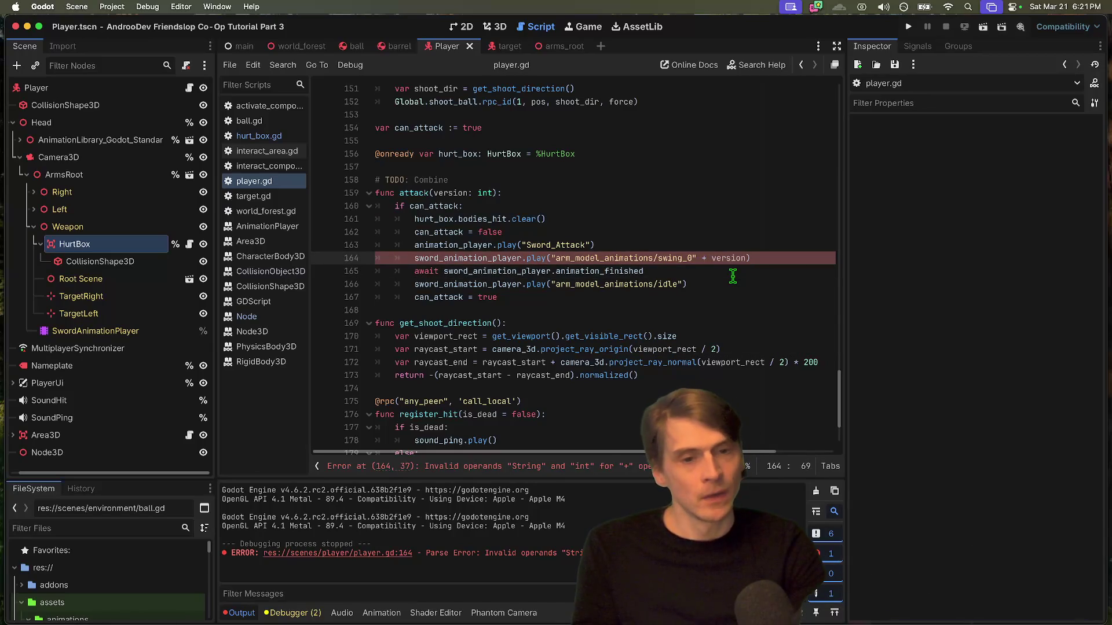
key("super+z")
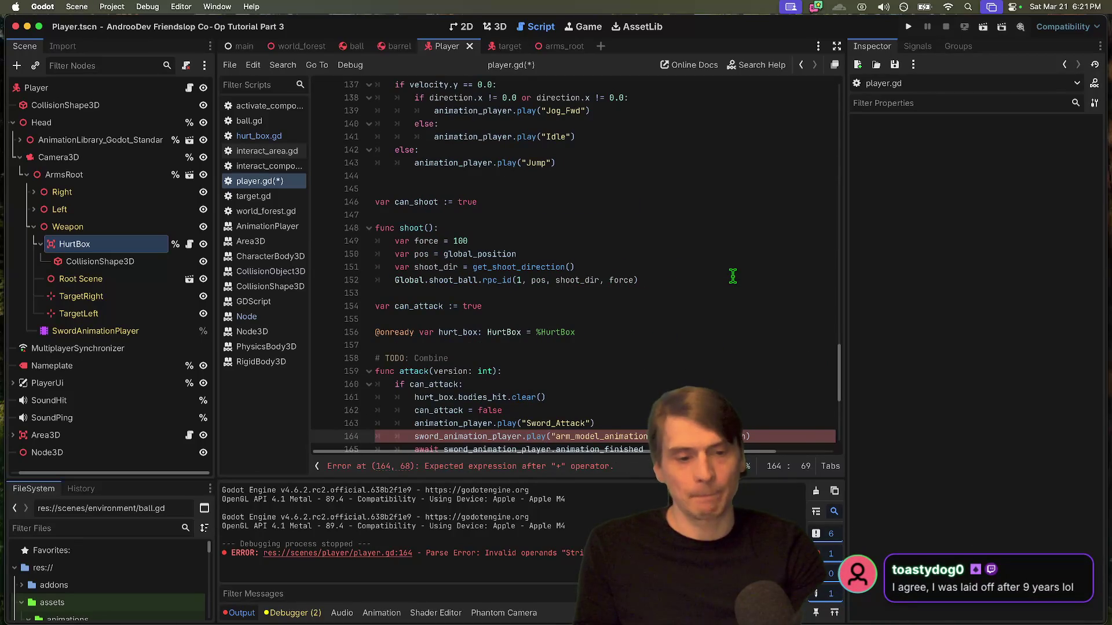
key("super+z")
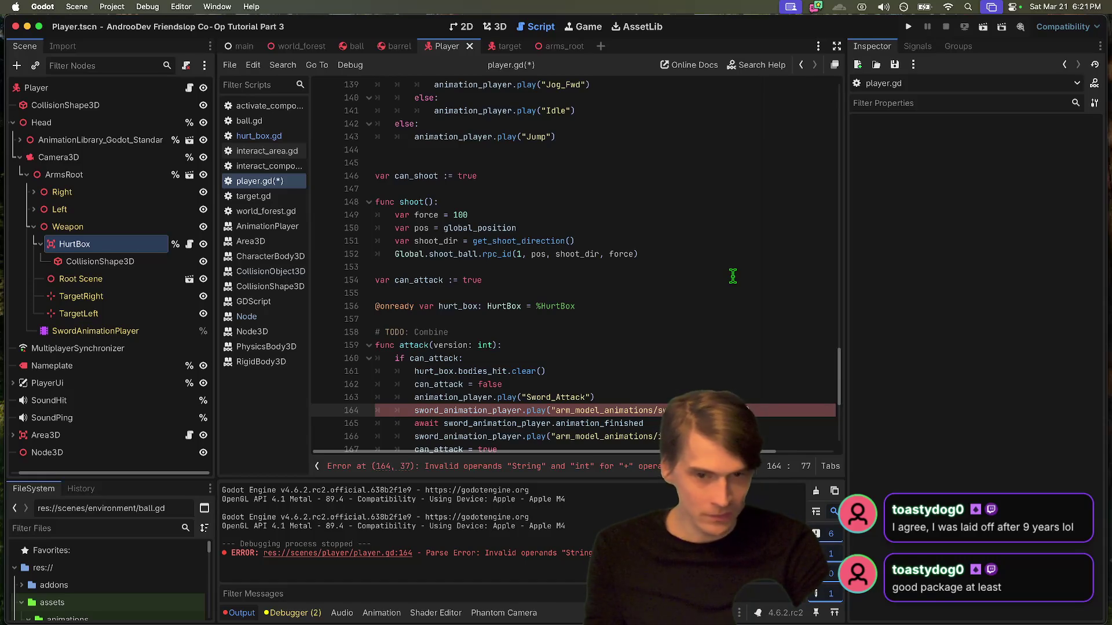
- Rewrite line 164 to end with + str(version)), save, and run two game instances
scroll(720, 263, "down", 1)
double_click(735, 399)
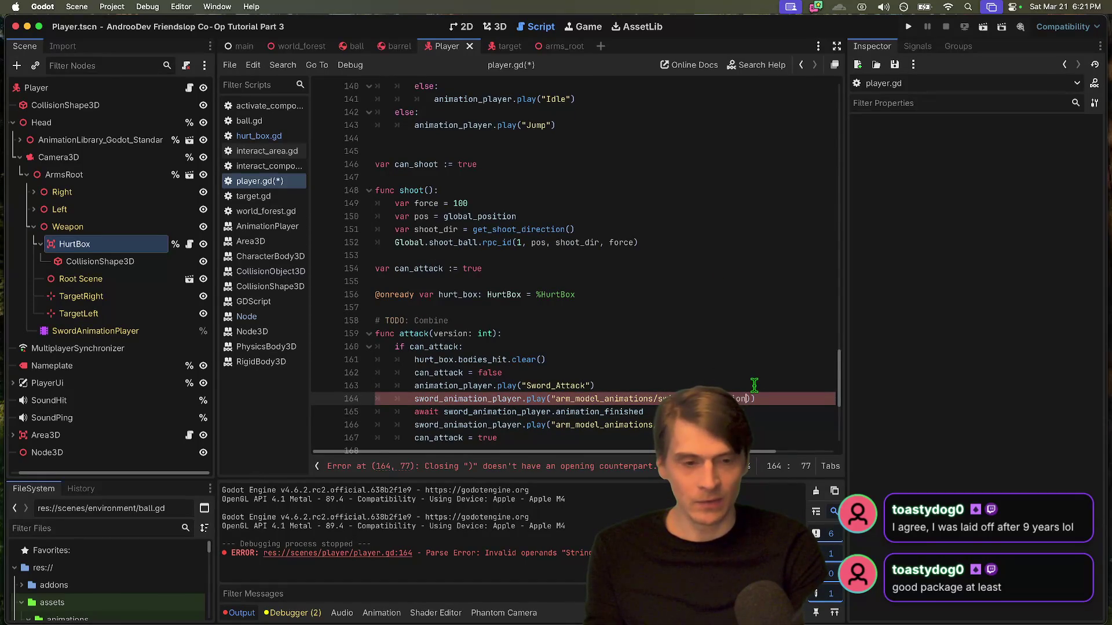
key("BackSpace")
key("BackSpace")
key("BackSpace")
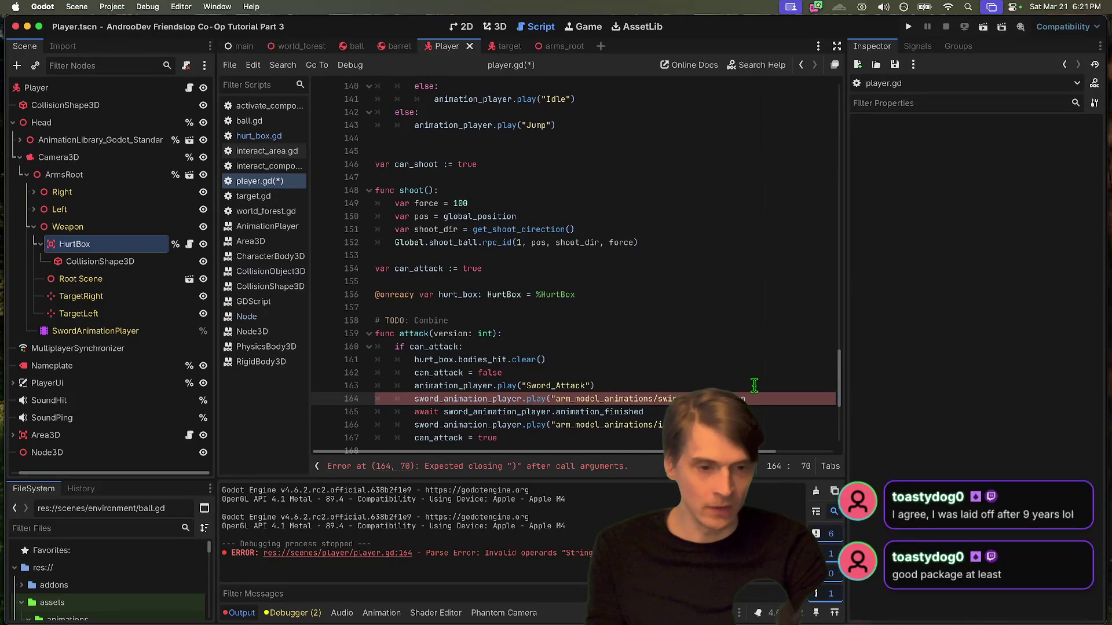
type("g_\"")
key("Down")
key("Down")
key("Up")
key("Up")
key("End")
type(")")
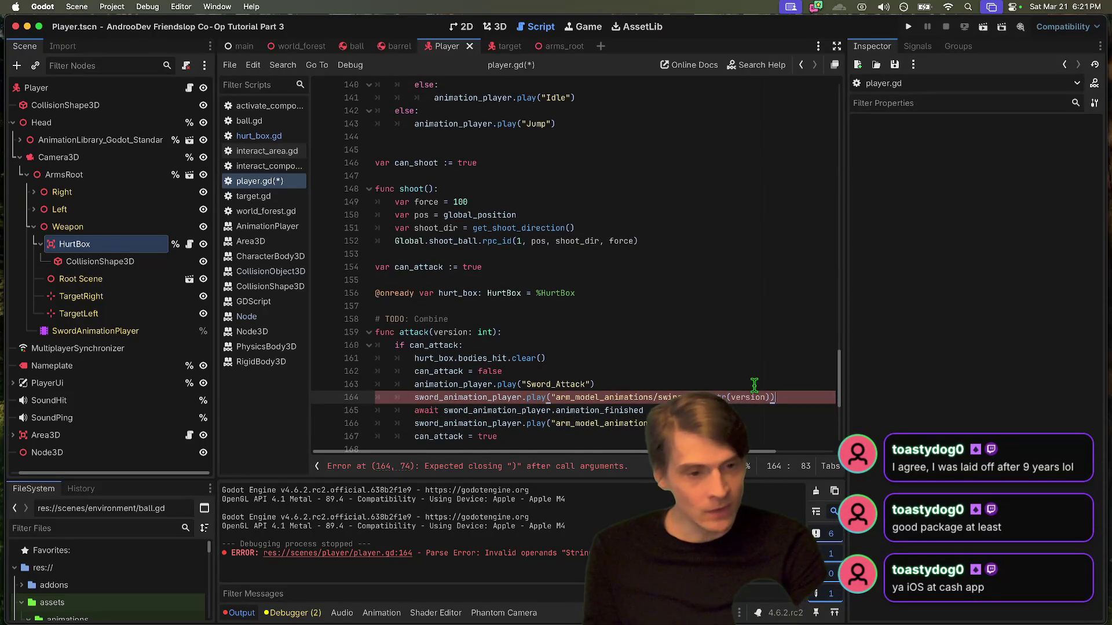
key("Down")
key("Down")
key("Down")
key("super+s")
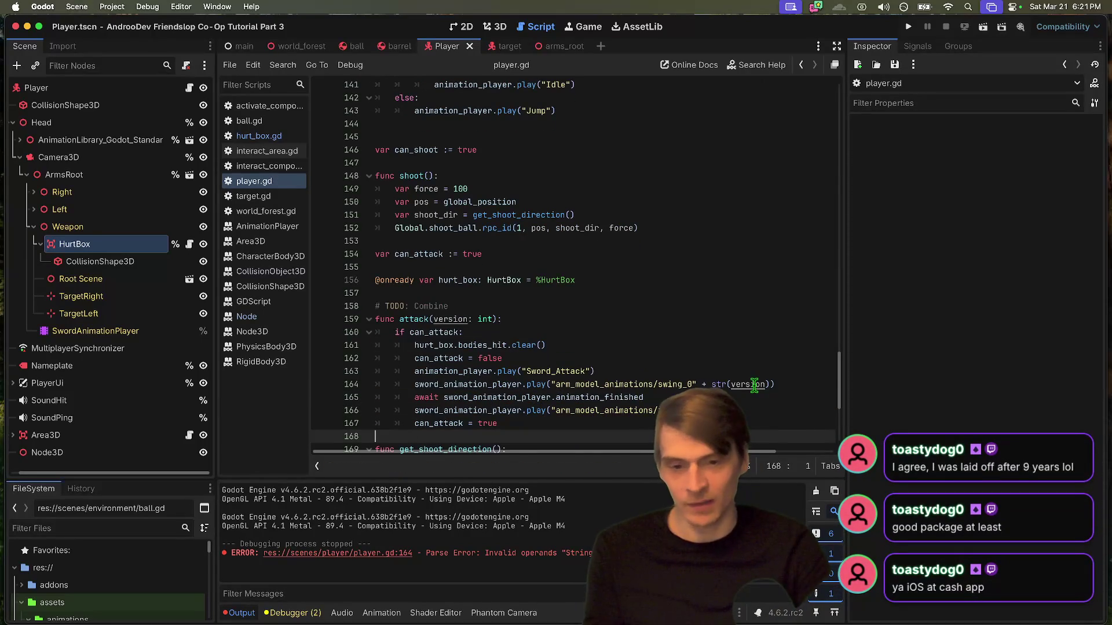
key("super+b")
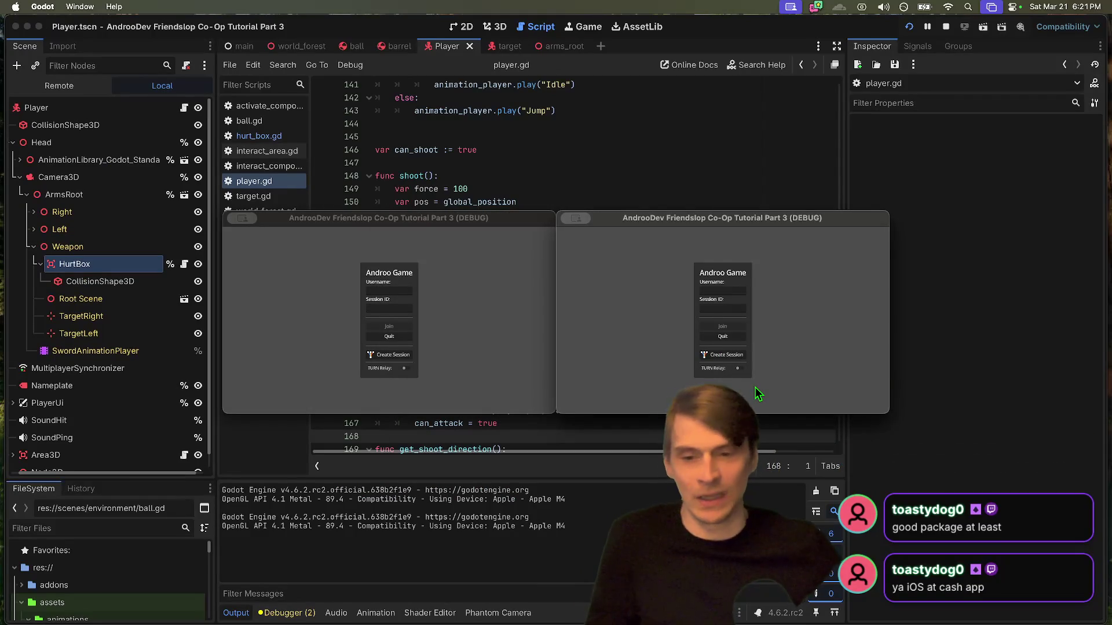
- Playtest the arena session in the left debug client, then switch to Firefox
left_click(453, 373)
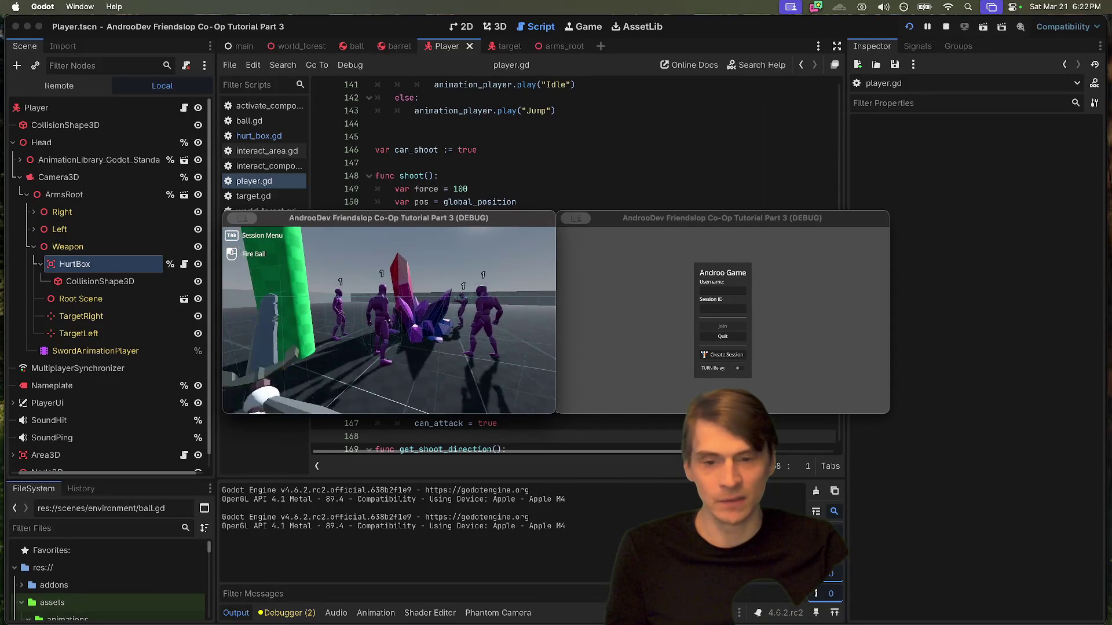
key("super+Tab")
key("Tab")
key("Tab")
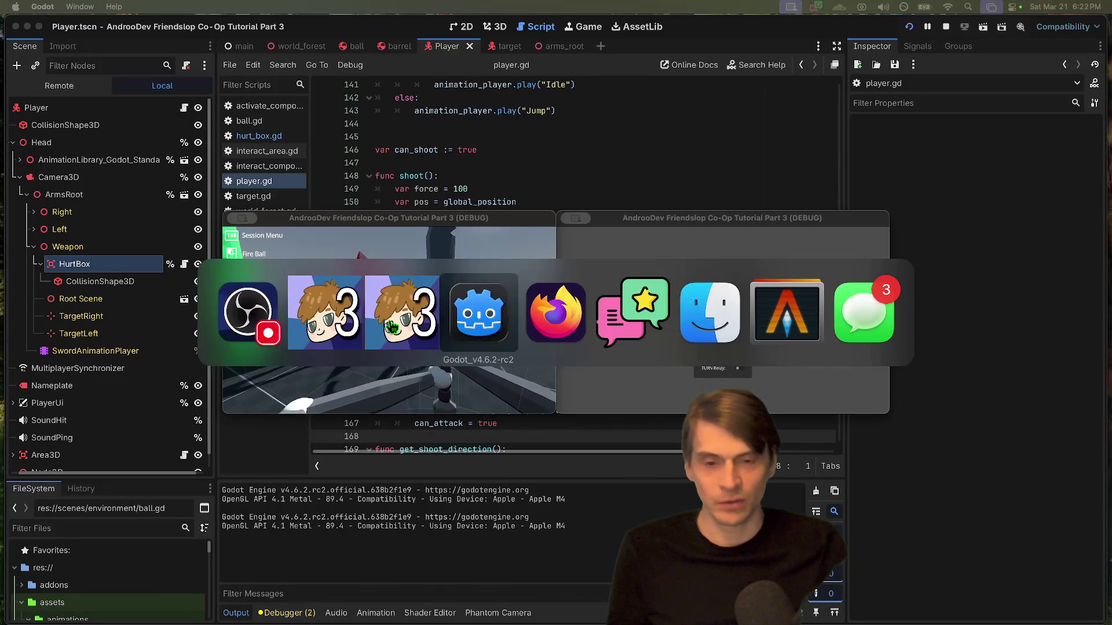
- Search Google for 'block stock' in a new tab and view the 6-month chart
key("super+t")
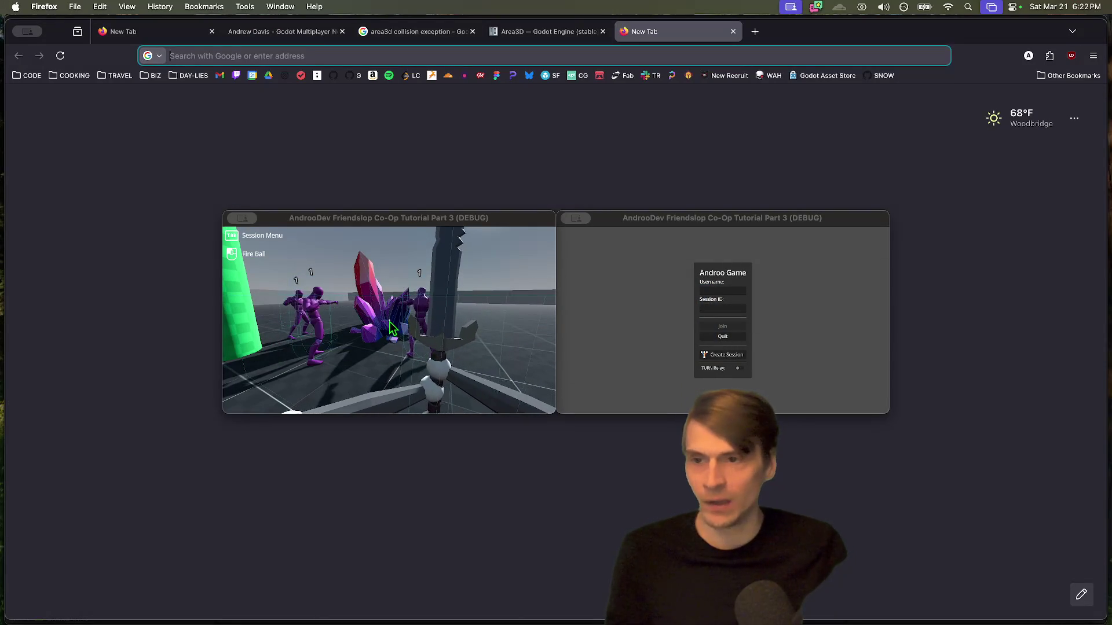
type("block ")
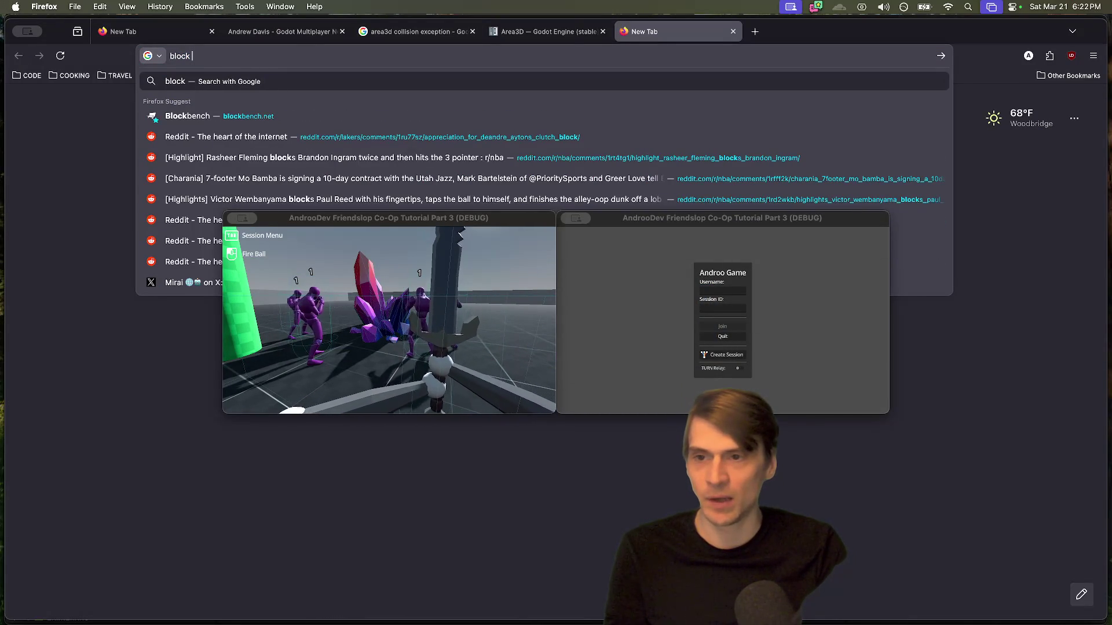
type("stock")
key("Return")
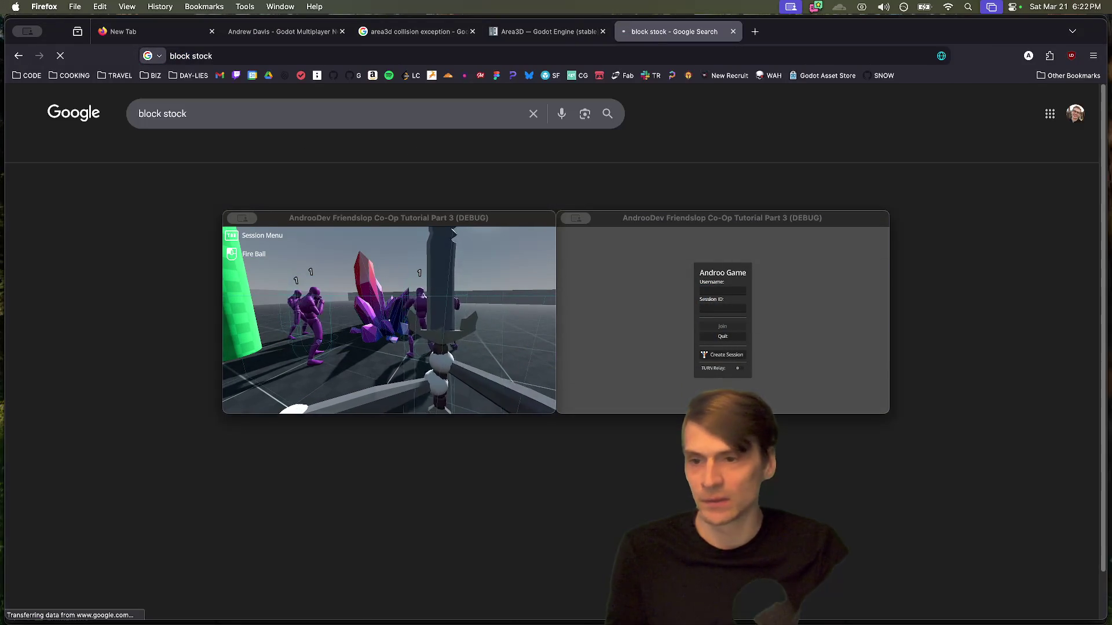
scroll(282, 137, "down", 3)
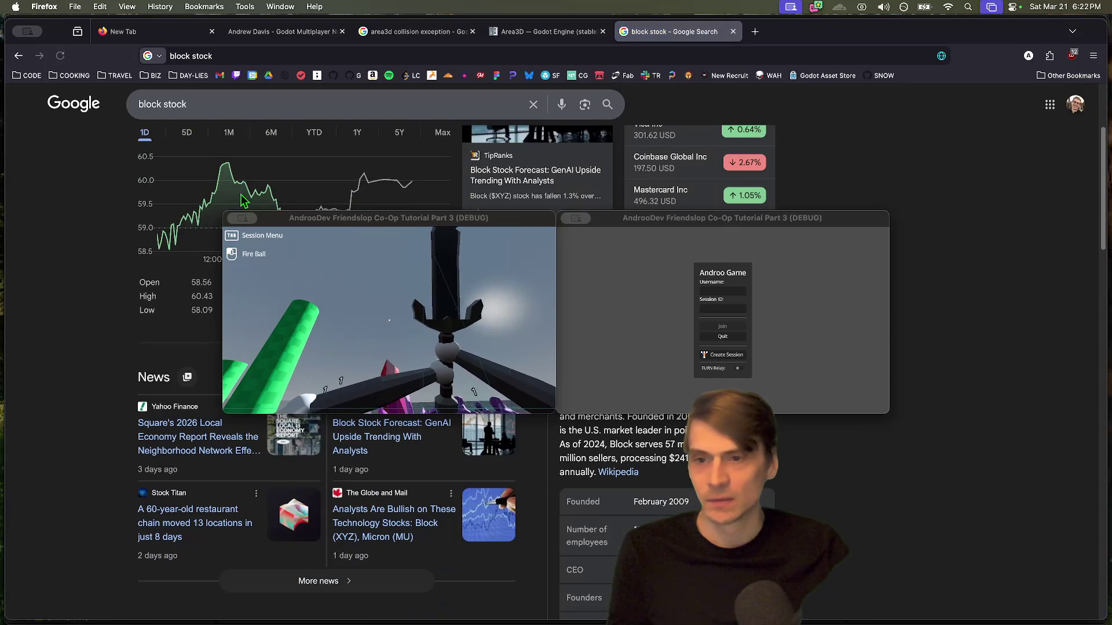
left_click(271, 132)
scroll(348, 153, "down", 1)
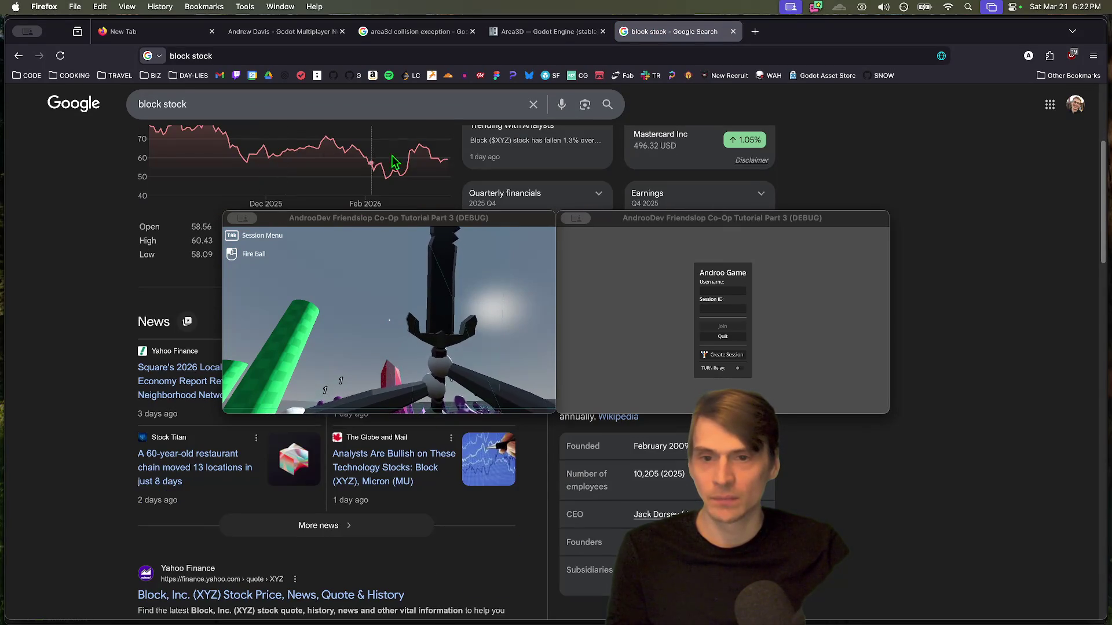
scroll(353, 162, "up", 1)
scroll(329, 174, "up", 1)
scroll(382, 197, "down", 2)
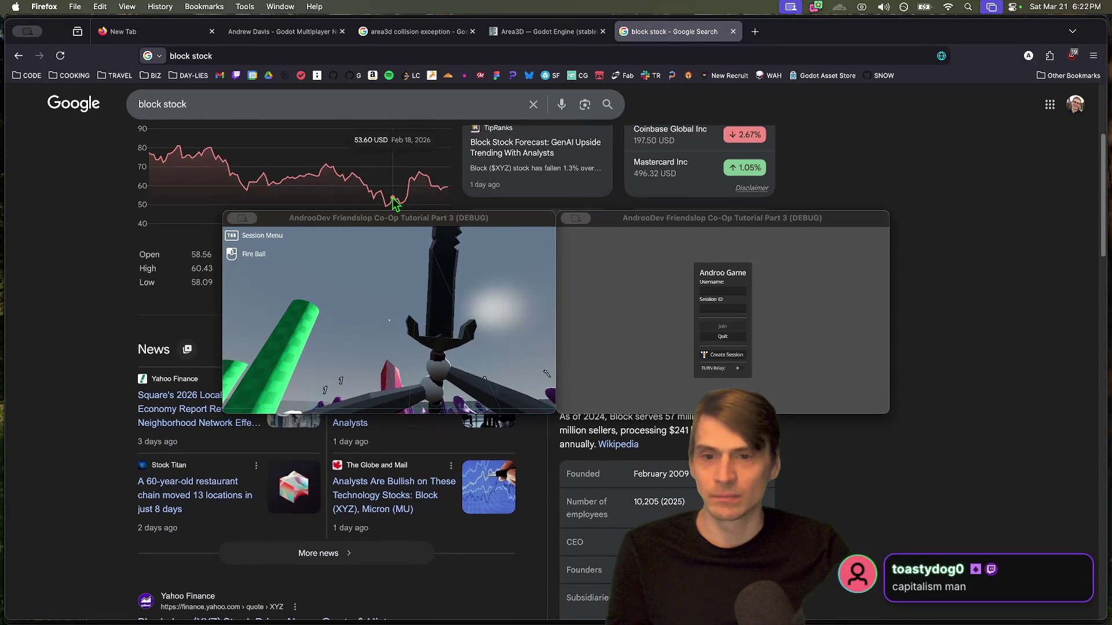
scroll(991, 162, "up", 1)
- Close the stock tab, check the running Godot game, then switch to Finder
key("super+w")
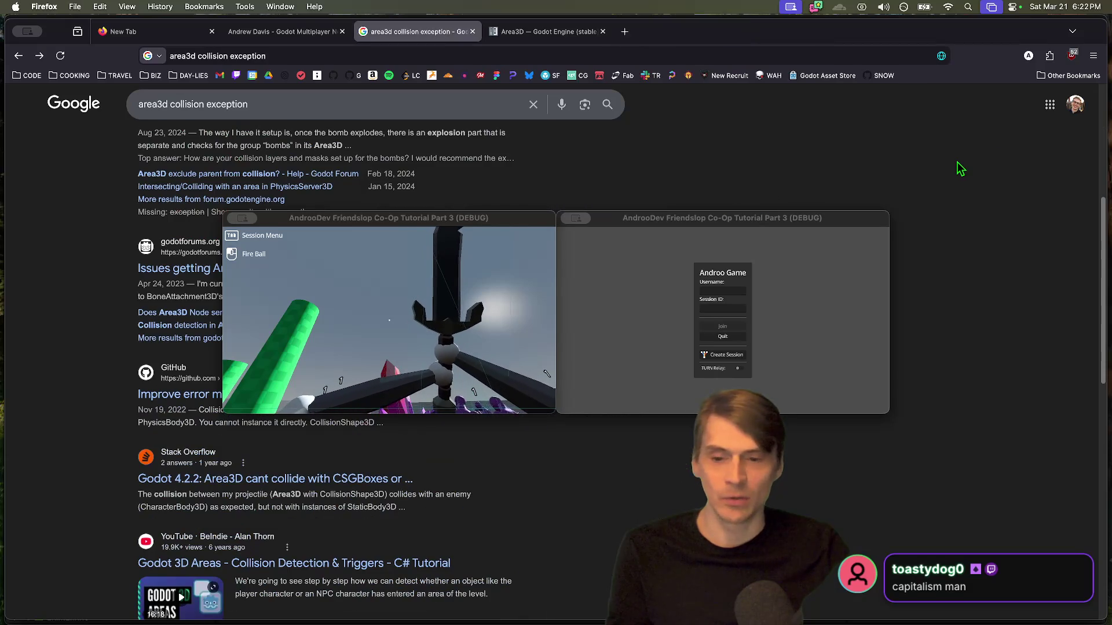
key("super+Tab")
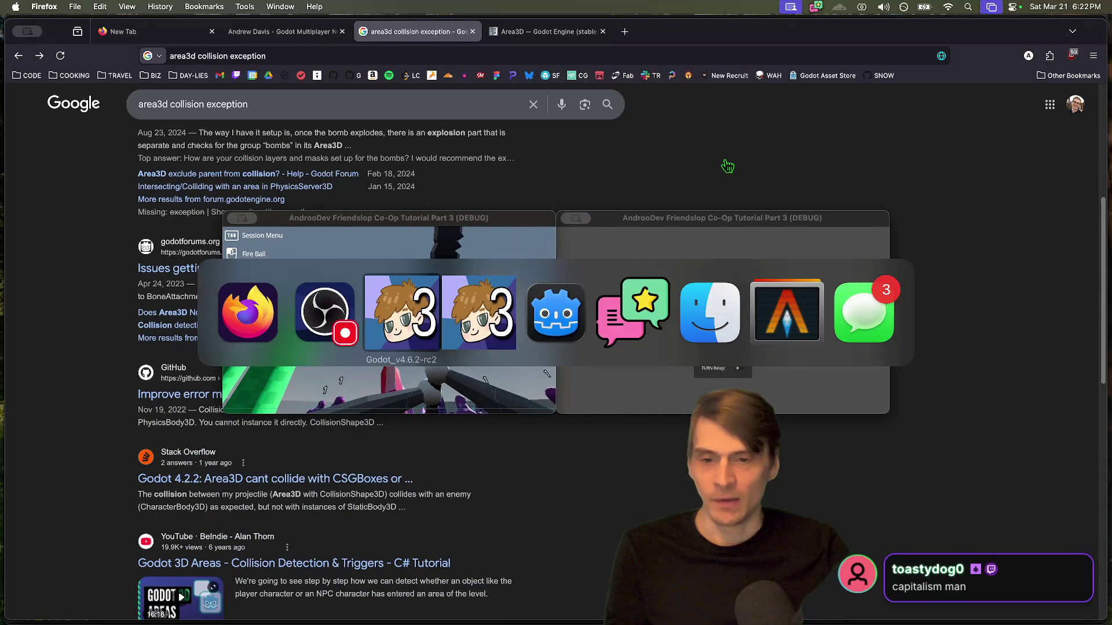
key("super+Tab")
key("super+Tab")
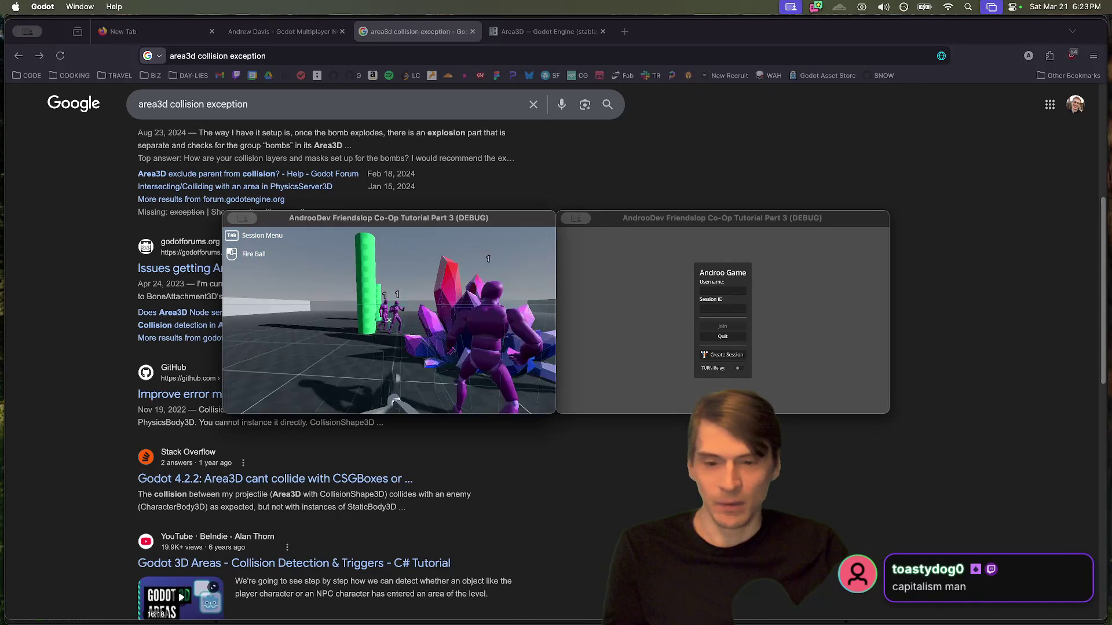
key("super+Tab")
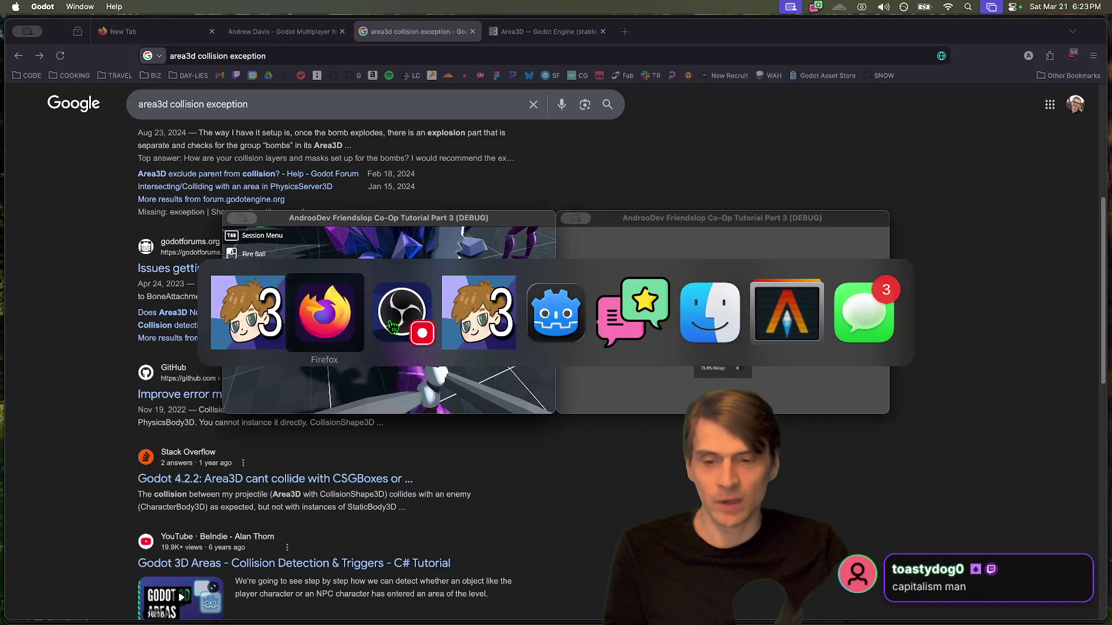
key("super+Tab")
key("super+Tab")
key("super+Tab")
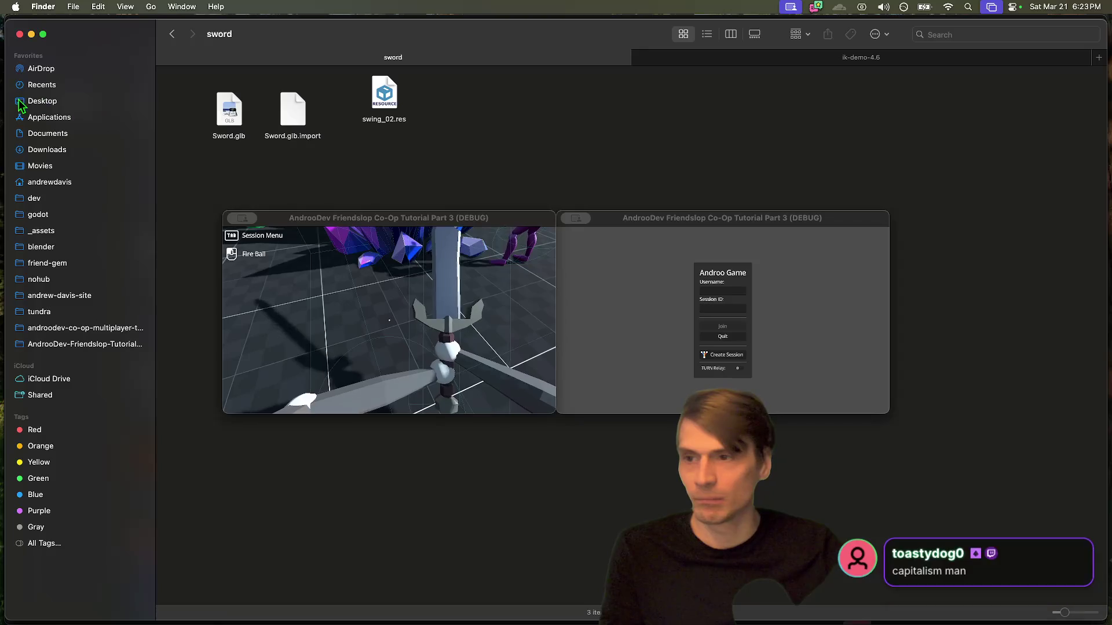
- Show the Desktop folder in Finder, preview JOB.png with Quick Look, then close it
key("super+shift+d")
type("job")
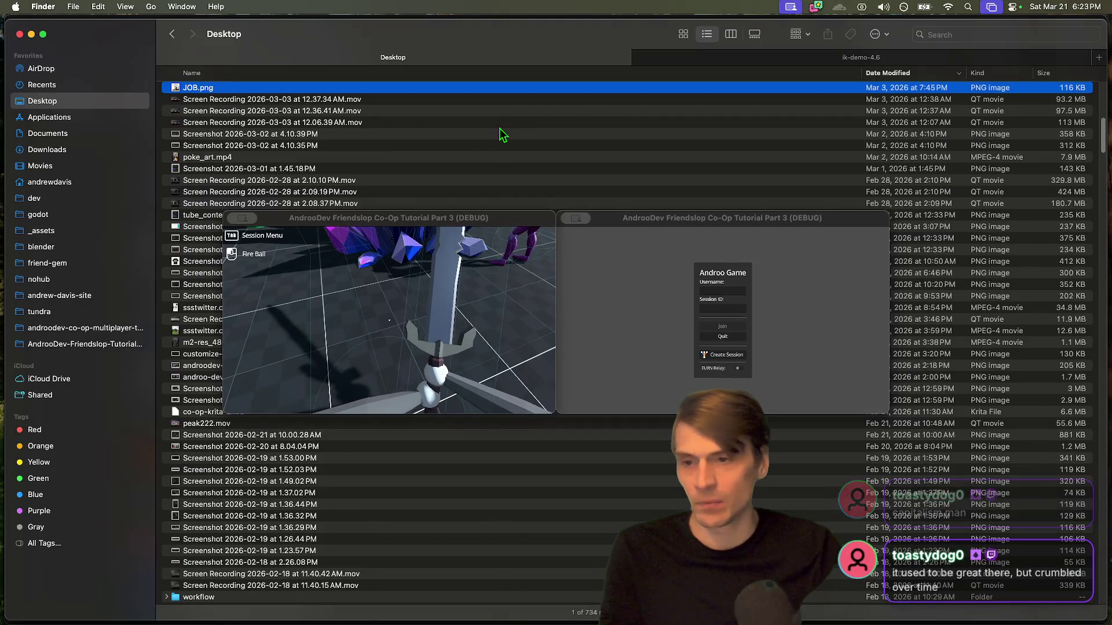
key("space")
mouse_move(92, 187)
left_mouse_down()
mouse_move(322, 148)
mouse_move(303, 164)
left_mouse_up()
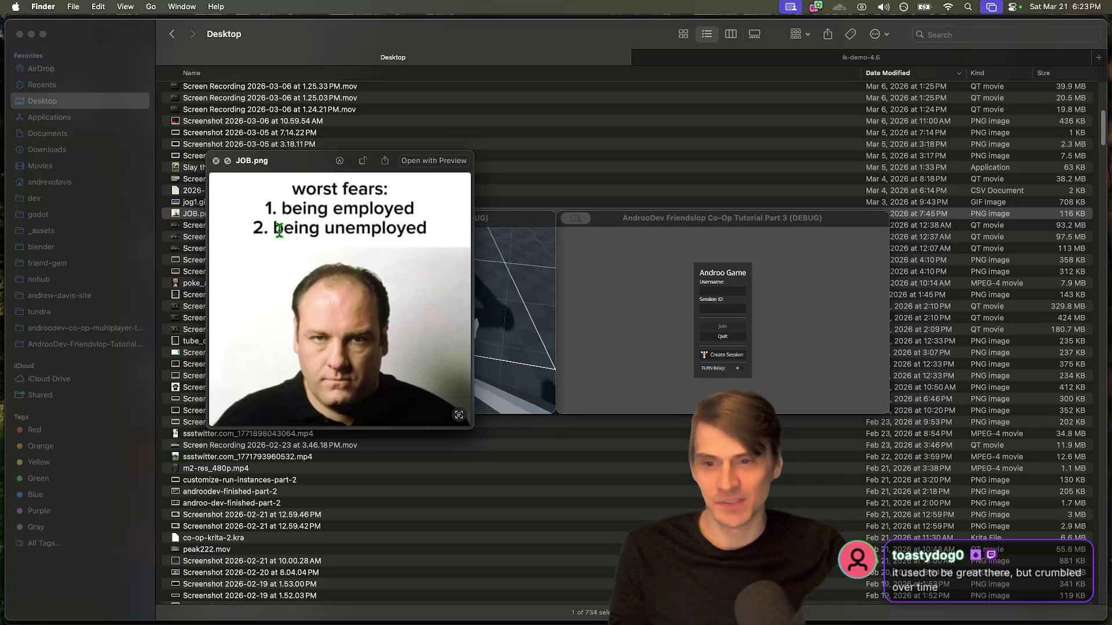
left_click_drag(318, 158, 244, 182)
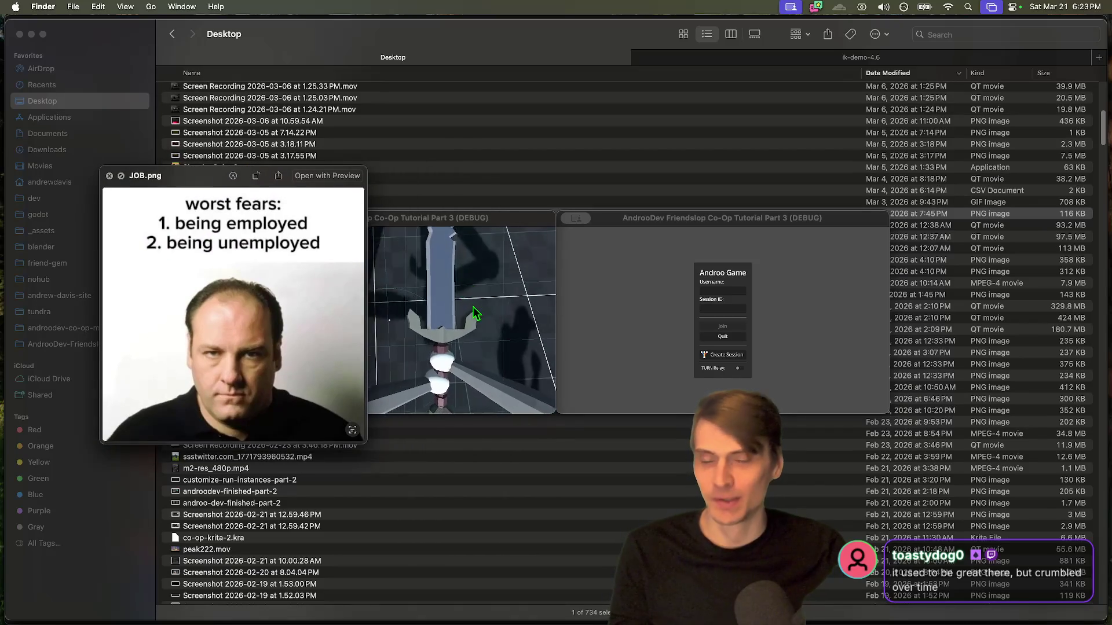
left_click(473, 312)
left_click(291, 317)
left_click(405, 290)
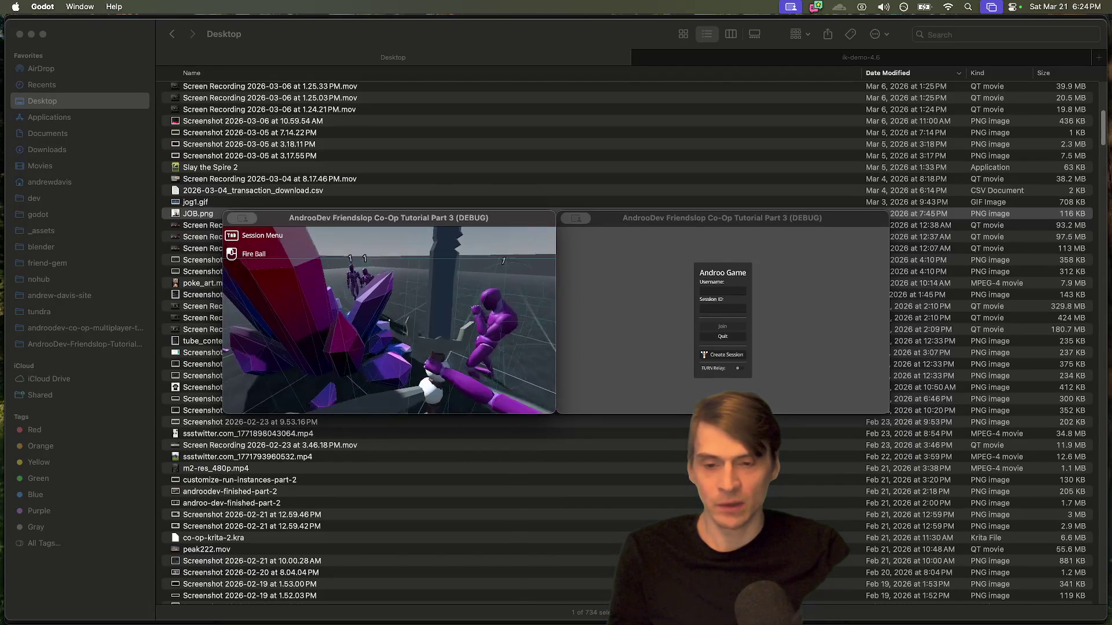
- Join the multiplayer session from the second game client by entering its session ID
left_click(725, 307)
type("NFARC")
left_click(721, 329)
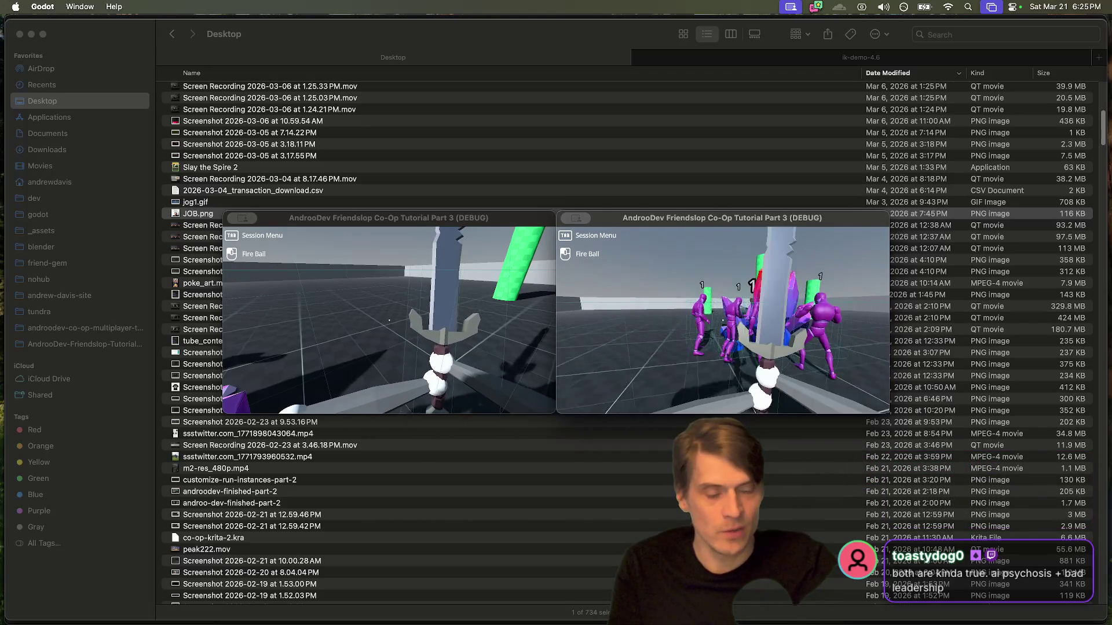
key("super+Tab")
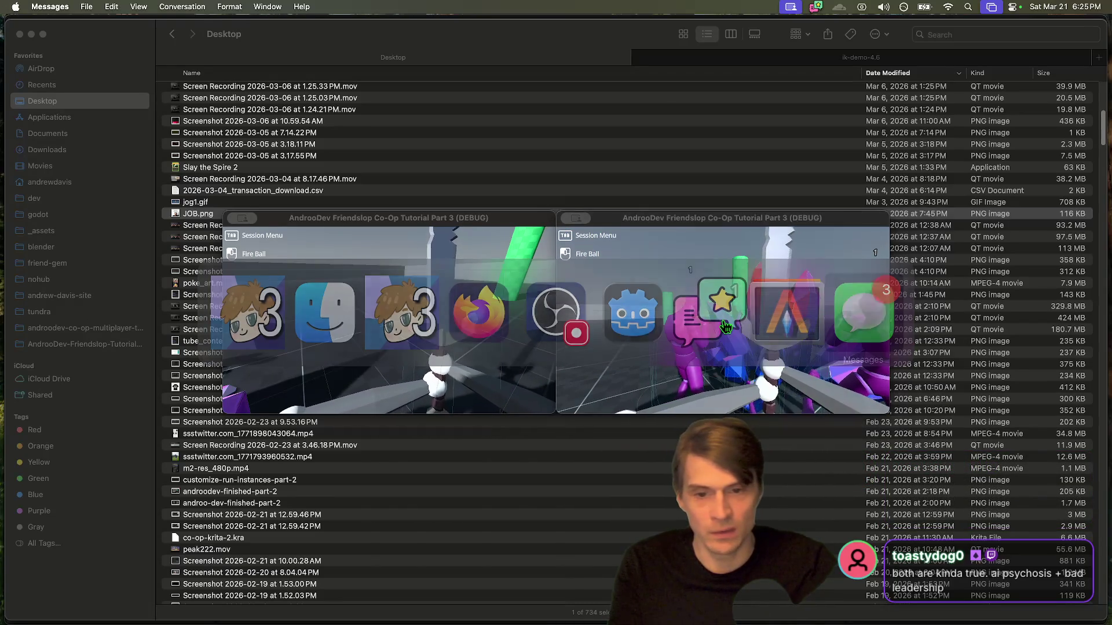
- Search Google for 'krafton ceo subnatic' in a new Firefox tab
key("super+t")
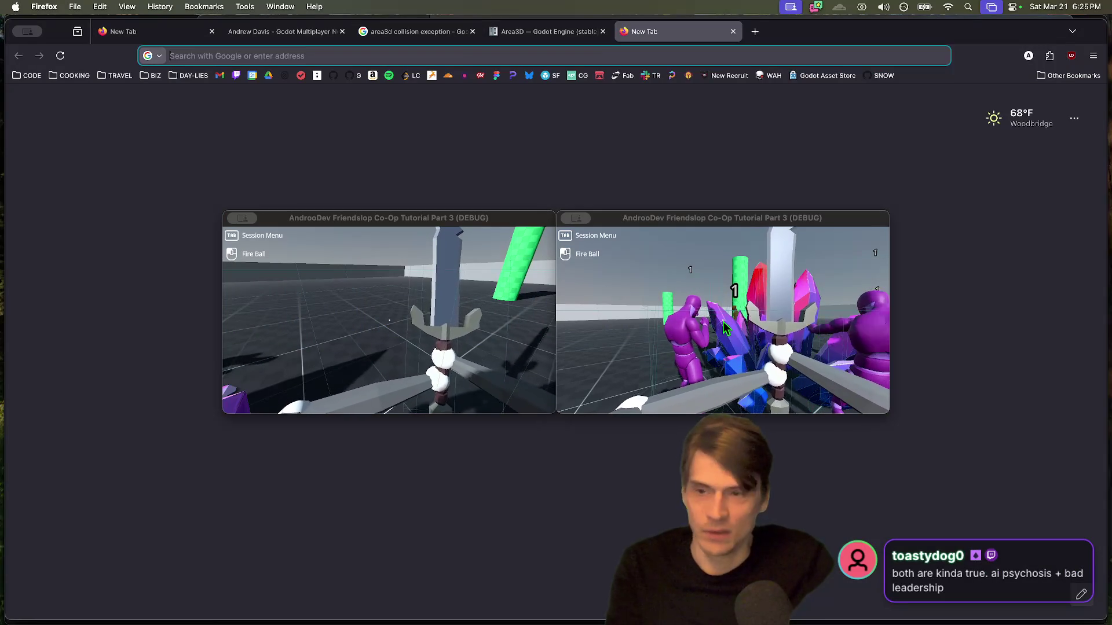
type("krafton ceo ")
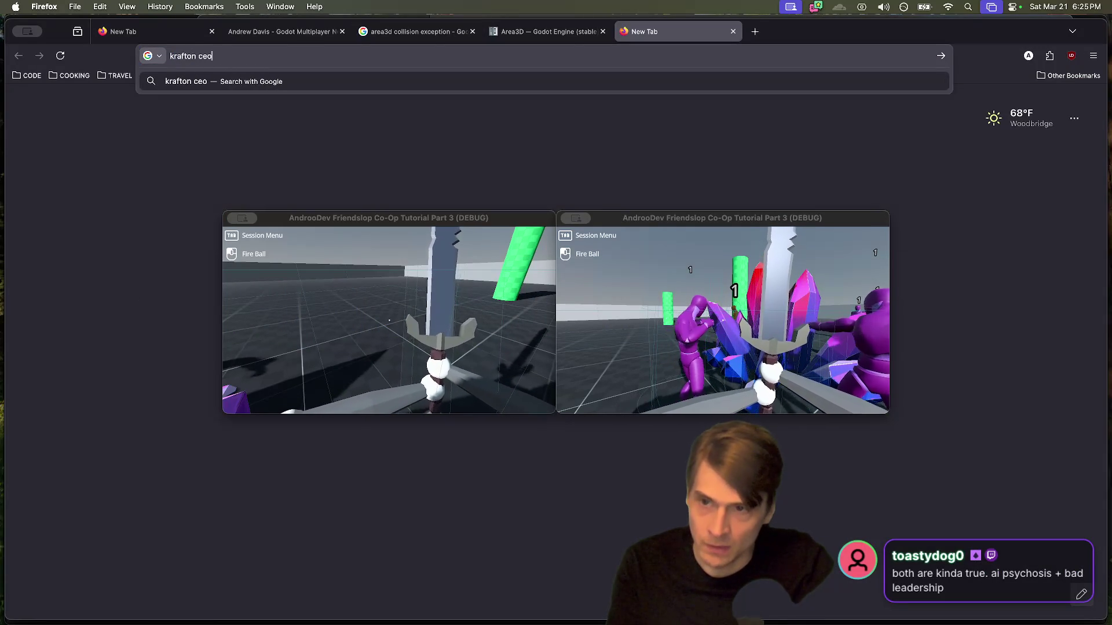
type("subna")
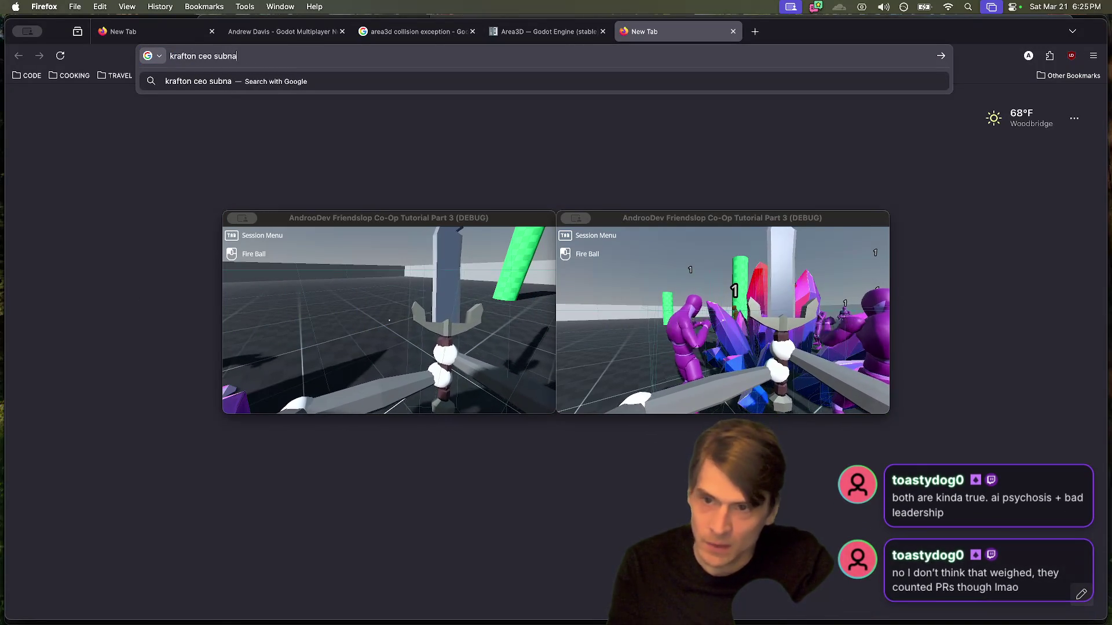
type("tic")
key("Return")
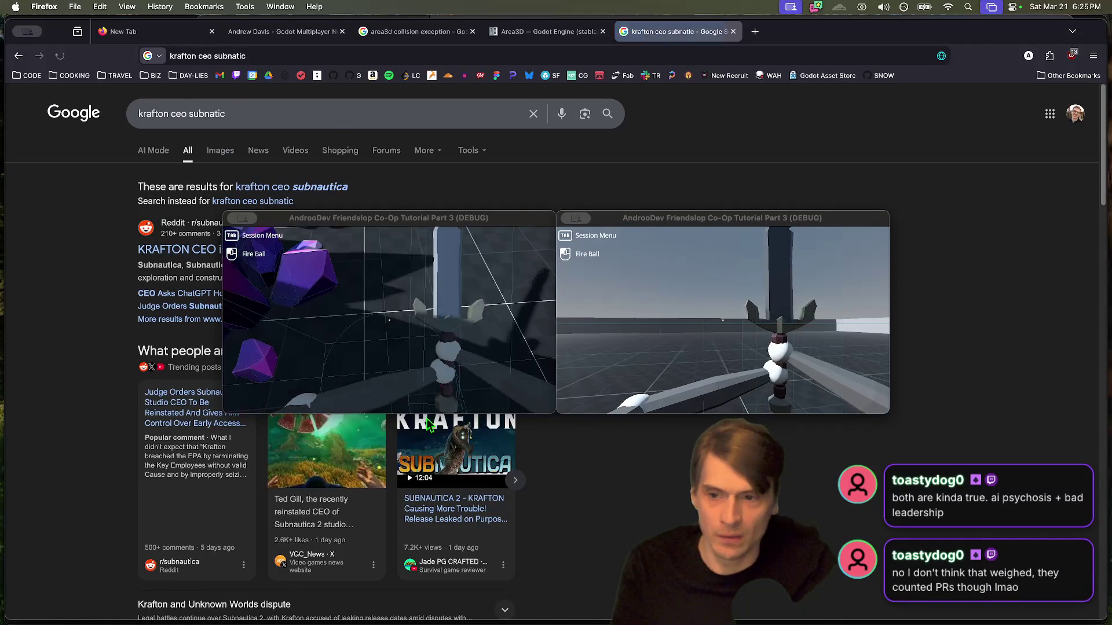
key("super+Tab")
mouse_move(359, 608)
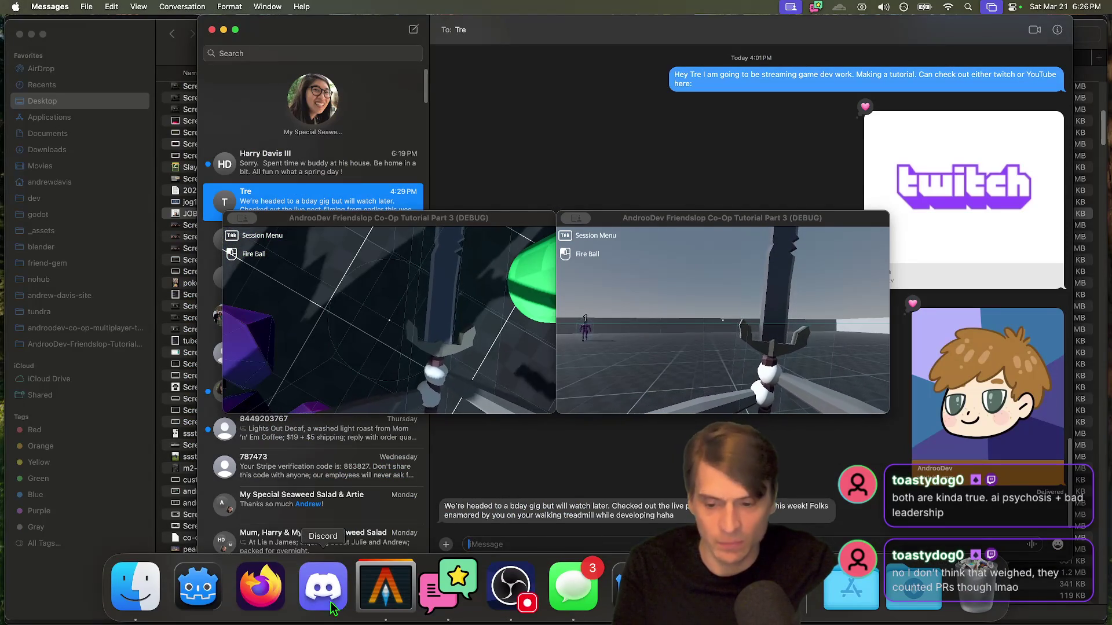
key("super+Tab")
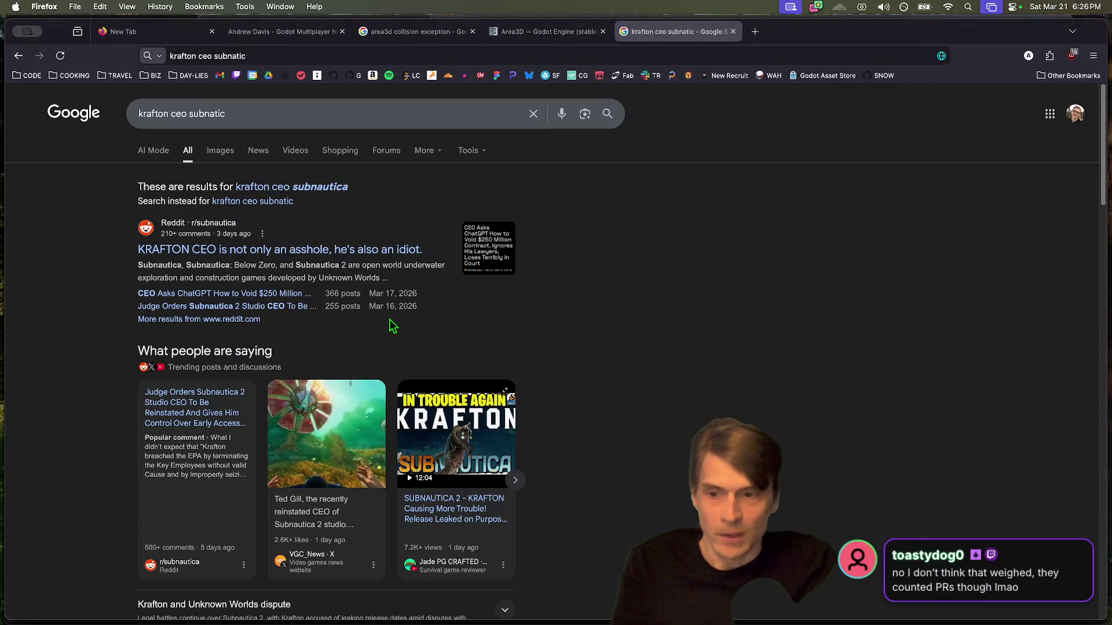
- Open the Guardian article about Krafton's CEO and collapse its support banner
scroll(684, 267, "down", 3)
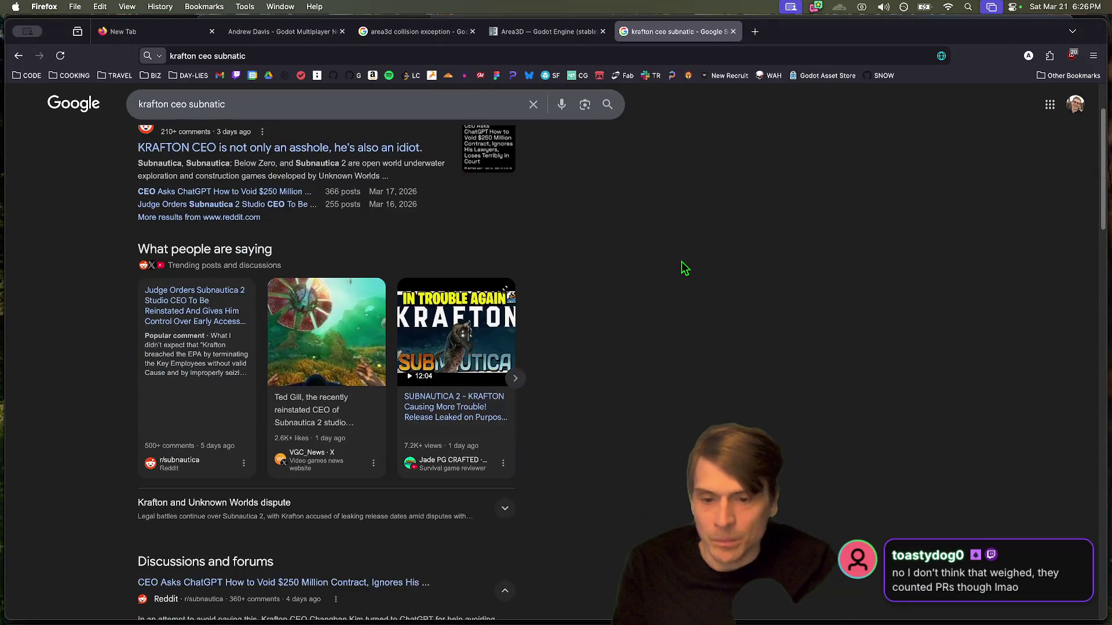
scroll(684, 267, "down", 10)
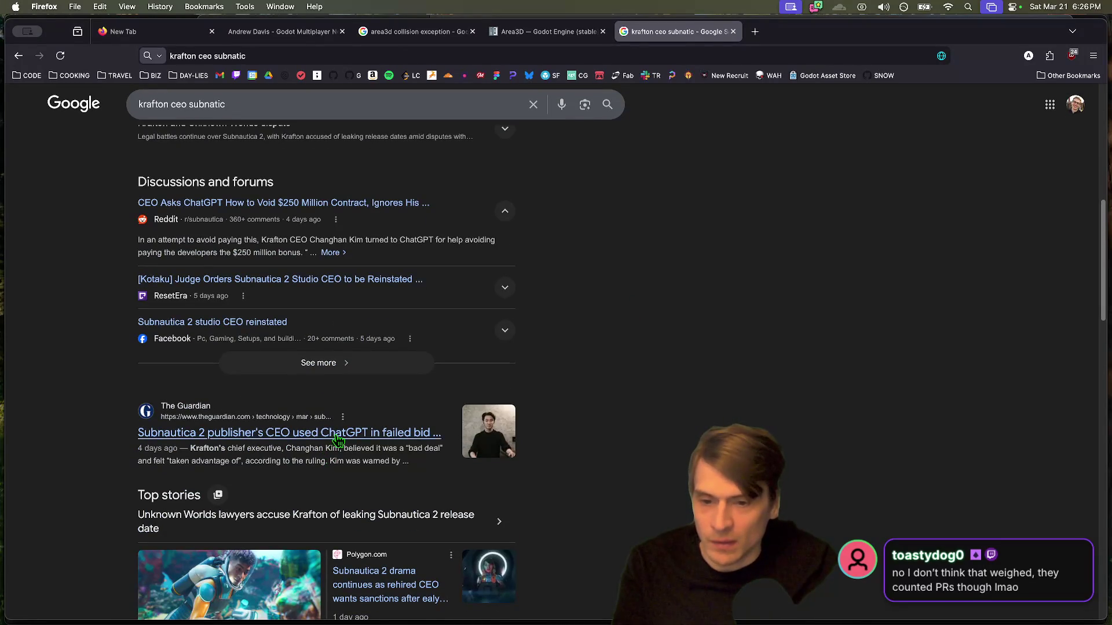
left_click(336, 435)
scroll(984, 440, "down", 7)
scroll(995, 426, "up", 3)
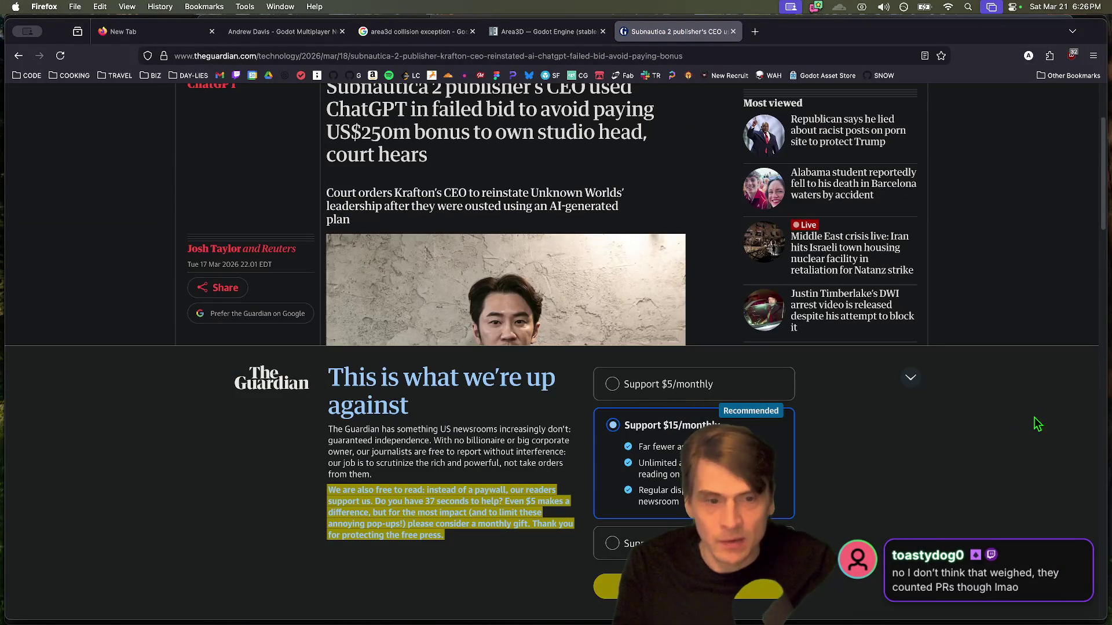
left_click(911, 377)
scroll(1014, 349, "down", 3)
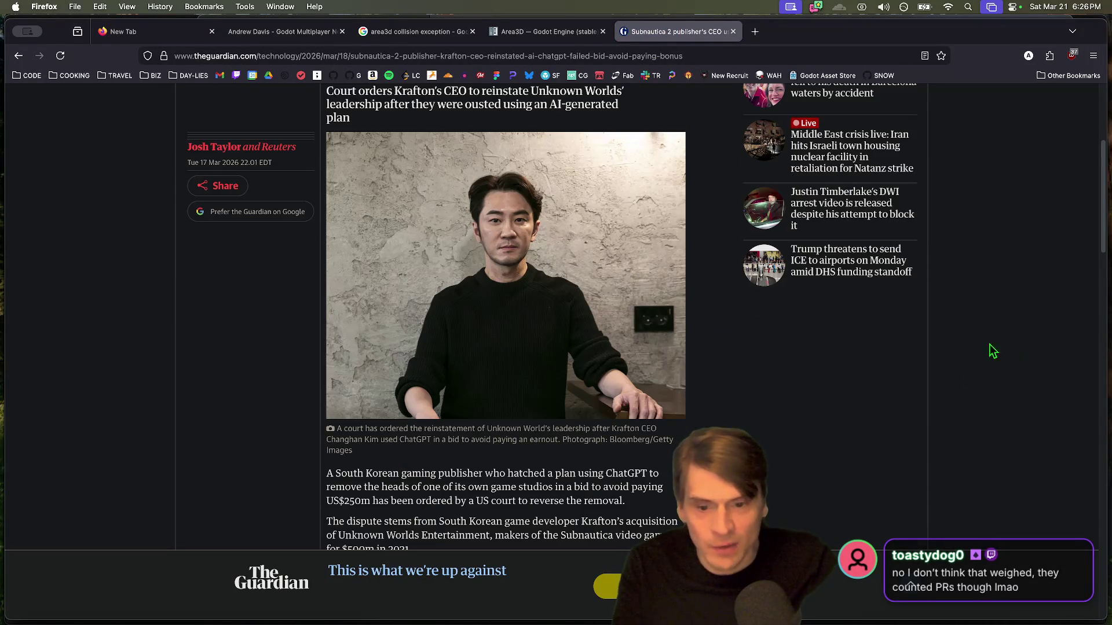
scroll(926, 376, "down", 2)
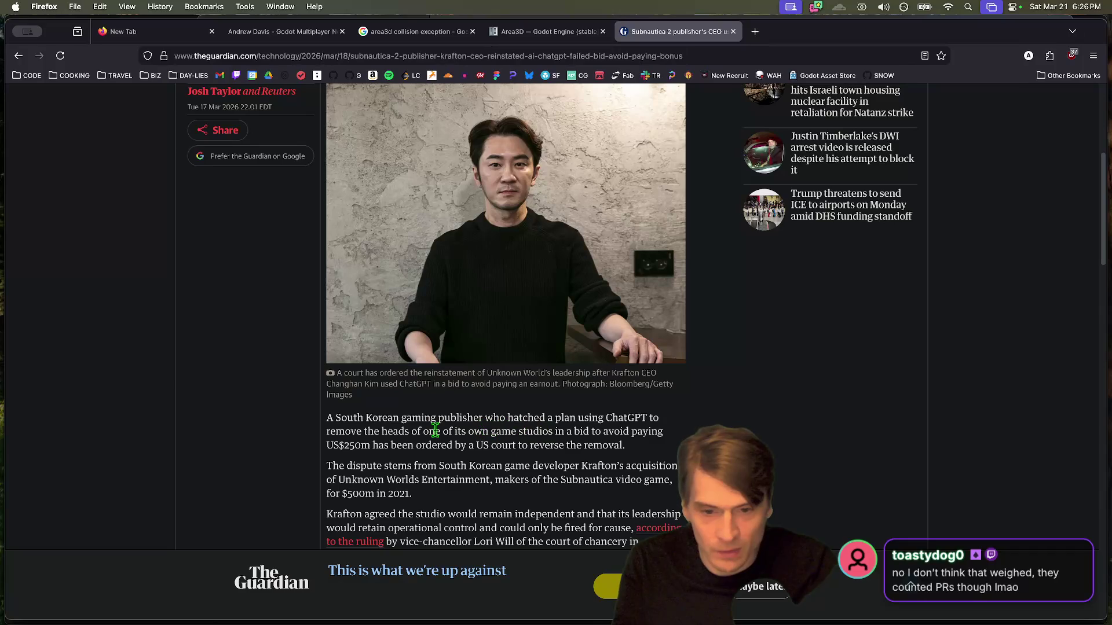
- Read the article, highlighting lines in the opening and 'Kim was warned' paragraphs
left_click_drag(328, 416, 672, 432)
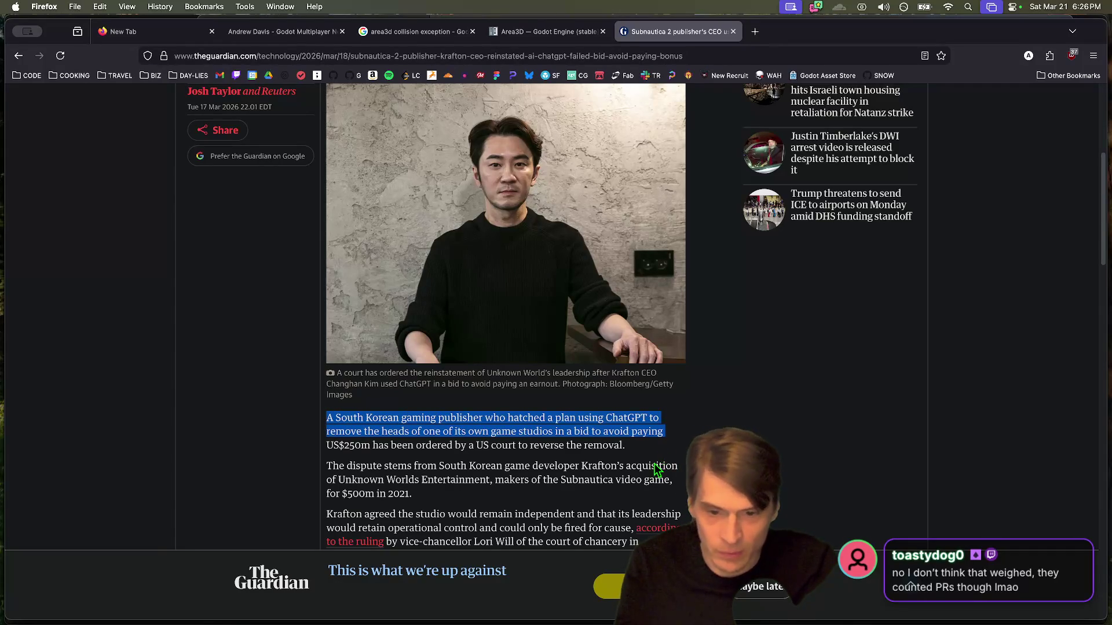
mouse_move(327, 446)
left_mouse_down()
mouse_move(463, 432)
mouse_move(440, 418)
mouse_move(327, 417)
left_mouse_up()
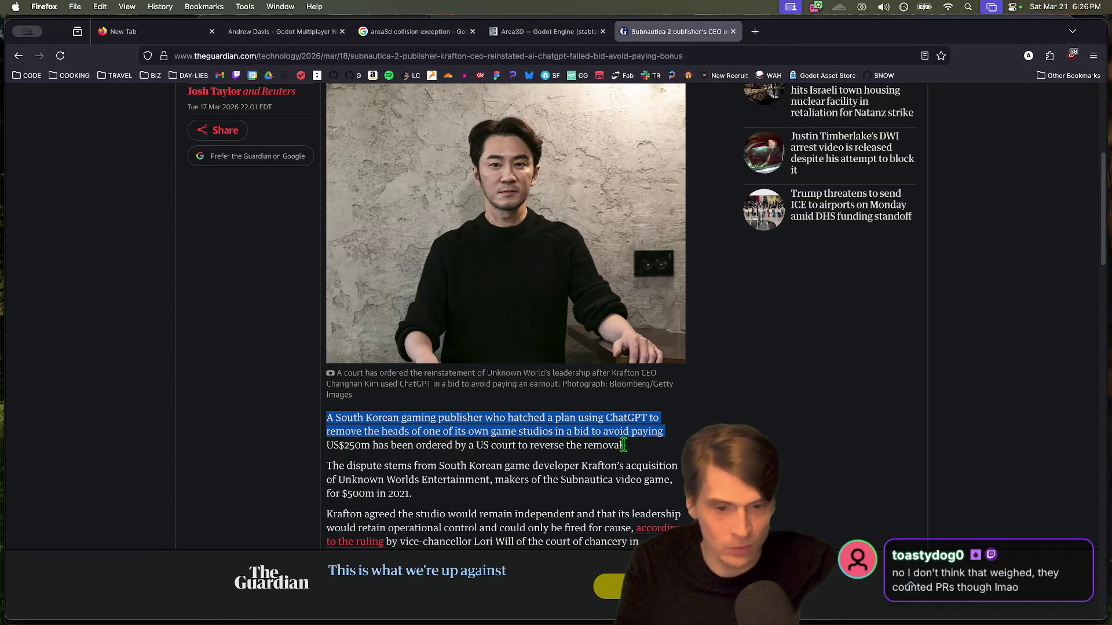
left_click_drag(643, 453, 642, 452)
scroll(832, 437, "down", 5)
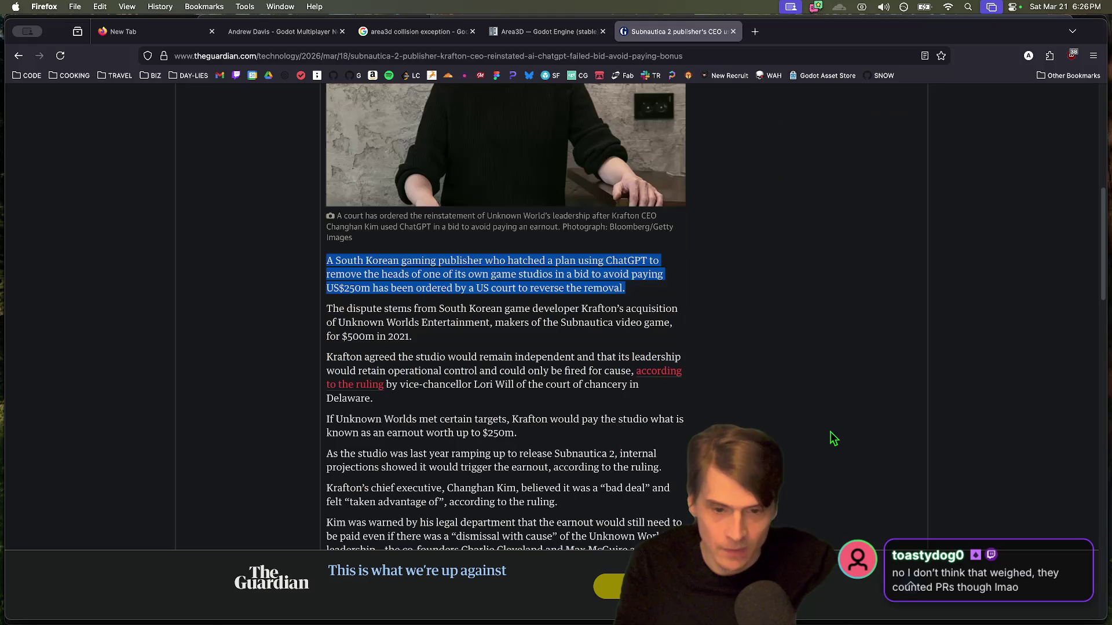
scroll(814, 405, "down", 2)
scroll(824, 388, "down", 2)
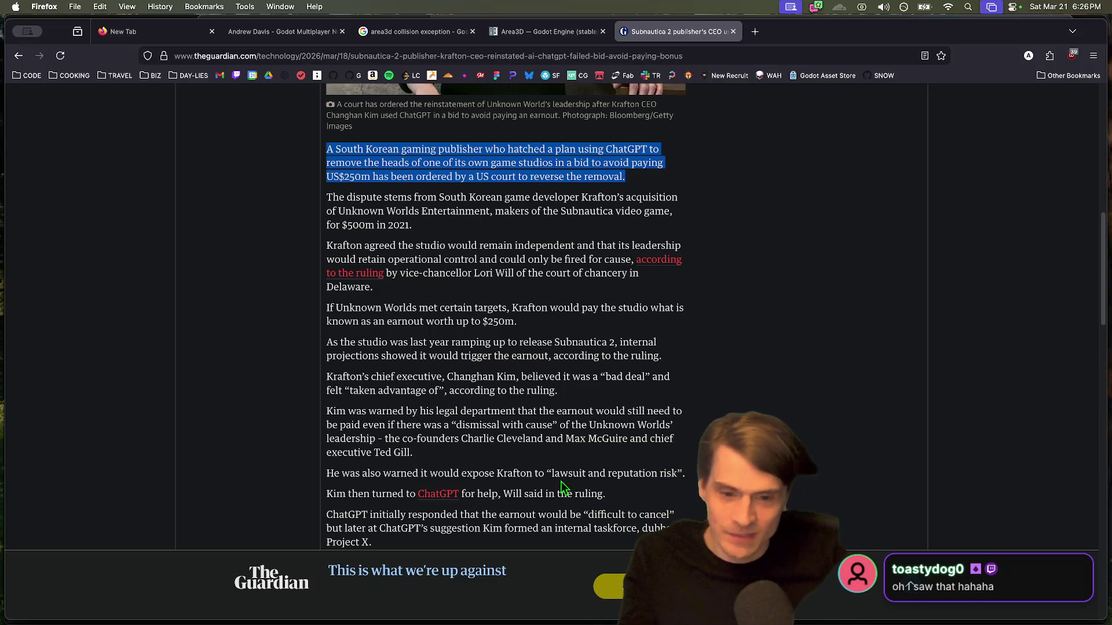
left_click_drag(333, 411, 593, 411)
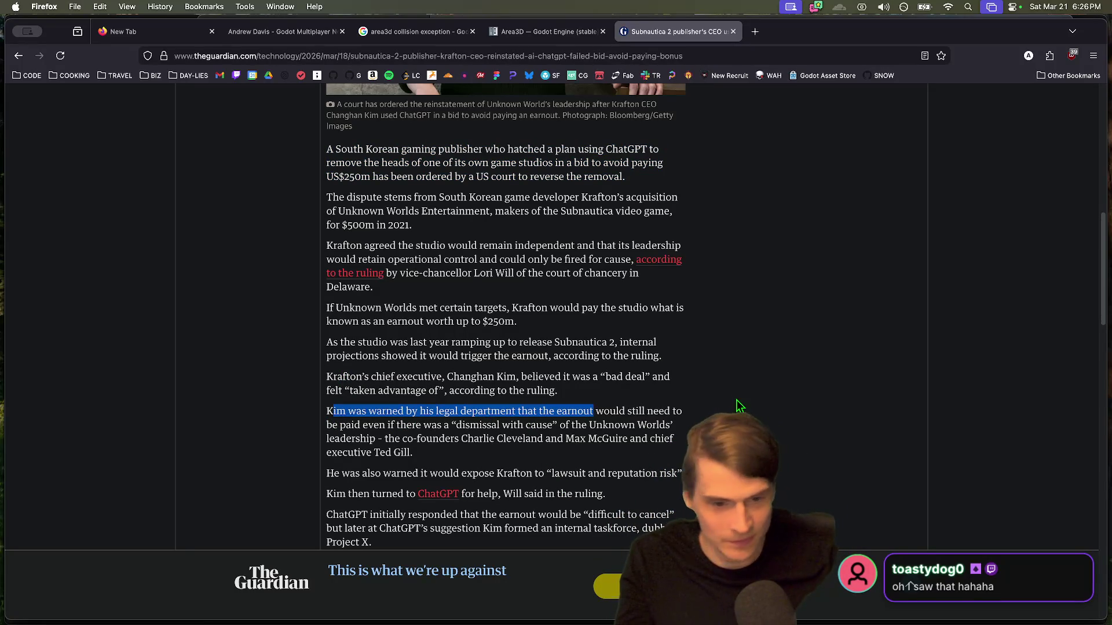
key("super+Tab")
key("super+Tab")
key("super+Tab")
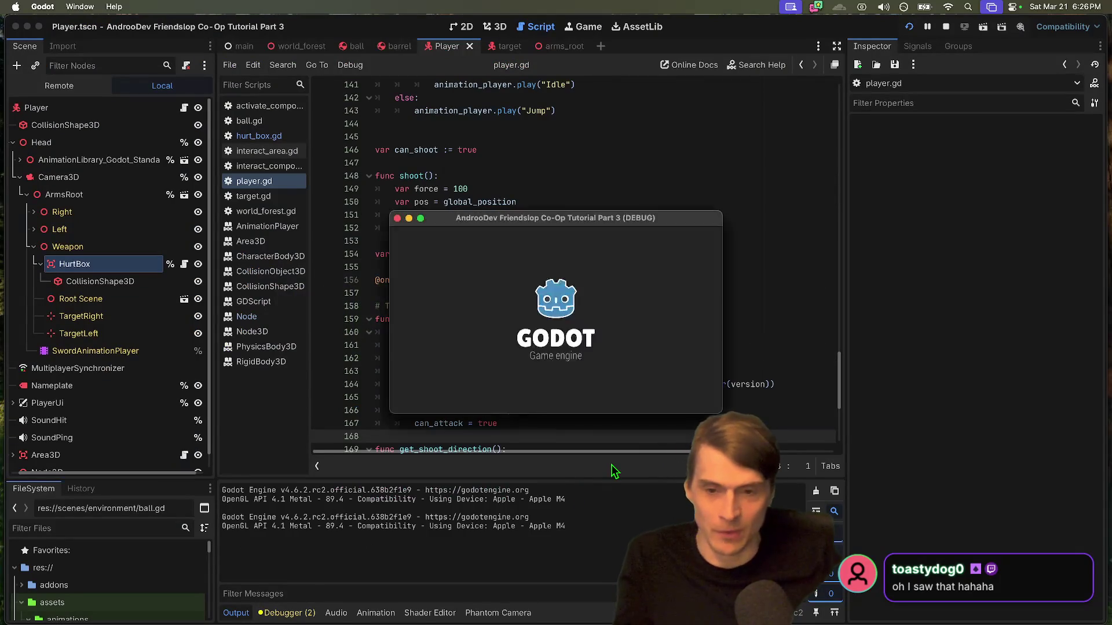
- Stop the running playtest and look over the animation lines 164–165 in player.gd
left_click(389, 354)
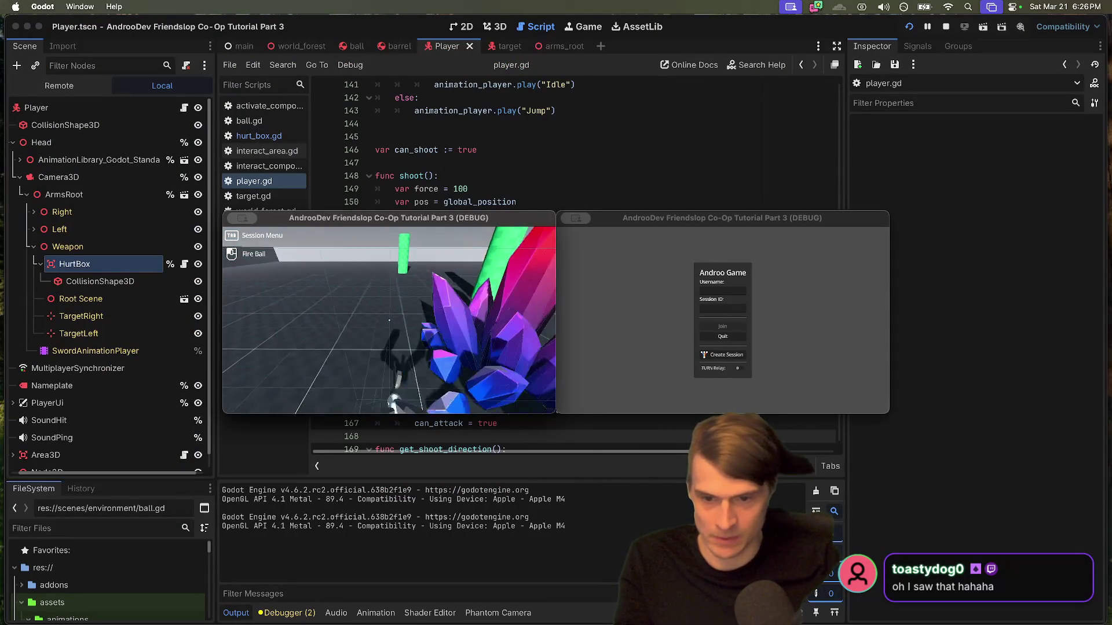
key("Escape")
key("Escape")
scroll(642, 313, "down", 2)
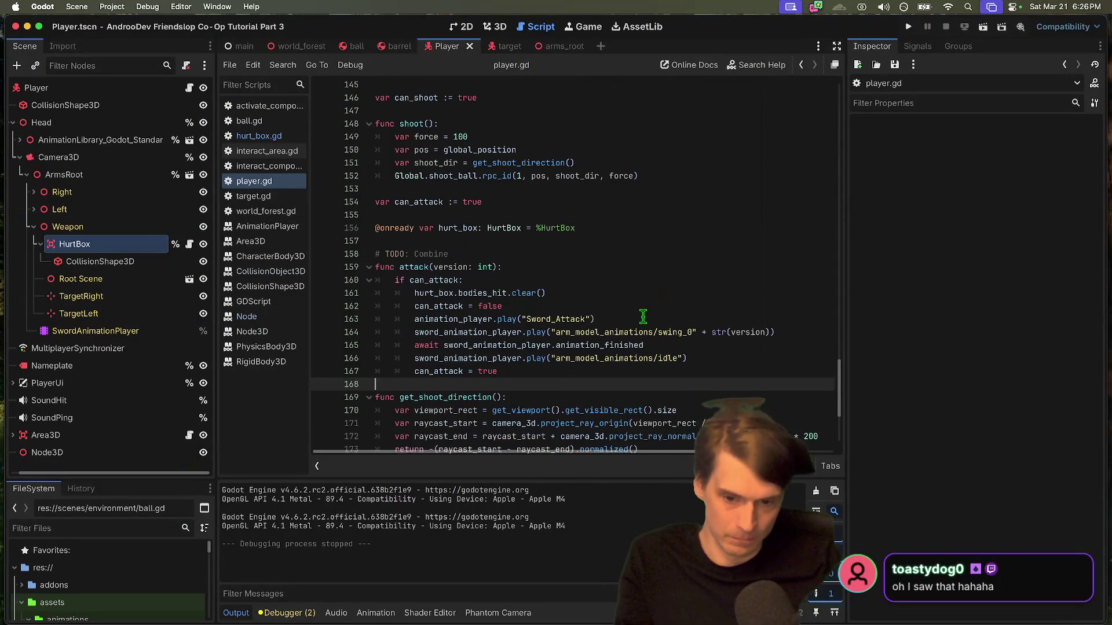
double_click(747, 329)
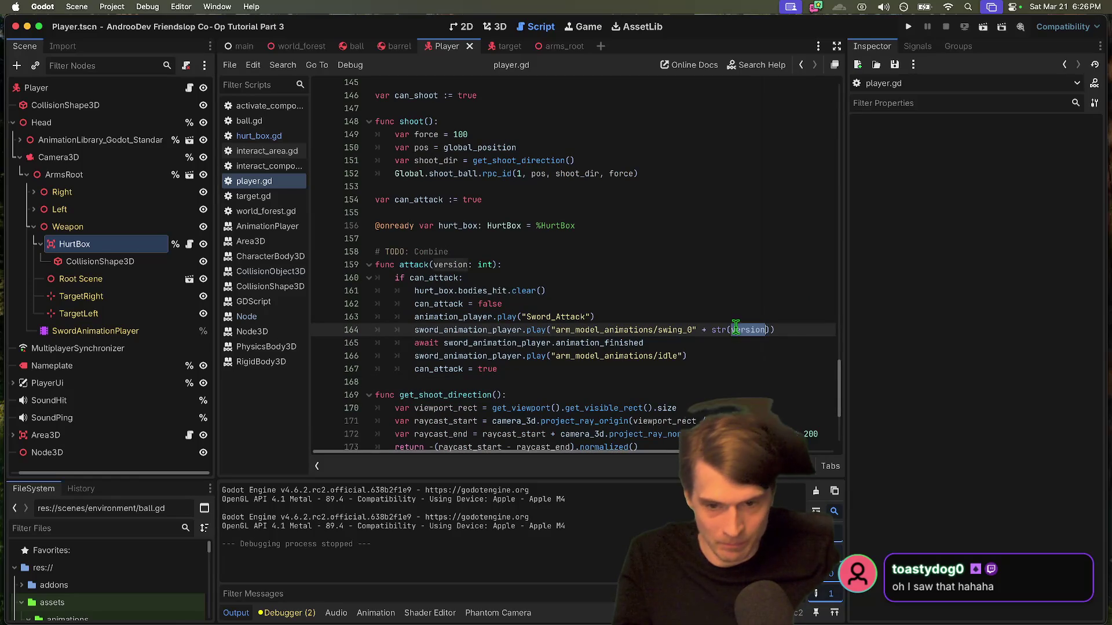
left_click_drag(666, 343, 521, 329)
- Move through lines 165–168 of attack(), then open the HurtBox script hurt_box.gd
left_click(666, 343)
left_click(670, 377)
left_click(669, 371)
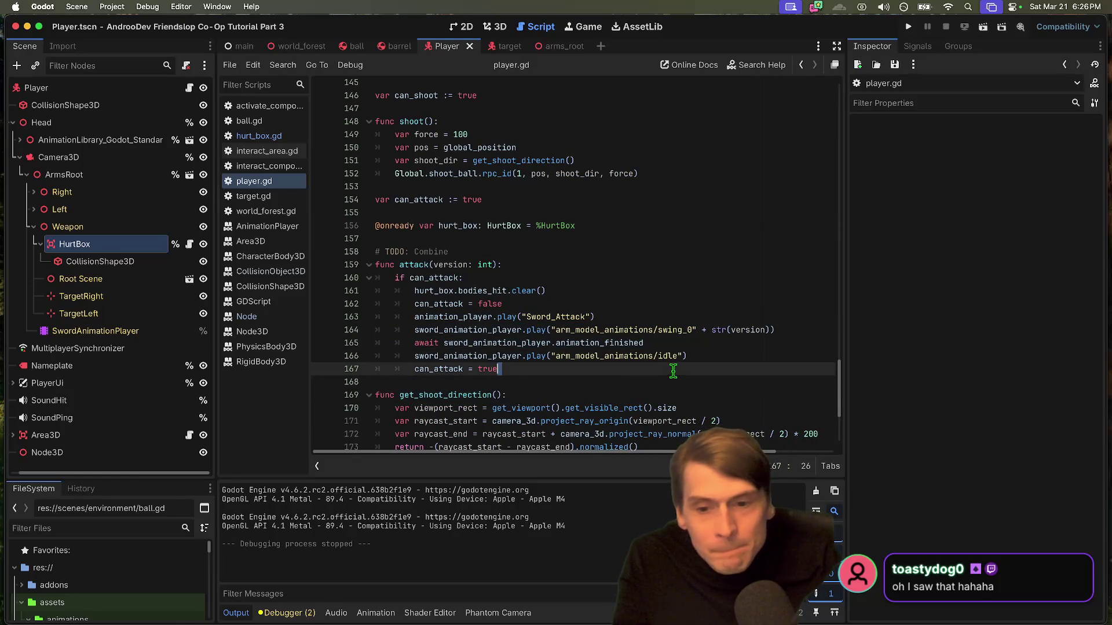
key("Down")
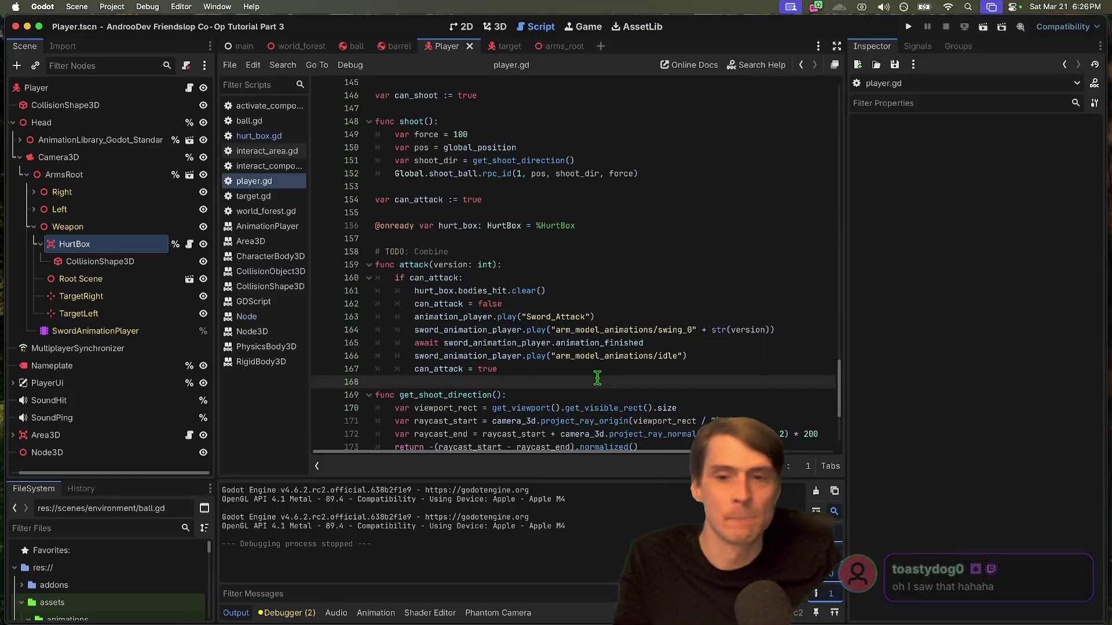
left_click(189, 245)
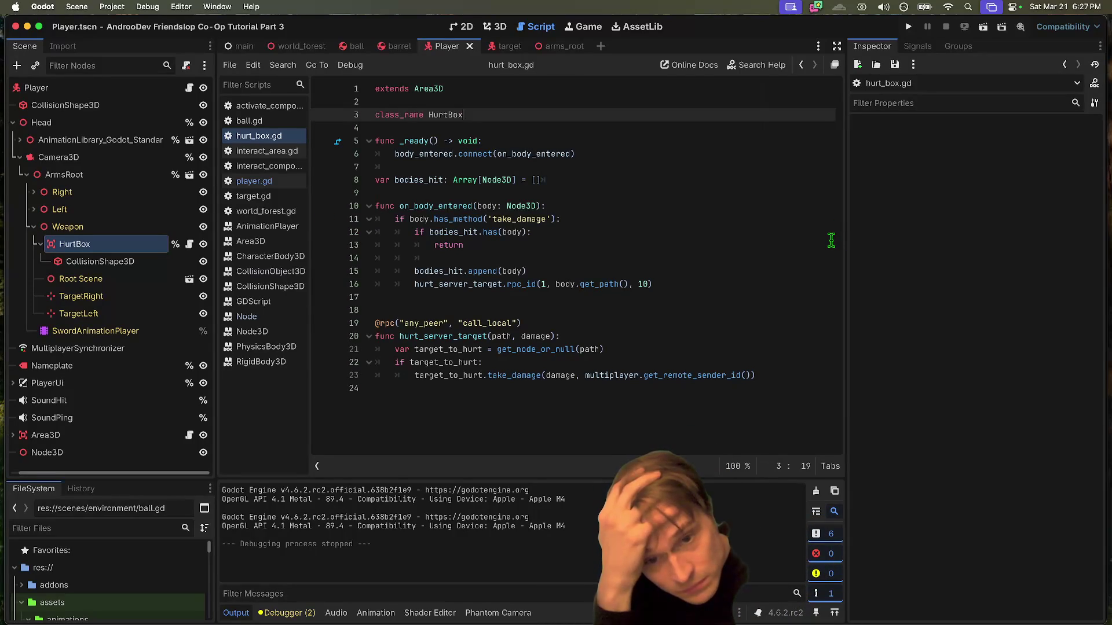
- Inspect the SwordAnimationPlayer's swing animation rotation track
left_click(106, 332)
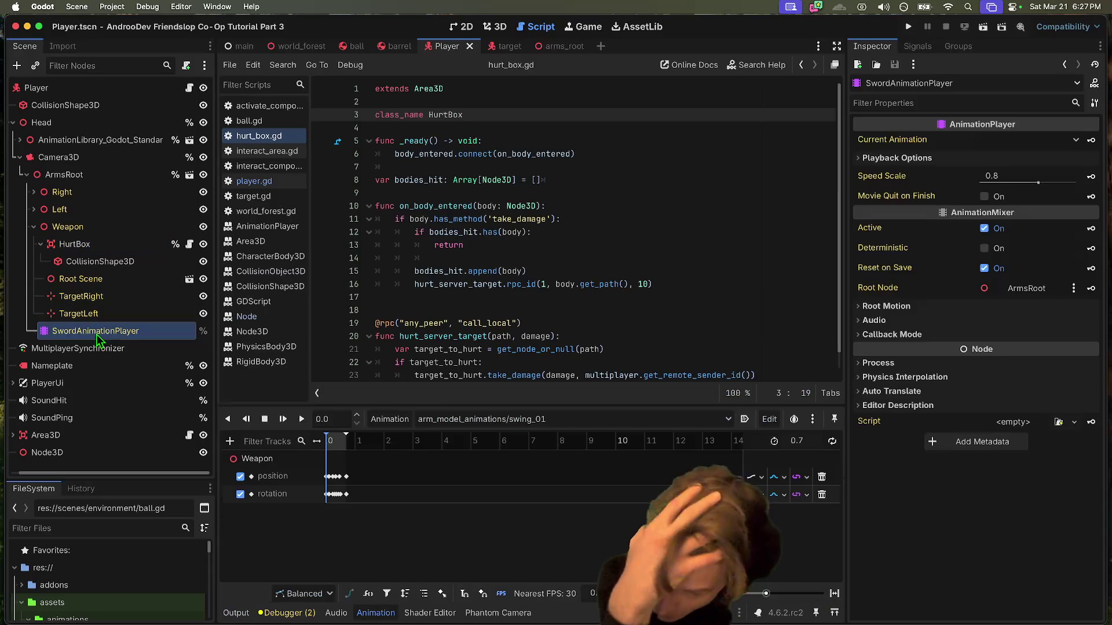
left_click(467, 494)
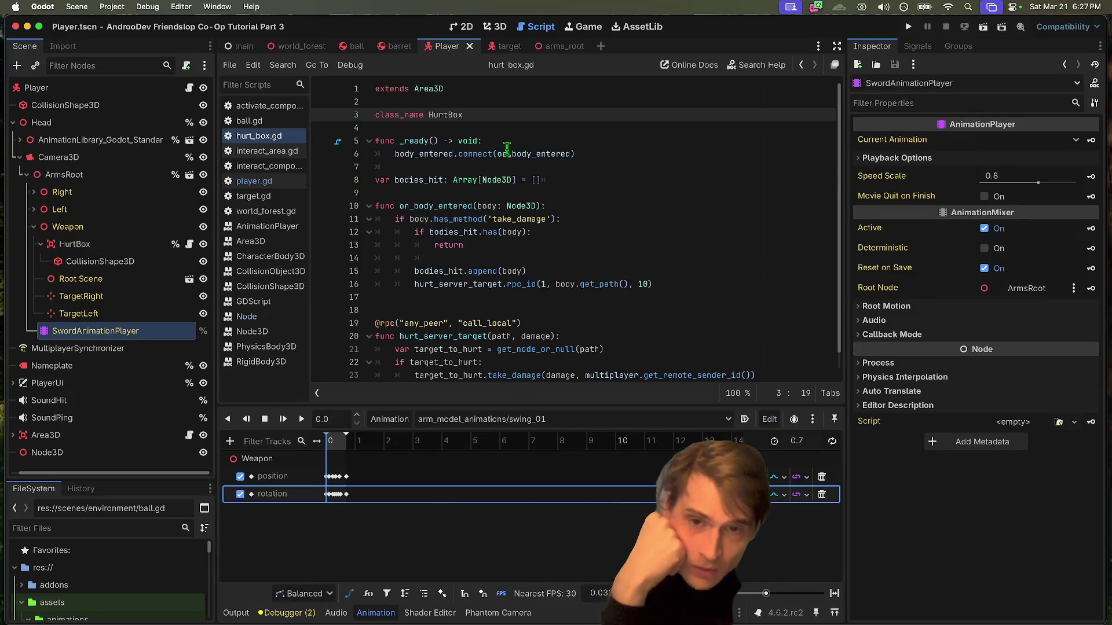
scroll(440, 316, "down", 1)
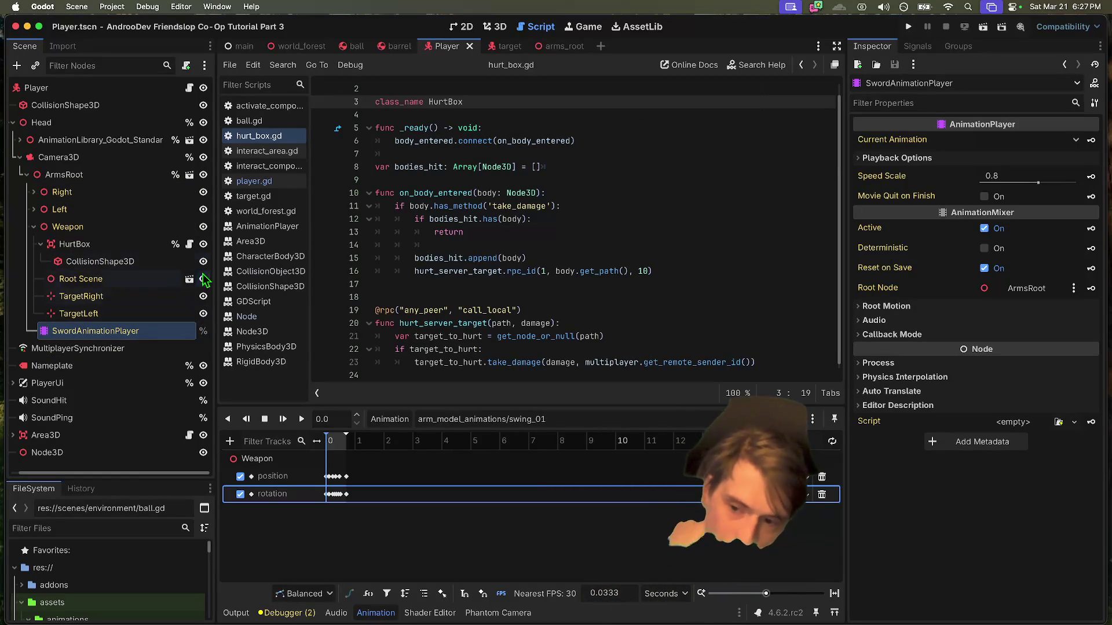
- Open player.gd from the Player script icon and select the HurtBox node
left_click(190, 245)
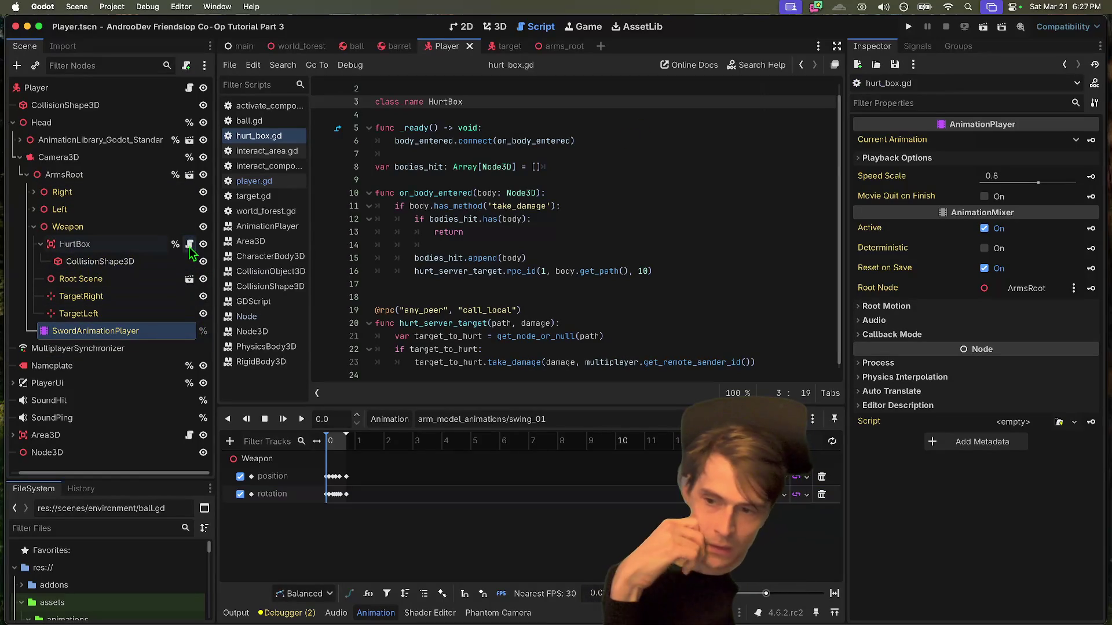
left_click(189, 87)
scroll(639, 194, "down", 2)
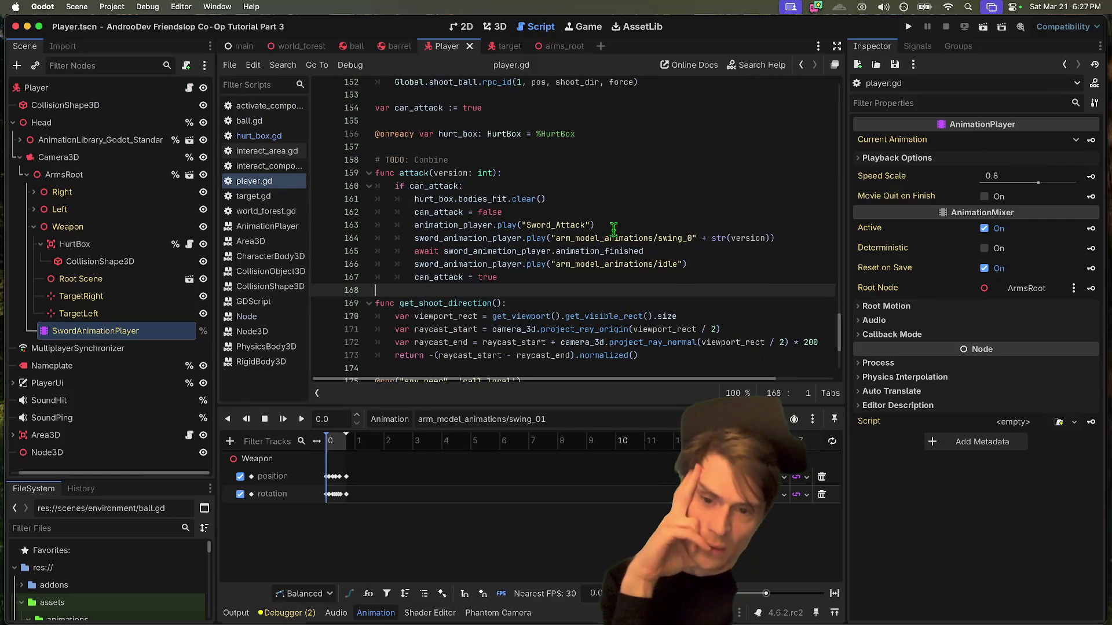
left_click(397, 173)
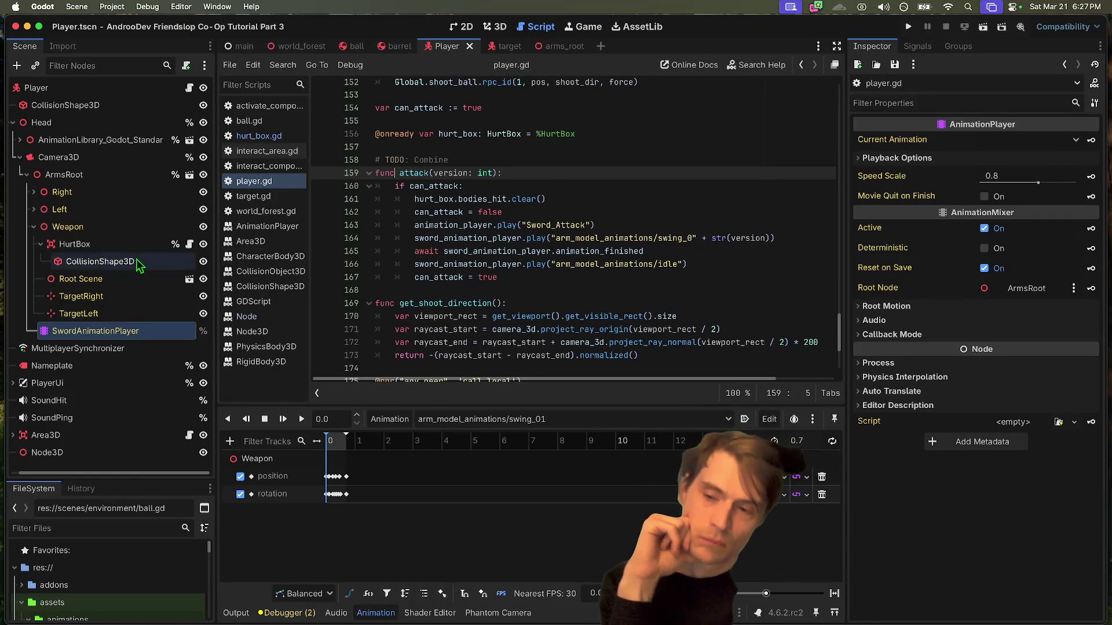
left_click(76, 244)
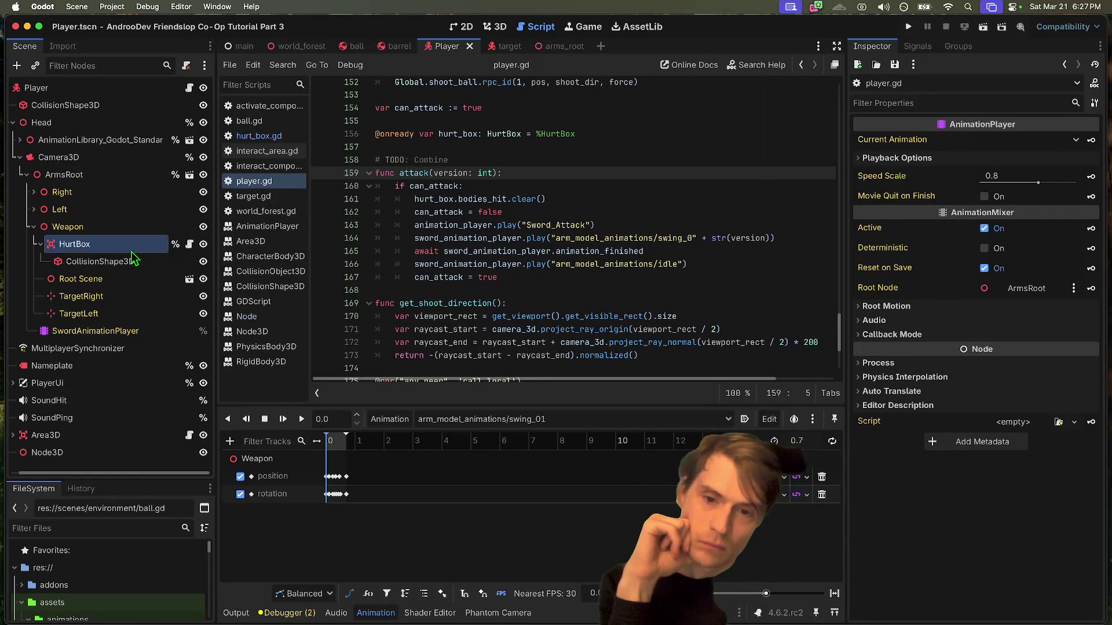
- Insert a new line 161 starting with 'if' above the hurt-box clear call
left_click(449, 131)
left_click(597, 185)
key("Right")
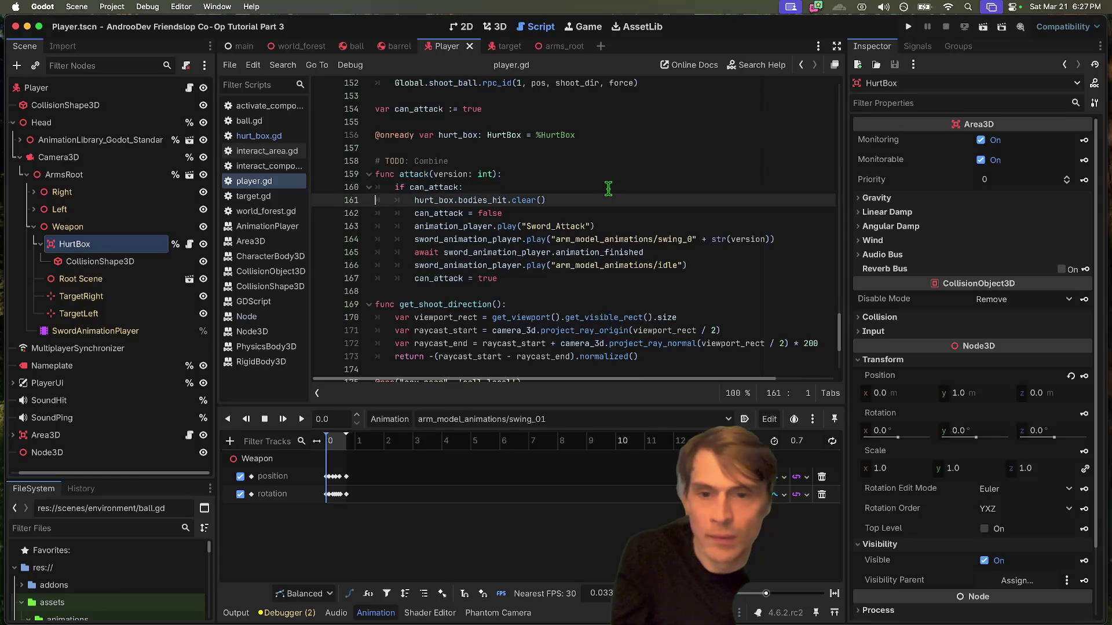
key("Return")
key("Up")
type("if")
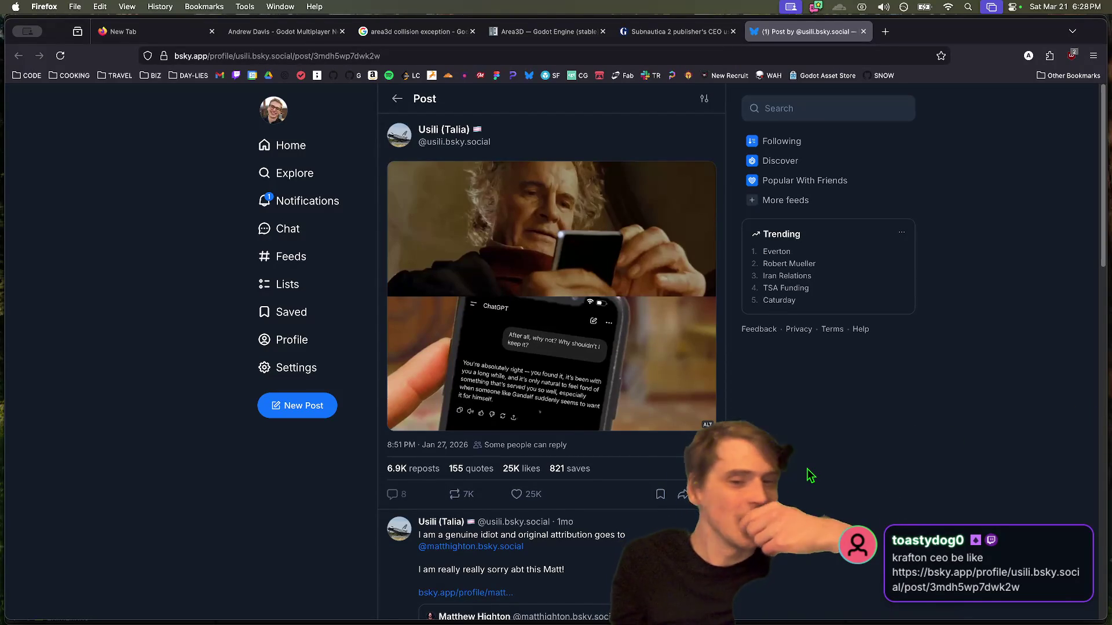
- Close the Bluesky tab to return to the Guardian article, then go back to Godot
key("super+w")
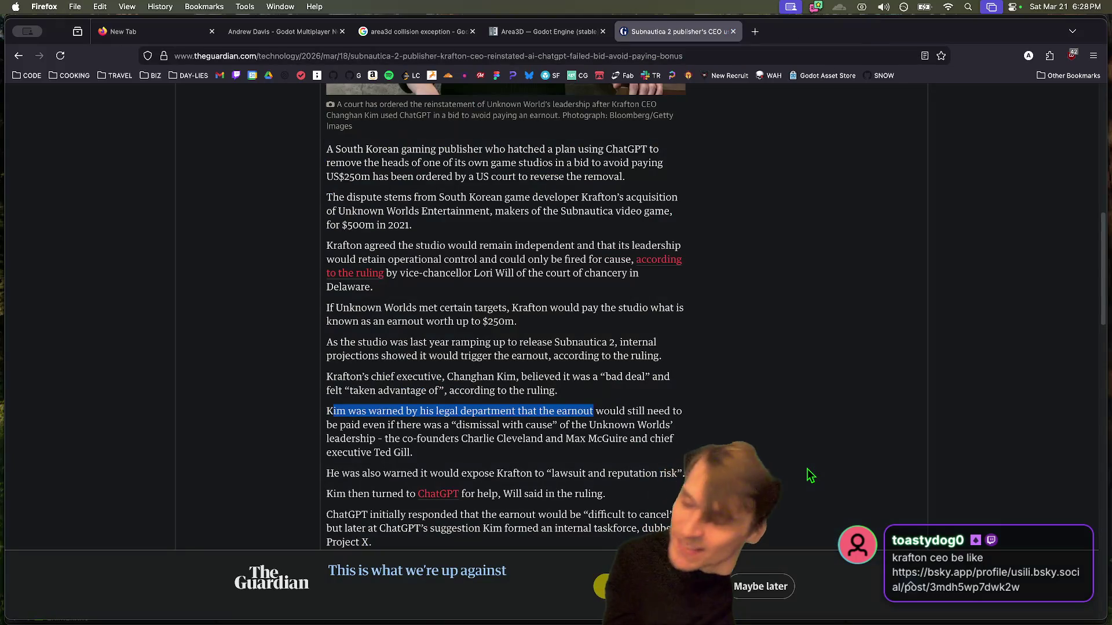
key("super+Tab")
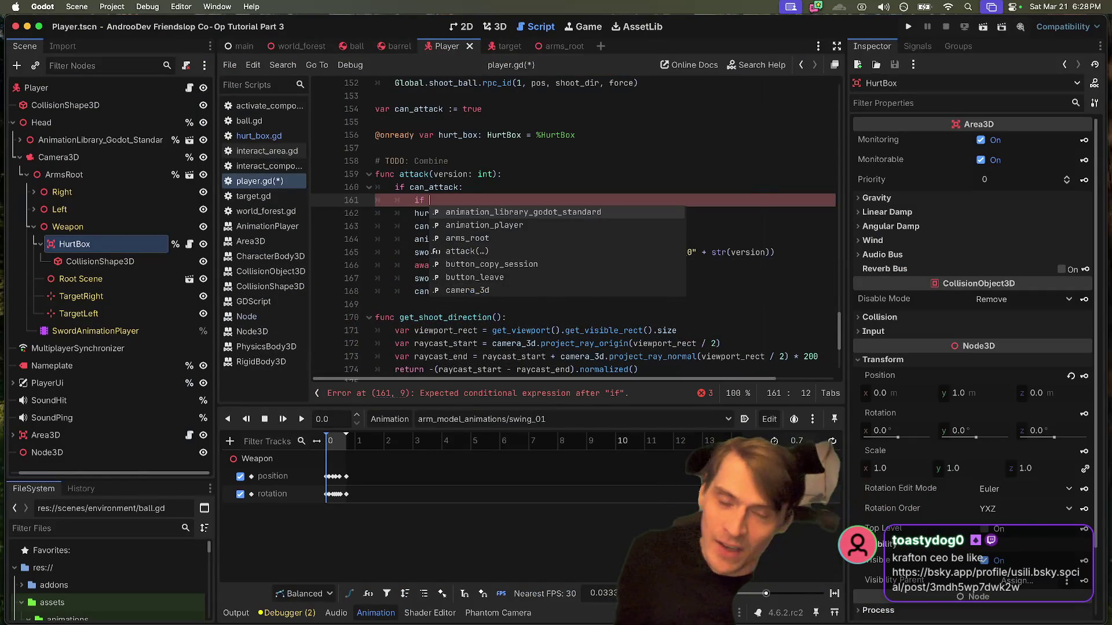
- Try a damage edit in player.gd, then undo the changes to line 161
key("Escape")
type("hurt_box.")
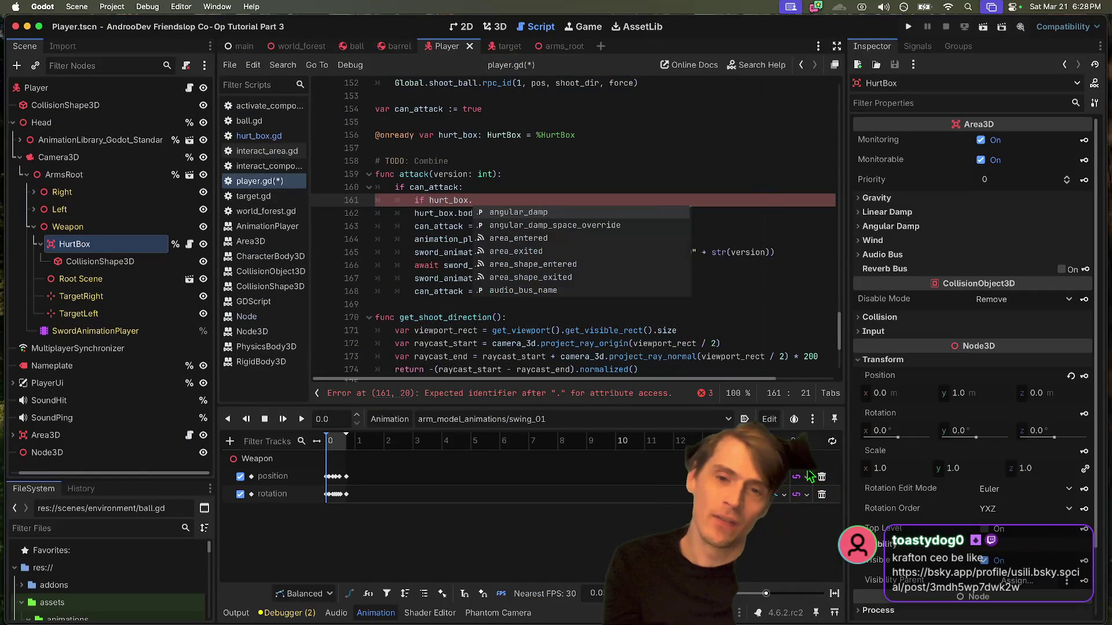
type("damage")
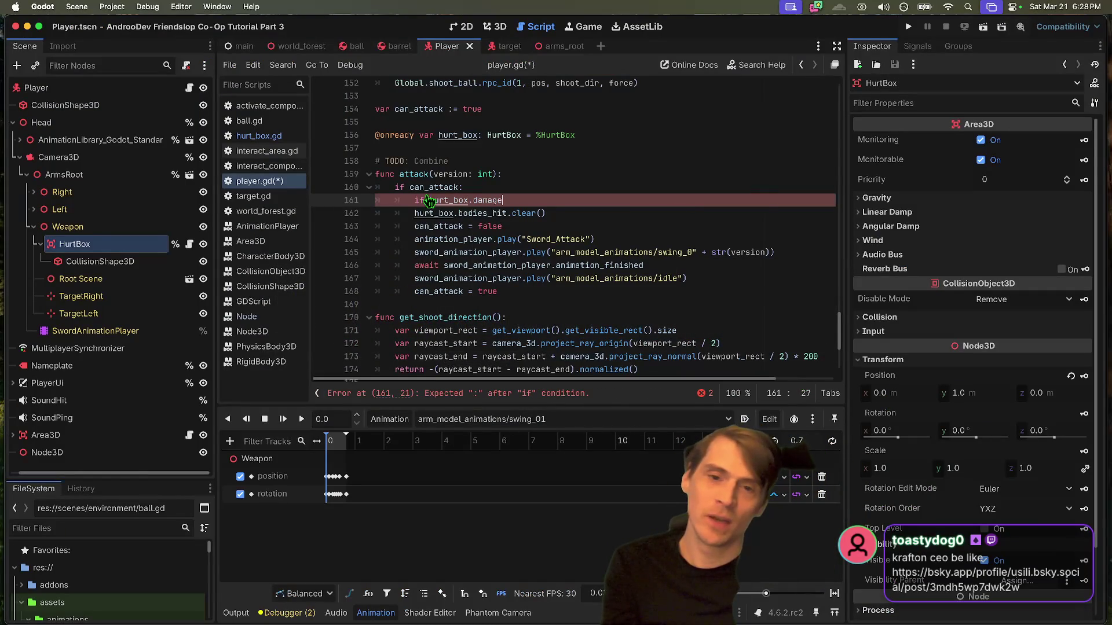
left_click(446, 201, "super")
left_click(618, 181)
key("Down")
key("Down")
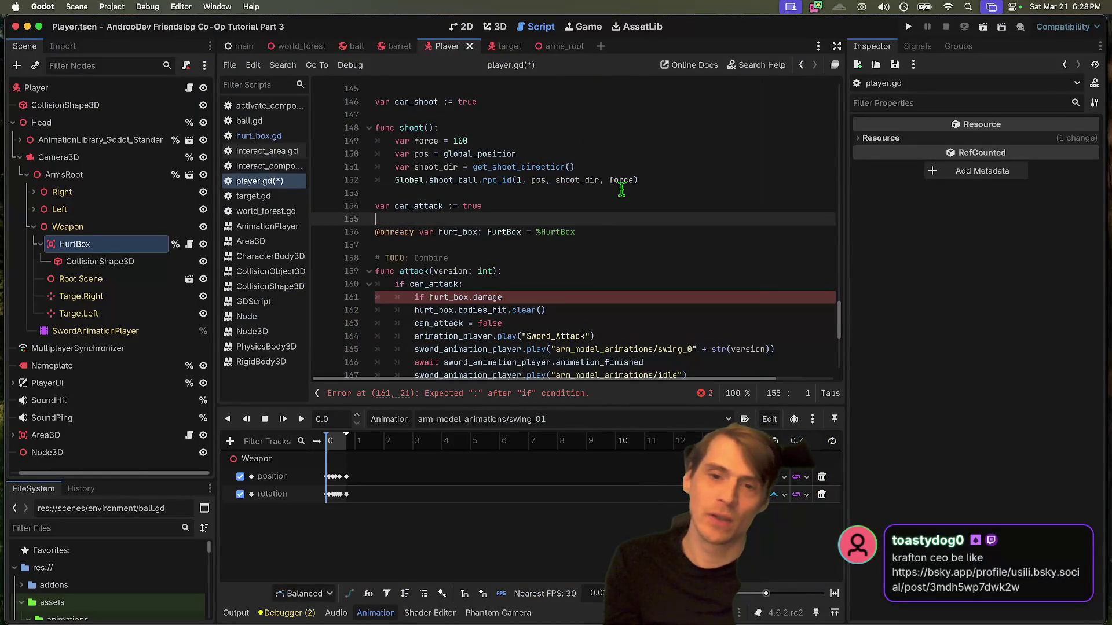
key("Return")
key("super+z")
key("super+z")
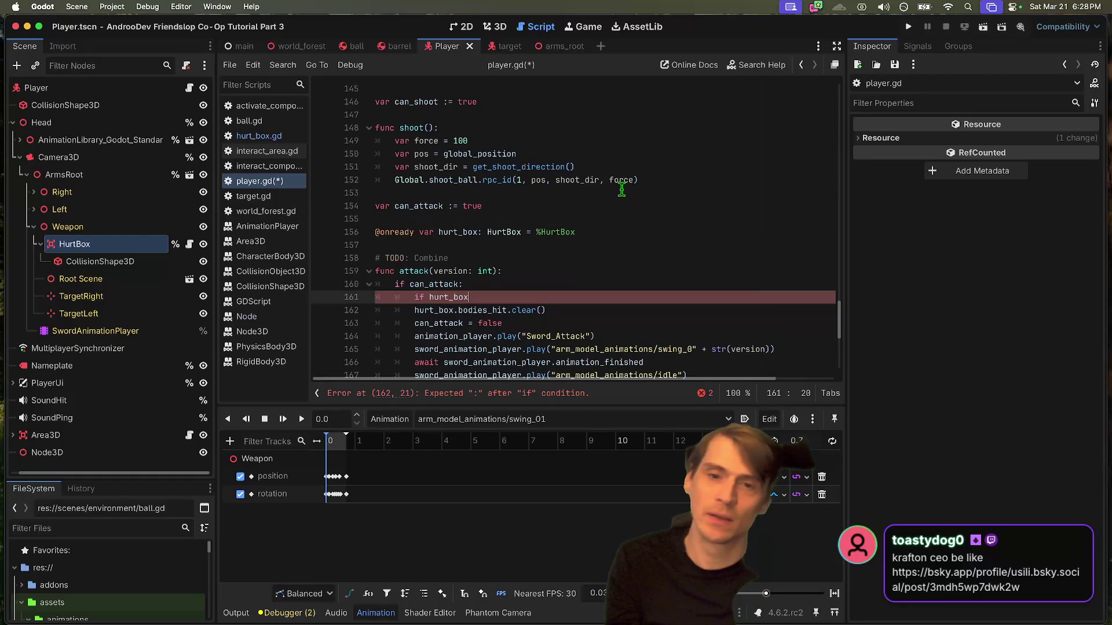
- In hurt_box.gd, declare a current_damage variable above on_body_entered
left_click(472, 232, "super")
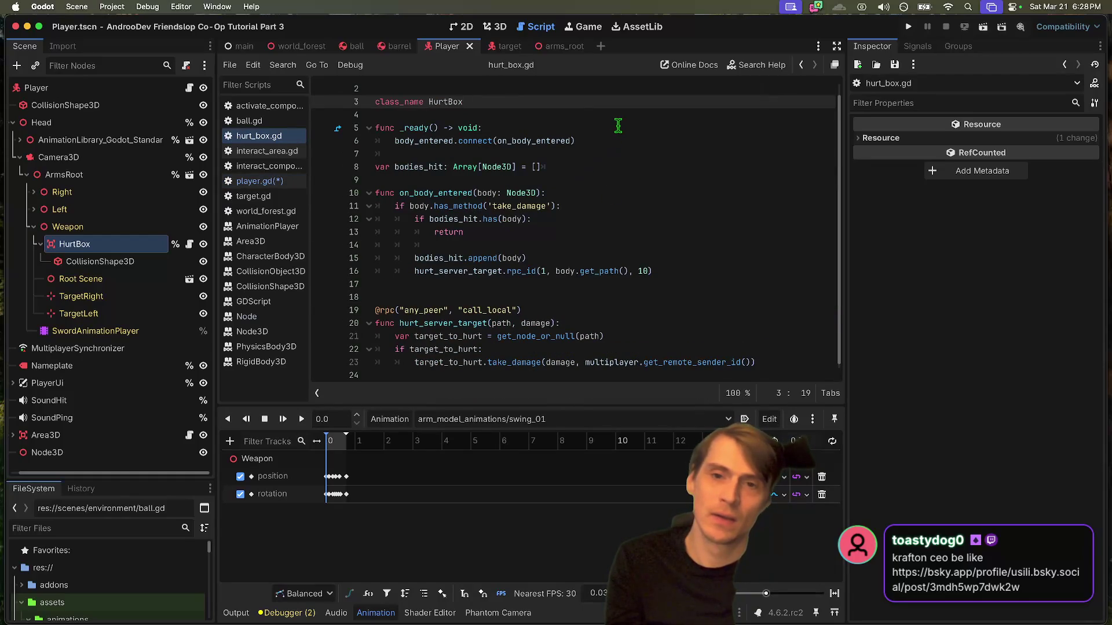
left_click(618, 163)
left_click(621, 172)
type("var current_damage:")
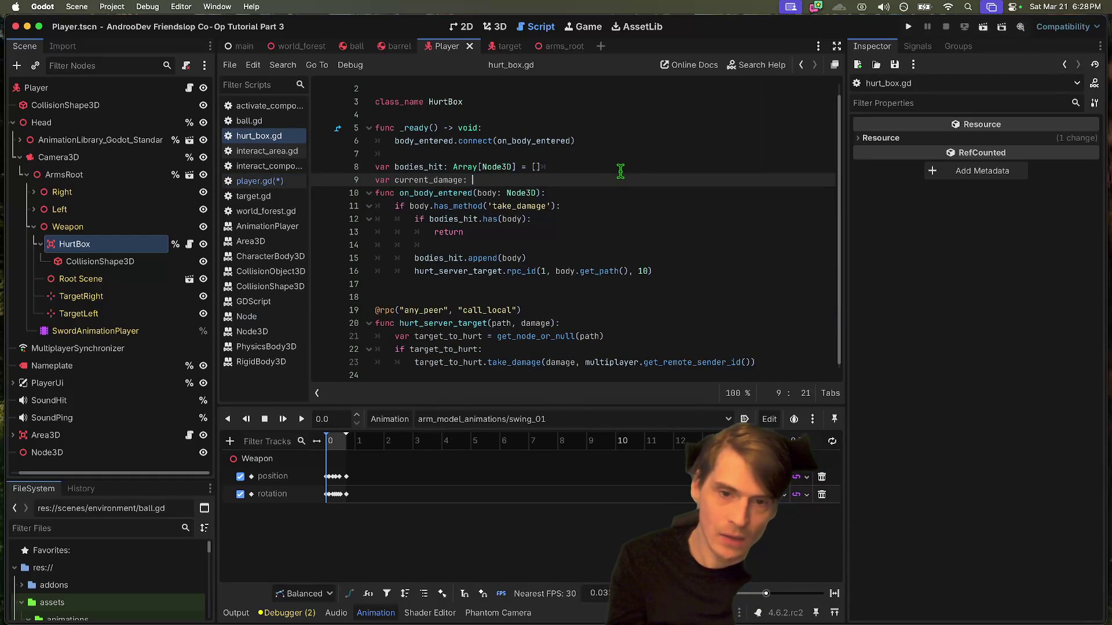
key("Down")
key("Home")
key("Return")
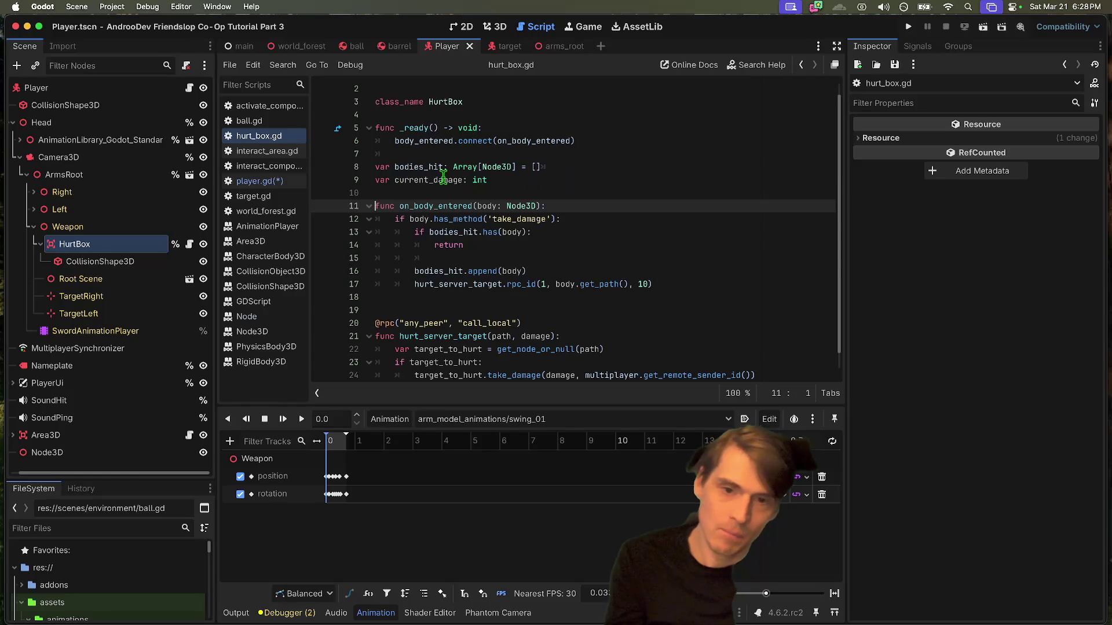
- Replace the hard-coded damage value 10 on line 17 with current_damage
double_click(443, 178)
scroll(578, 253, "down", 1)
double_click(569, 362)
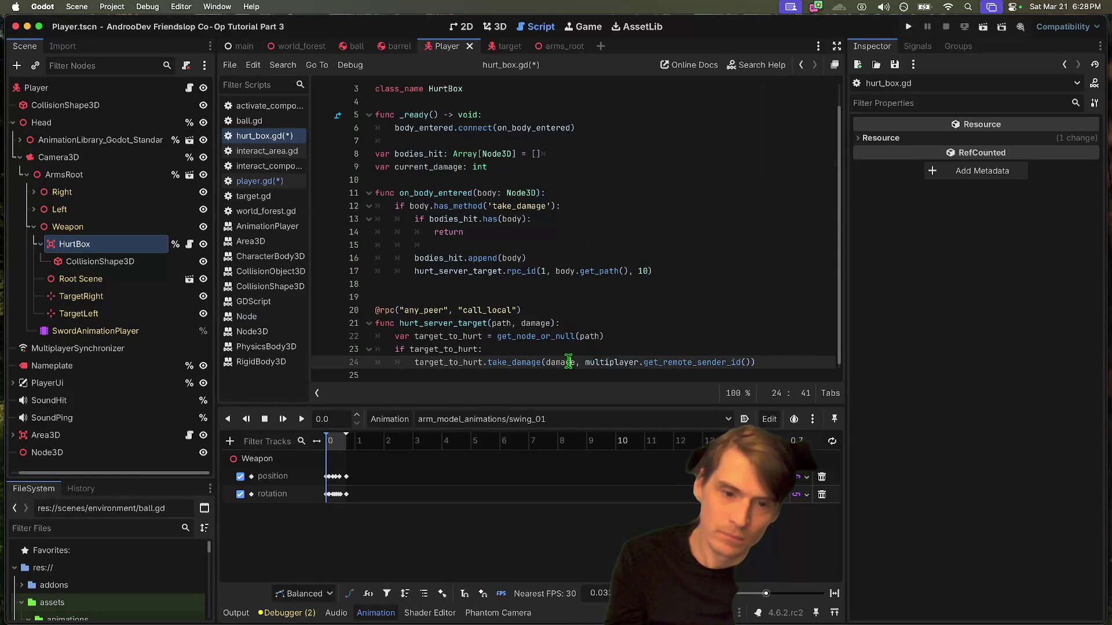
double_click(541, 323)
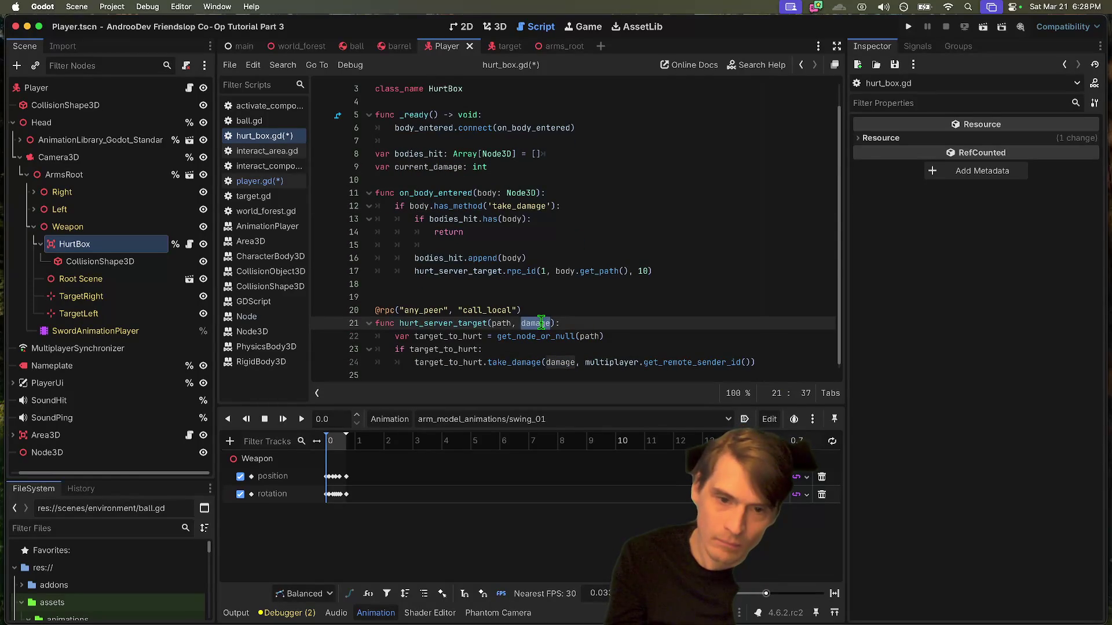
double_click(643, 271)
type("current_damage")
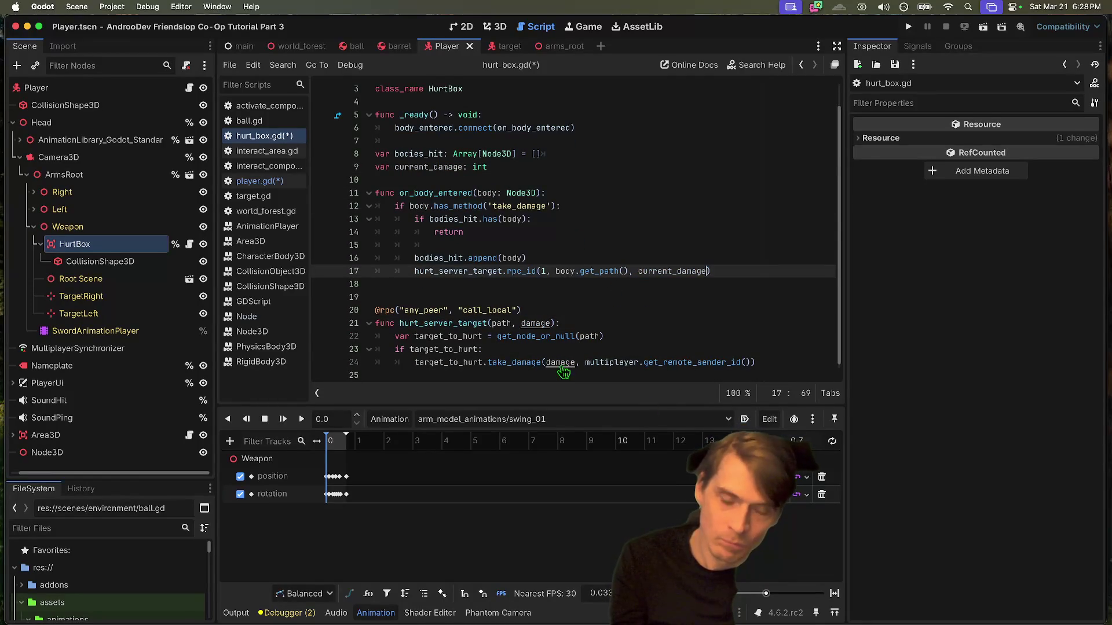
- Make hurt_server_target use its given_damage parameter in the take_damage call
left_click(475, 285)
left_click(593, 318)
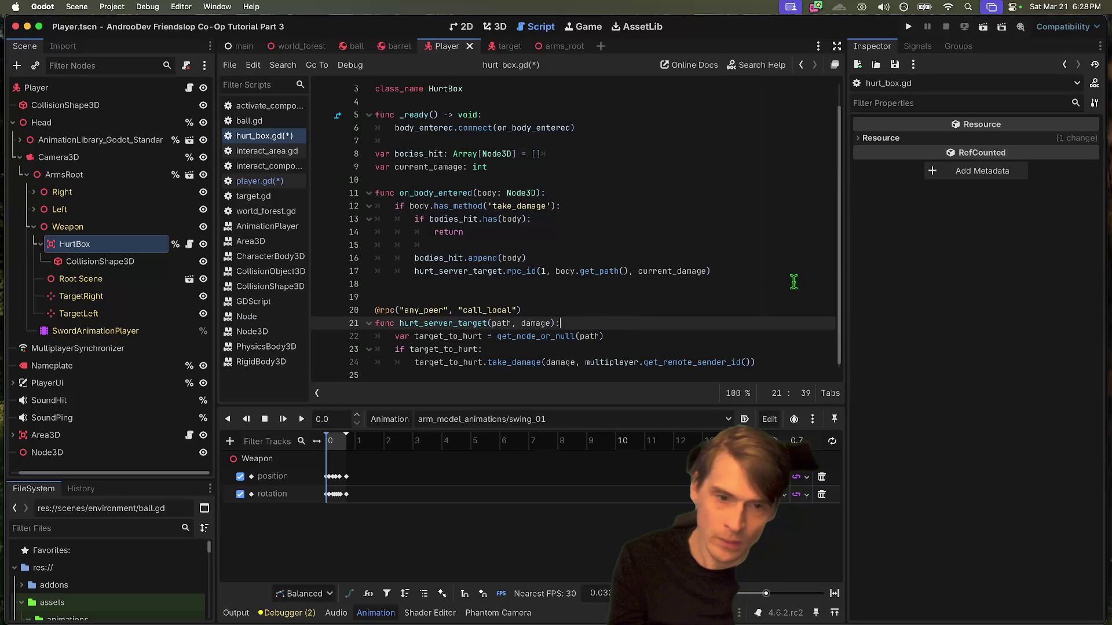
left_click(660, 271)
double_click(660, 271)
double_click(530, 322)
key("Right")
double_click(525, 322)
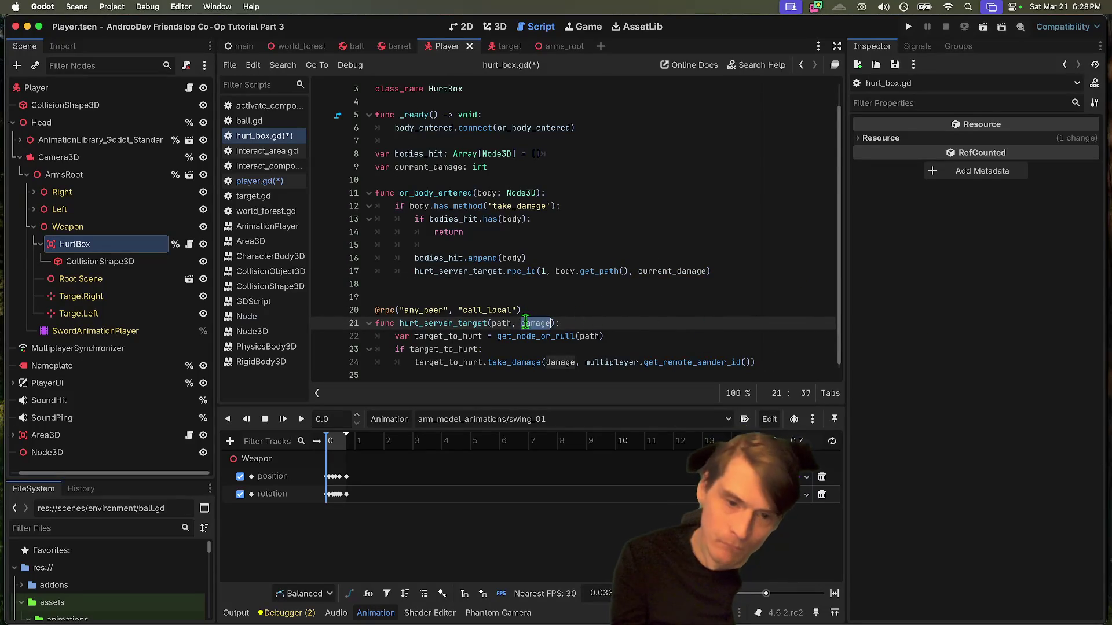
key("Right")
key("alt+shift+Left")
key("Right")
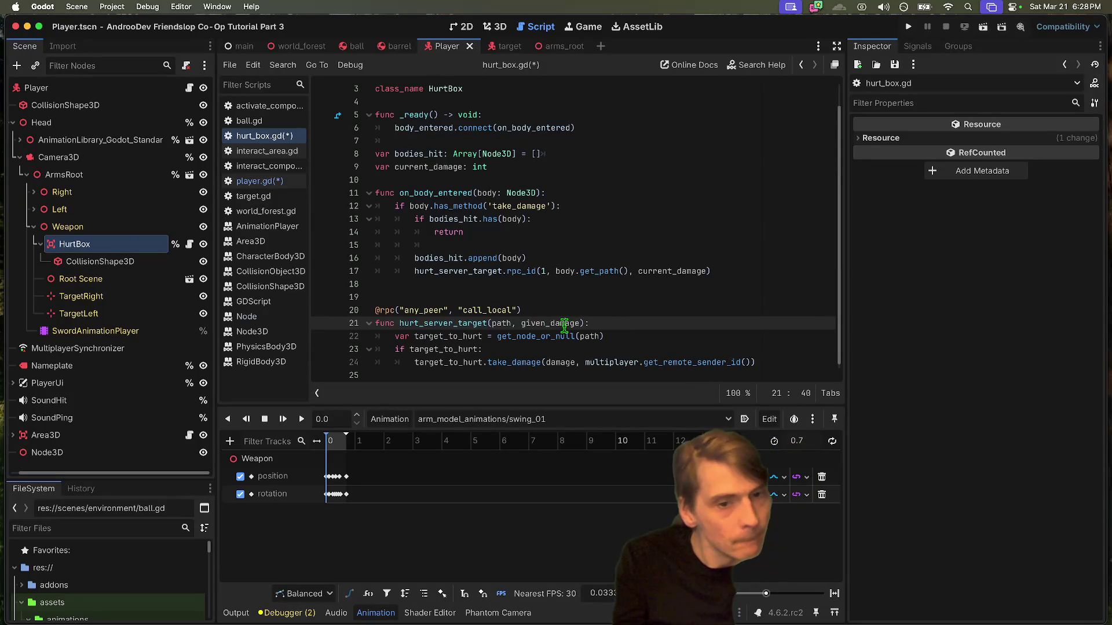
double_click(565, 323)
key("ctrl+c")
double_click(564, 362)
key("ctrl+v")
- Type hurt_server_target's path parameter as NodePath, checking the get_path docs
left_click(670, 319)
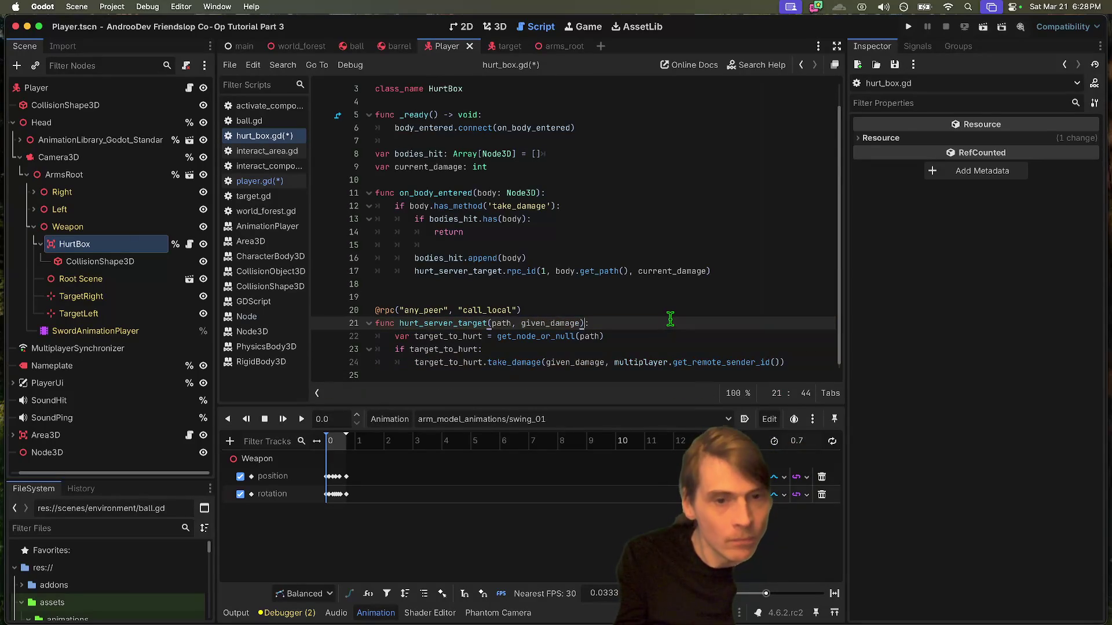
left_click(510, 323)
type(":")
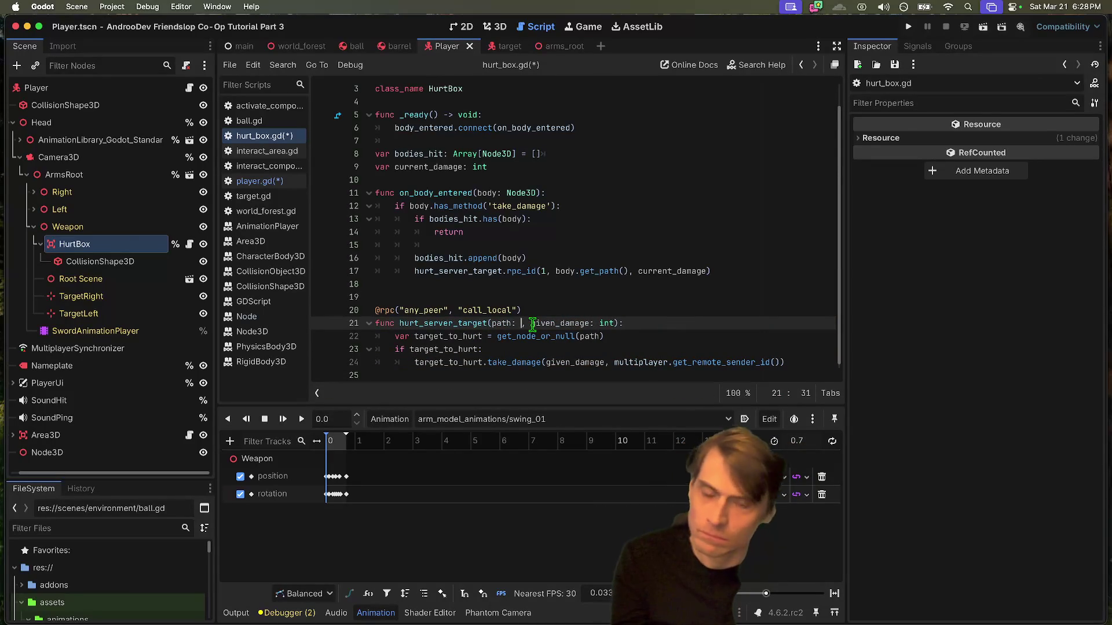
left_click(594, 272, "ctrl")
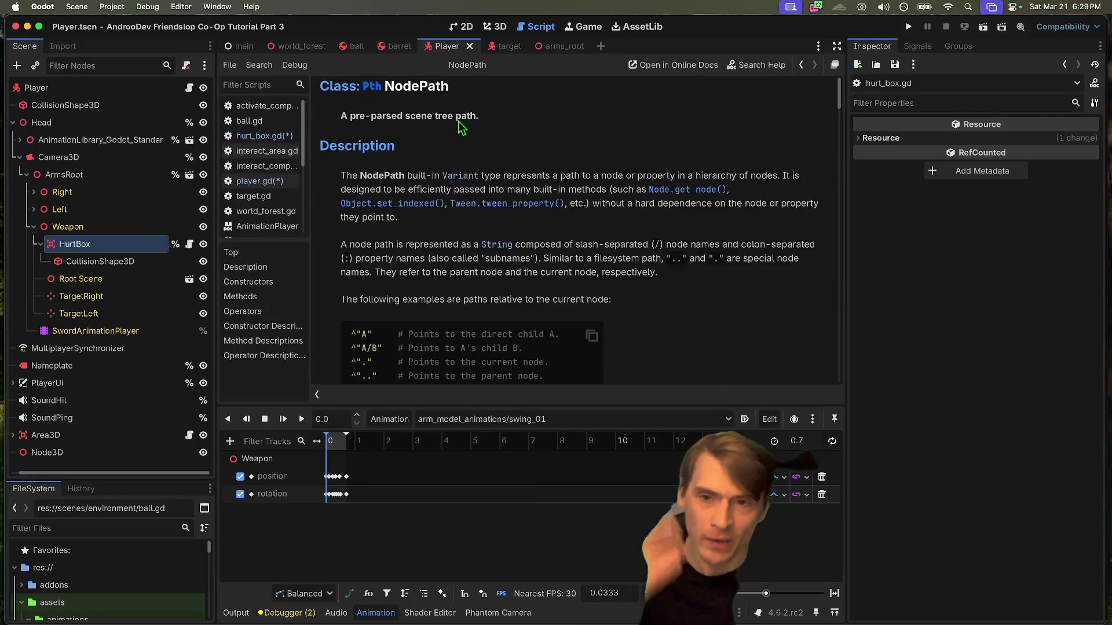
key("alt+Left")
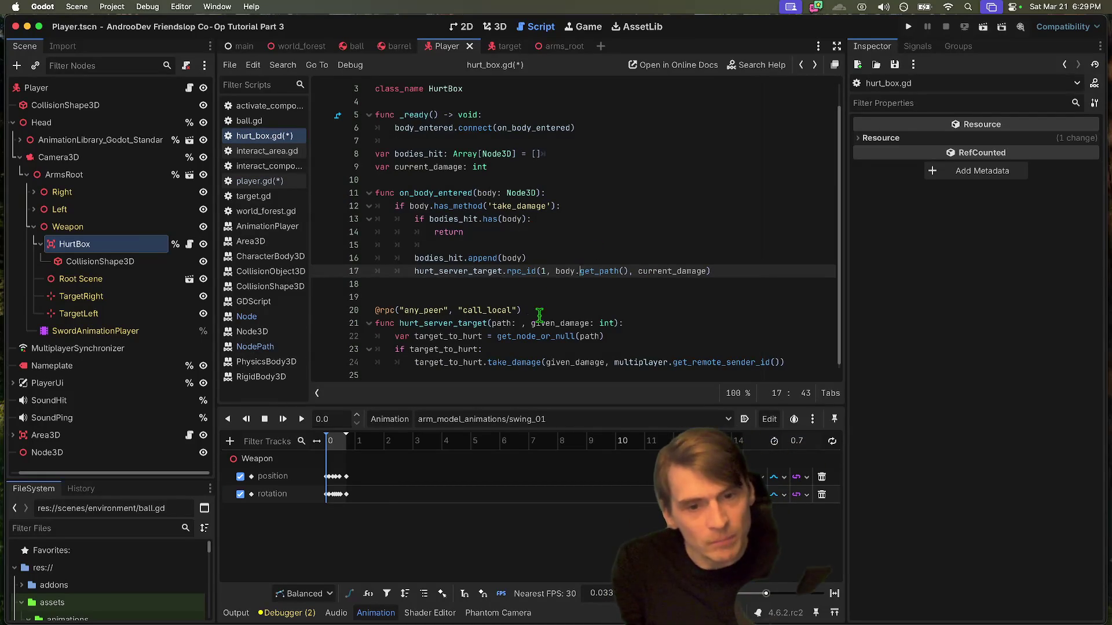
left_click(520, 323)
type("Nodep")
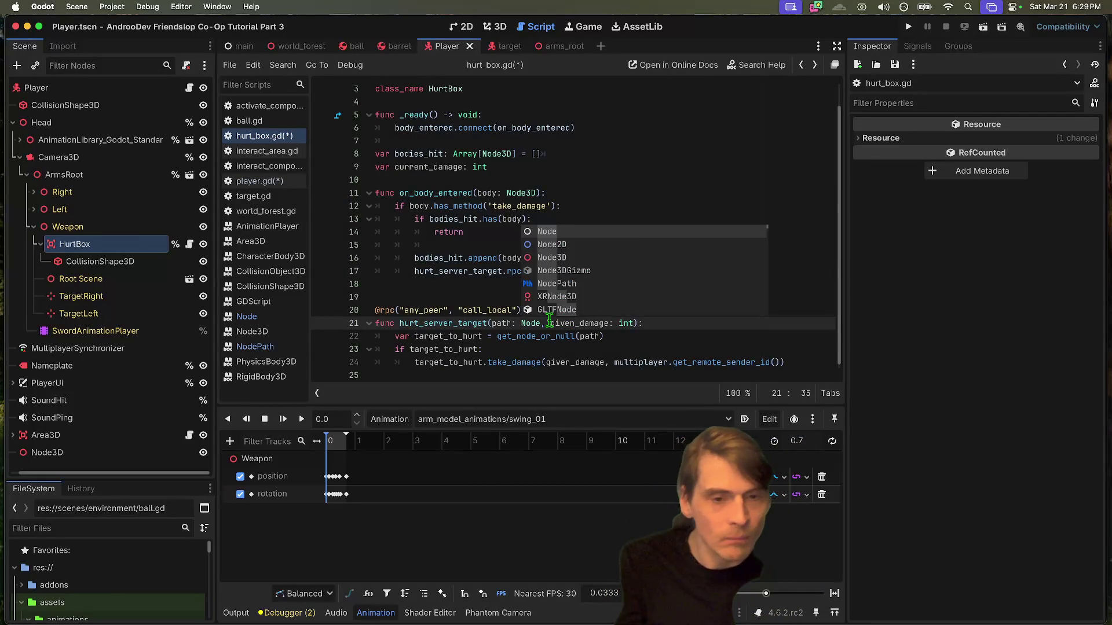
key("Return")
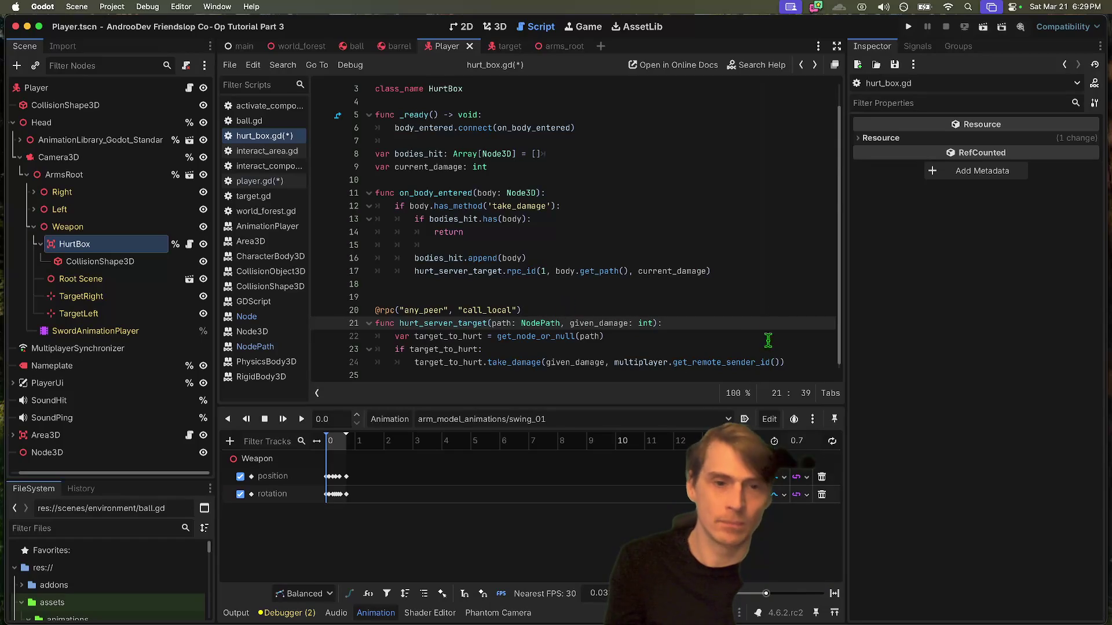
left_click(777, 297)
key("BackSpace")
left_click(774, 362)
key("shift+Up")
key("shift+Up")
key("shift+Up")
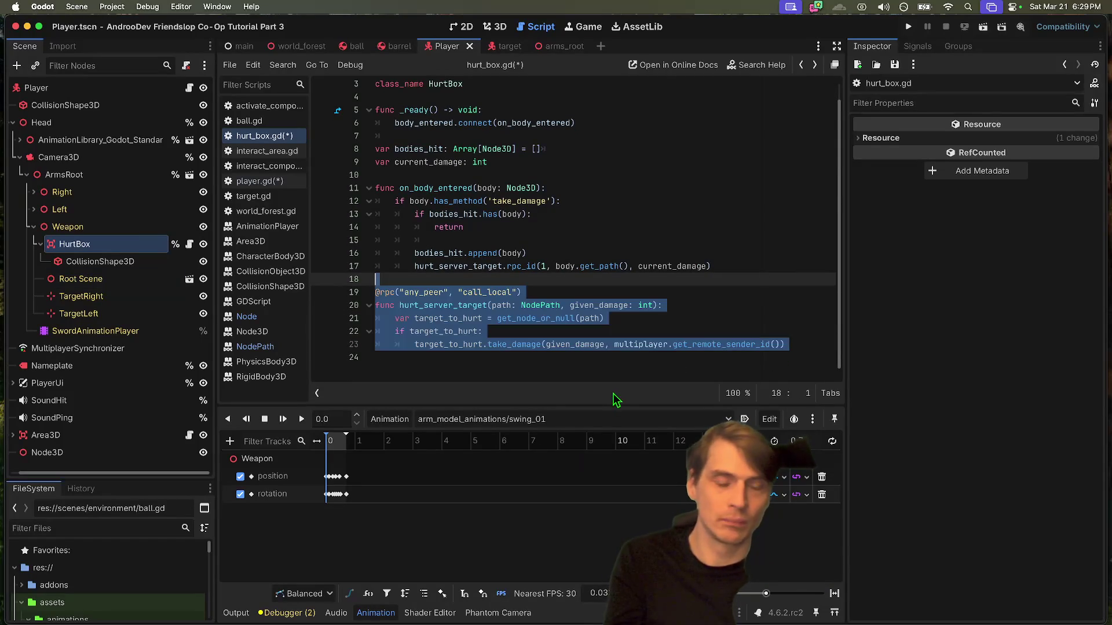
key("ctrl+s")
left_click(585, 297)
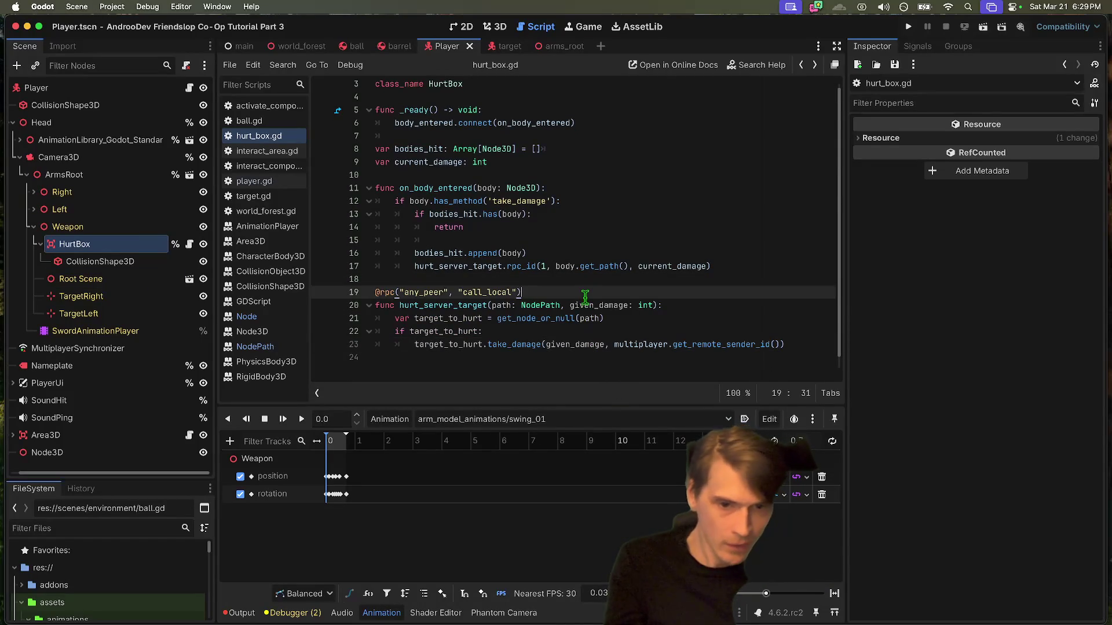
double_click(440, 164)
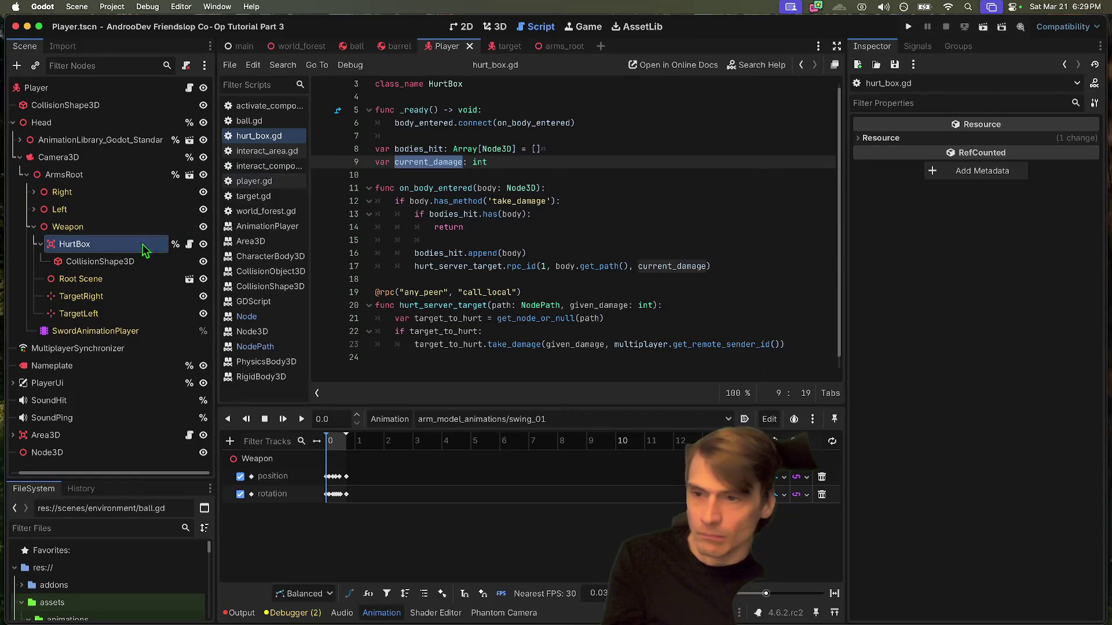
left_click(189, 88)
type("if hurt_box.")
left_click(660, 295)
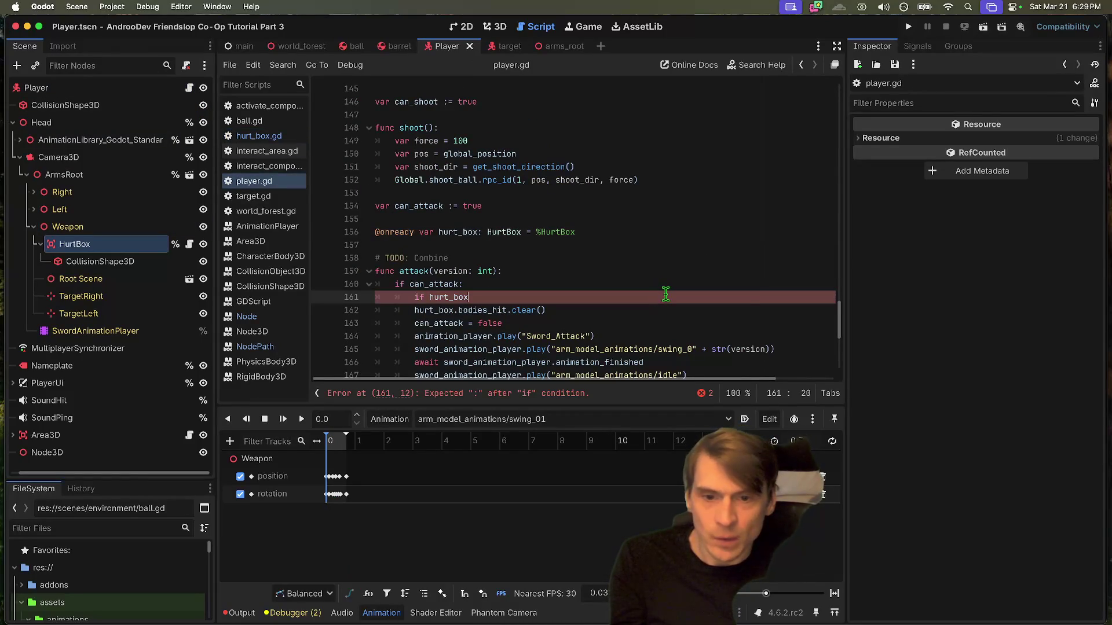
- Replace the unfinished if with hurt_box.current_damage = 20
key("BackSpace")
key("BackSpace")
key("BackSpace")
type("hu")
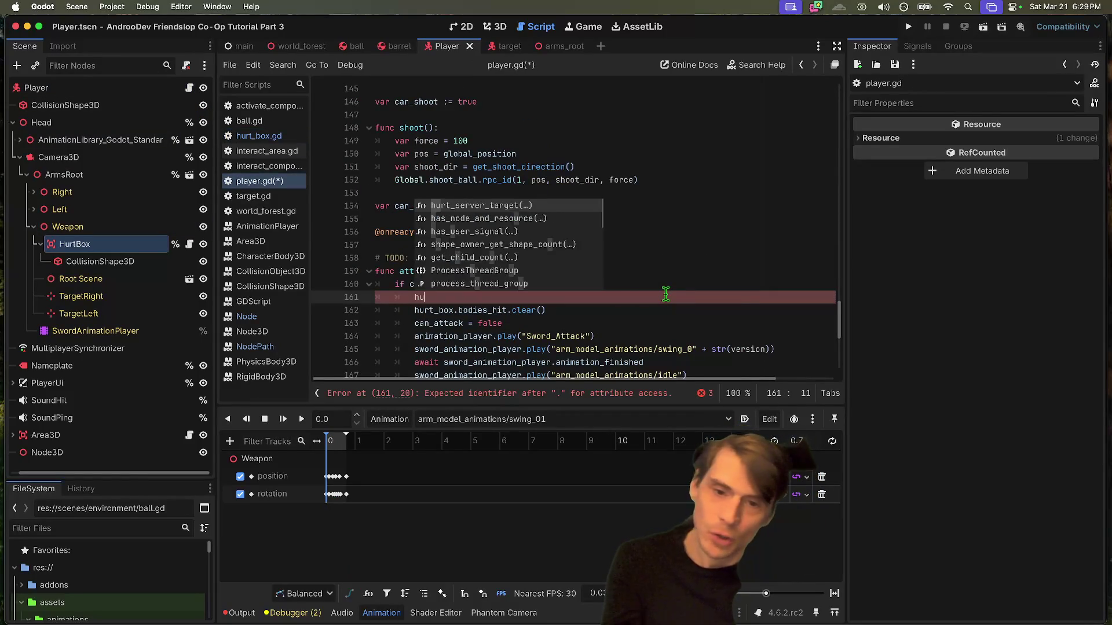
type("rt_box.cu")
key("Return")
type("=")
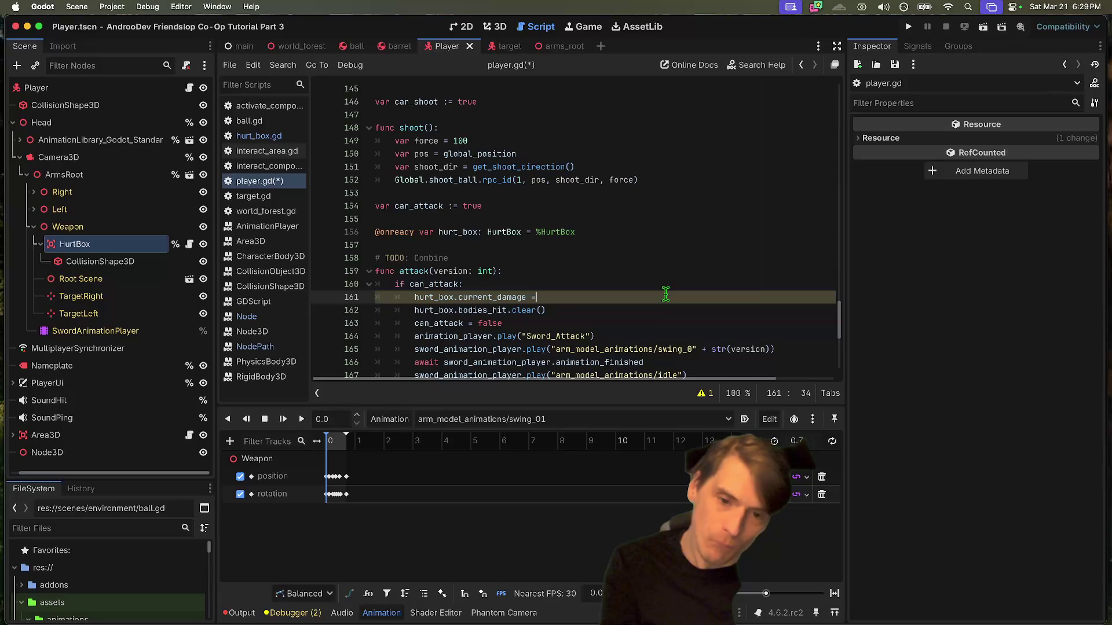
type(" 20")
scroll(665, 295, "down", 3)
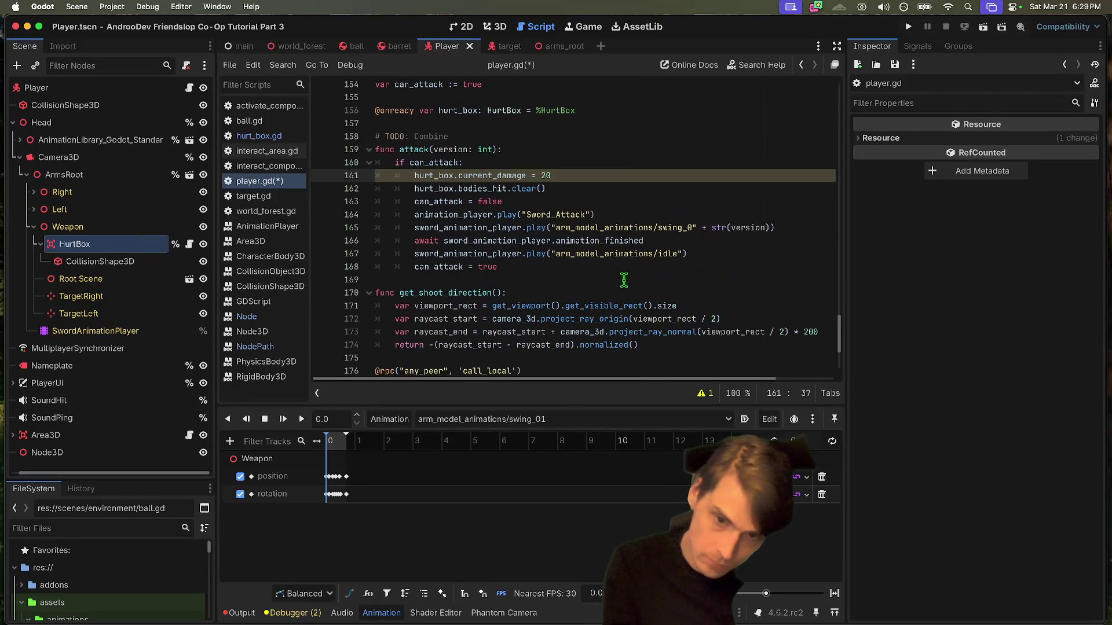
- Wrap the damage 20 line in an 'if version == 1:' branch under can_attack
left_click(480, 151)
left_click(483, 163)
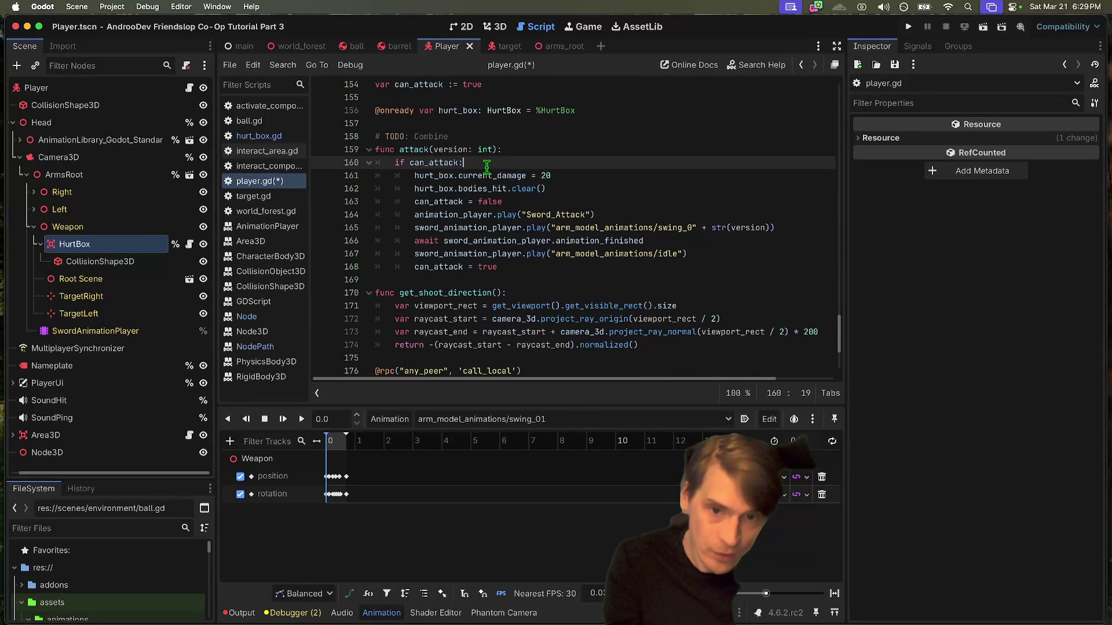
key("Return")
type("if version == 1")
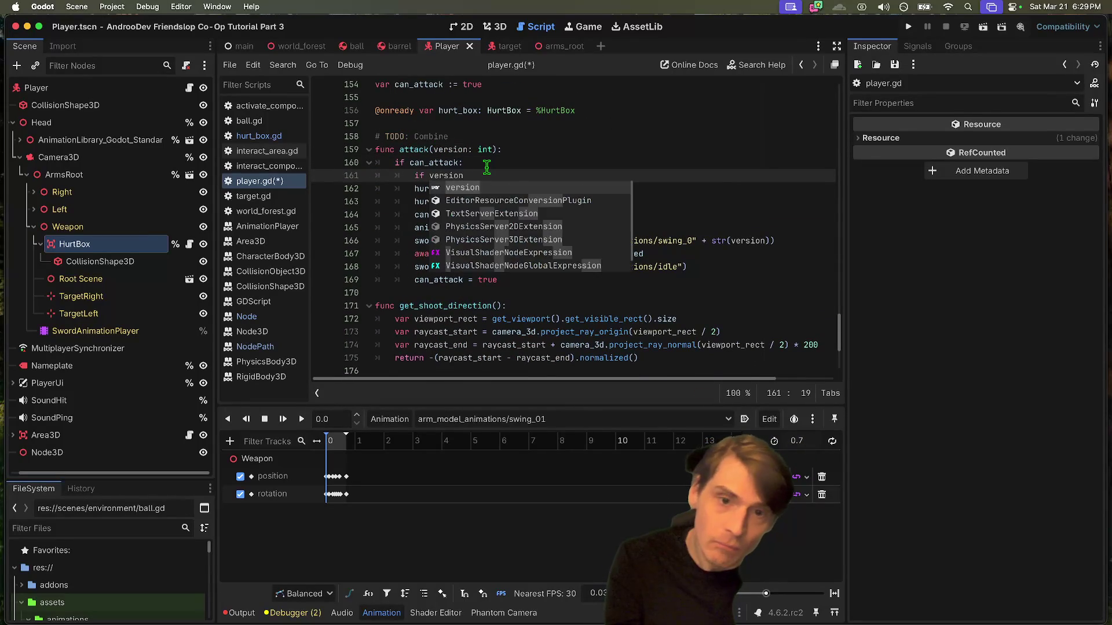
key("Down")
key("Home")
key("Tab")
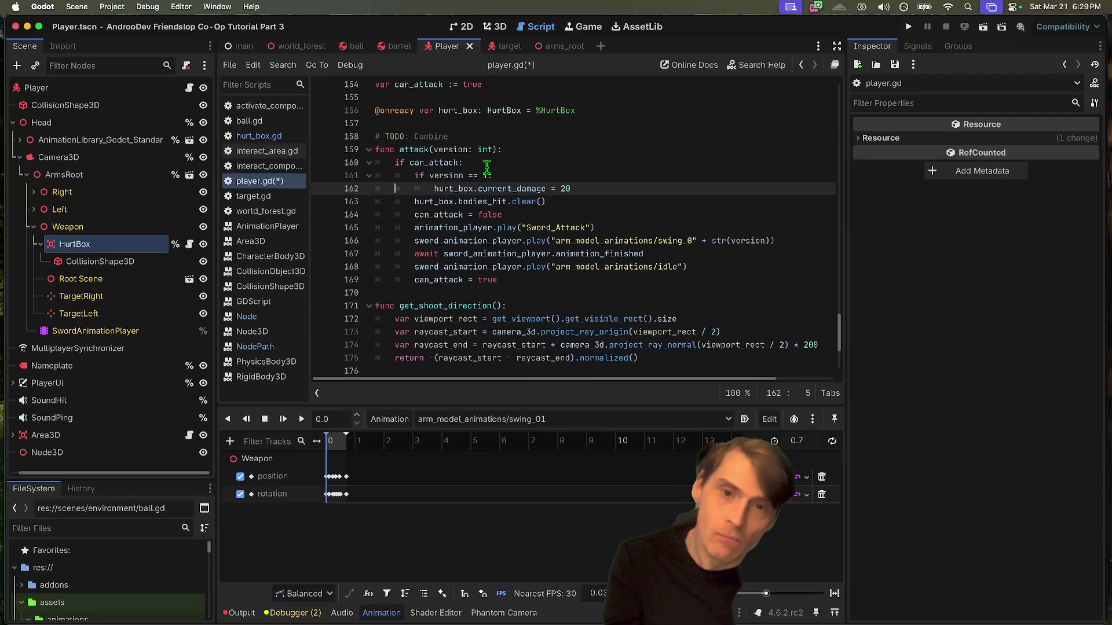
- Add an 'elif version == 2:' branch setting current_damage to 50, and save
key("Return")
type("elif ")
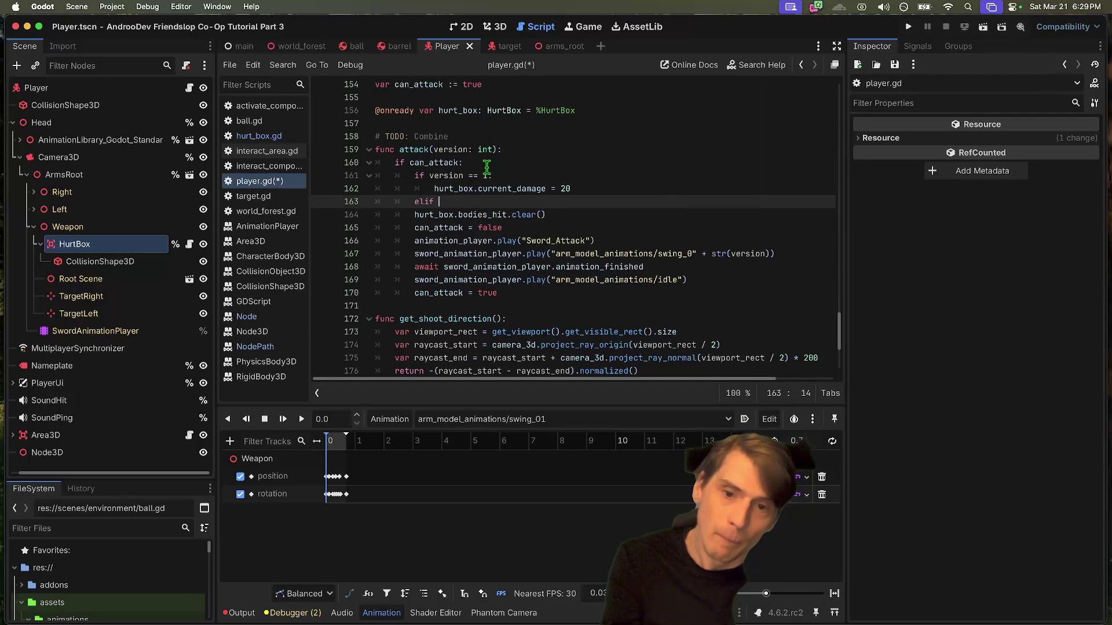
type("version ==")
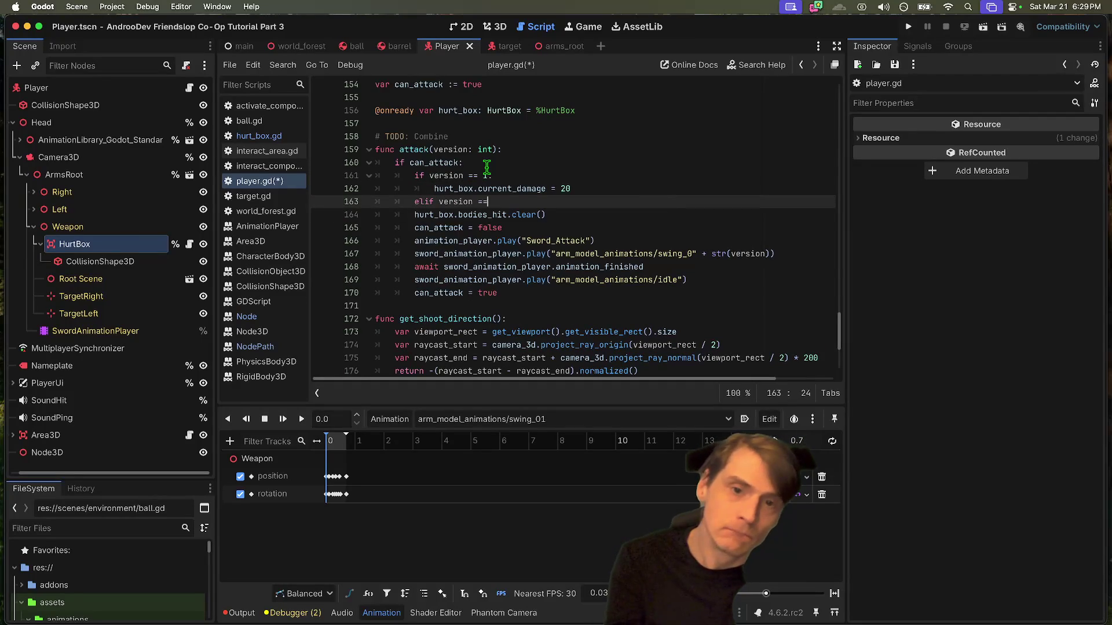
type(" 2:")
key("Return")
type("u")
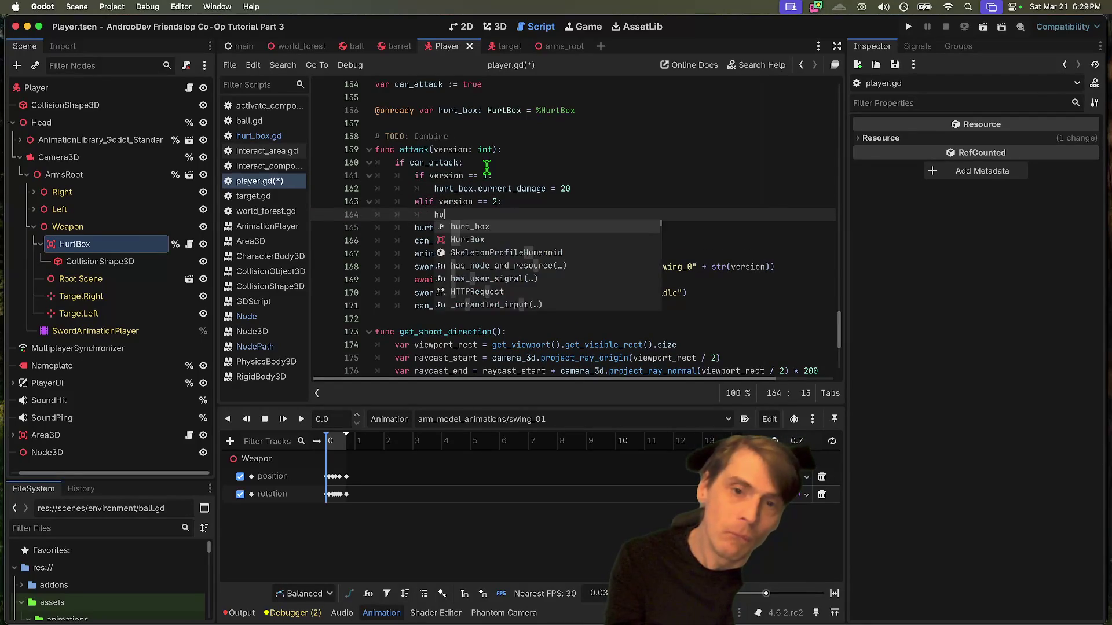
type("rt_box.current_damage =")
key("Down")
key("Home")
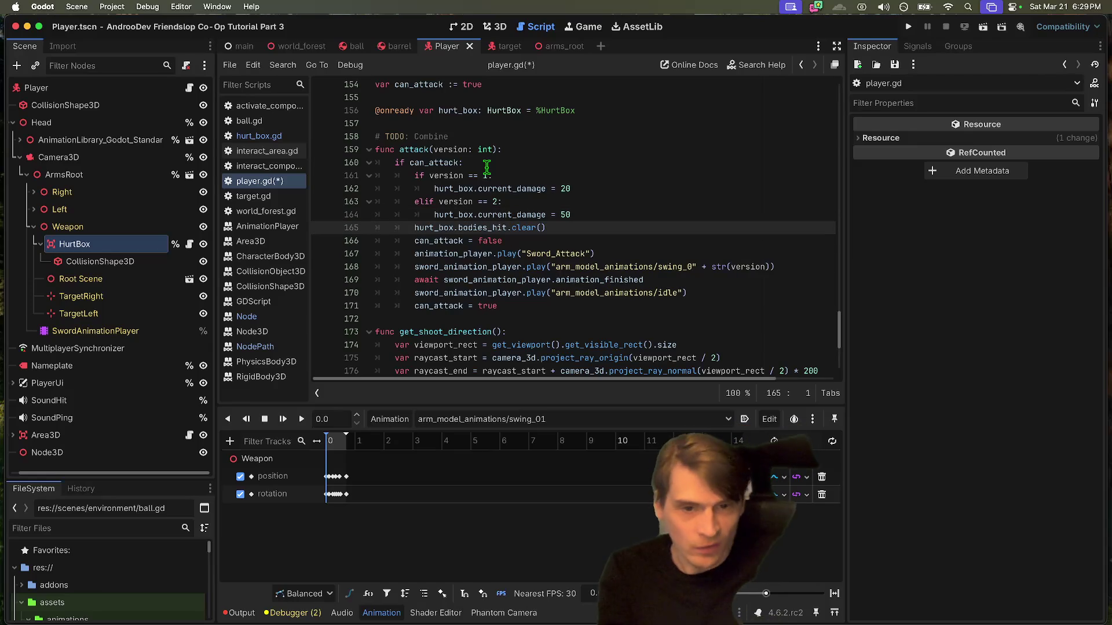
key("Return")
key("Up")
key("super+s")
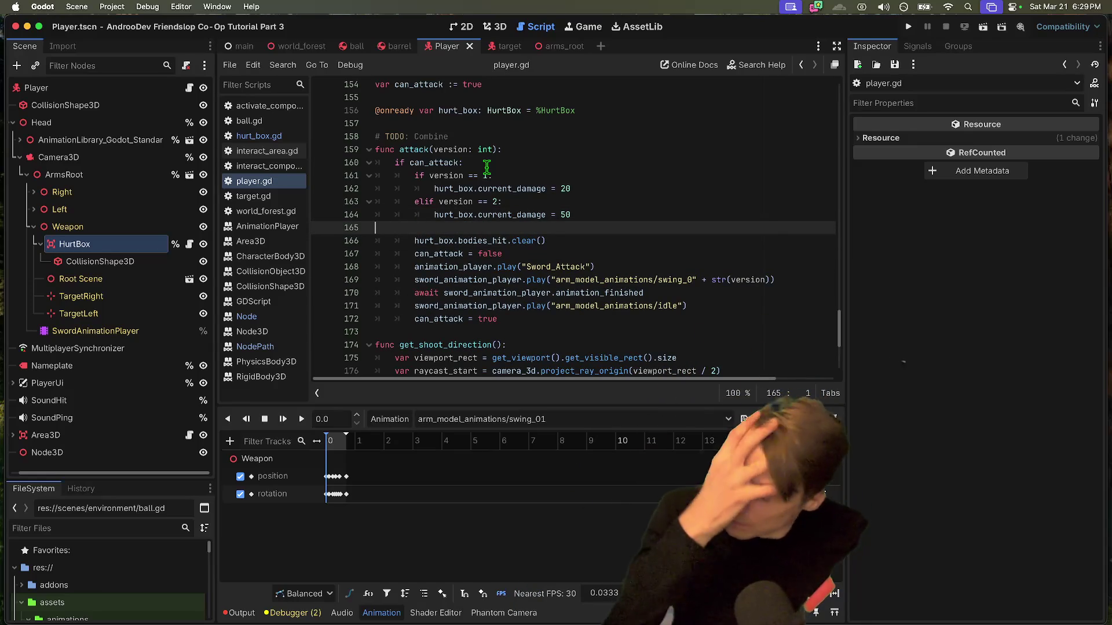
key("super+s")
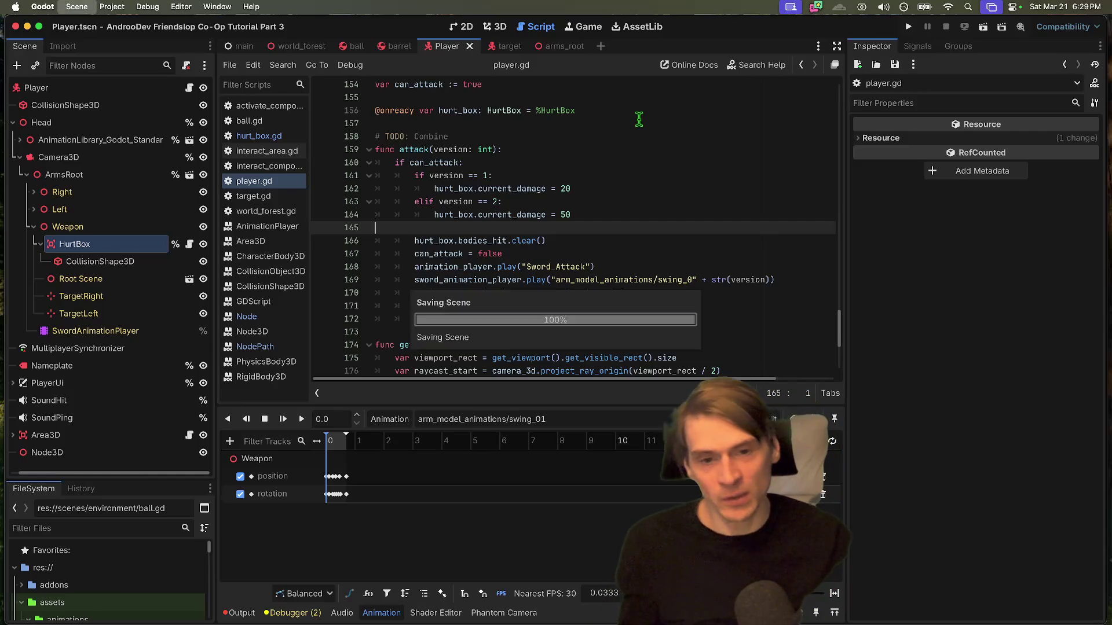
- Launch two debug clients, create a session in the first, and join it from the second
key("super+b")
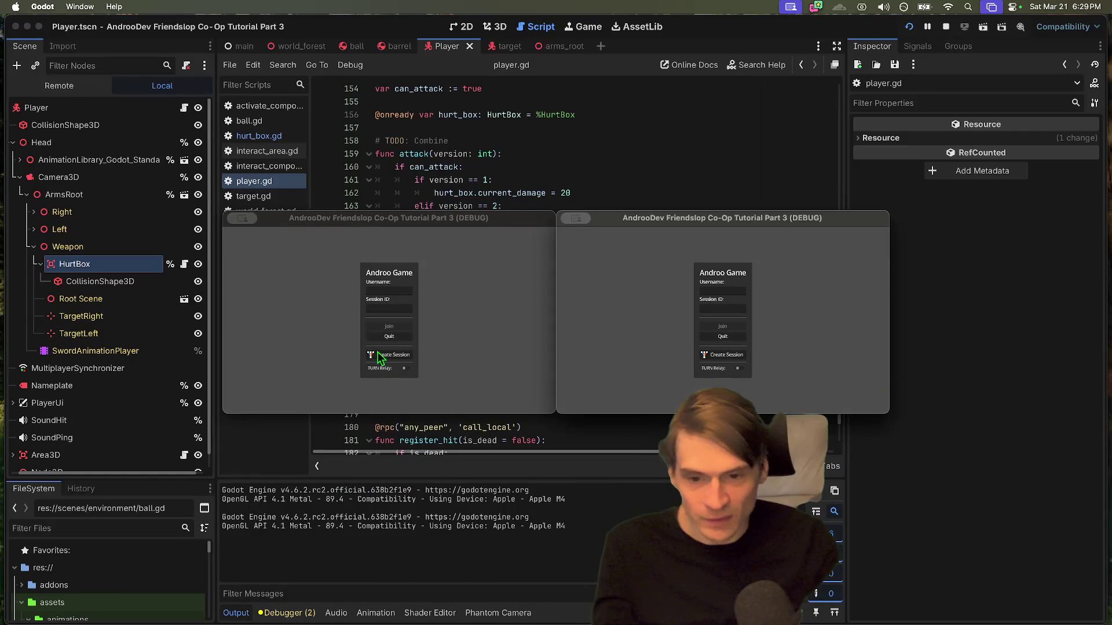
left_click(389, 354)
left_click(710, 310)
key("super+v")
left_click(728, 329)
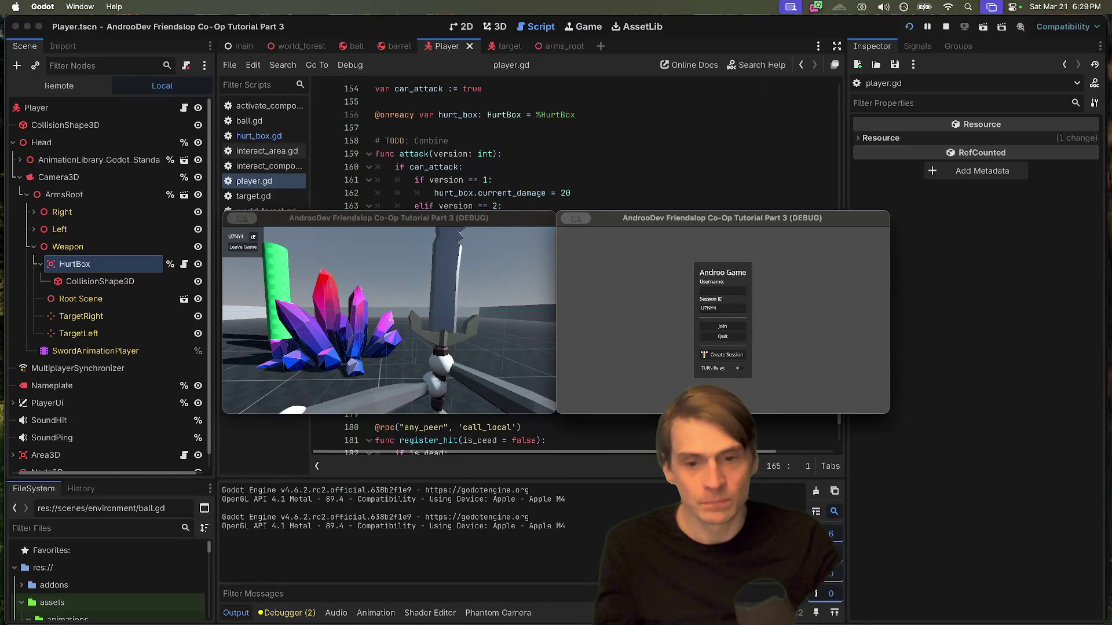
- Walk the second player around the green post and into the crystals
key("w")
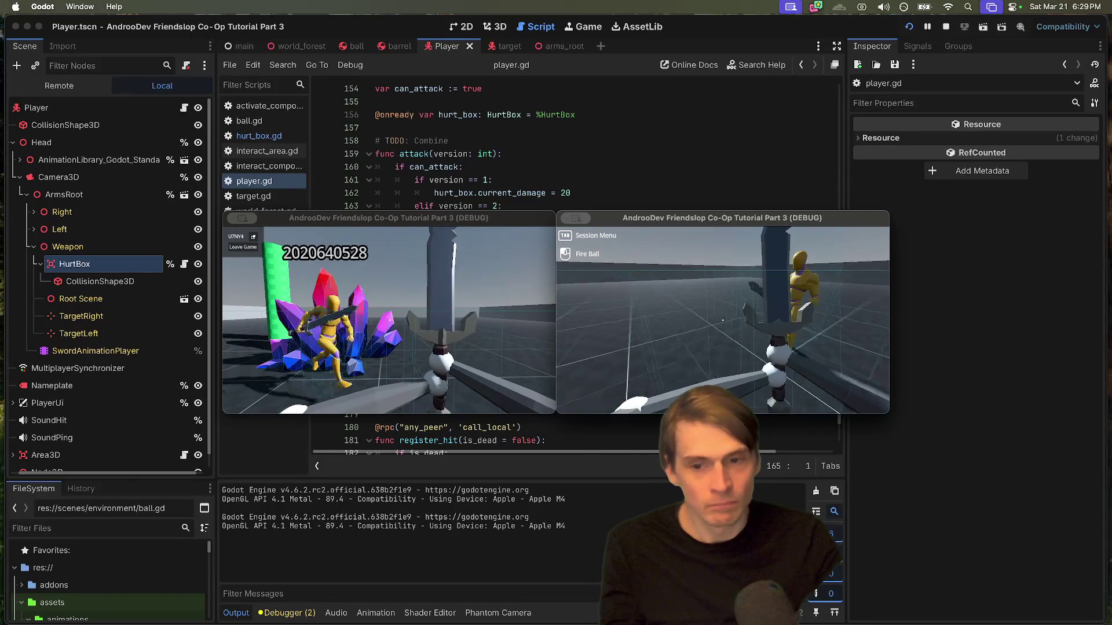
key("w")
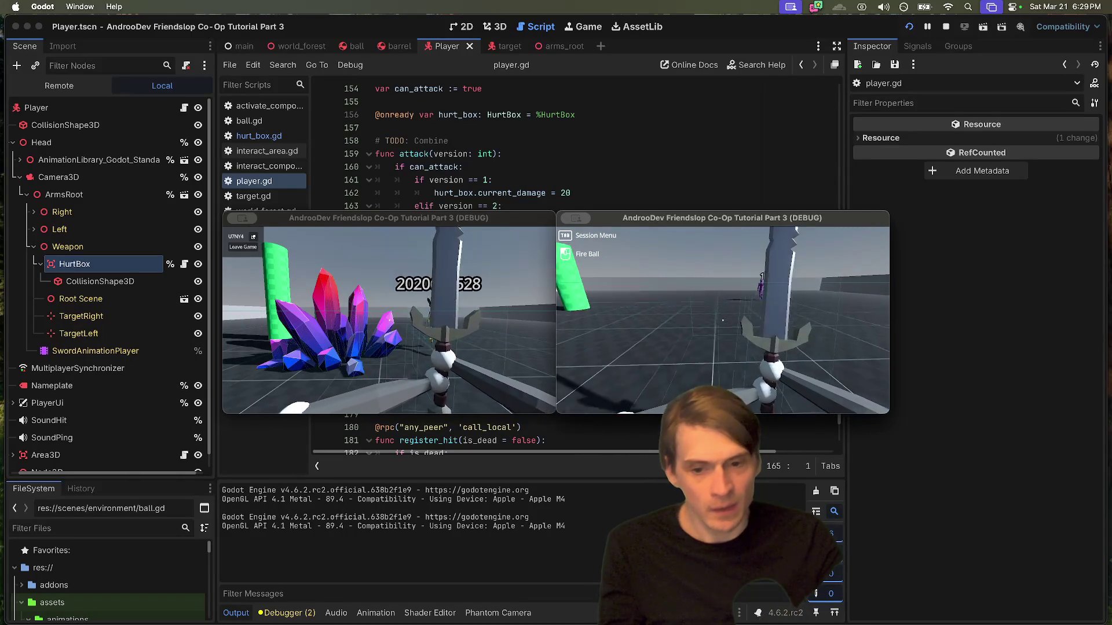
key("w")
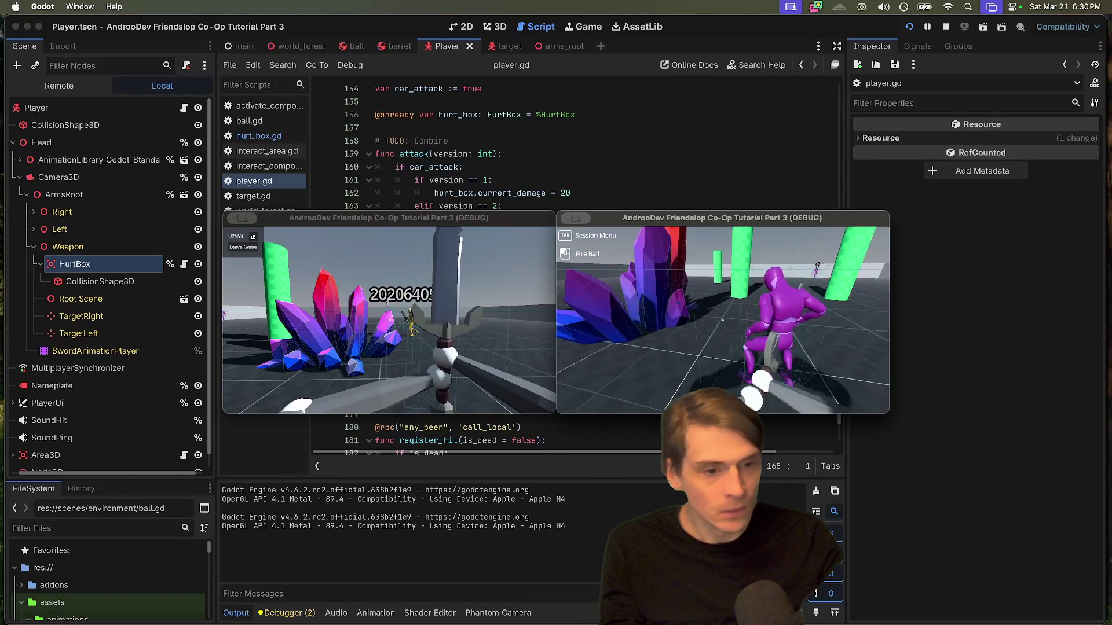
key("w")
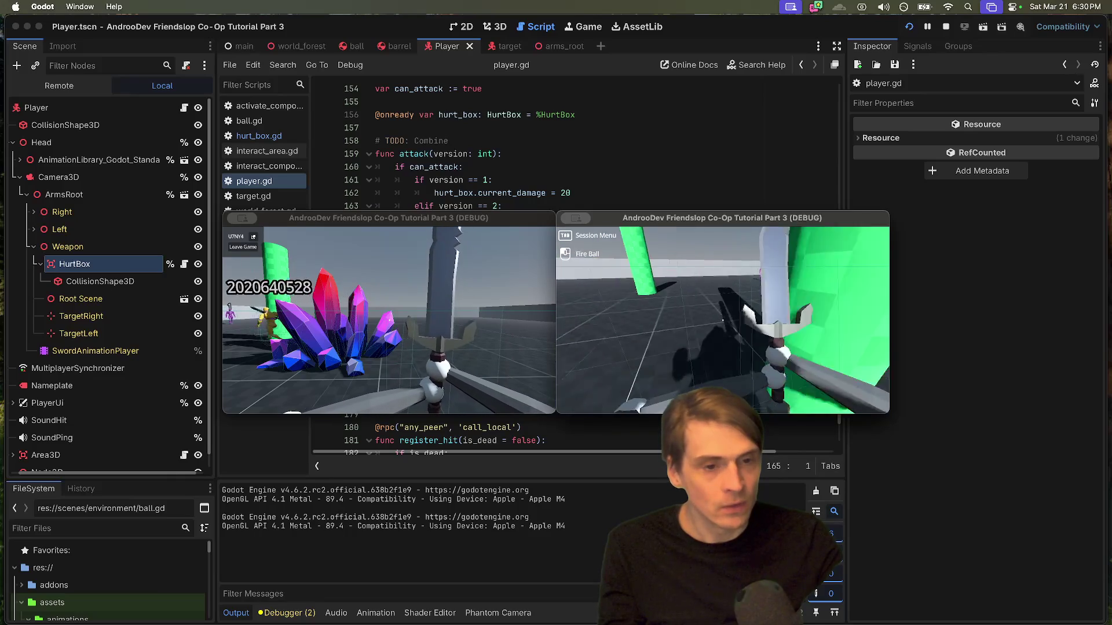
key("w")
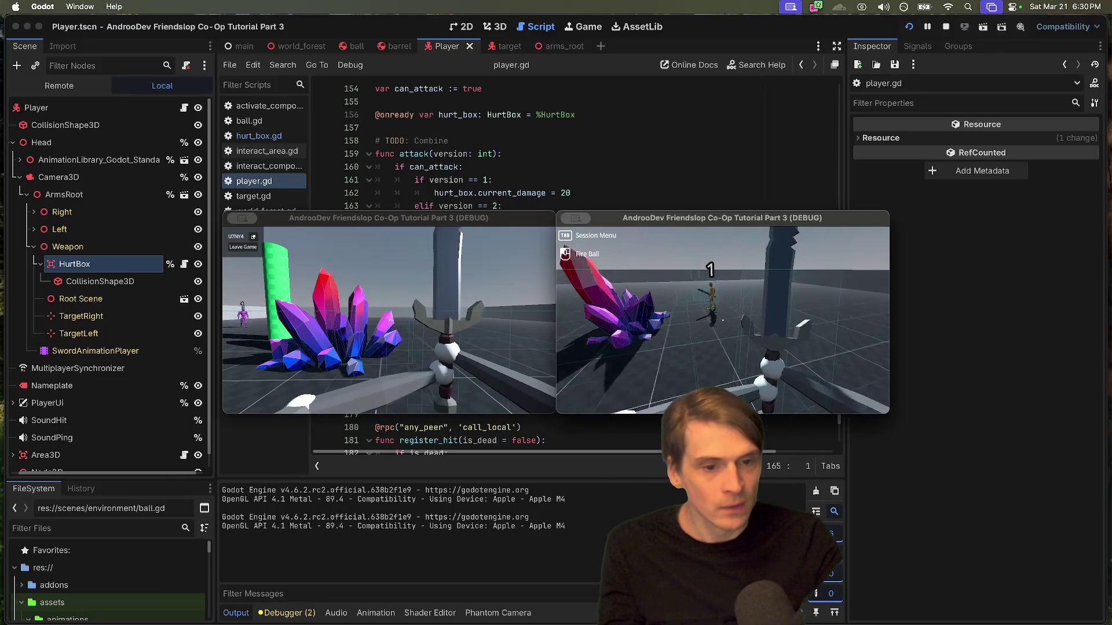
key("w")
key("w")
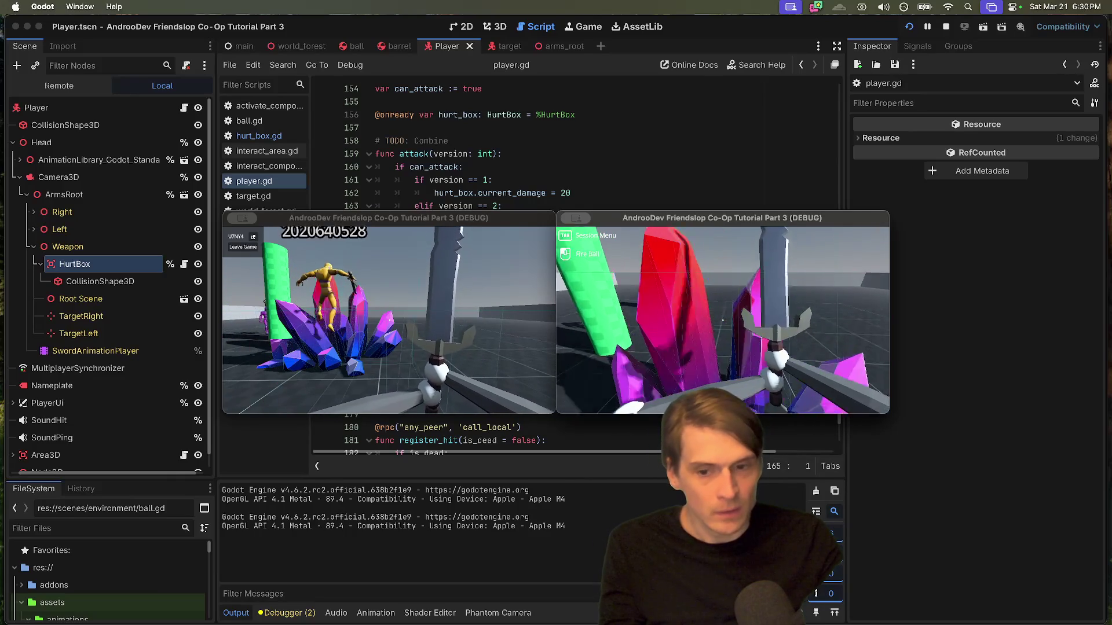
key("w")
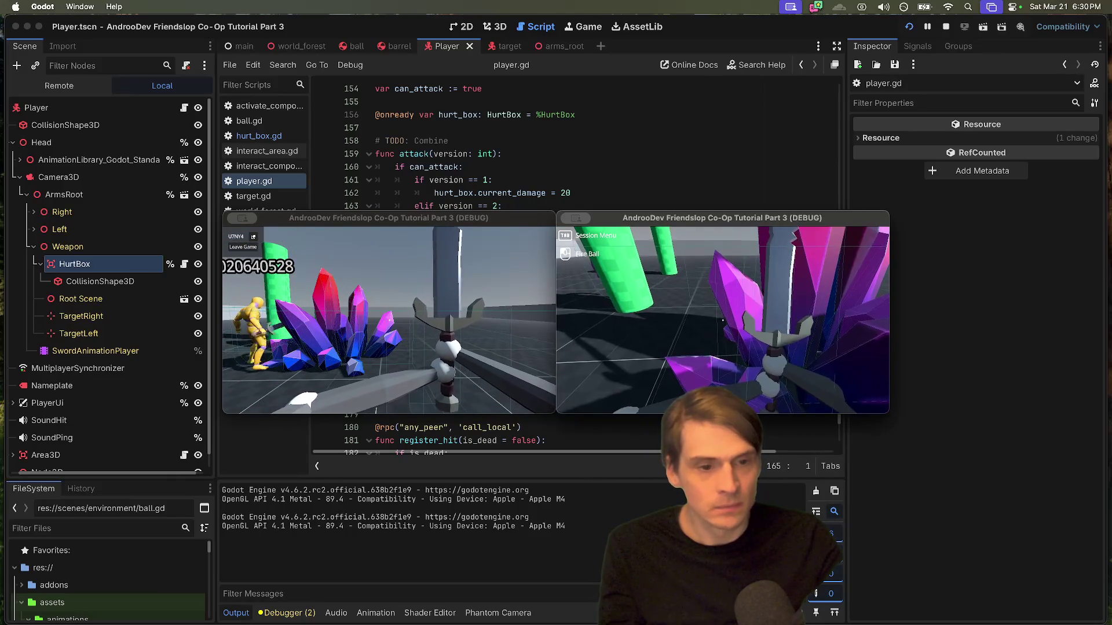
key("w")
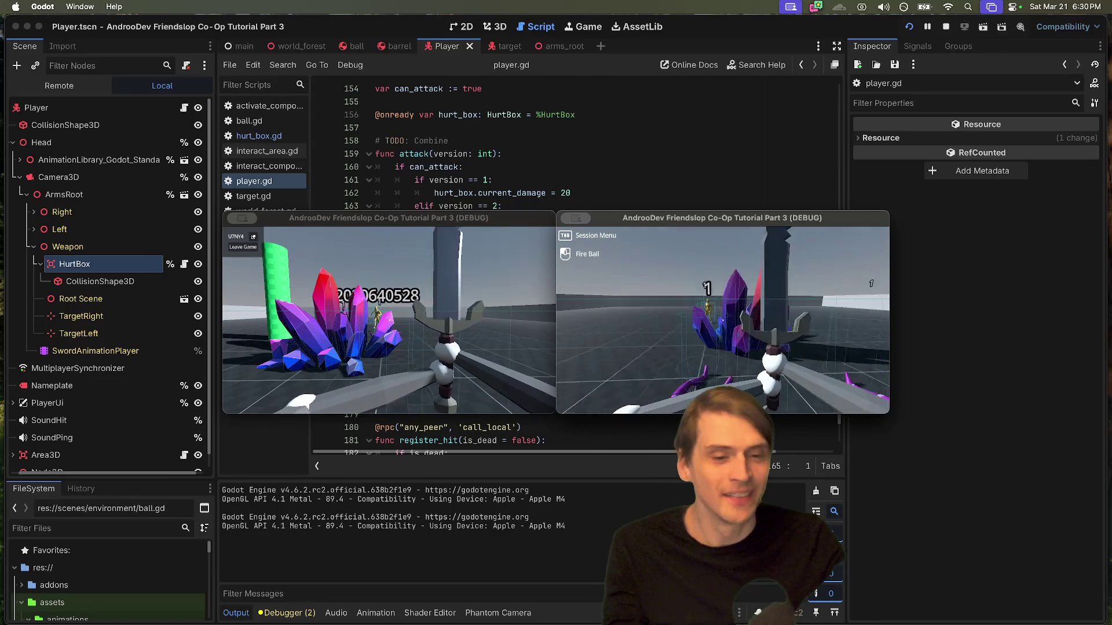
key("w")
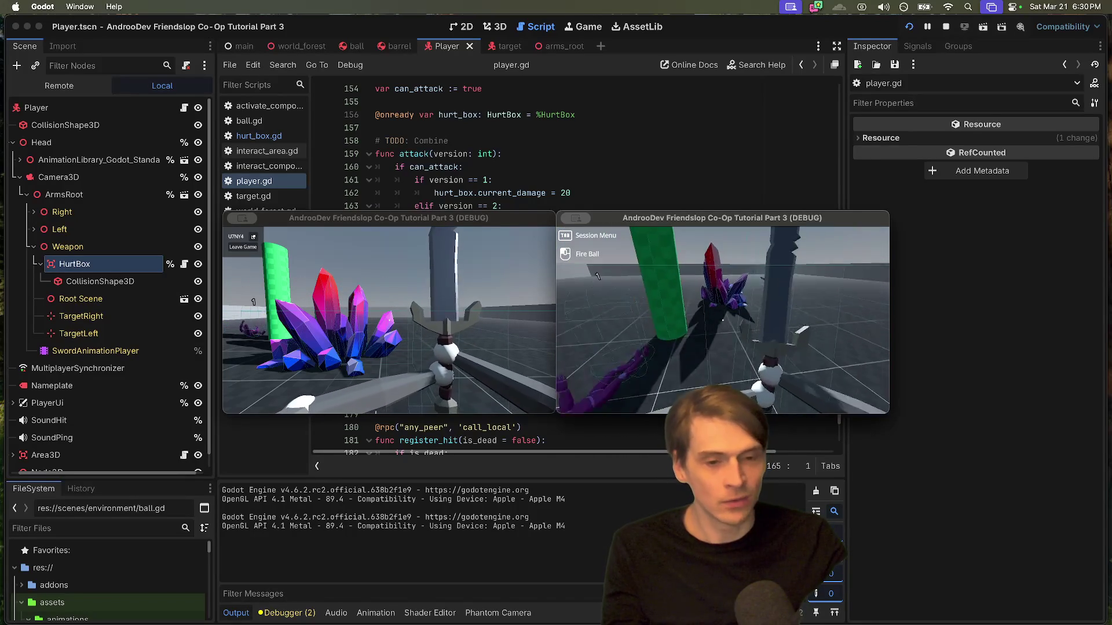
key("w")
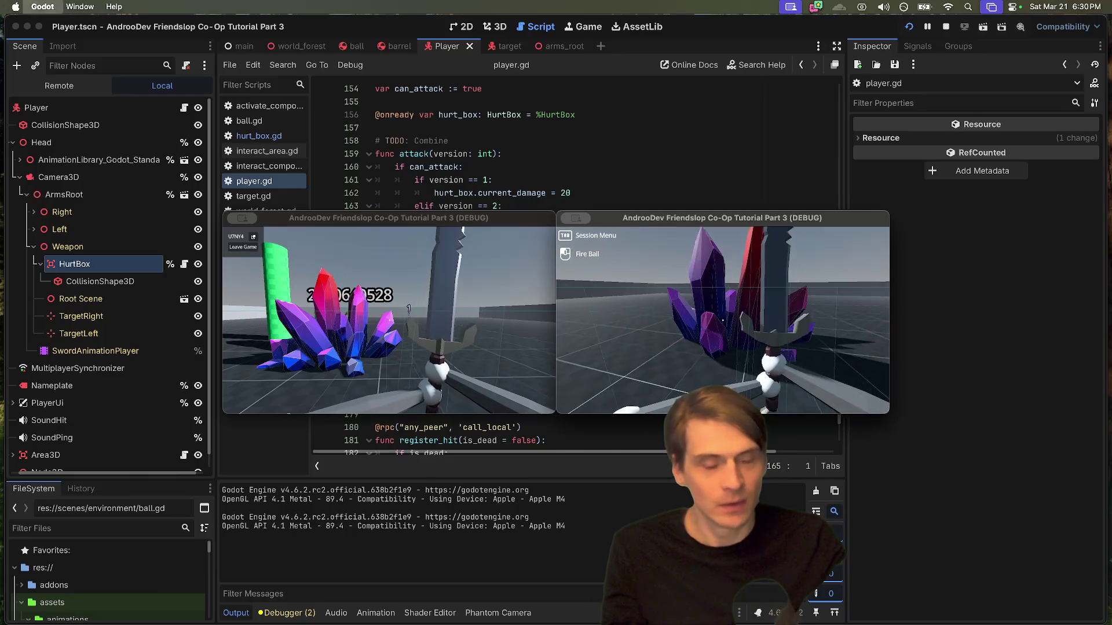
- Stop the playtest and begin changing line 162's damage from 20 to 25
key("super+period")
left_click(588, 192)
key("BackSpace")
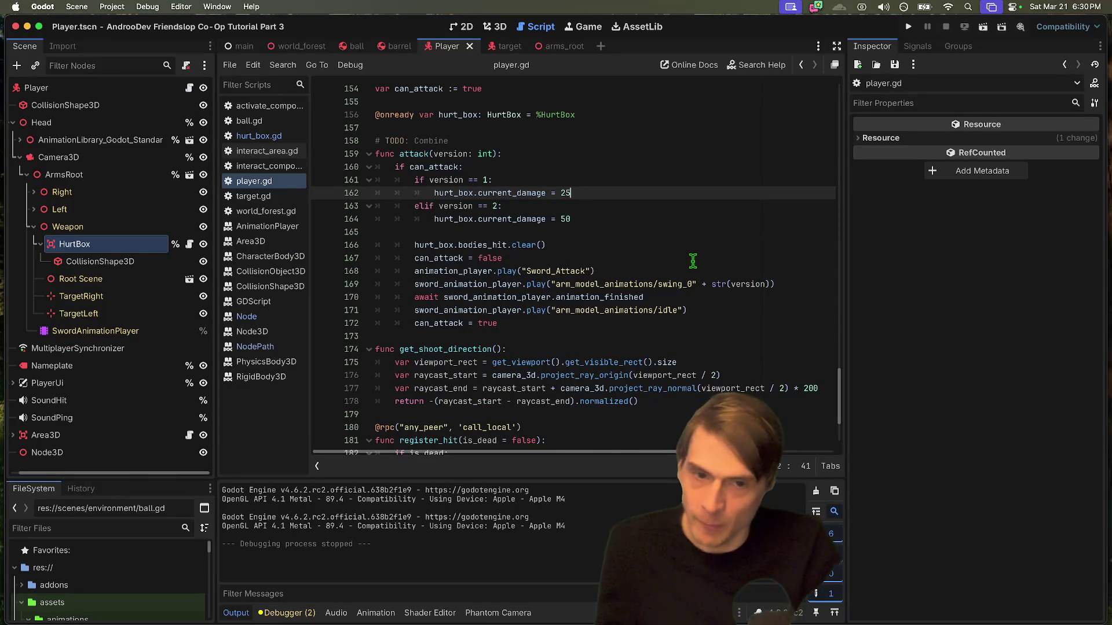
type("5")
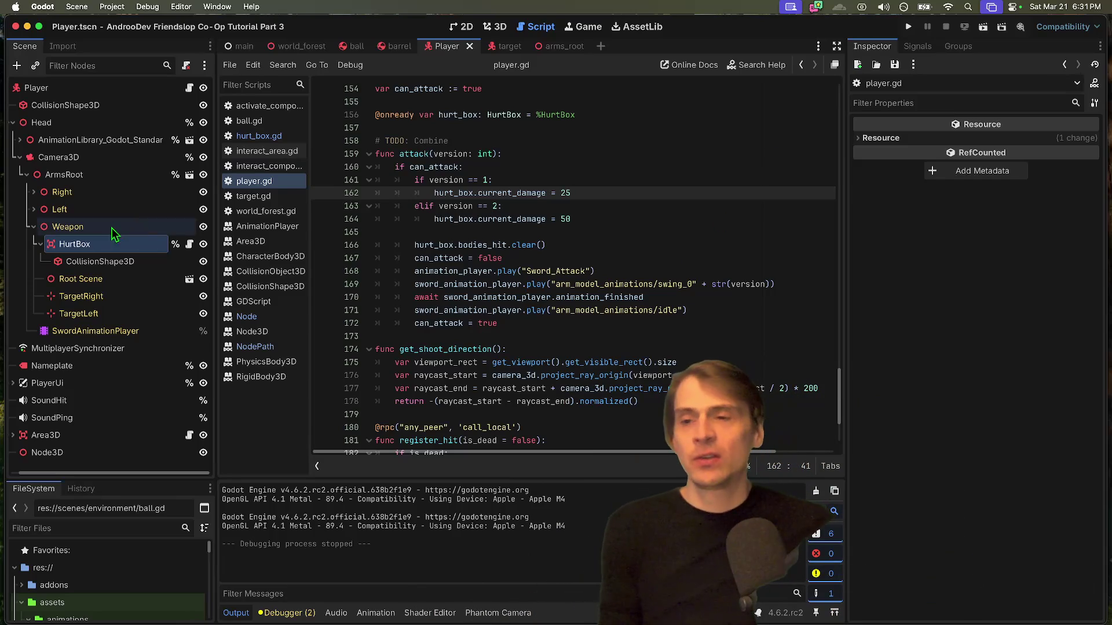
scroll(654, 234, "down", 5)
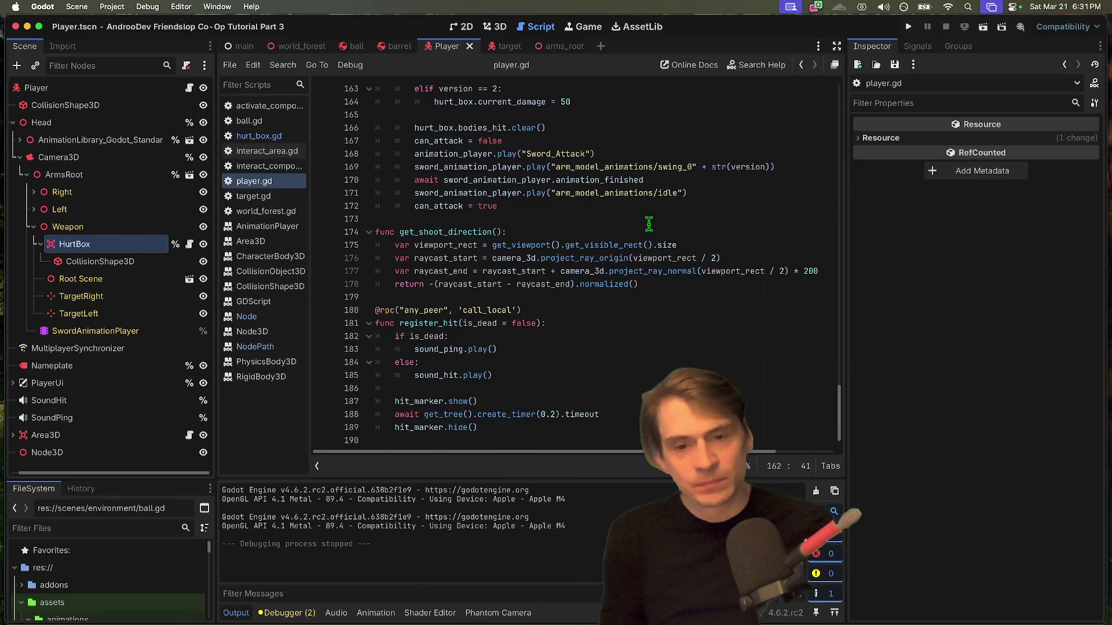
- Add 'sensitivity = sensitivity / 2' to the attack function
scroll(695, 231, "up", 4)
left_click(719, 223)
left_click(649, 232)
key("Return")
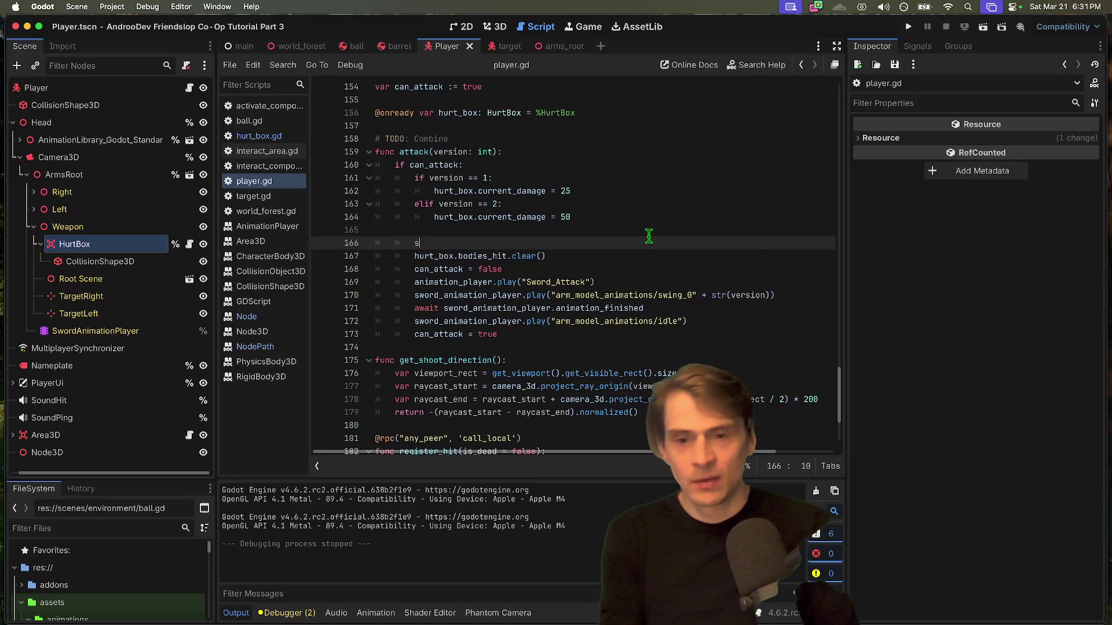
type("se")
key("Return")
type("= se")
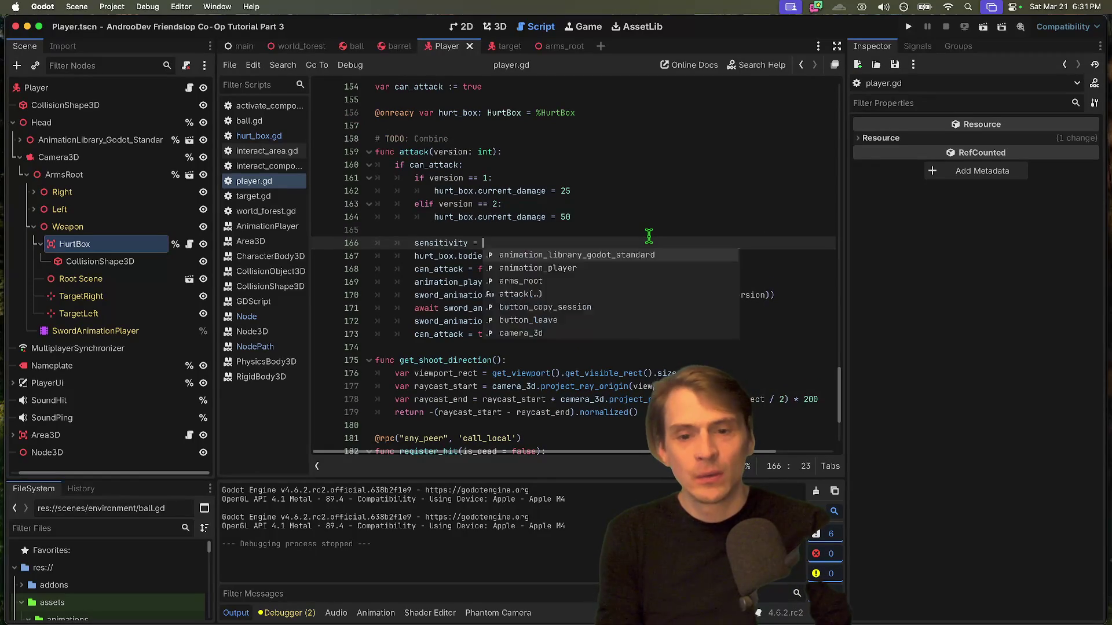
key("Return")
type("/ 2")
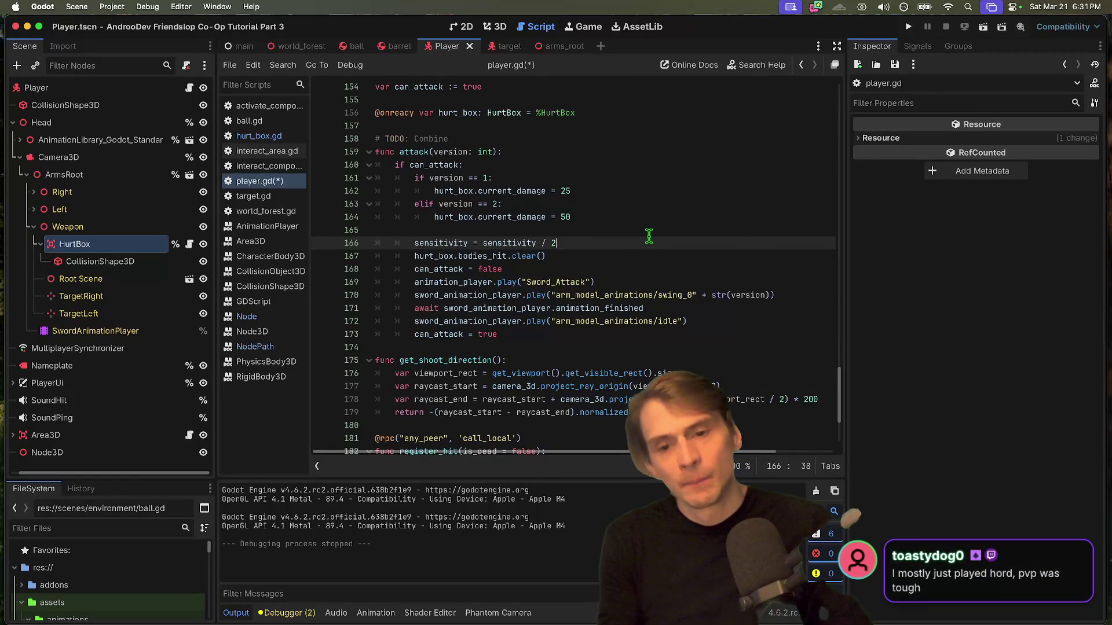
- Insert a new constant line above the exported sensitivity variable
left_click_drag(839, 399, 799, 49)
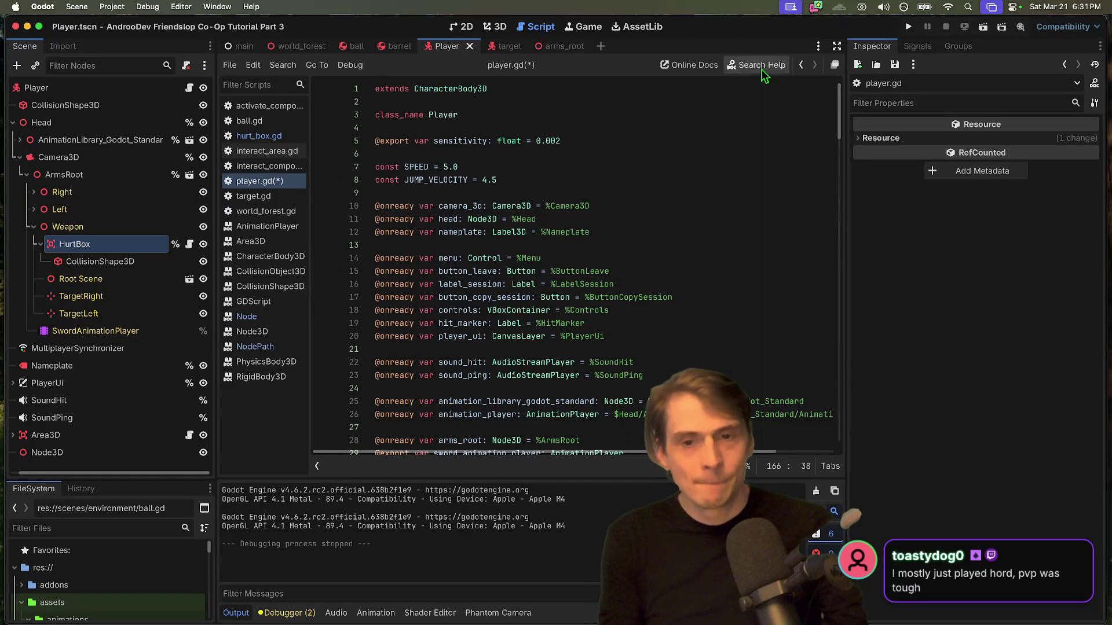
double_click(460, 130)
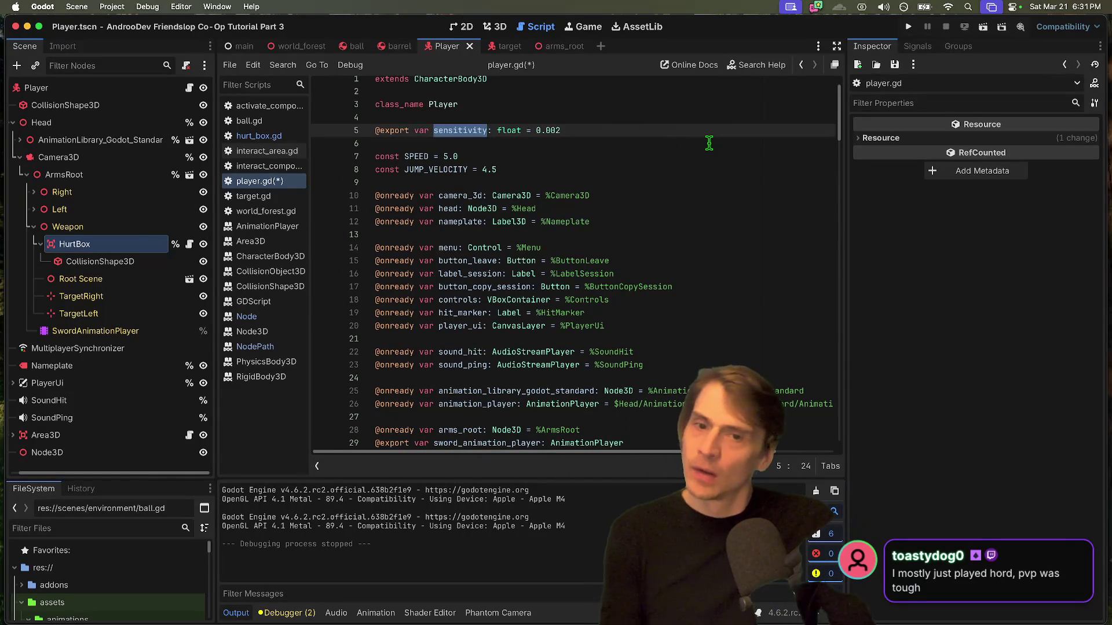
left_click(688, 117)
key("Return")
type("v")
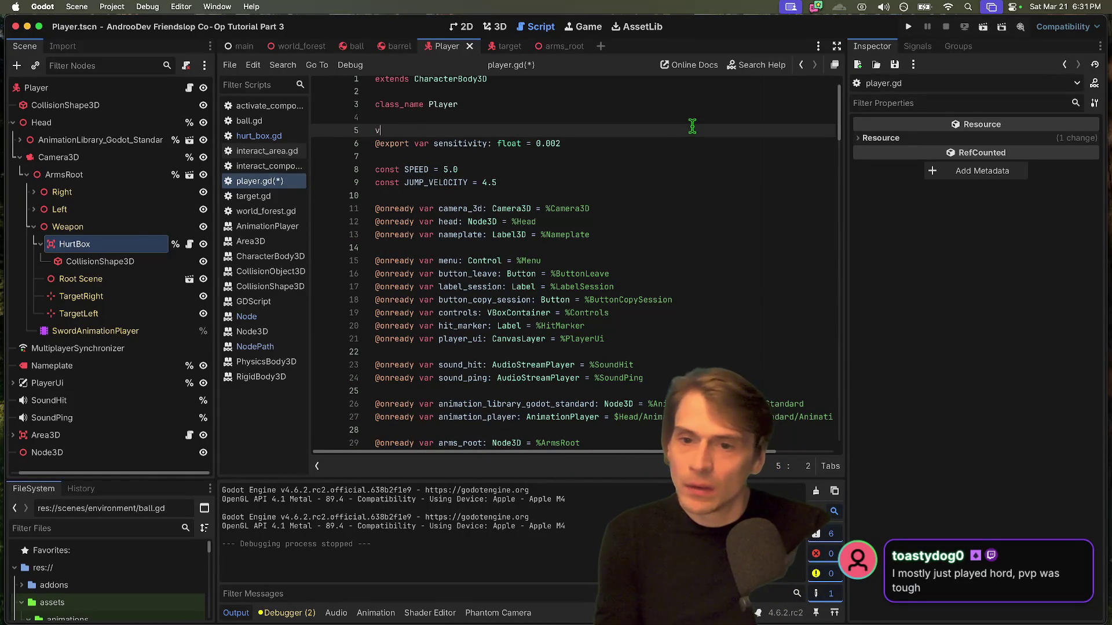
key("BackSpace")
type("const sensitivity ")
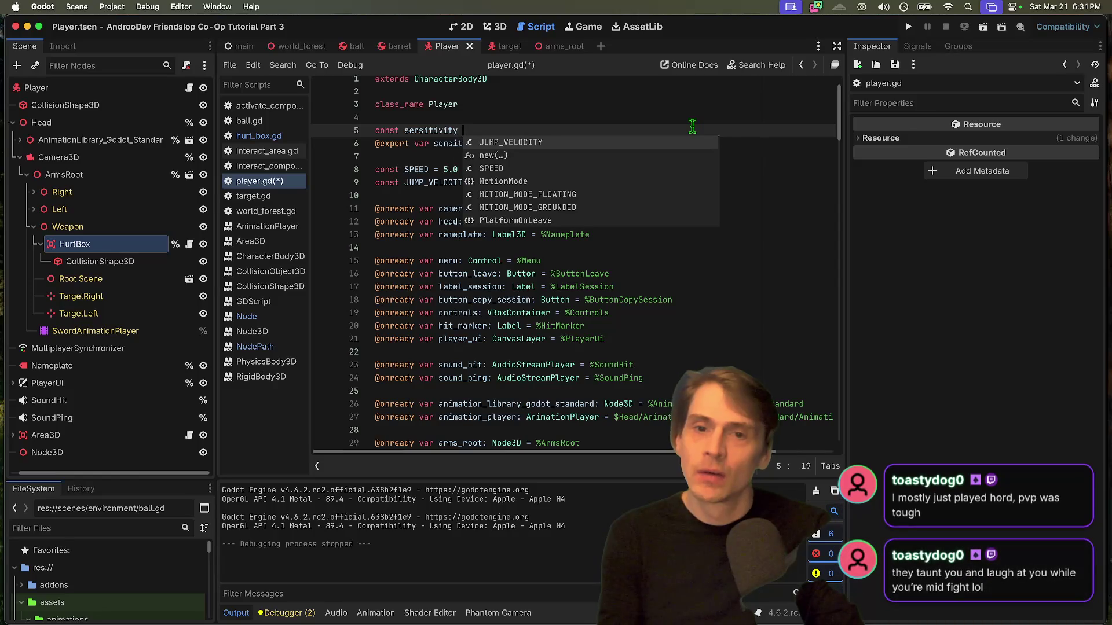
type("=  0.002")
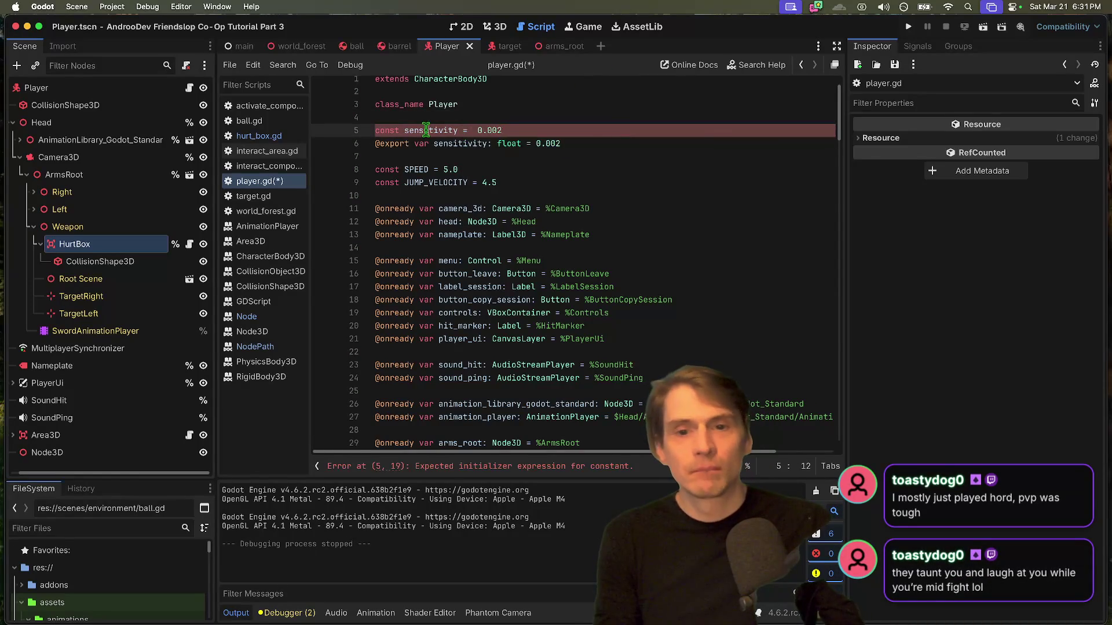
- Name the new constant DEFAULT_SENS
scroll(425, 128, "up", 1)
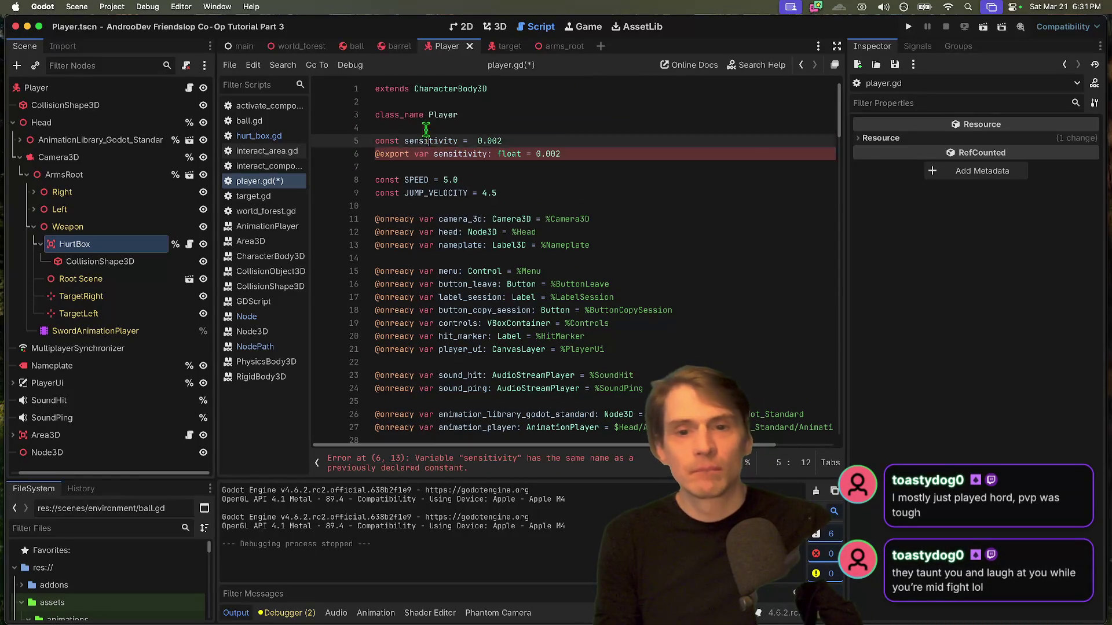
double_click(422, 140)
type("base")
key("Down")
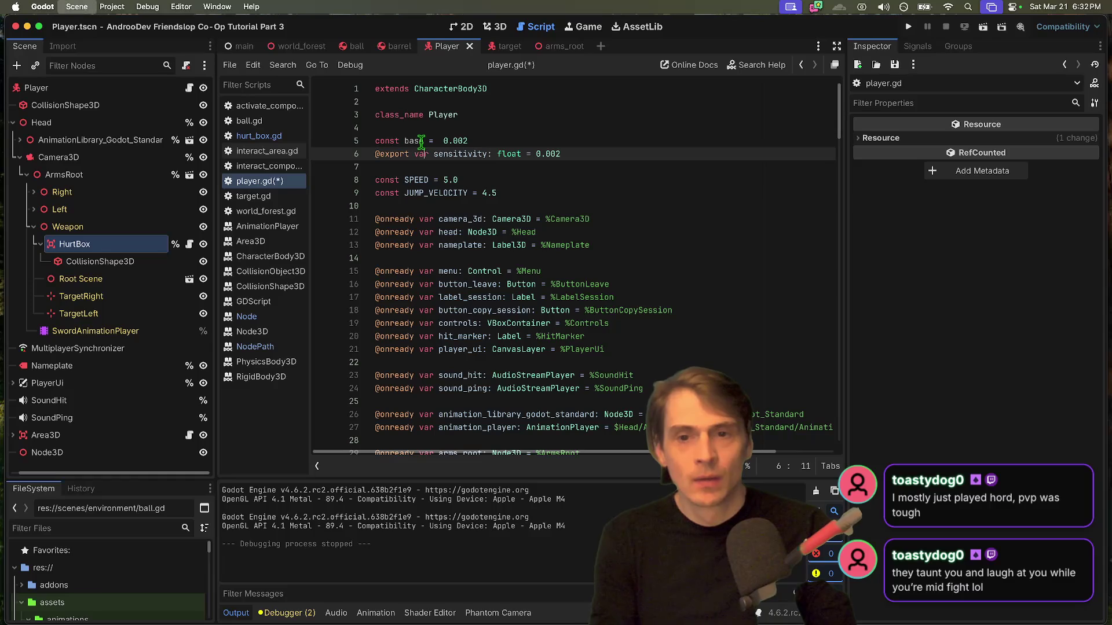
double_click(415, 141)
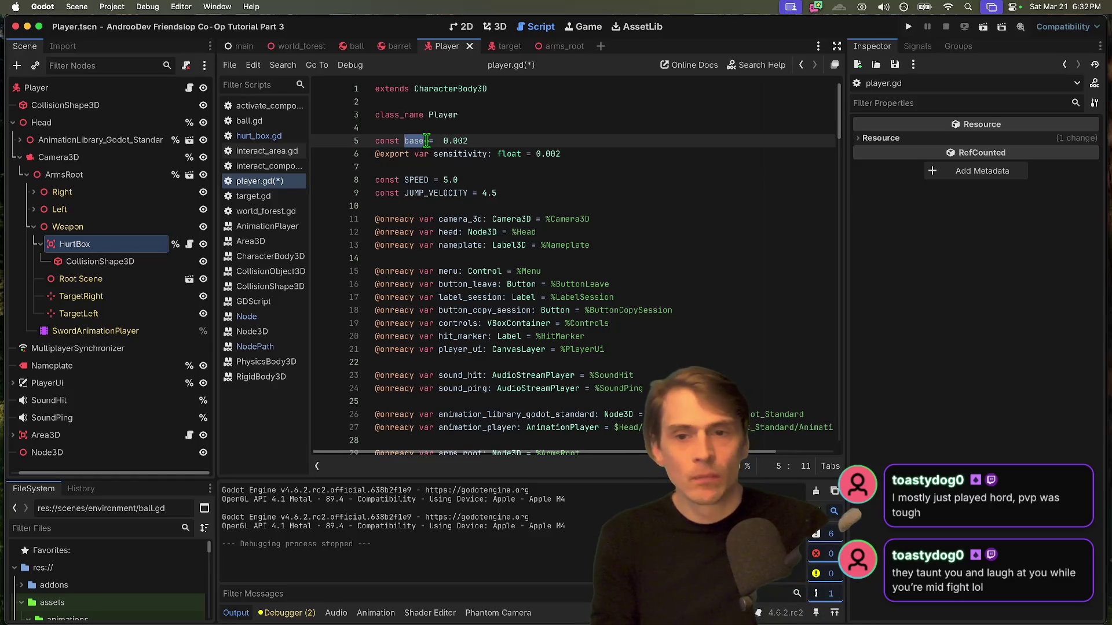
type("sensis")
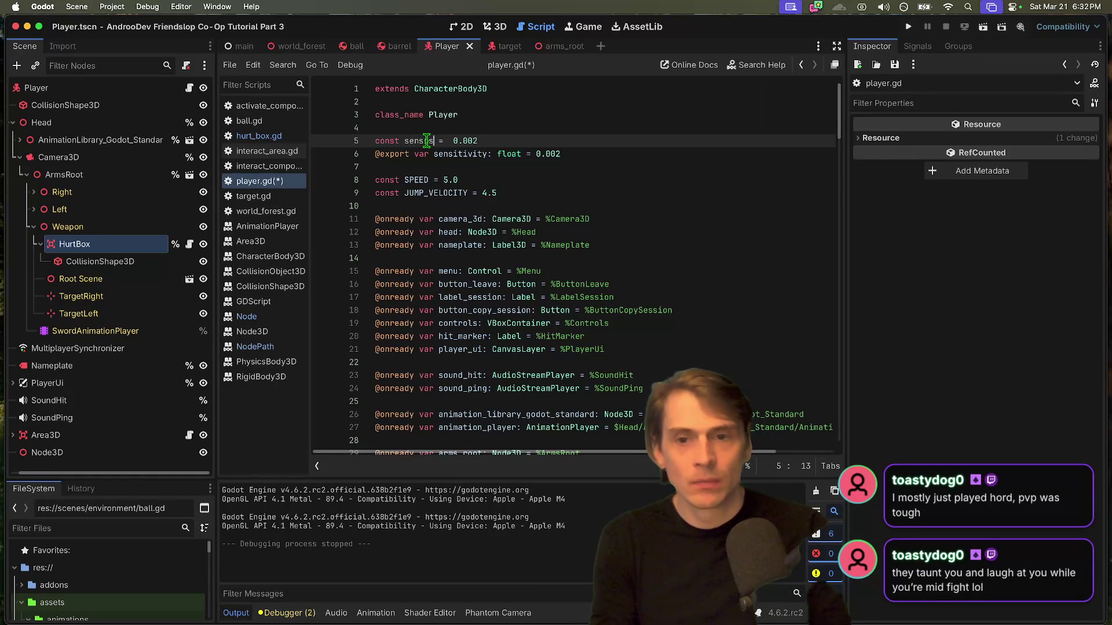
double_click(427, 141)
type("DEFA")
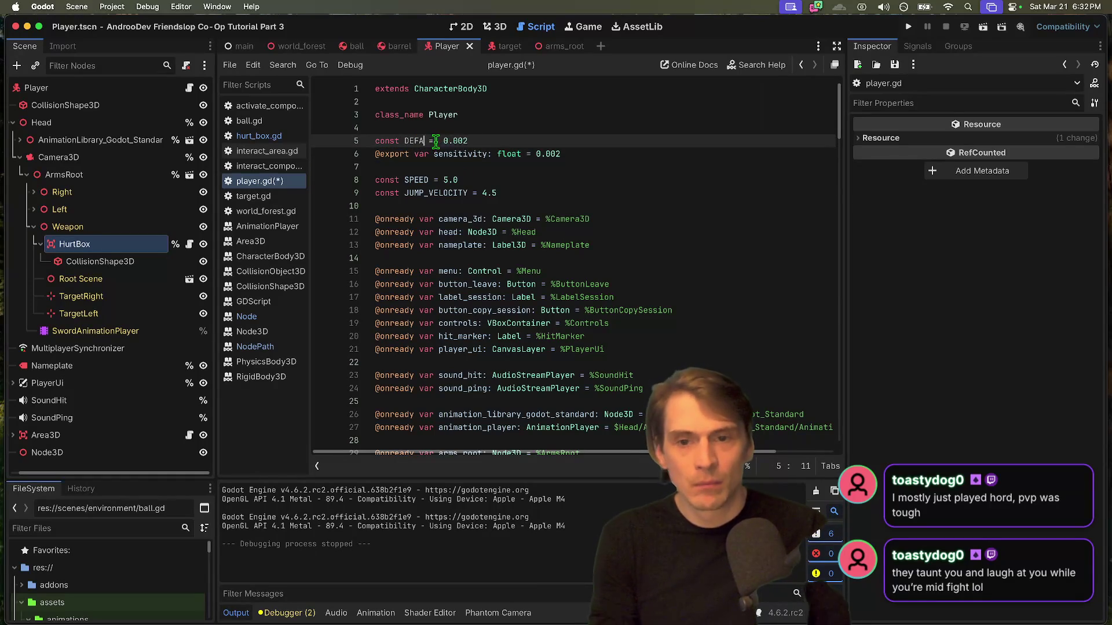
type("ULT_SENS")
- Swap values so DEFAULT_SENS is 0.002 and the export defaults to DEFAULT_SENS, then save
double_click(445, 141)
left_click_drag(533, 154, 604, 155)
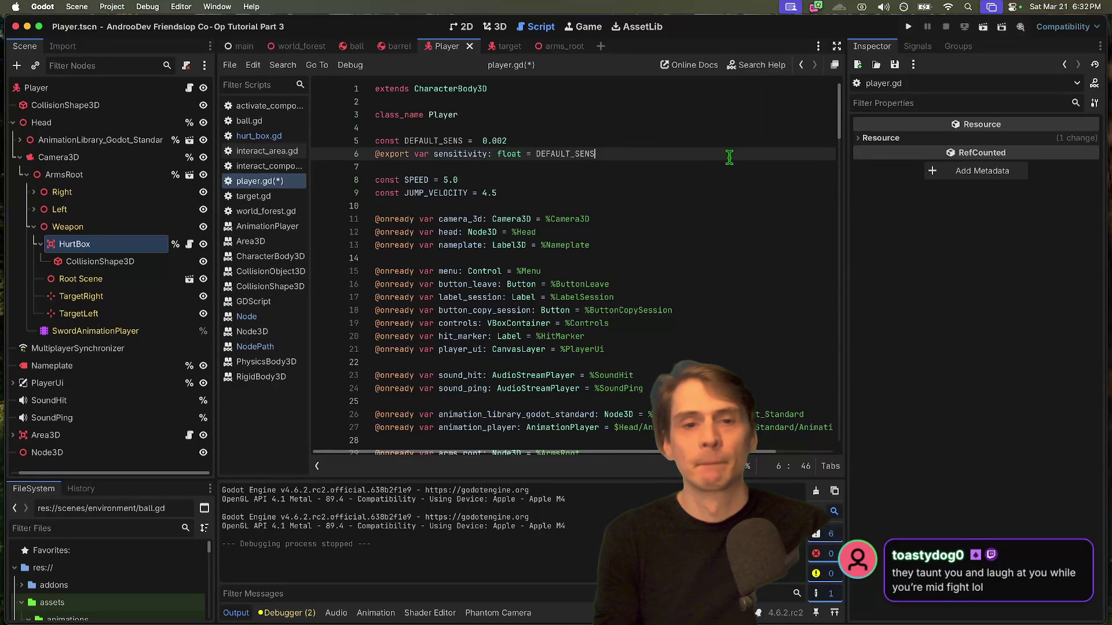
double_click(457, 153)
key("super+s")
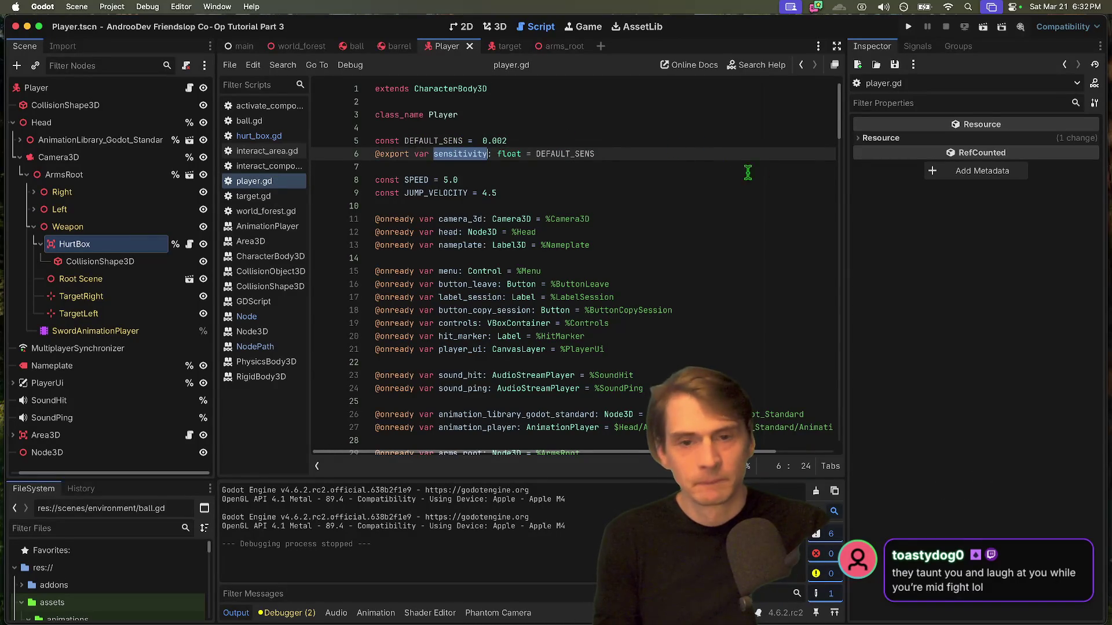
scroll(828, 109, "down", 20)
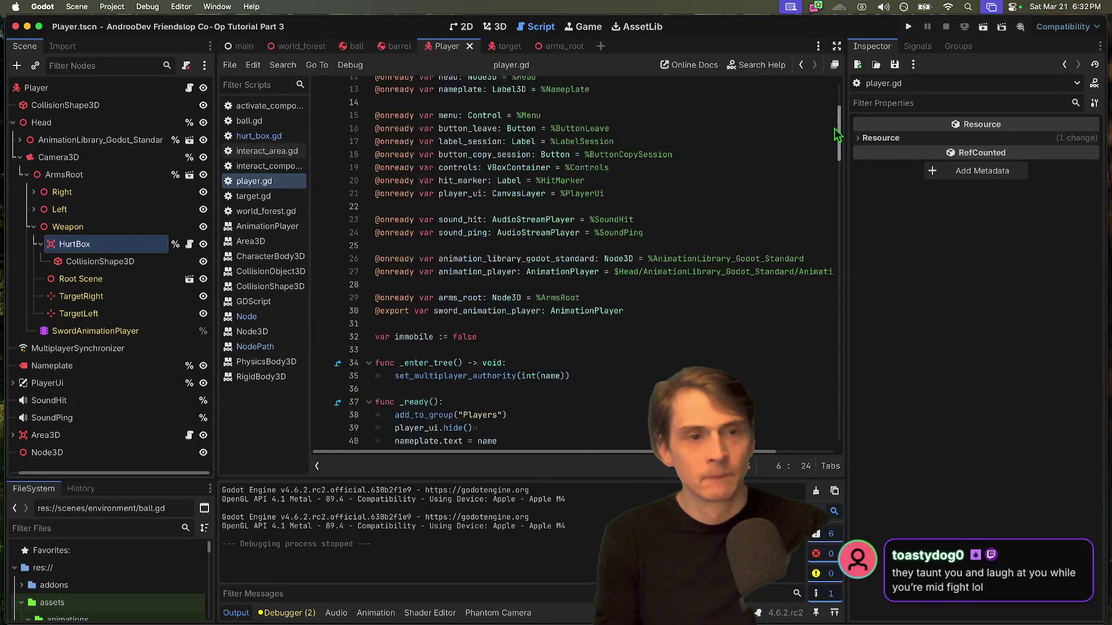
- Add 'sensitivity = DEFAULT_SENS' after can_attack = true in attack()
left_click(698, 107)
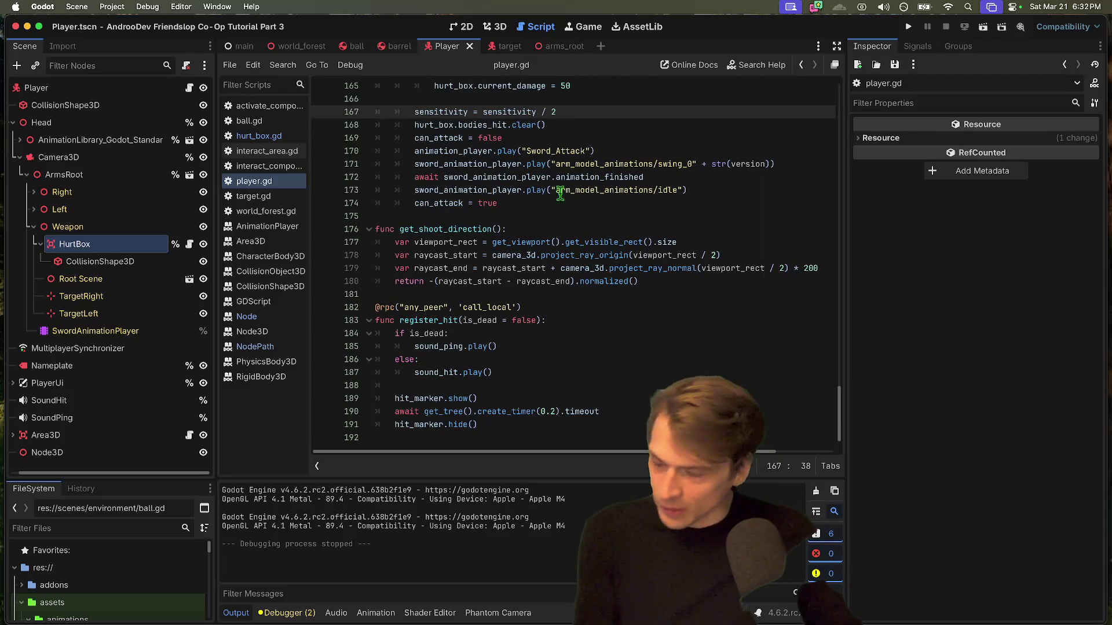
scroll(458, 173, "up", 2)
double_click(444, 164)
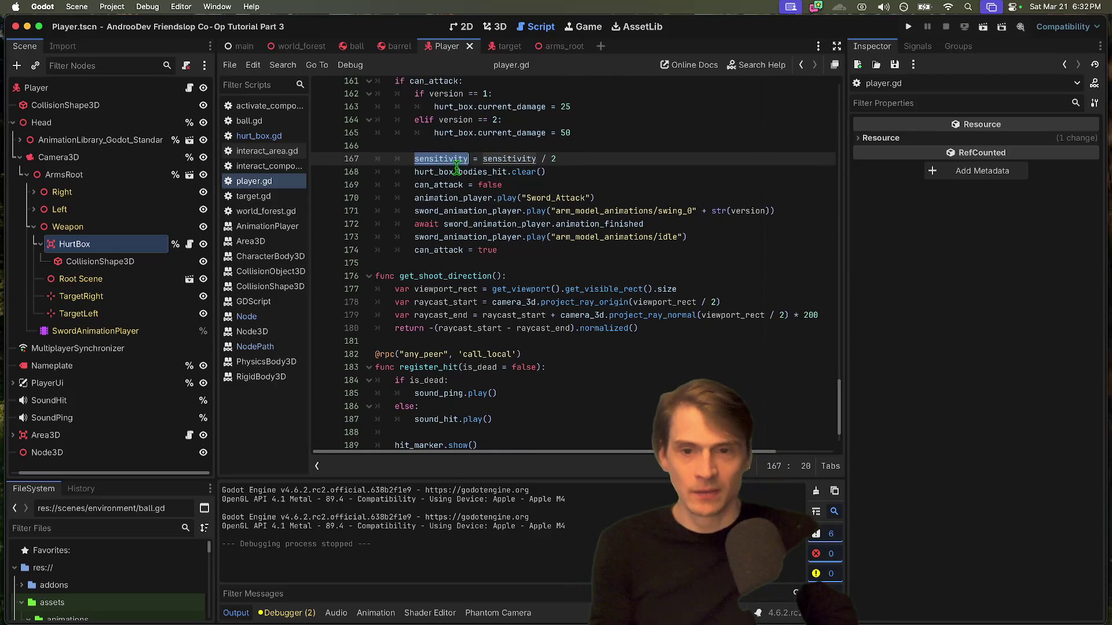
left_click(498, 250)
key("Return")
type("sensitivity")
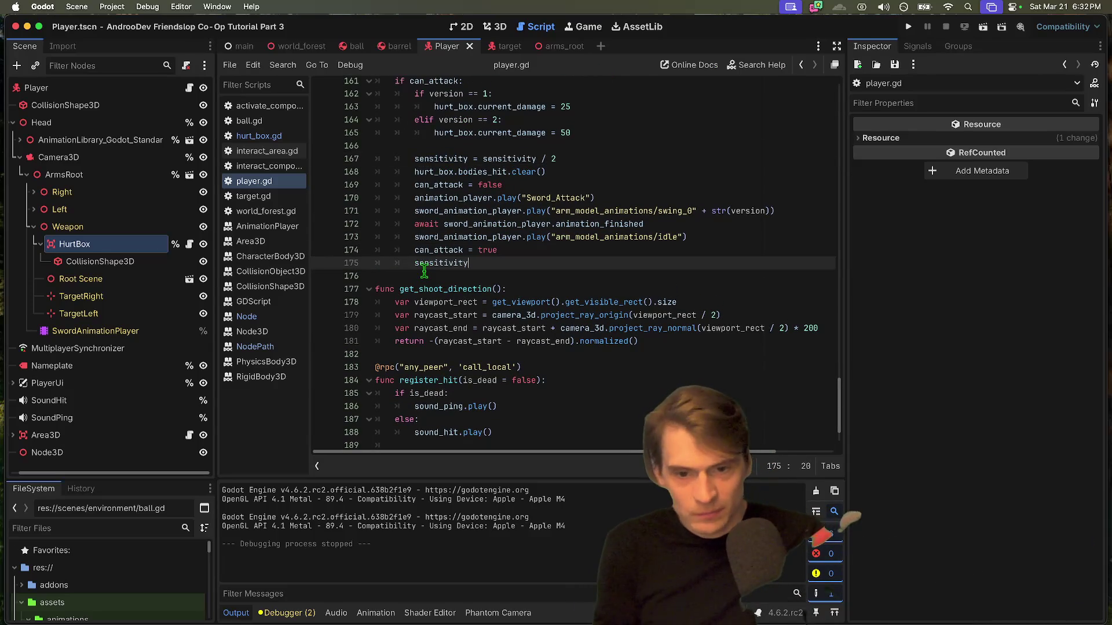
type("  = sensitivity")
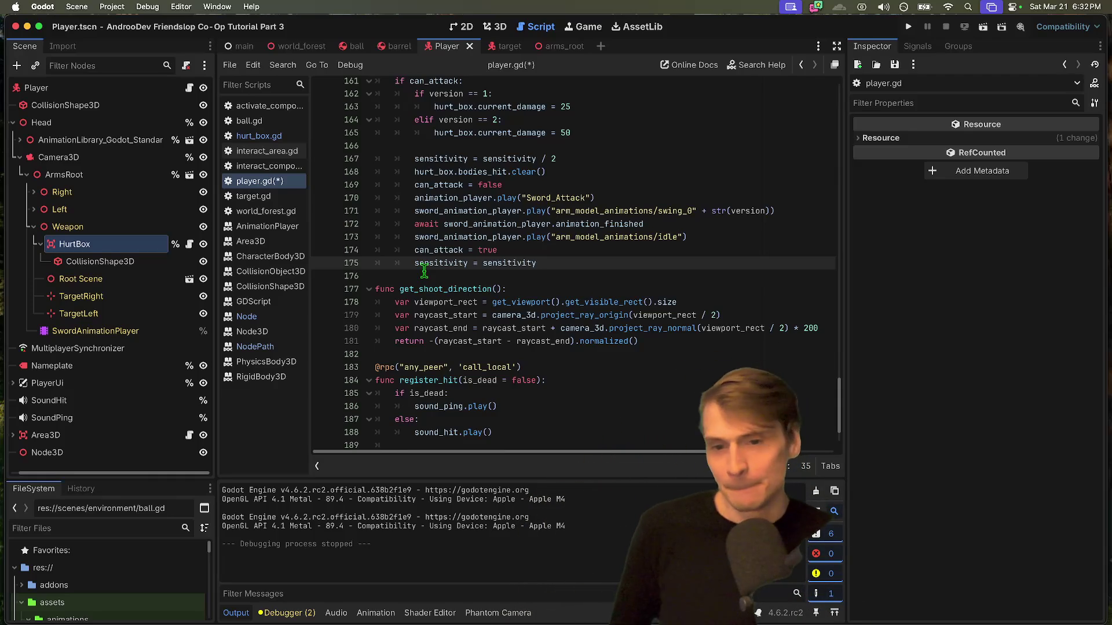
type("/")
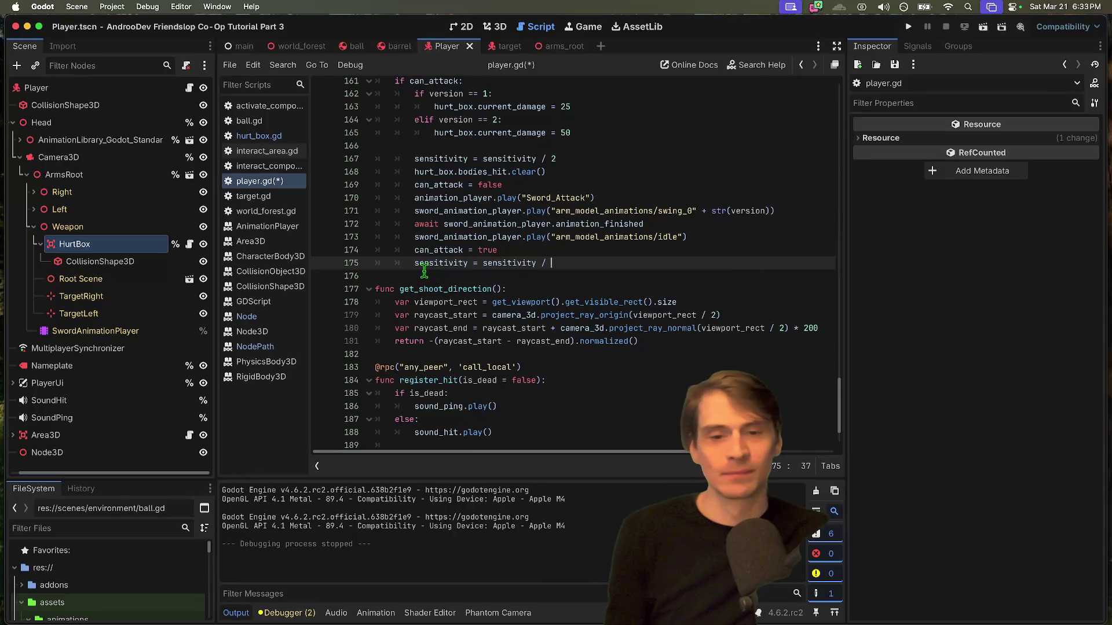
key("alt+BackSpace")
key("alt+BackSpace")
type("DEFAULT_SENS")
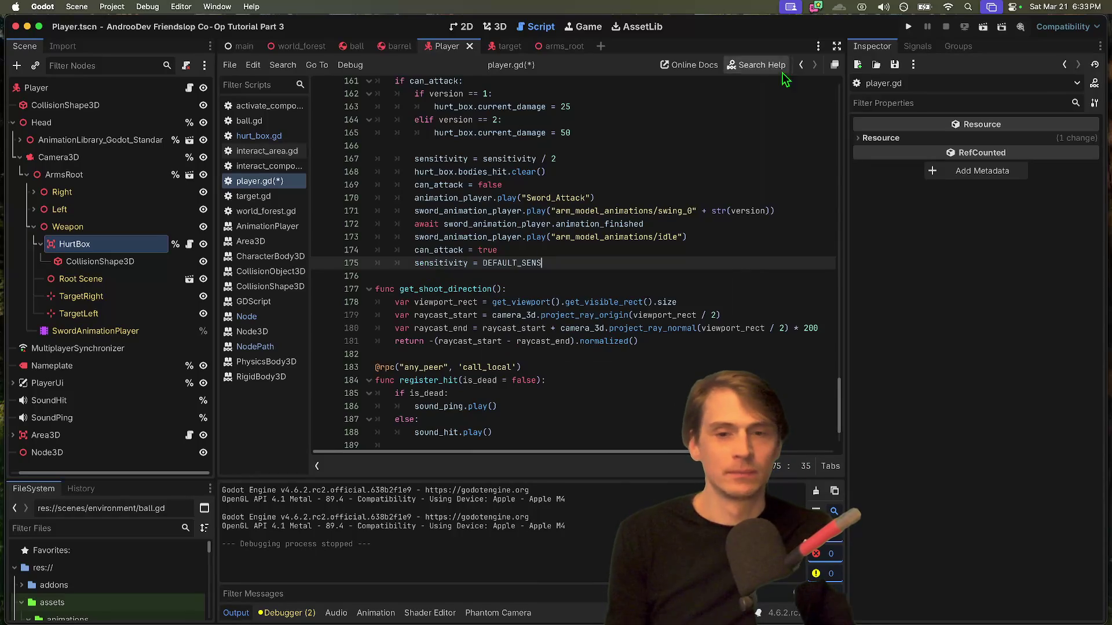
- Drop the divisor on line 167 and run a quick session test
left_click(686, 162)
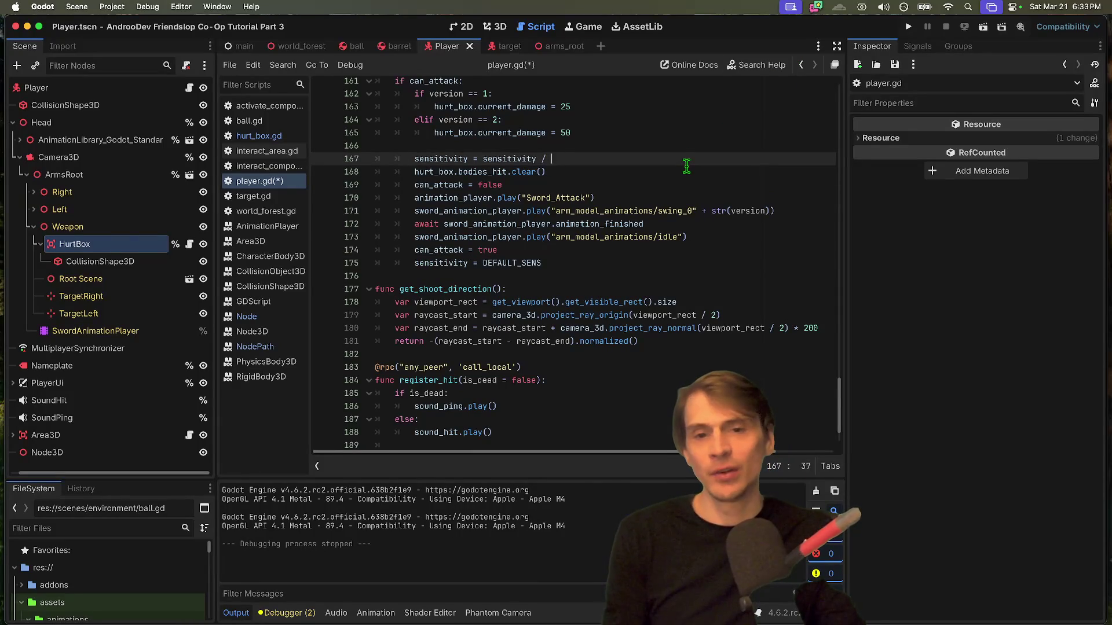
key("BackSpace")
key("BackSpace")
type("4")
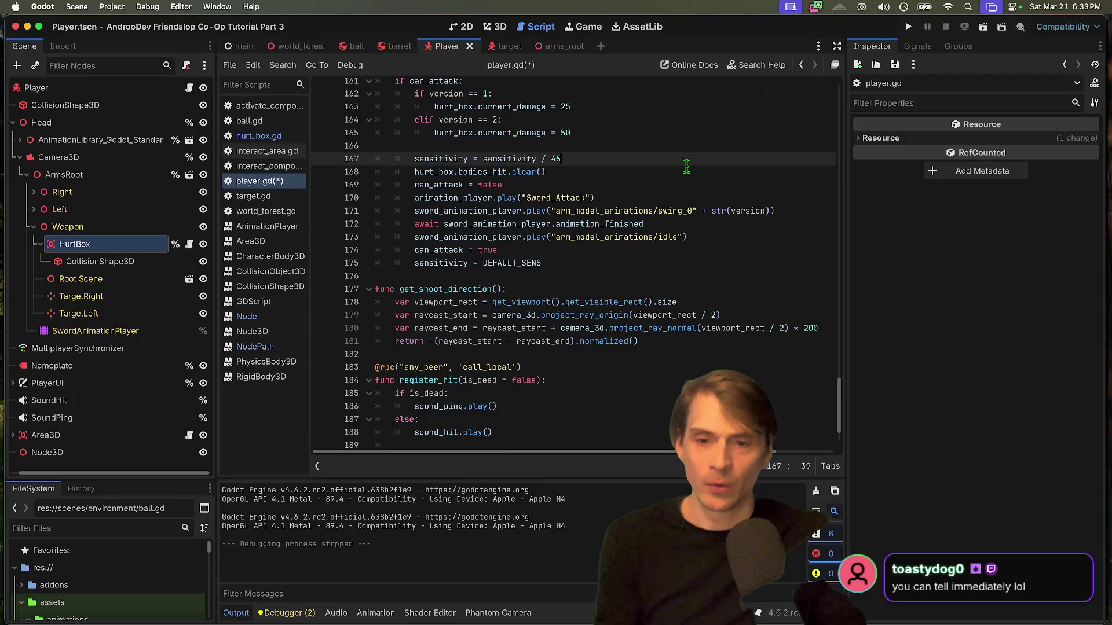
key("super+b")
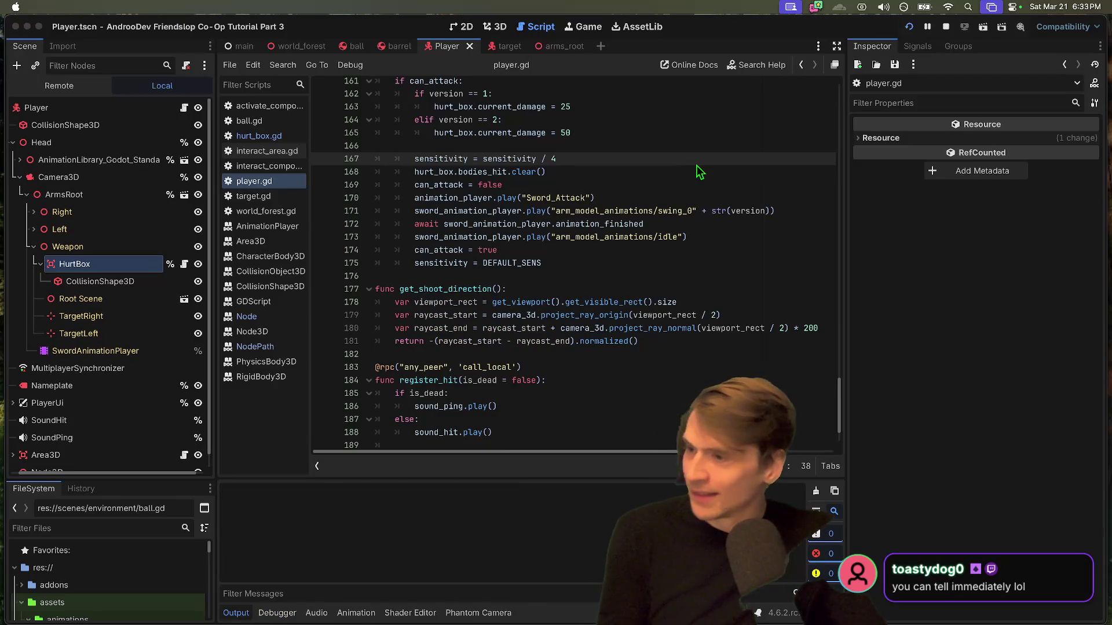
left_click(405, 354)
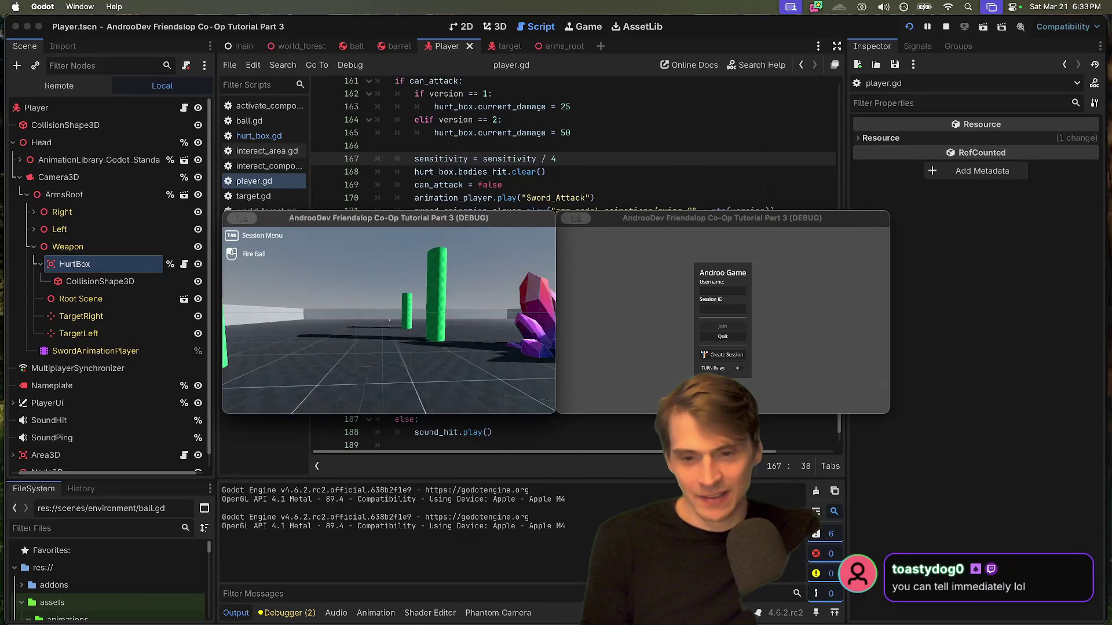
key("Escape")
key("Escape")
- Make line 167 multiply sensitivity by 0.05 and review the DEFAULT_SENS reset on line 175
double_click(429, 158)
left_click(514, 159)
key("BackSpace")
key("BackSpace")
key("BackSpace")
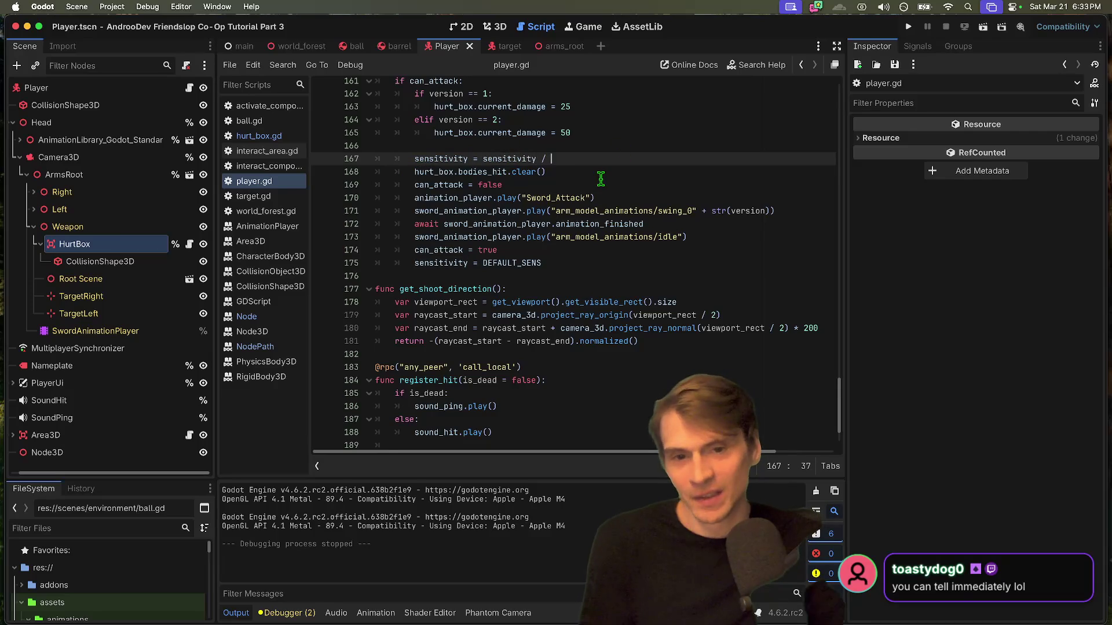
type("0.05")
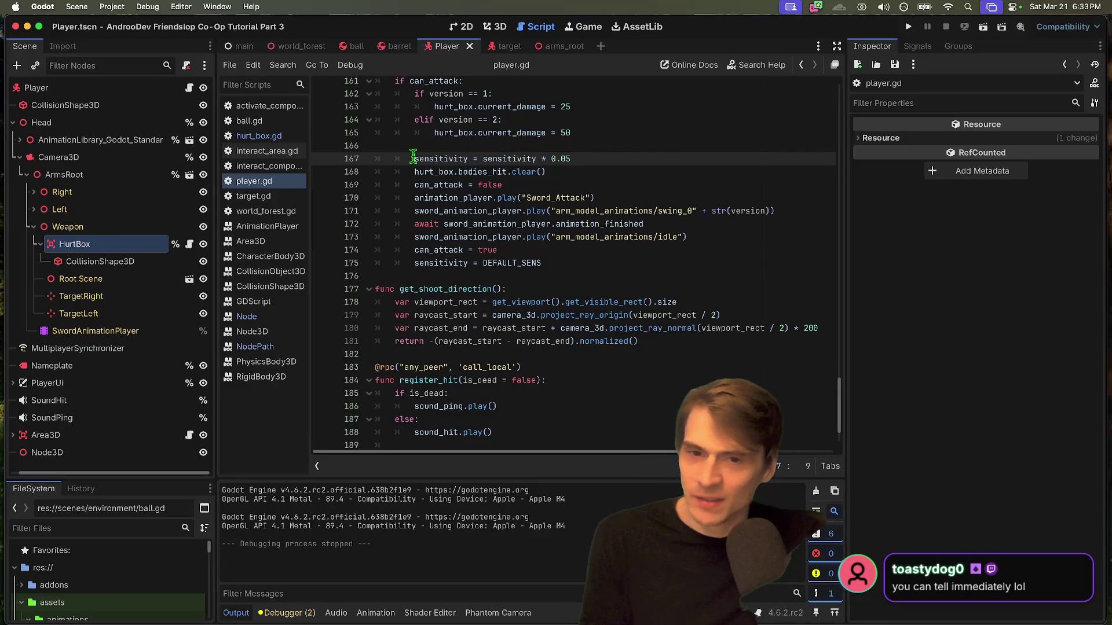
double_click(536, 263)
left_click_drag(574, 261, 424, 259)
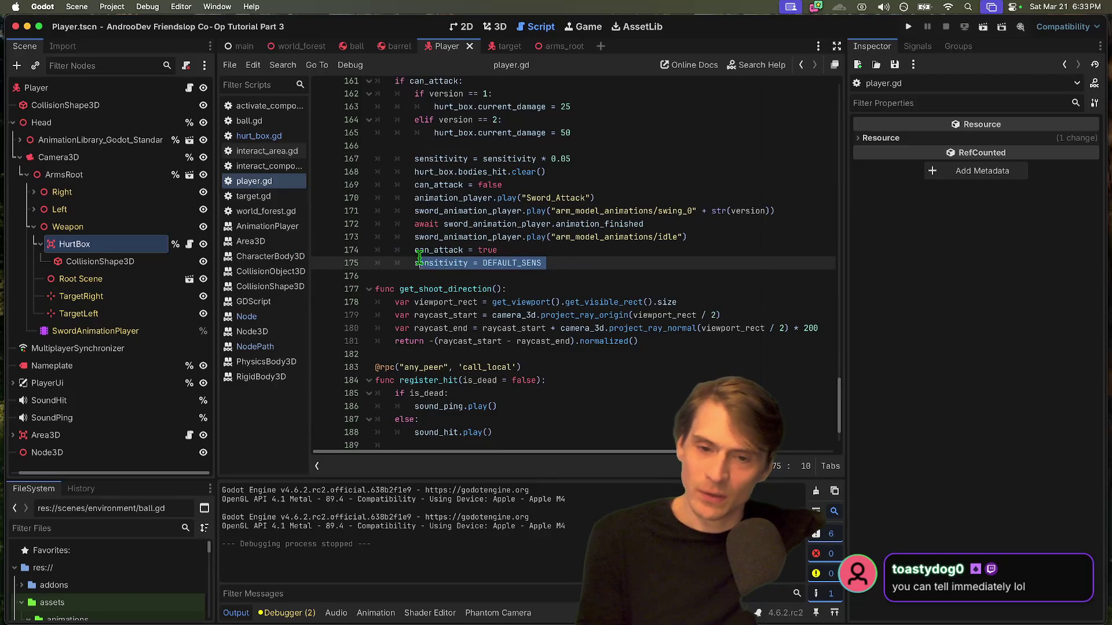
double_click(512, 263)
- Test-run the project, start a session from the second client, then stop it
key("super+b")
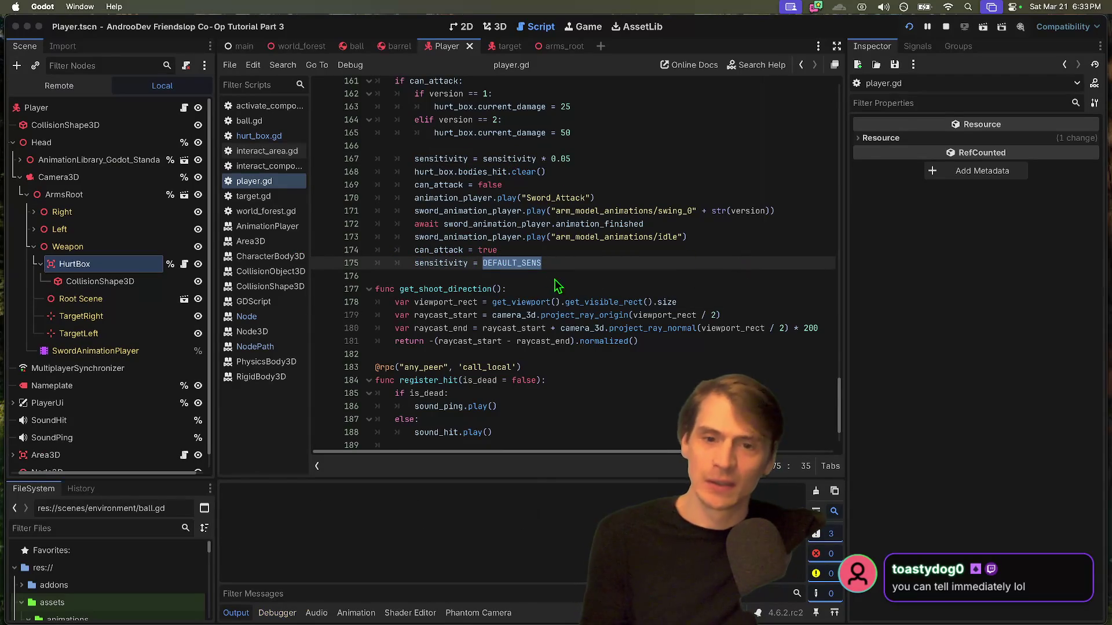
left_click(699, 310)
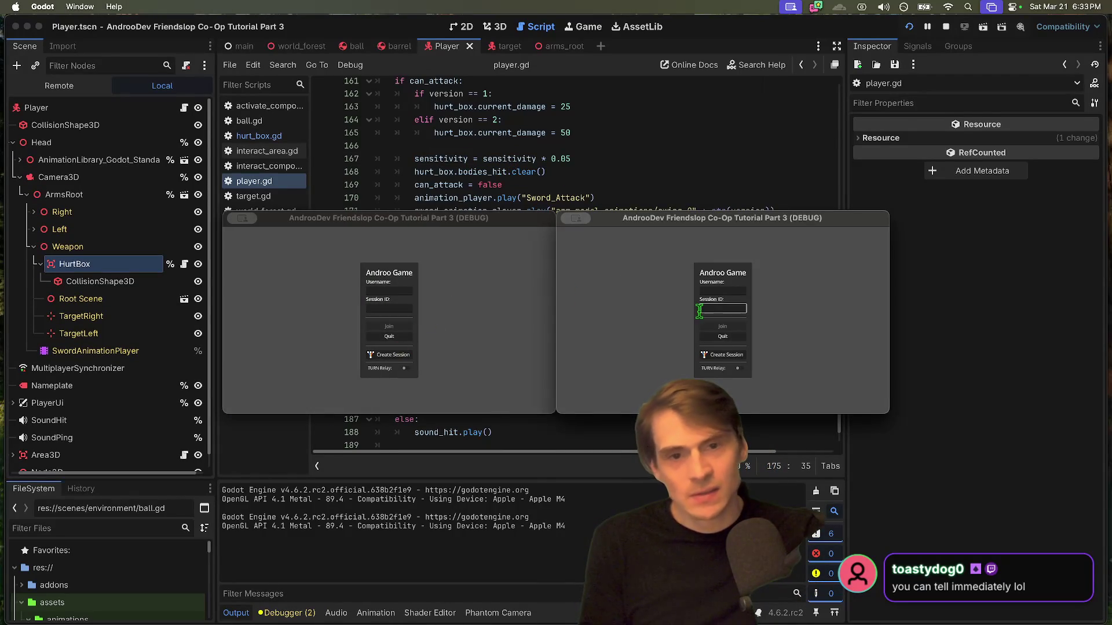
left_click(716, 359)
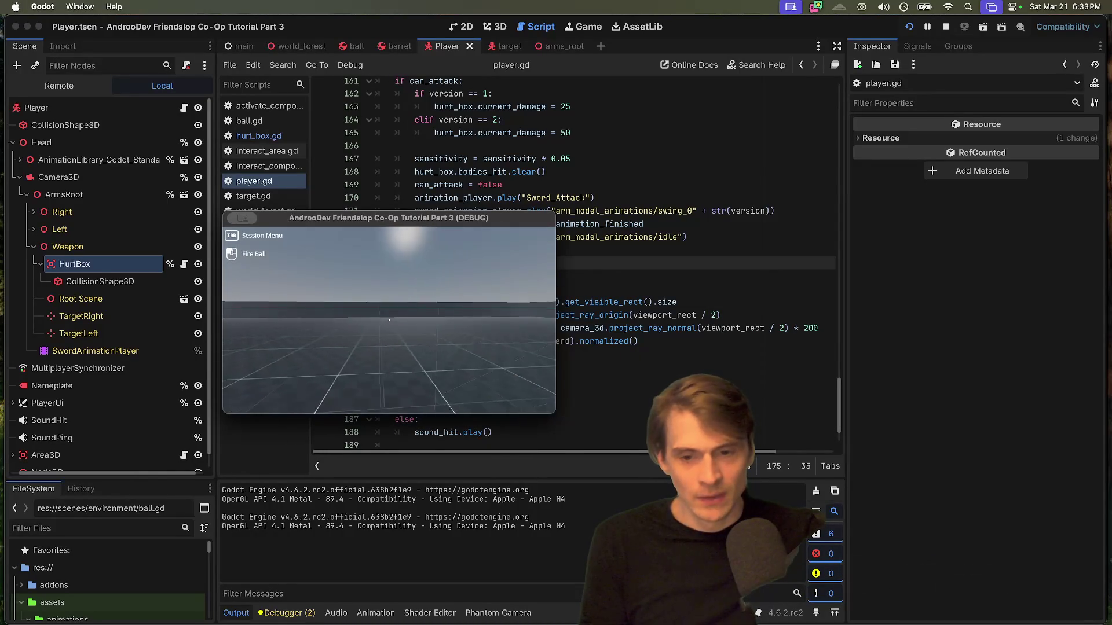
key("super+period")
left_click(635, 159)
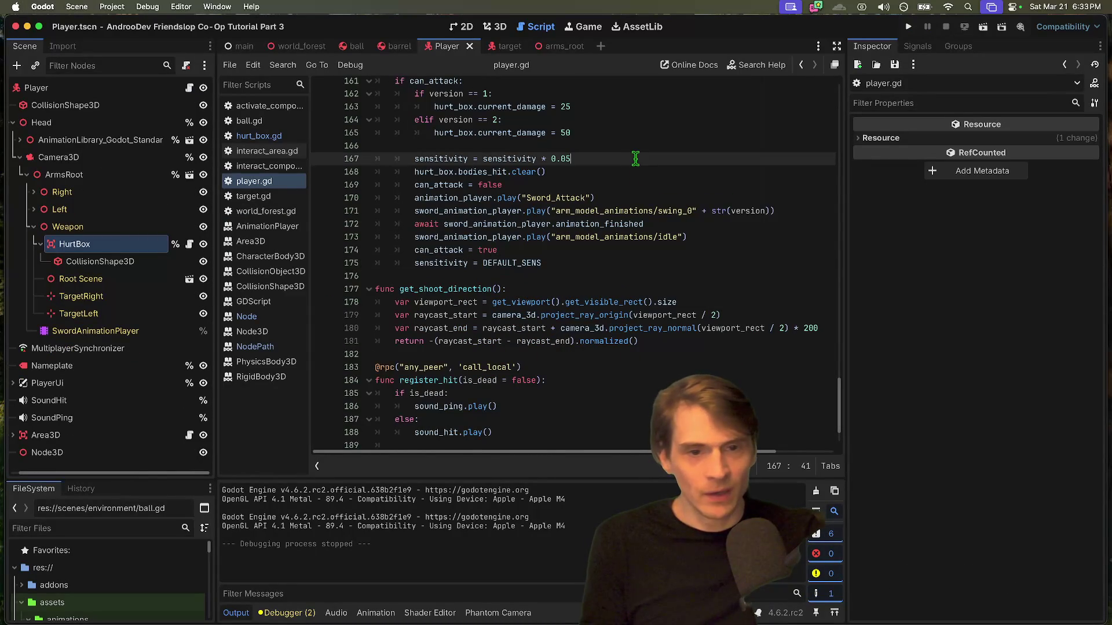
- Change the sensitivity multiplier to 0.2 and launch a session in the first client
key("BackSpace")
key("BackSpace")
type("2")
key("super+b")
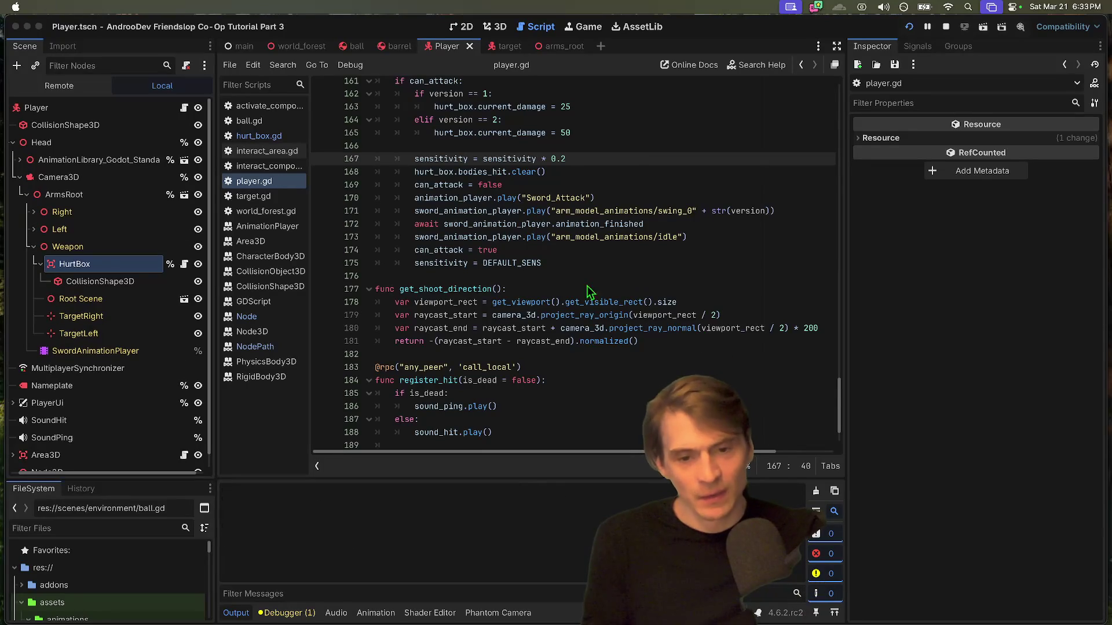
left_click(393, 361)
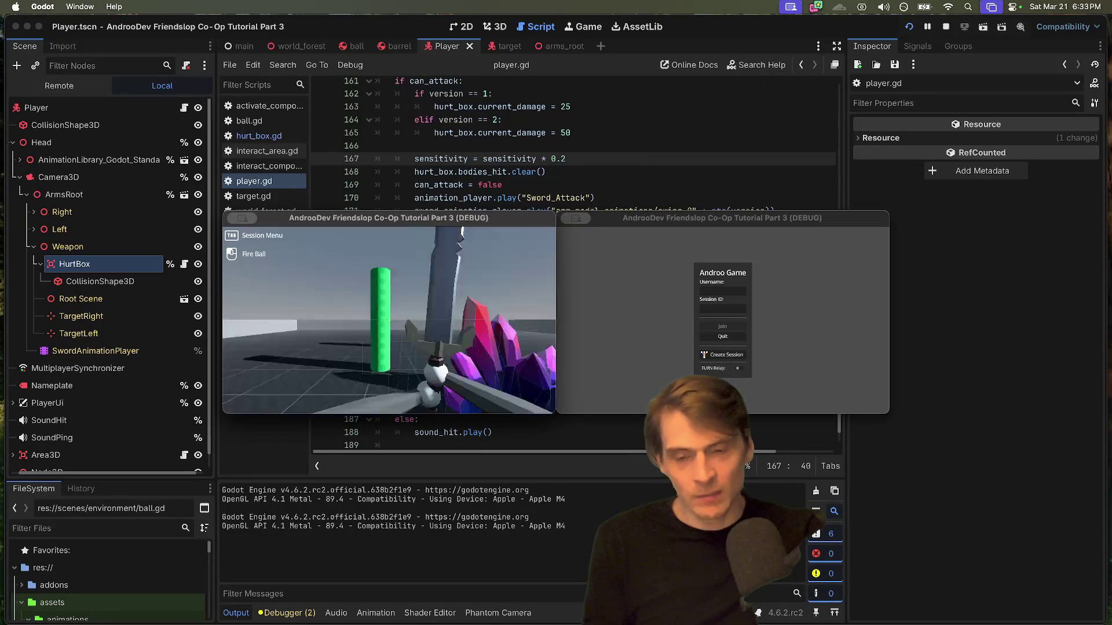
- Swing the sword while walking among the crystals and figures, then stop the game
left_click(389, 319)
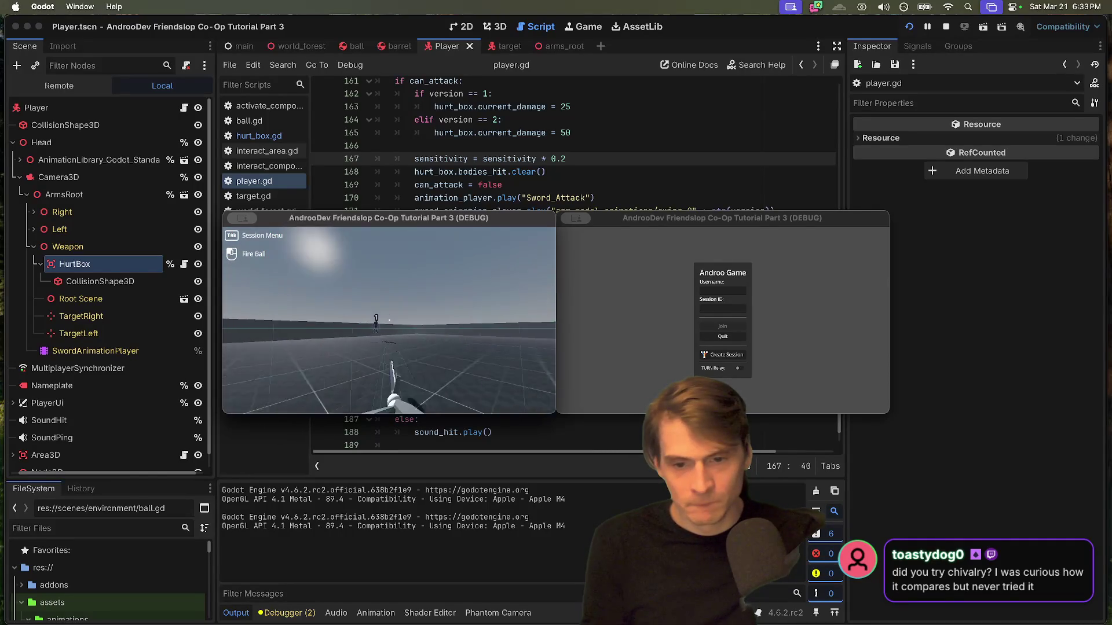
key("w")
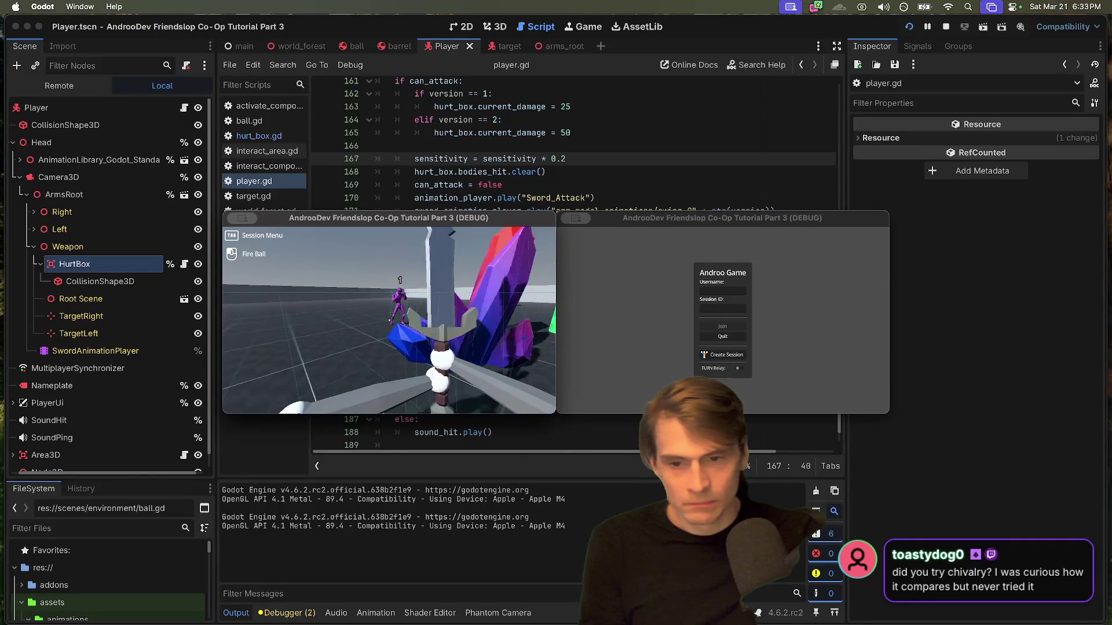
key("w")
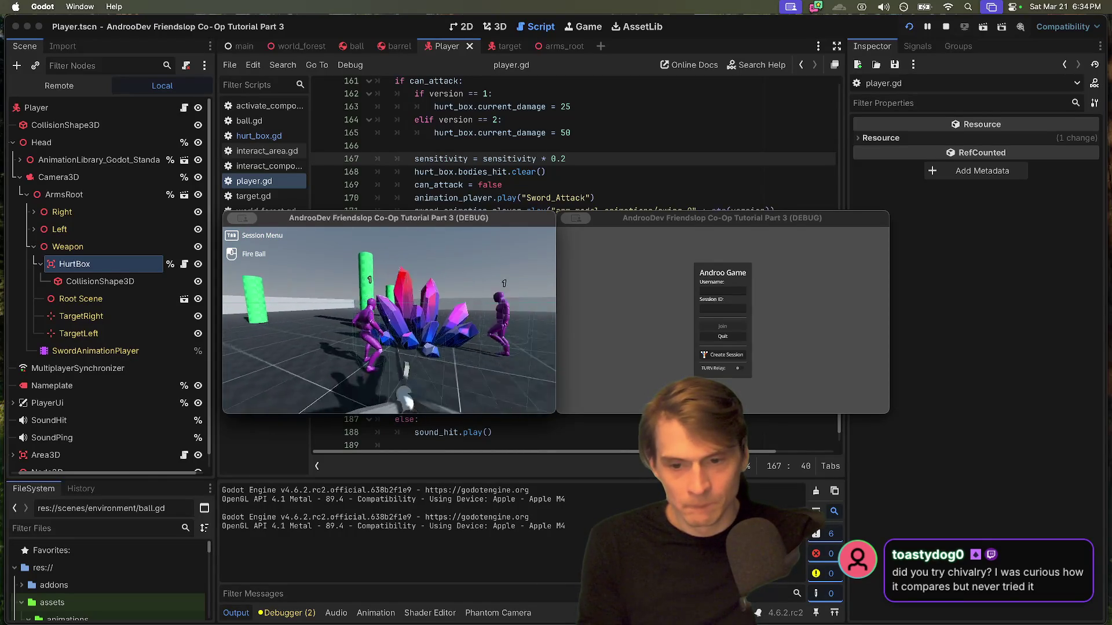
key("s")
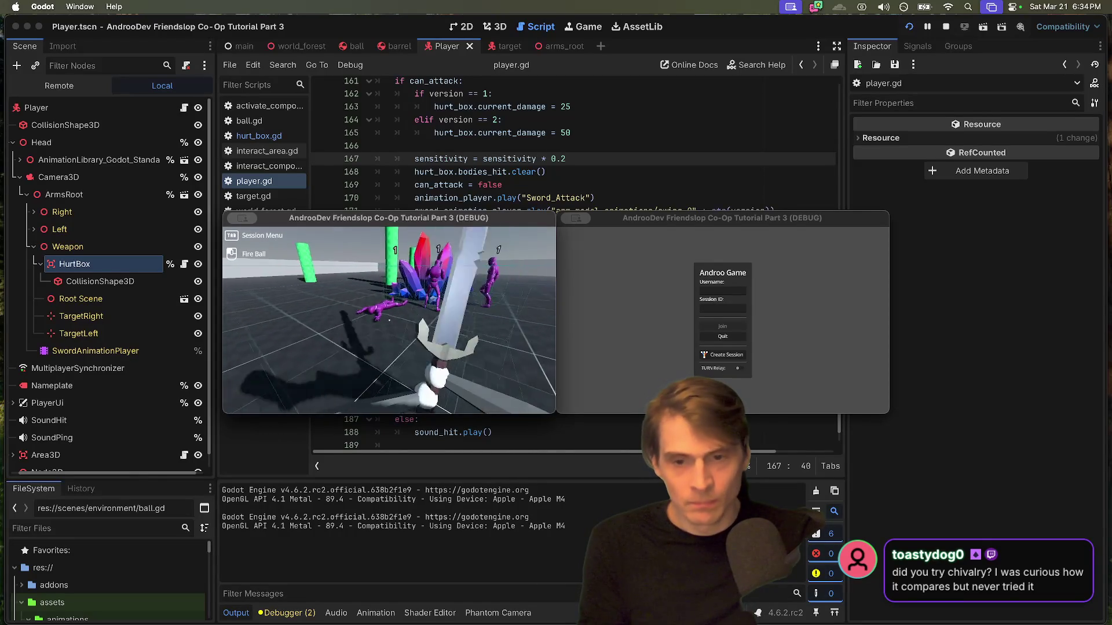
key("w")
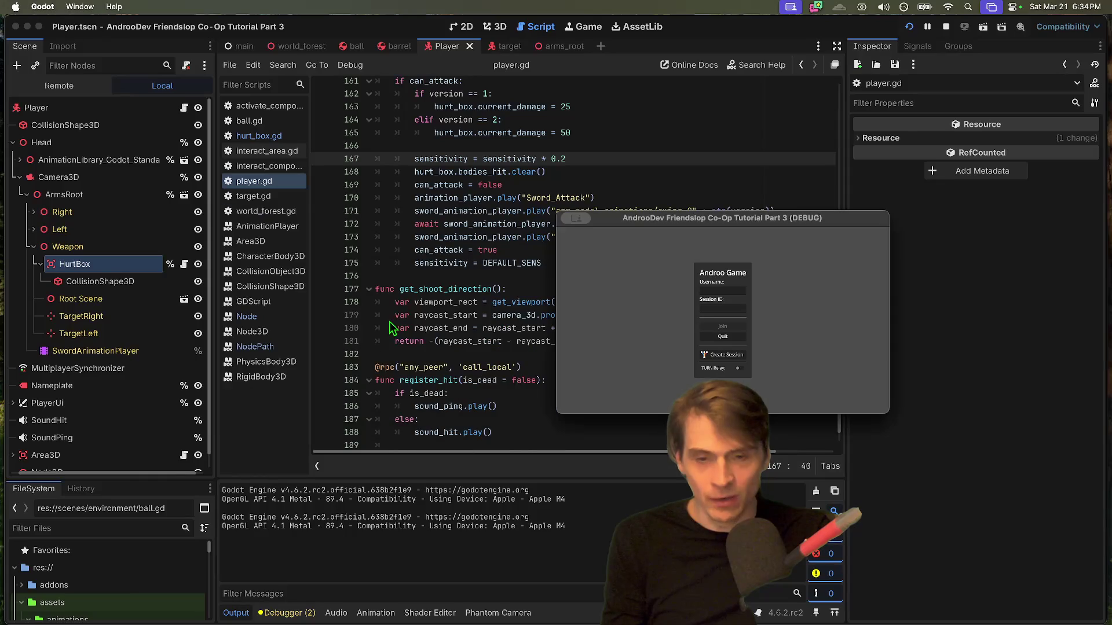
key("super+q")
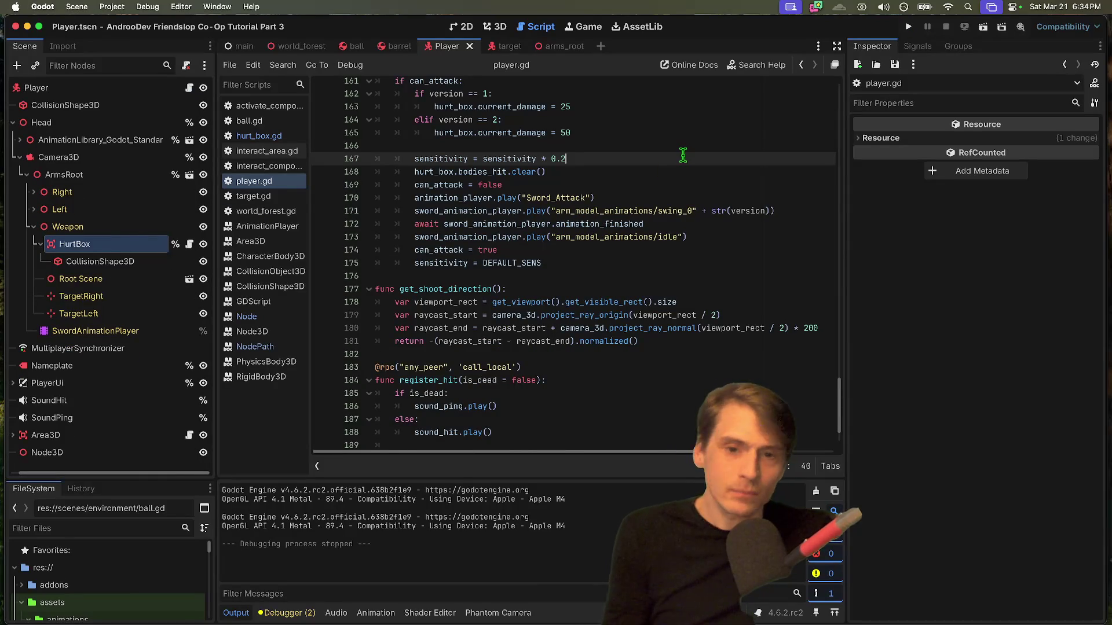
- Try moving the sensitivity line below the swing animation, then undo it back to line 167
key("super+x")
key("super+z")
key("super+x")
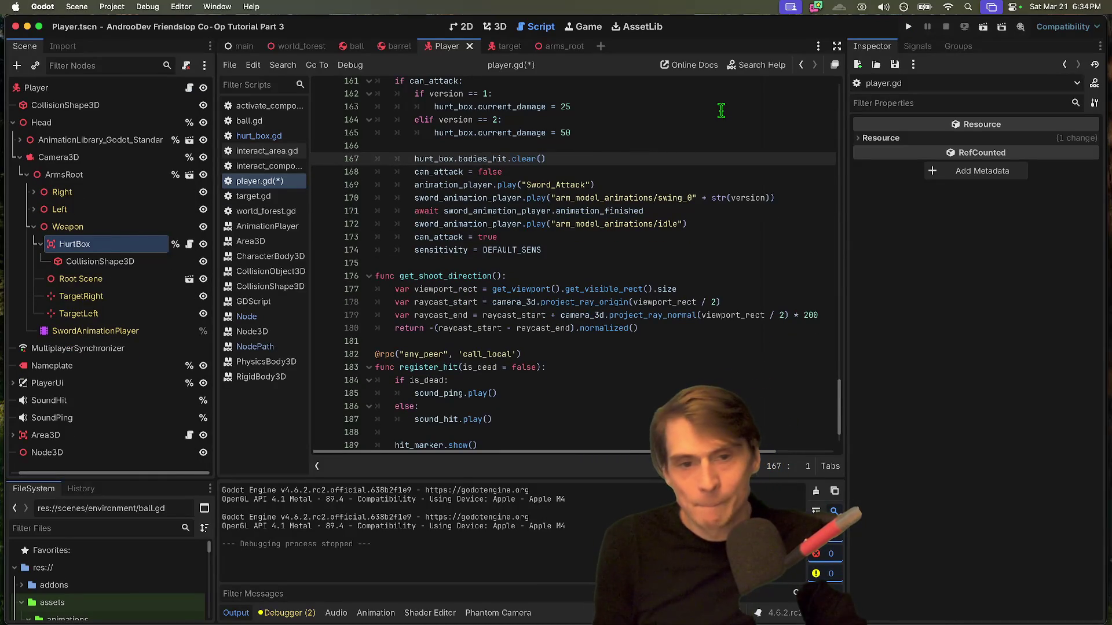
key("Down")
key("Down")
key("Down")
key("super+v")
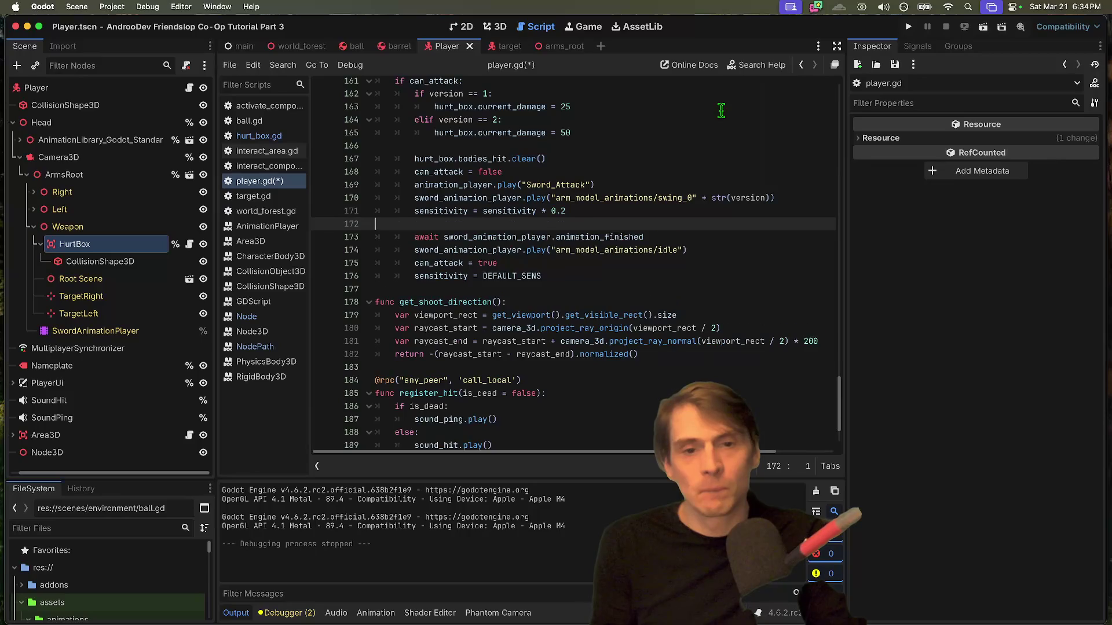
key("super+z")
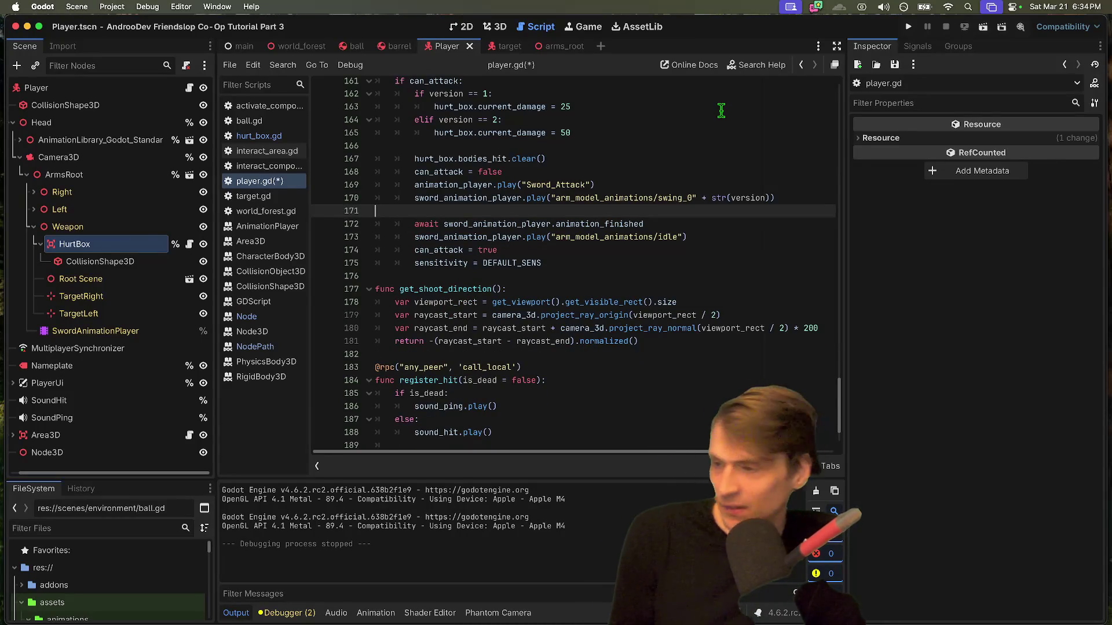
key("super+z")
key("super+z")
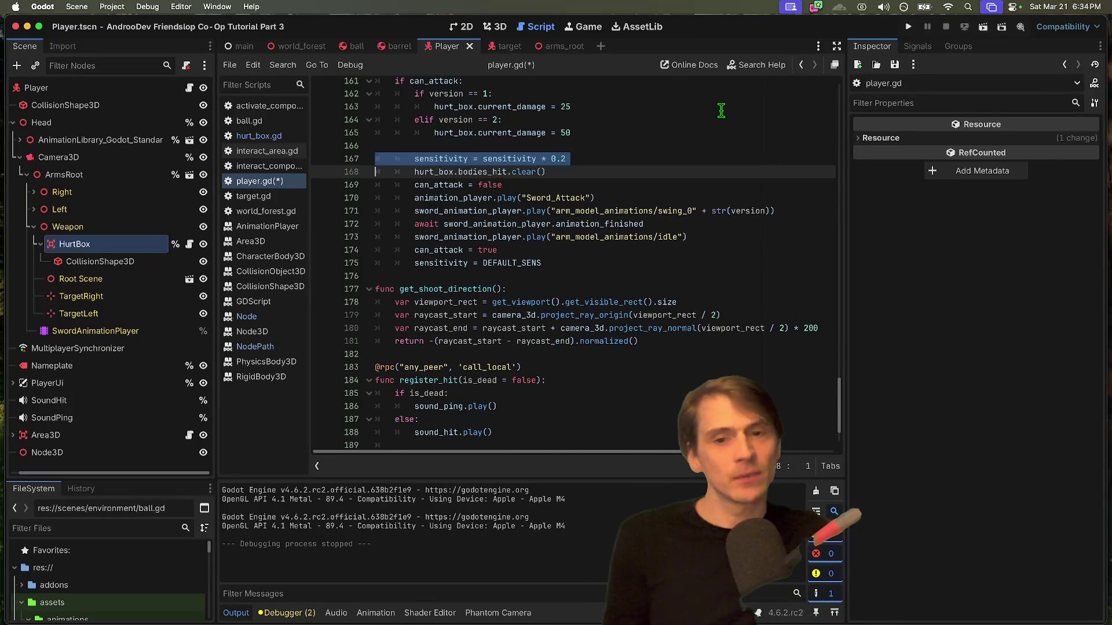
key("Left")
- Test the multiplier at 0.5, stop, then relaunch with 0.4 and create a session
left_click(949, 26)
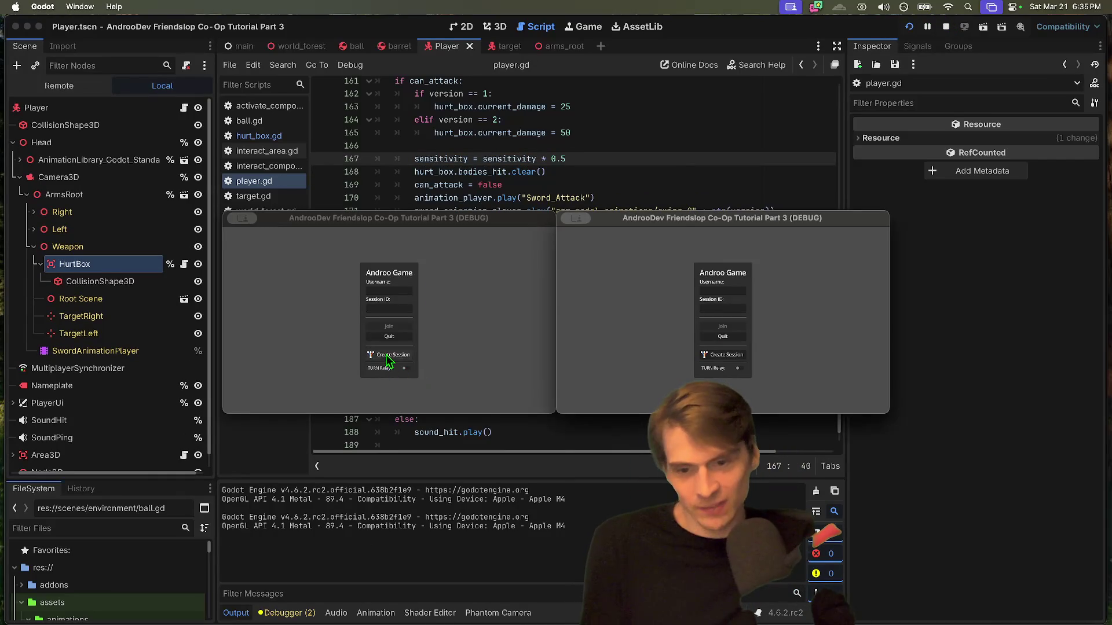
left_click(389, 354)
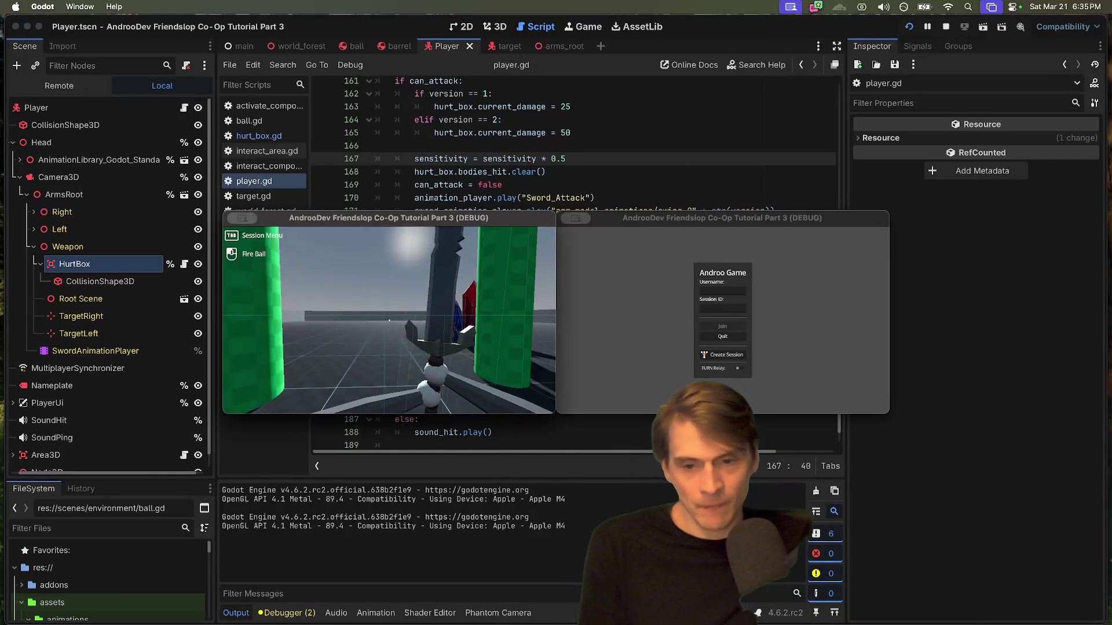
key("super+period")
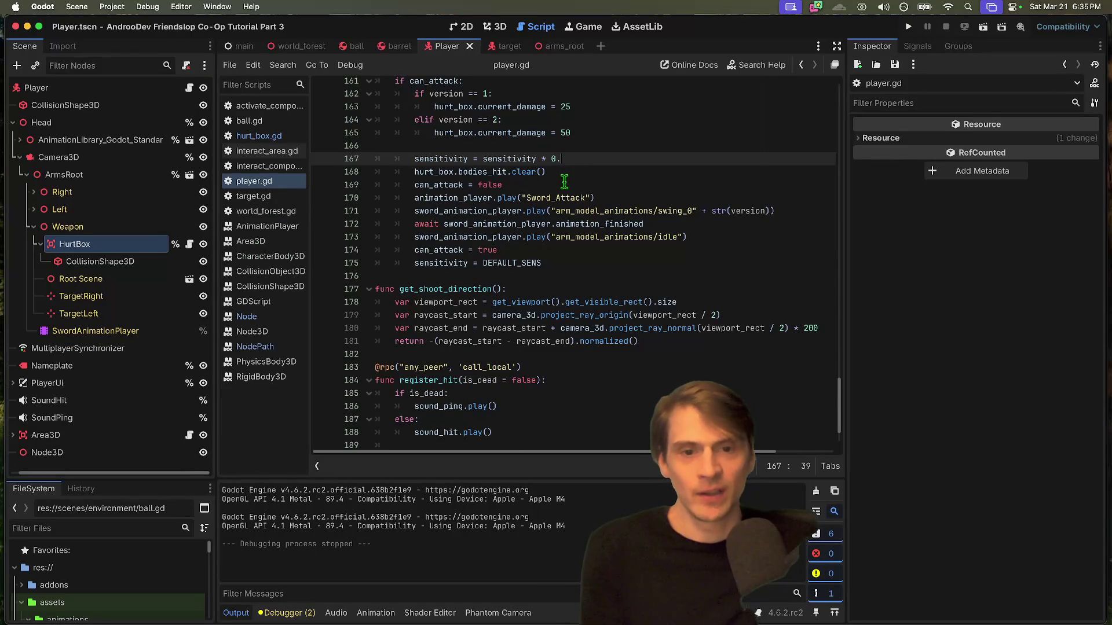
key("super+b")
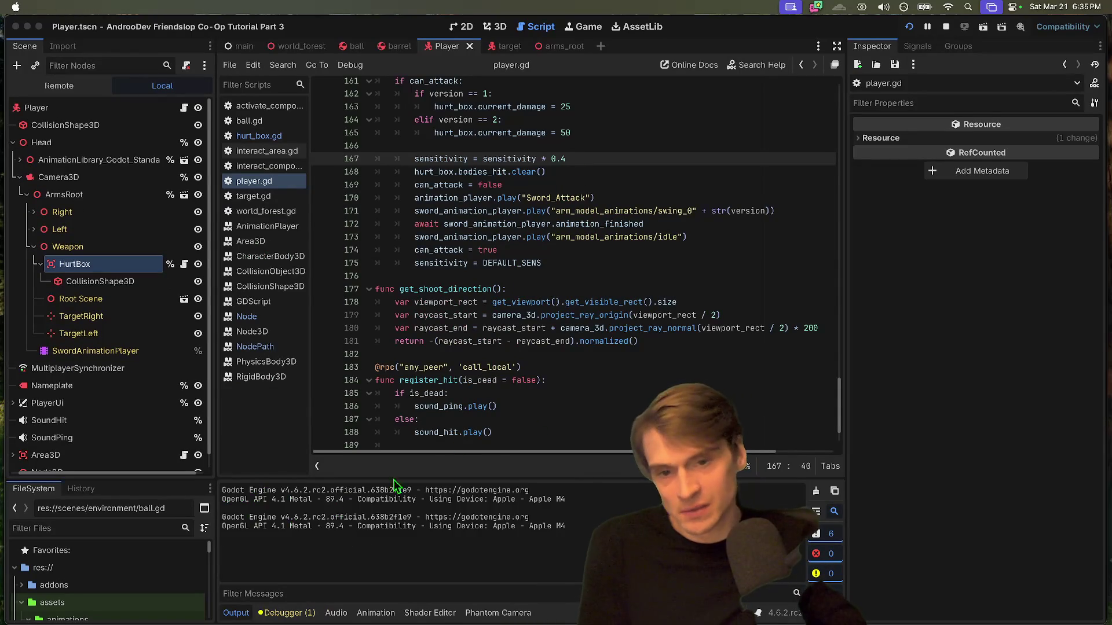
left_click(390, 354)
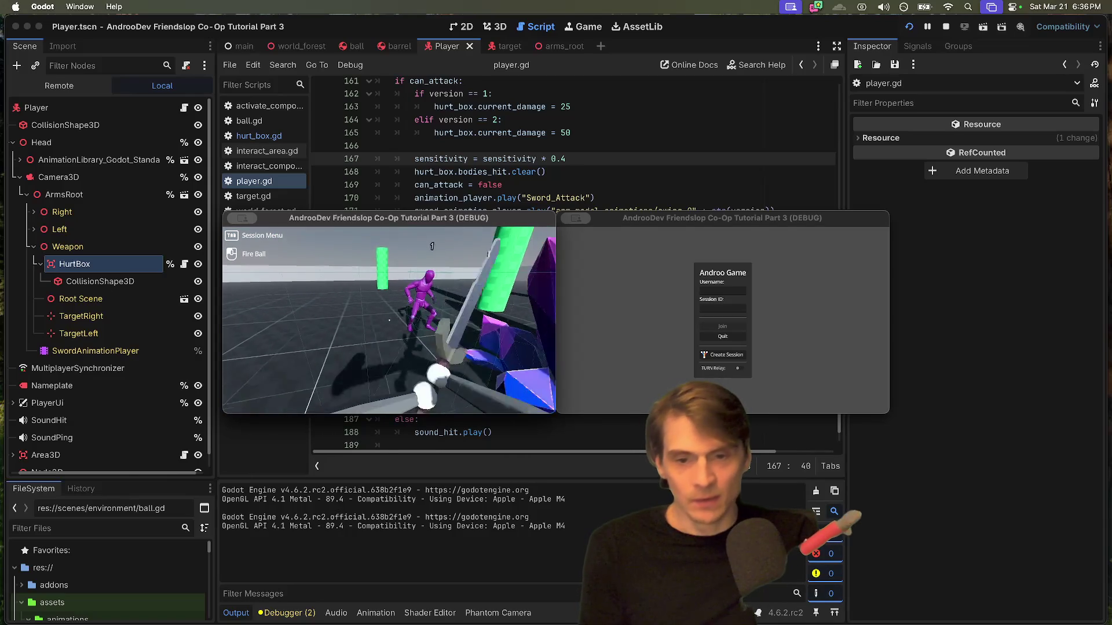
- Join the first client's session from the second, walk to the crystals, attack, then stop both clients
left_click(719, 306)
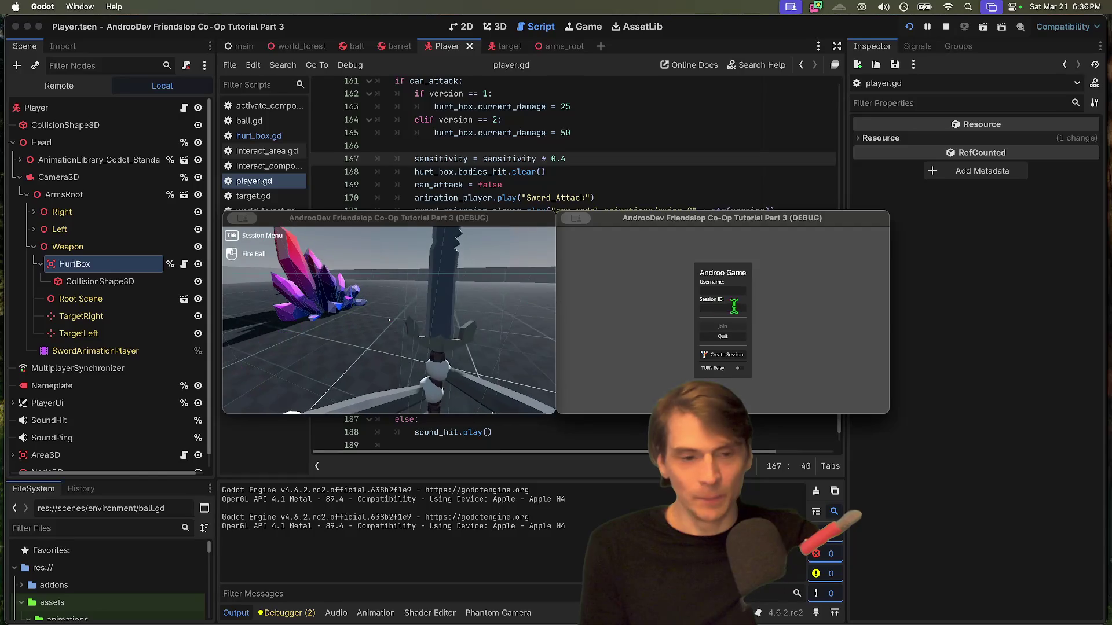
key("super+v")
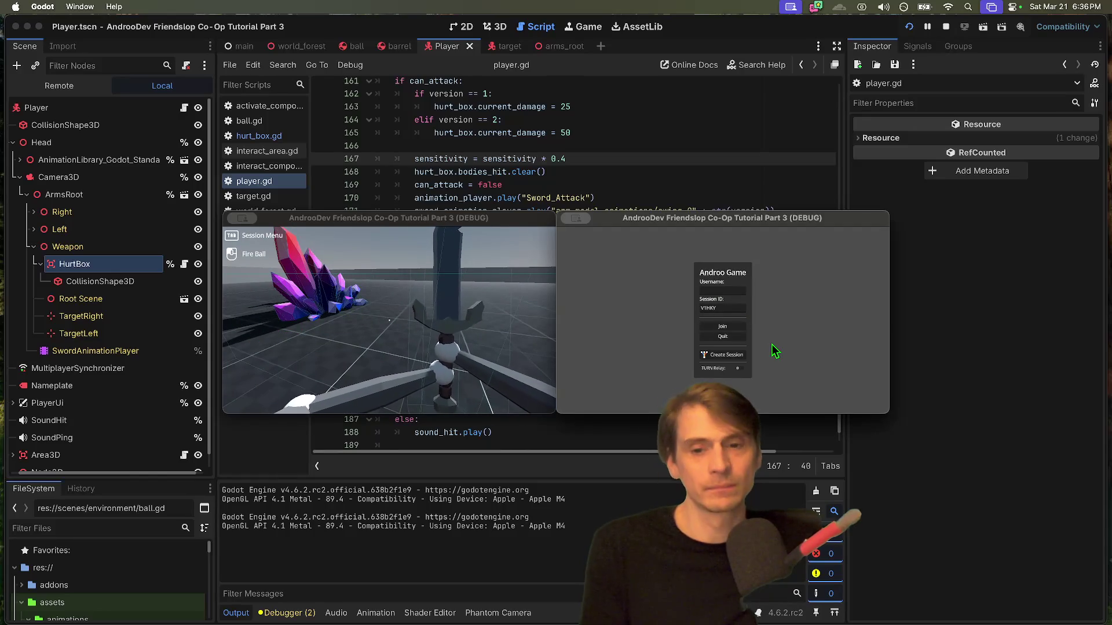
left_click(722, 326)
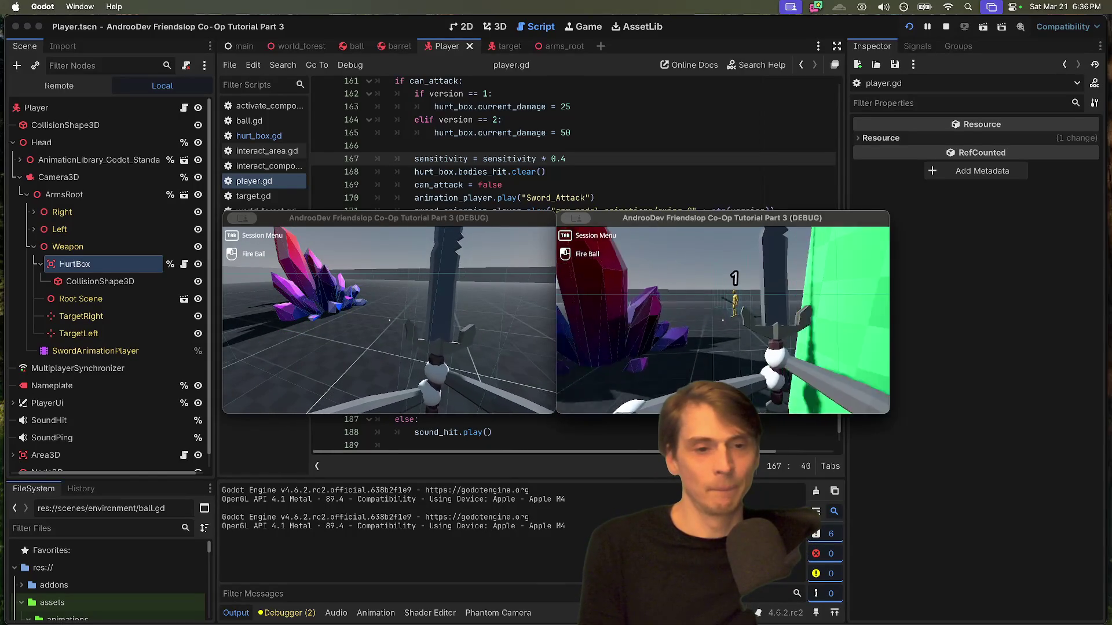
key("w")
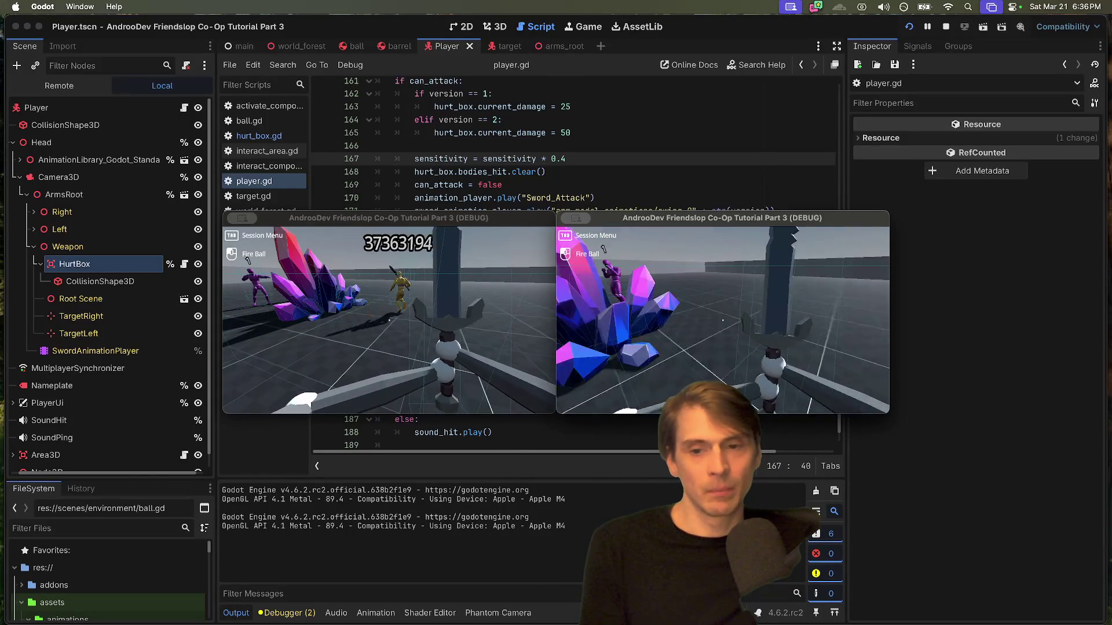
key("w")
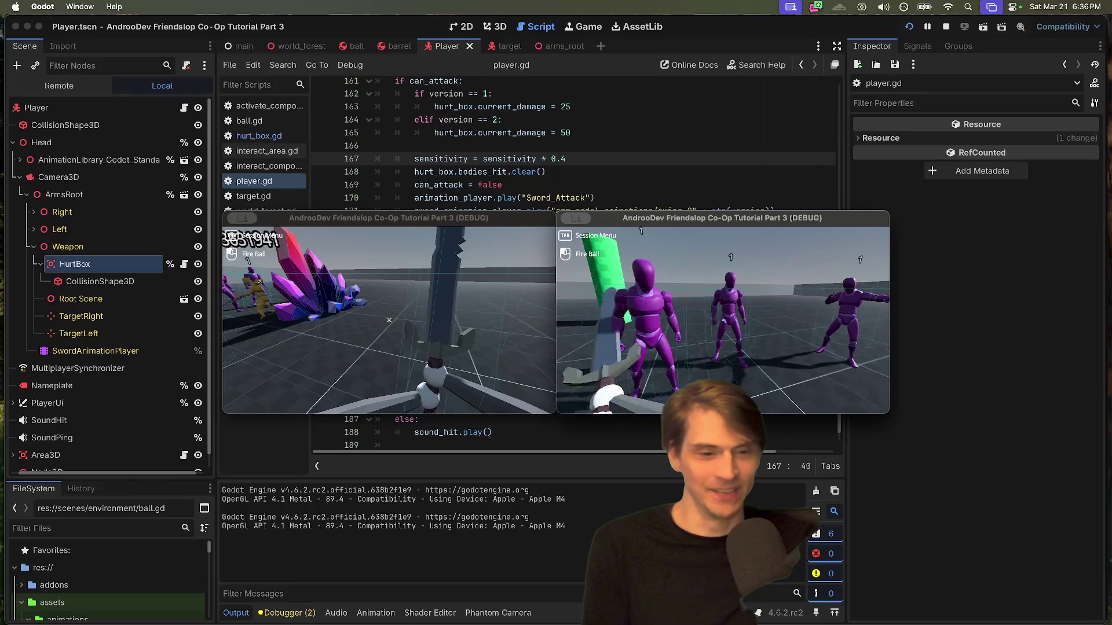
left_click(722, 321)
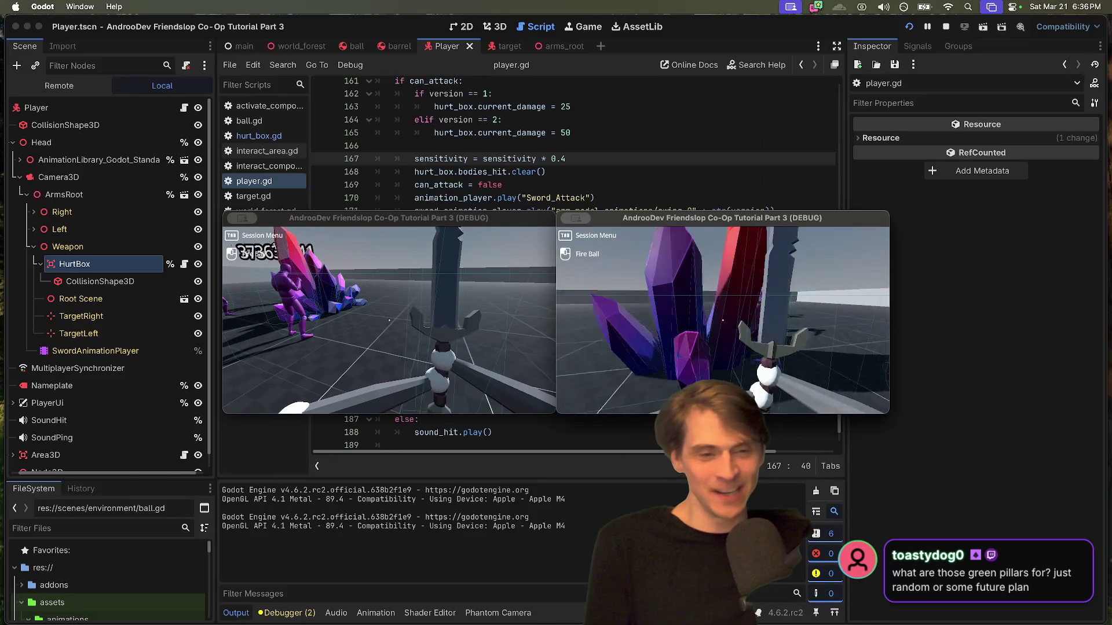
key("F8")
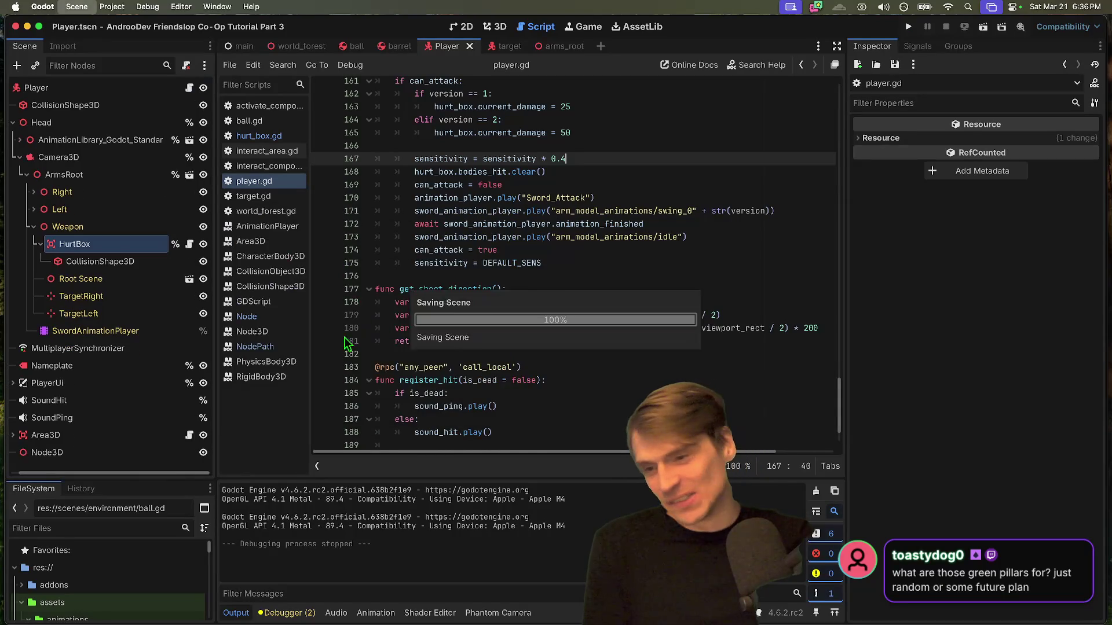
- In Finder, browse _assets > environment > castle_town and pick out castle_edited.glb
mouse_move(306, 619)
left_click(199, 586)
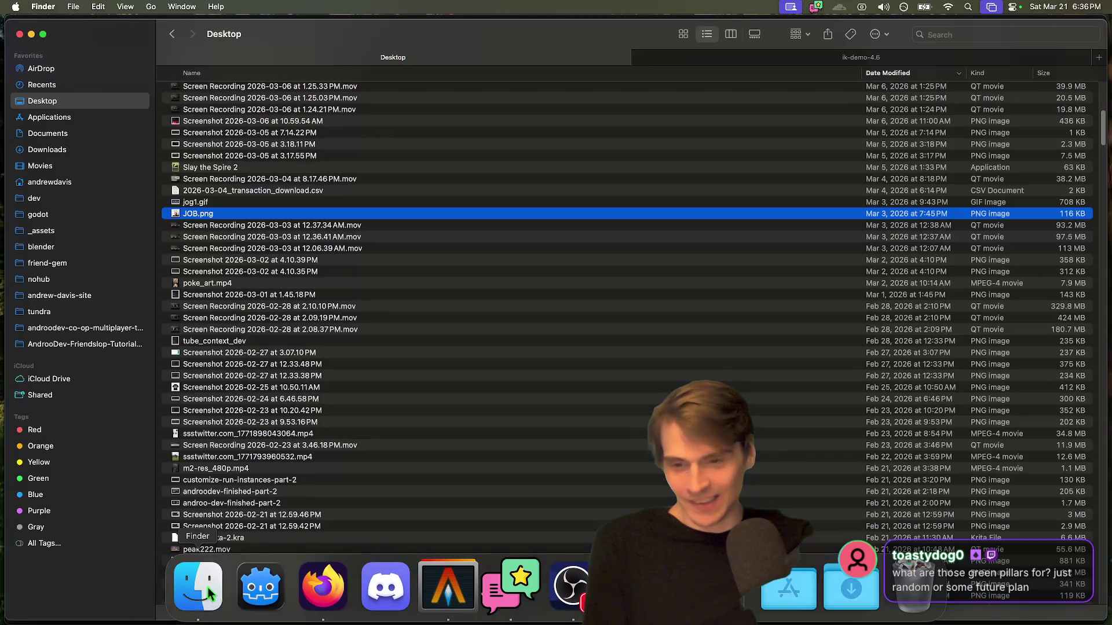
left_click(41, 231)
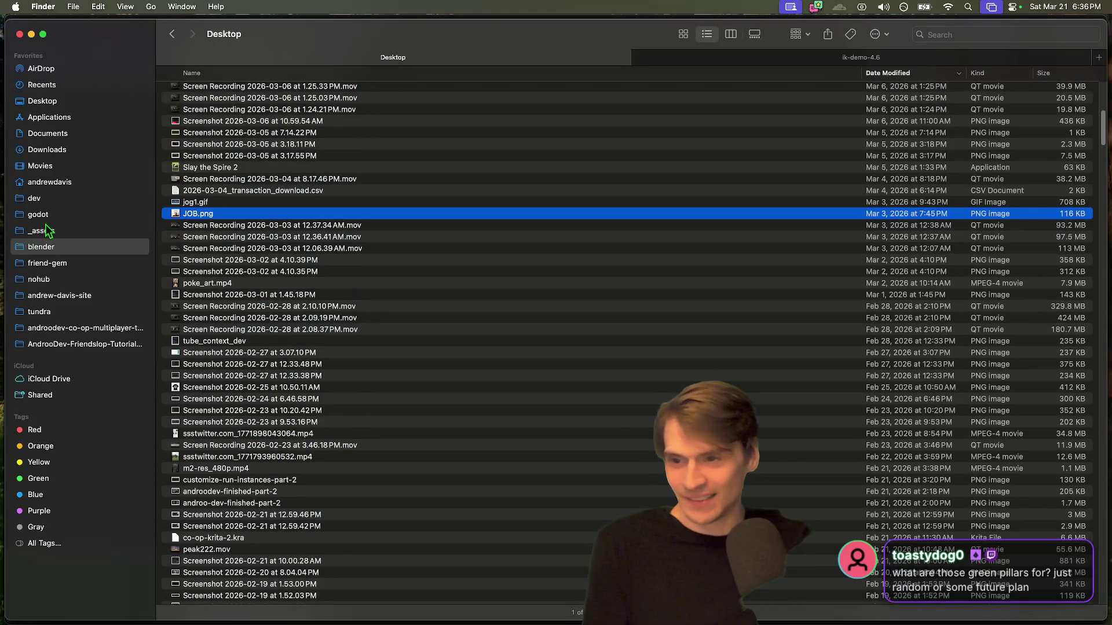
left_click(225, 115)
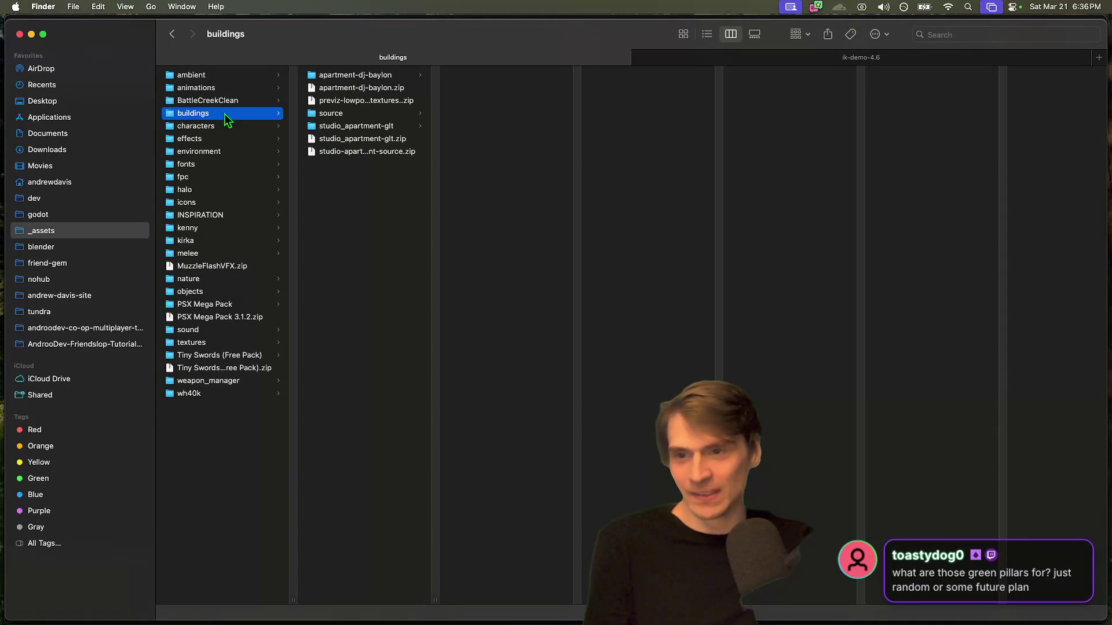
left_click(207, 152)
left_click(336, 100)
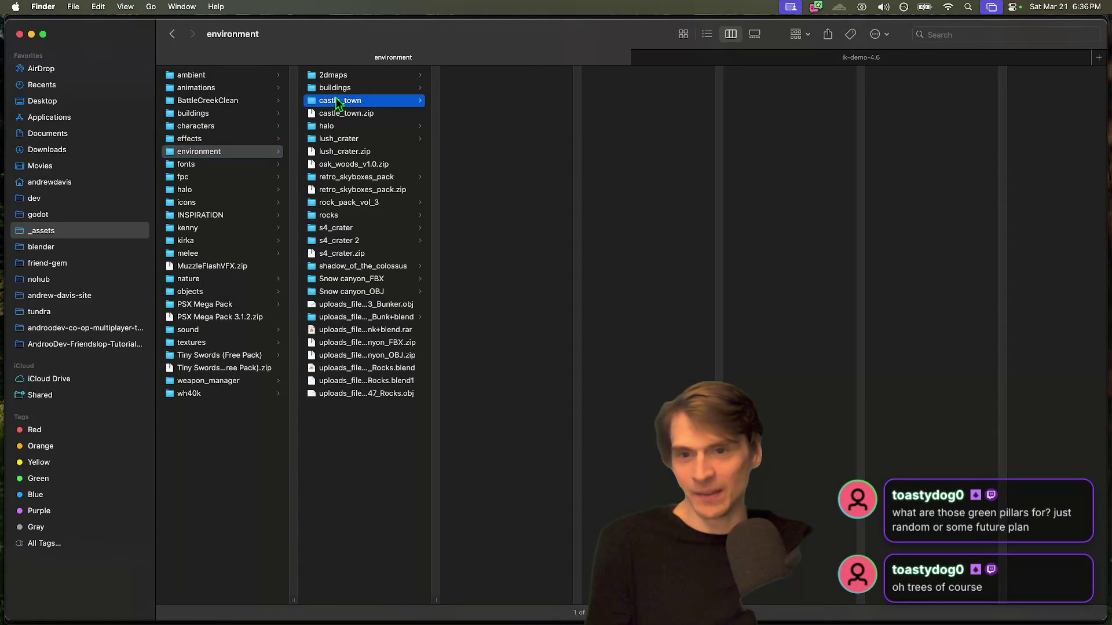
left_click(503, 102)
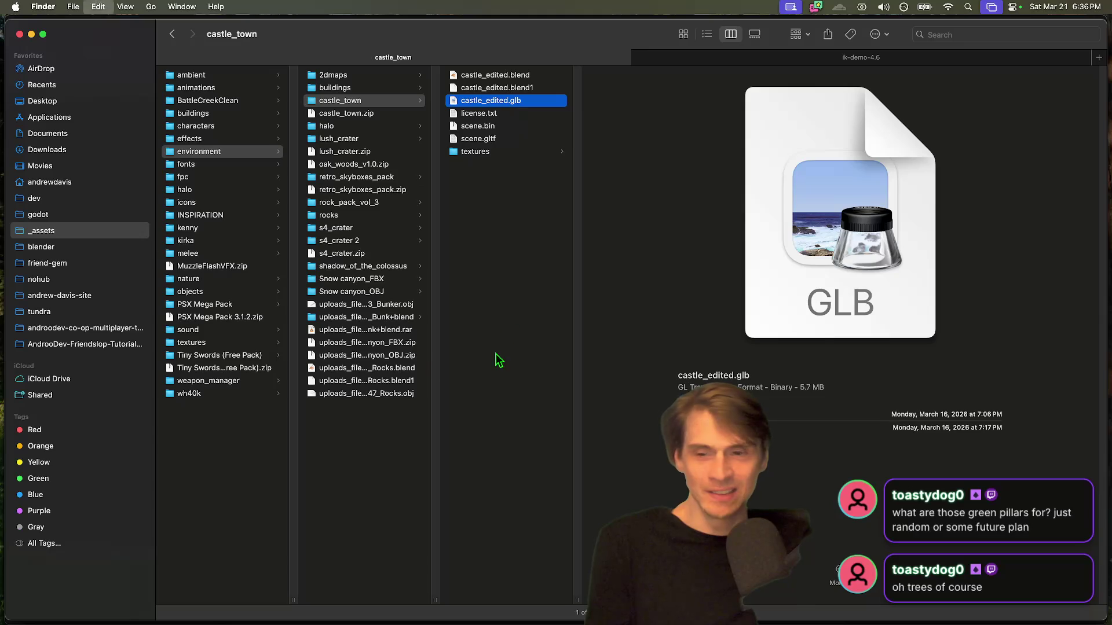
- Create a folder named castle in Part-3/assets/models and open it
left_click(116, 346)
double_click(318, 92)
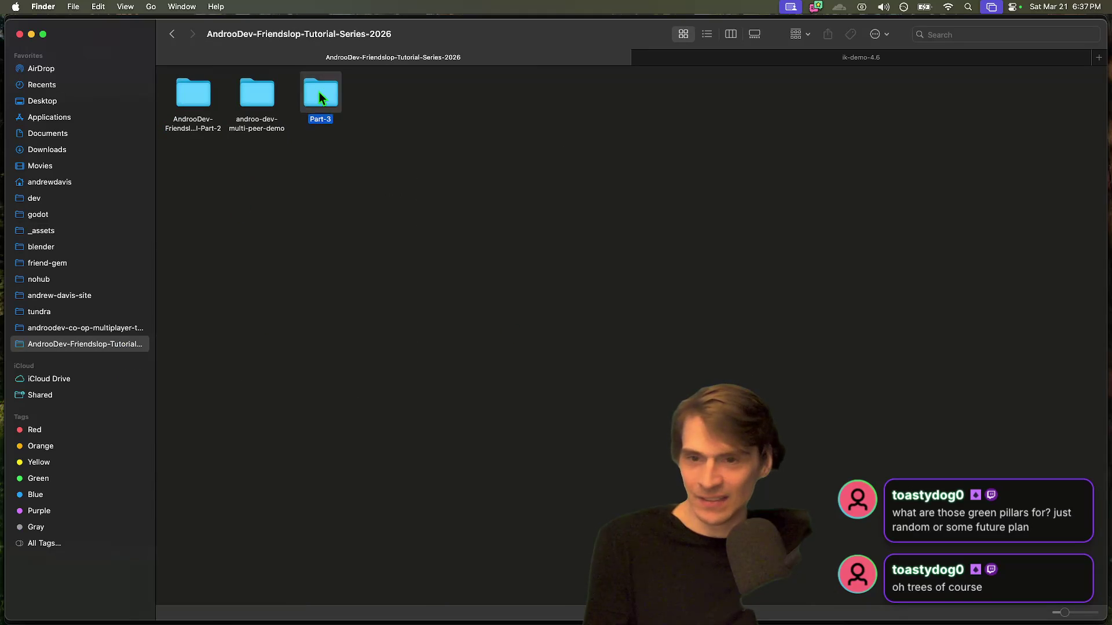
double_click(174, 166)
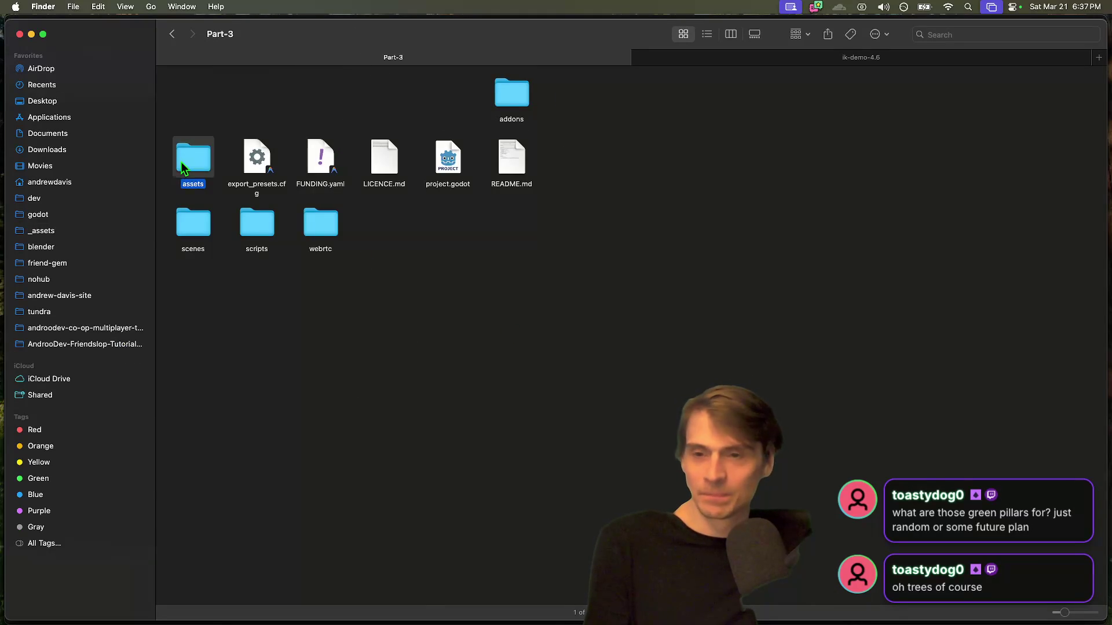
double_click(558, 95)
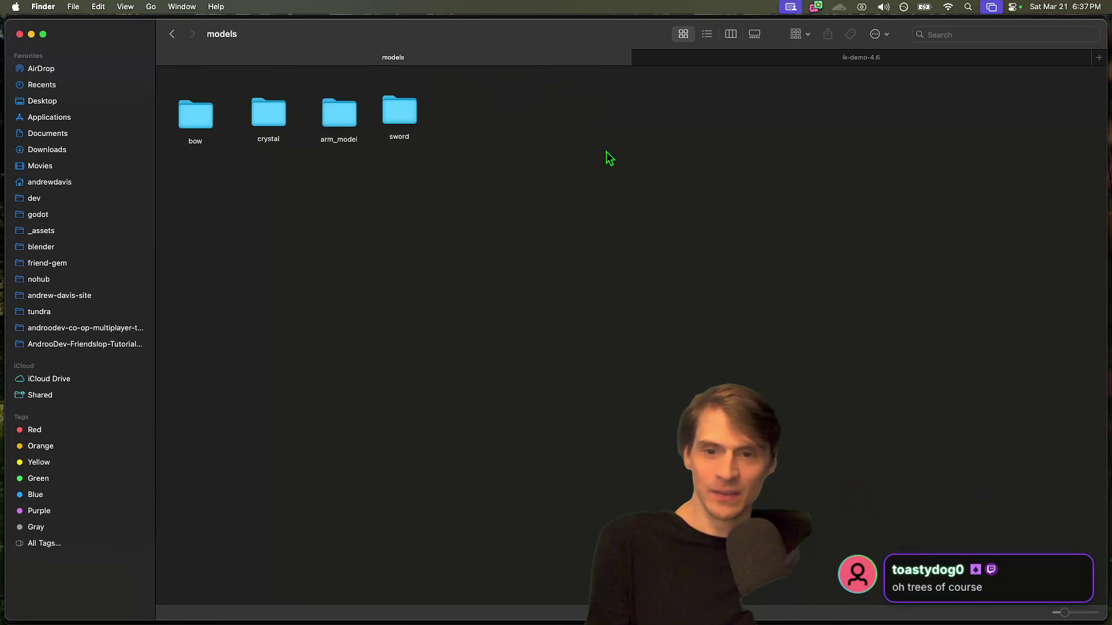
right_click(705, 227)
left_click(719, 197)
type("ca")
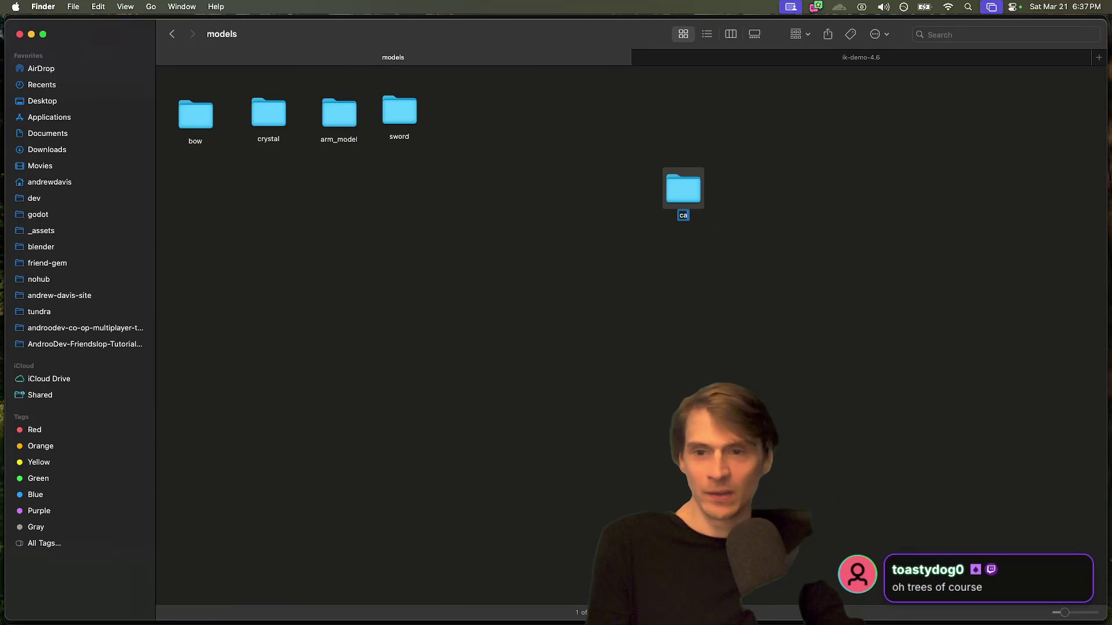
type("stle")
key("Return")
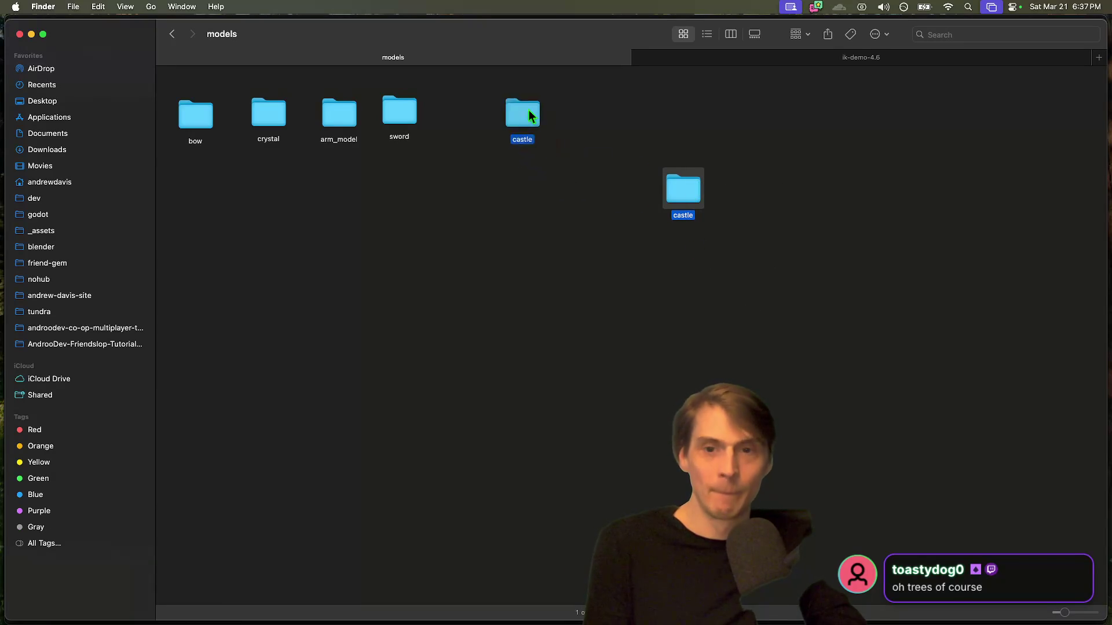
left_click_drag(528, 116, 461, 112)
double_click(461, 112)
key("super+Tab")
key("super+Tab")
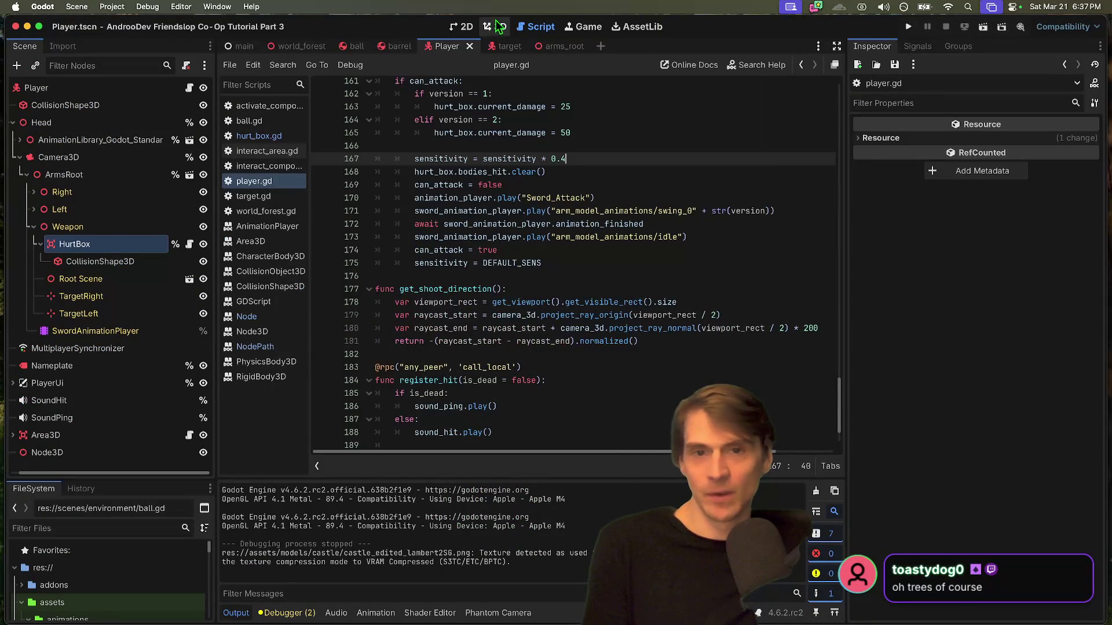
- Instance castle_edited.glb into the world_forest scene
left_click(491, 26)
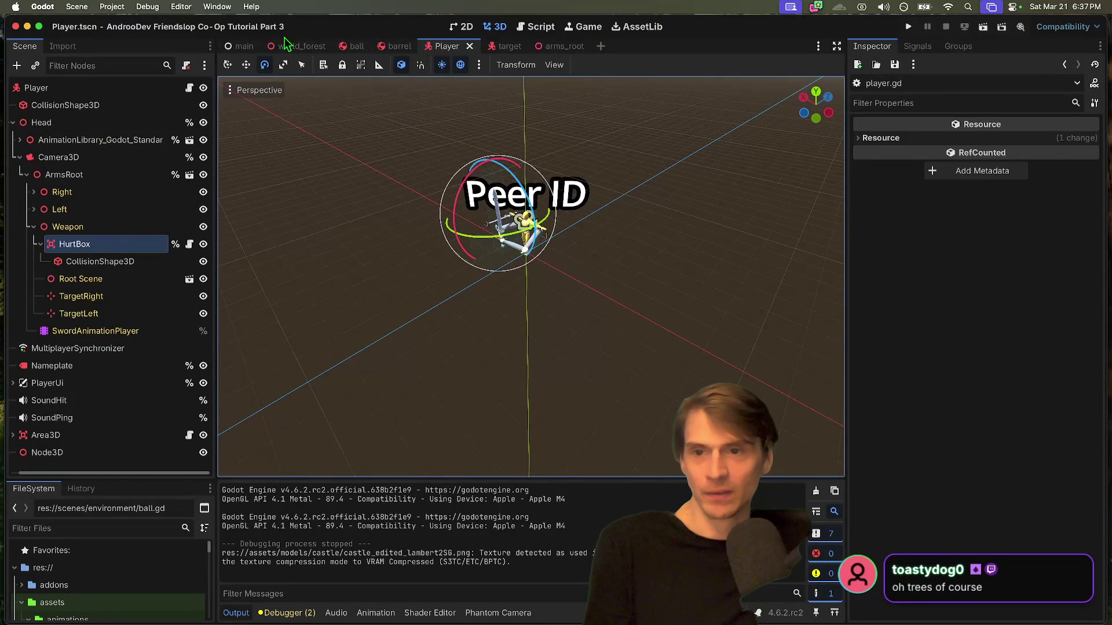
left_click(296, 46)
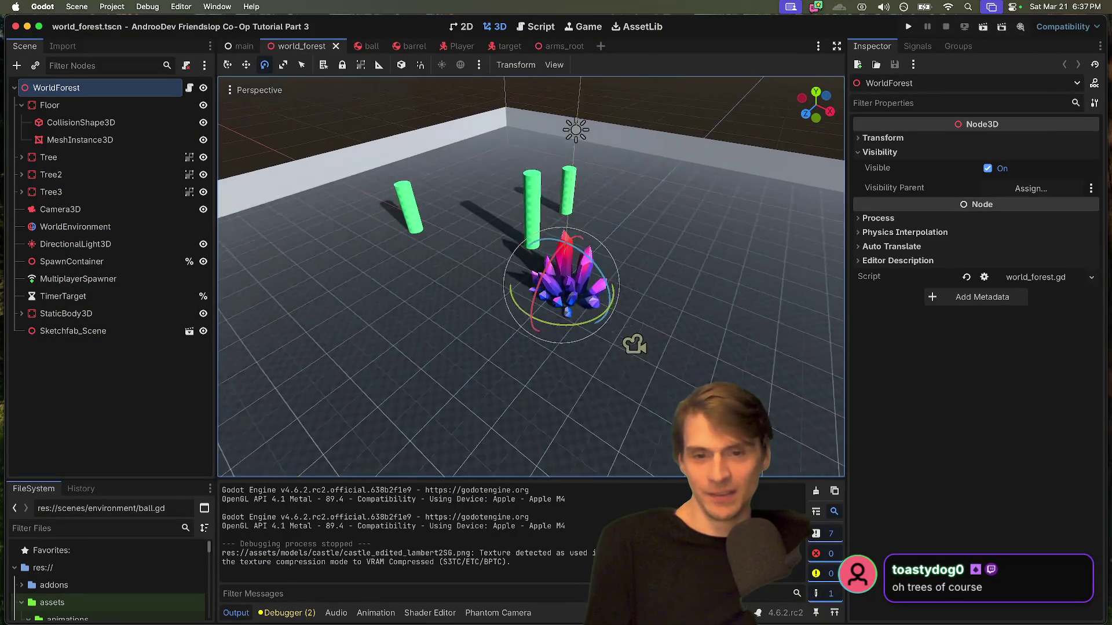
left_click(59, 408)
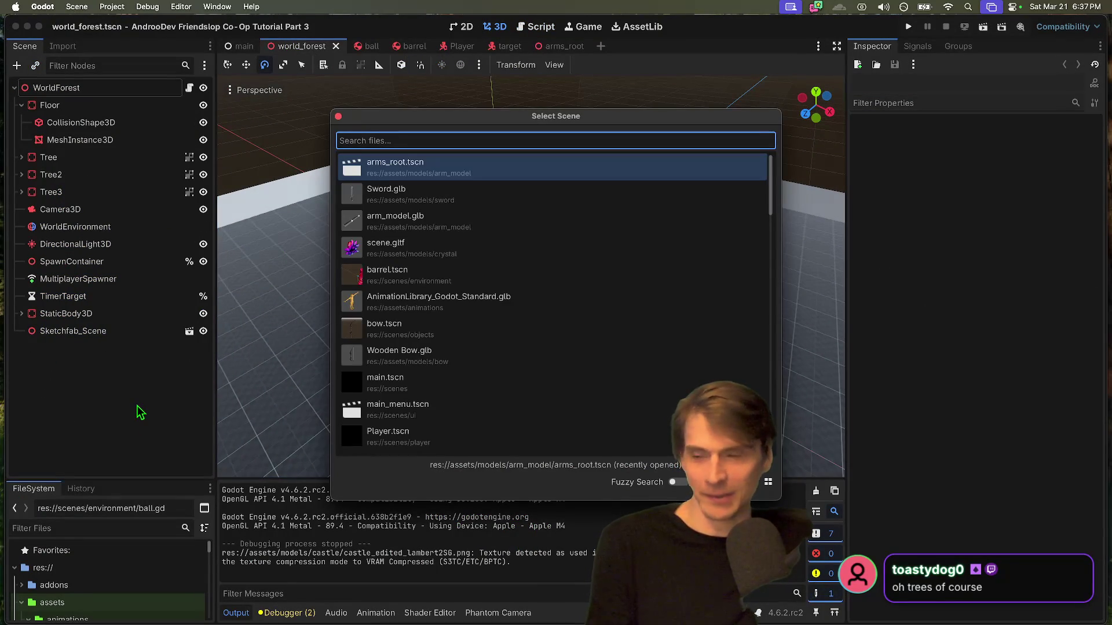
type("c")
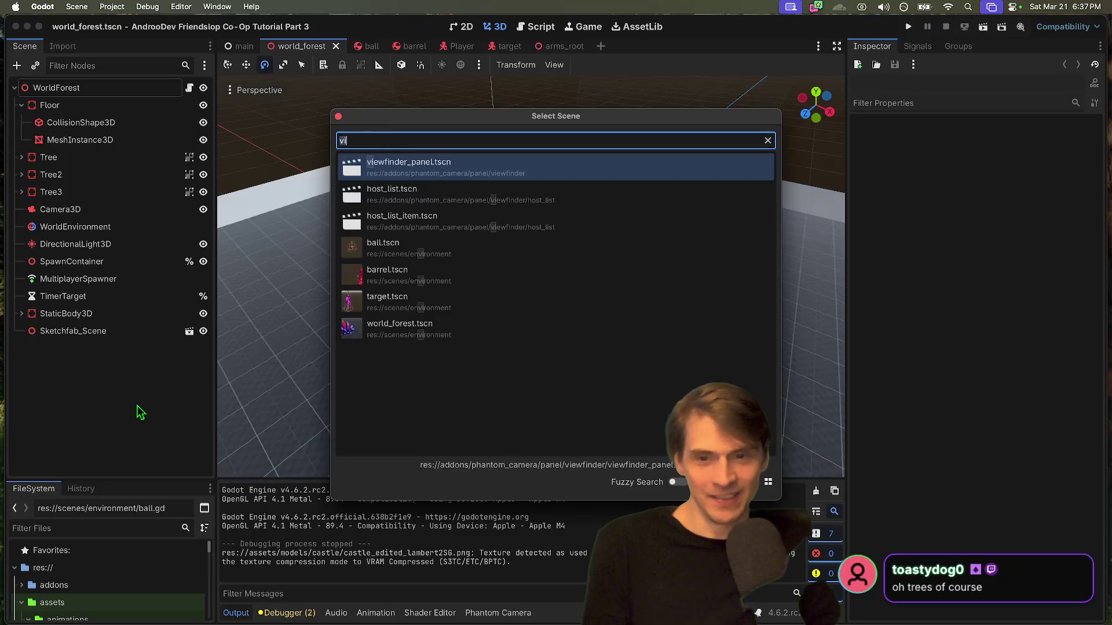
type("as")
key("Return")
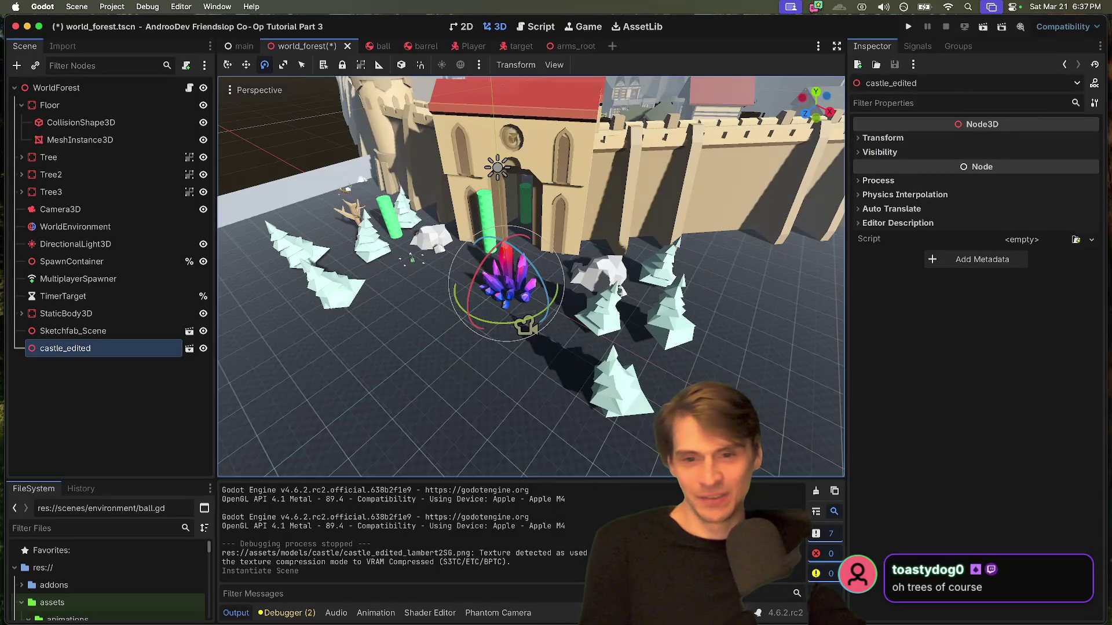
- Slide the castle_edited node left along X and playtest the scene
scroll(531, 276, "left", 10)
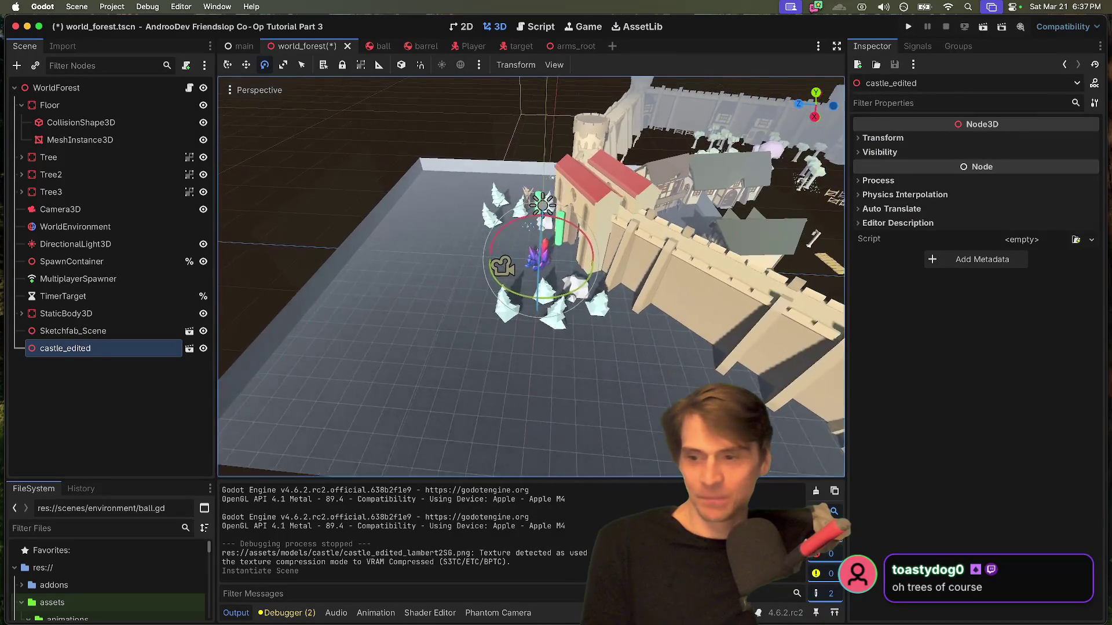
scroll(531, 276, "down", 10)
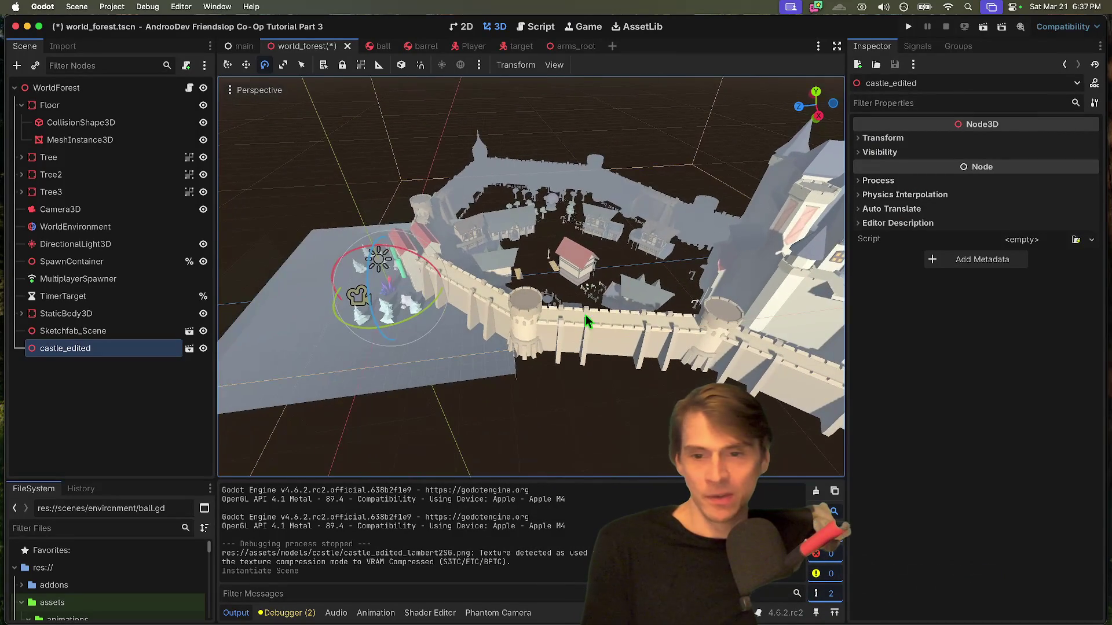
scroll(531, 276, "up", 5)
left_click(73, 331)
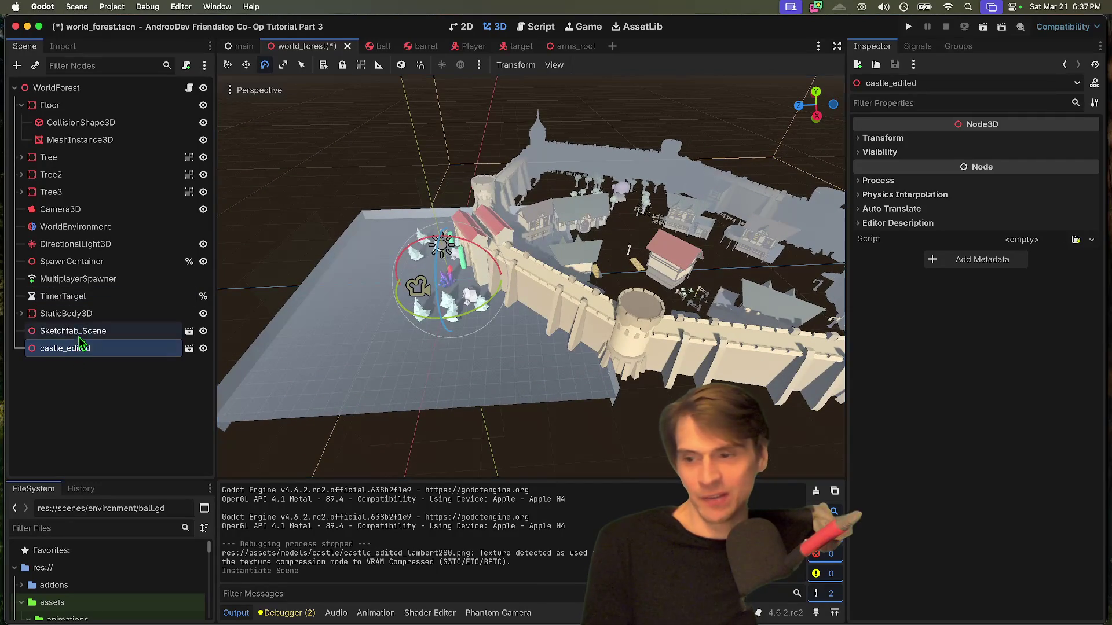
left_click(84, 350)
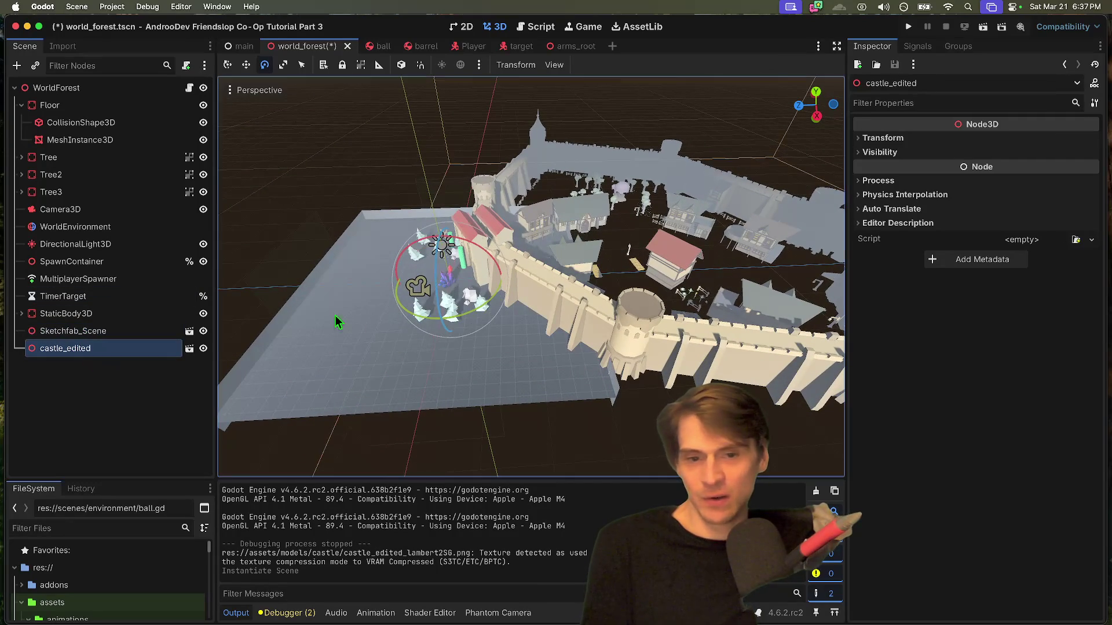
left_click(227, 64)
mouse_move(384, 288)
left_mouse_down()
mouse_move(324, 288)
mouse_move(323, 308)
mouse_move(241, 309)
left_mouse_up()
key("super+b")
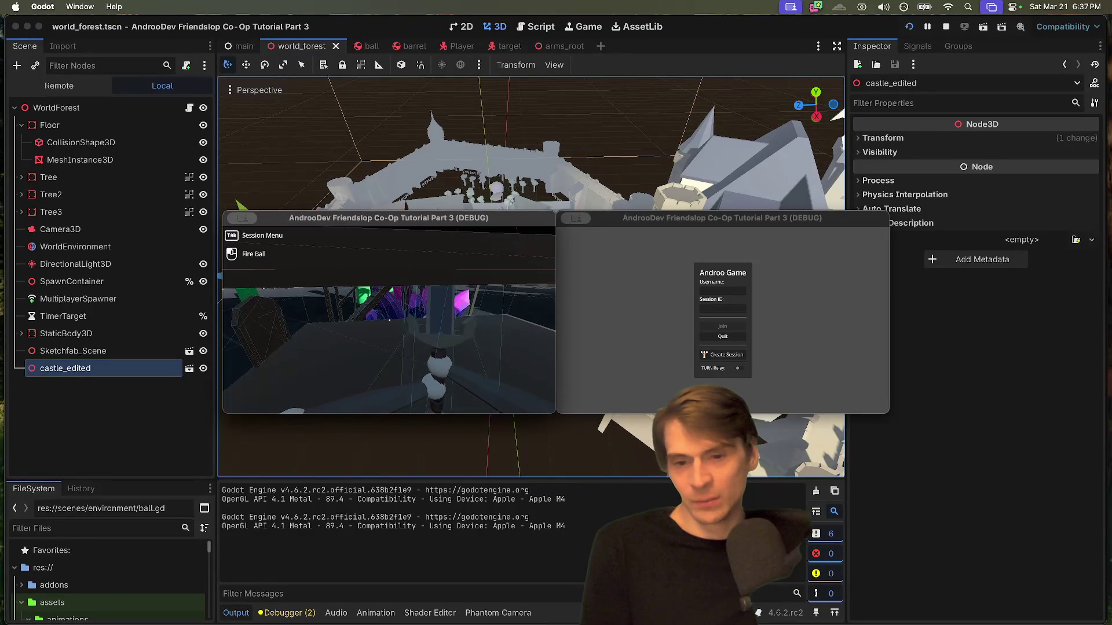
- Stop the running game, move castle_edited to a new spot, and relaunch with two clients
key("super+q")
key("super+q")
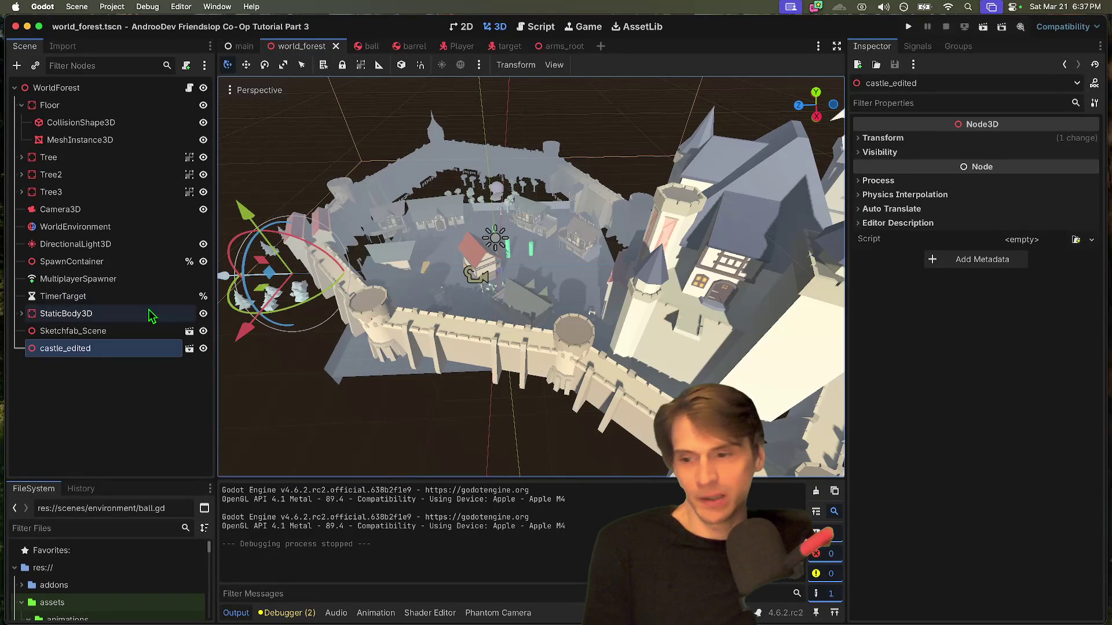
left_click_drag(264, 346, 345, 399)
key("super+b")
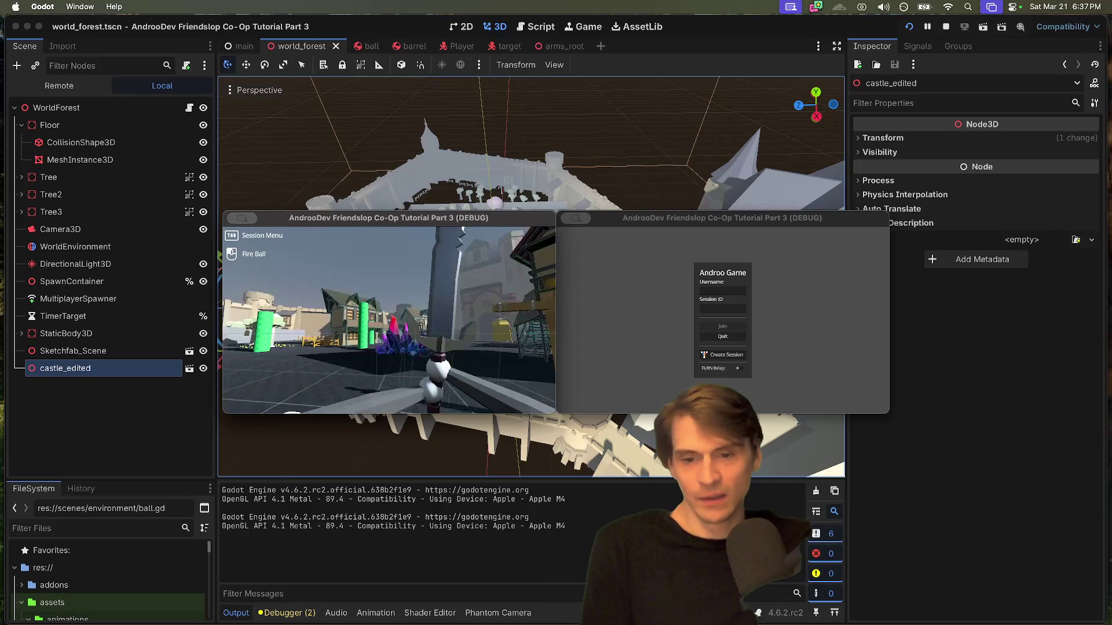
- Walk the first player forward, then paste the session ID into the second client and join
key("w")
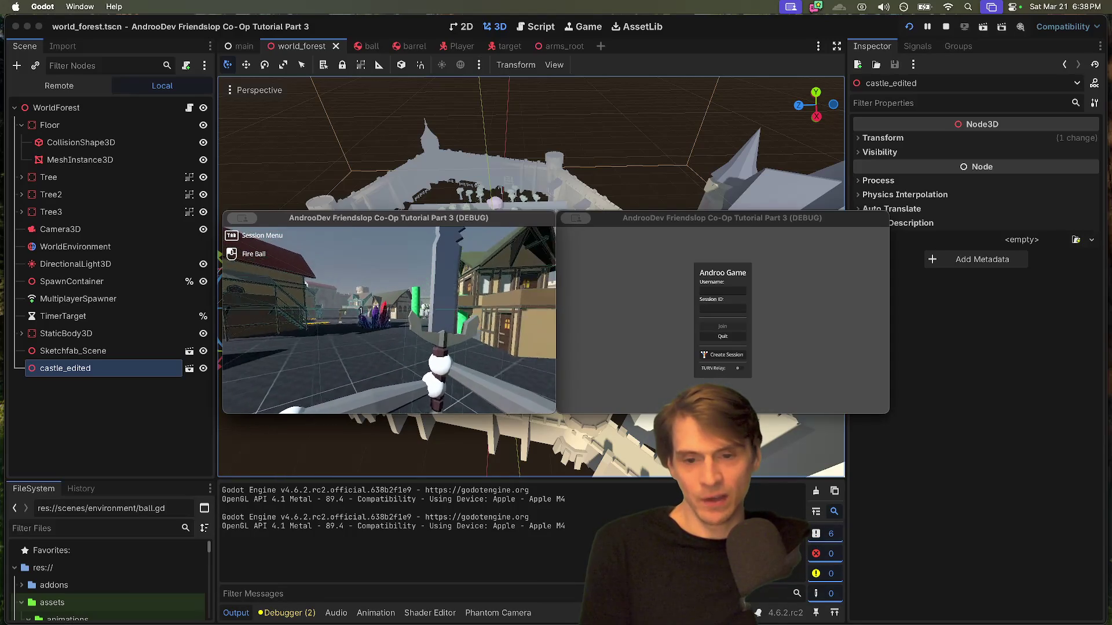
key("Escape")
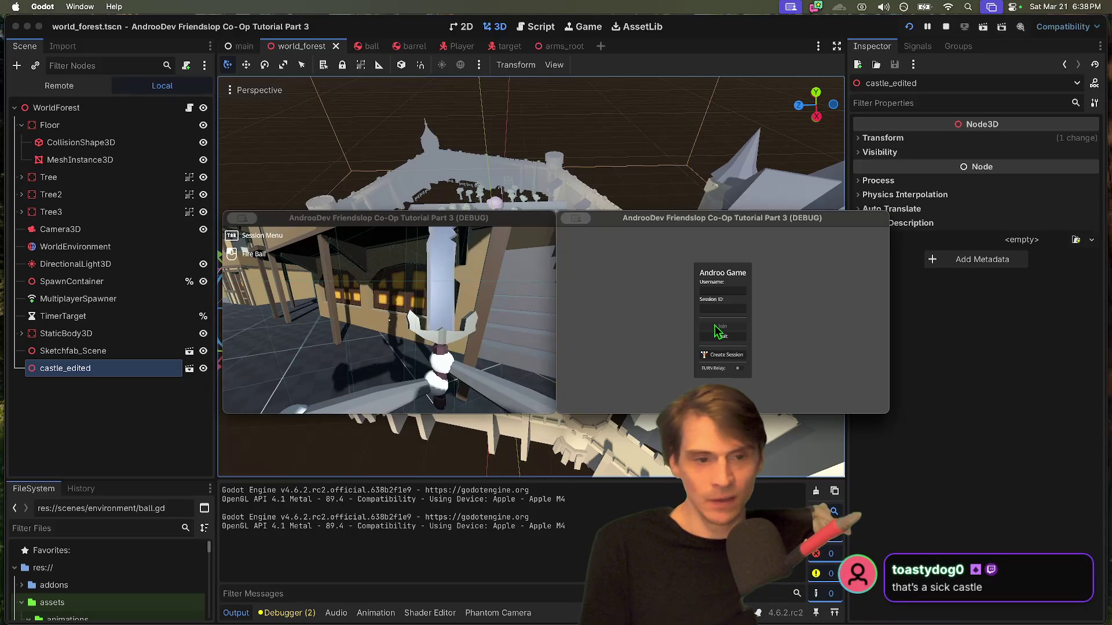
key("super+v")
left_click(726, 326)
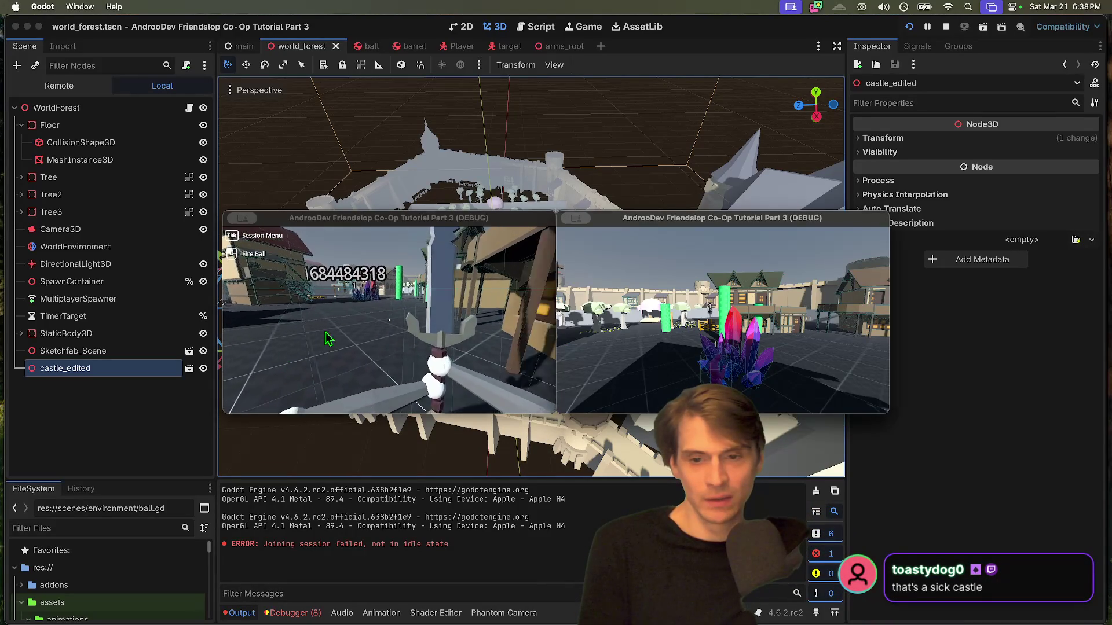
- Bring both client windows forward and move the second client's window up out of the way
left_click(327, 339)
left_click(868, 307)
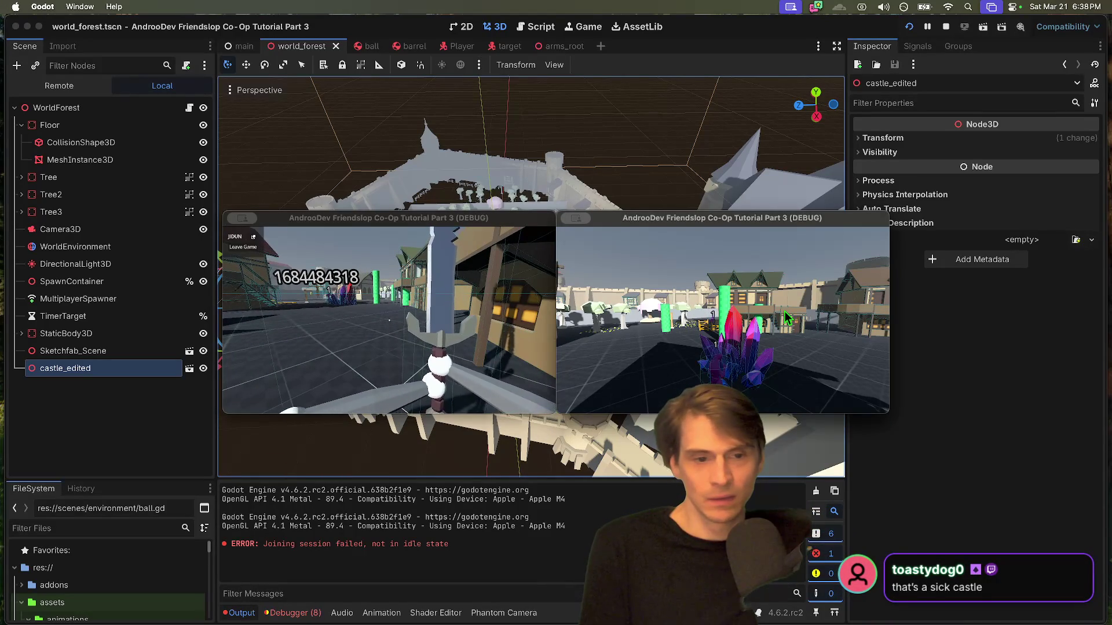
left_click_drag(724, 221, 703, 120)
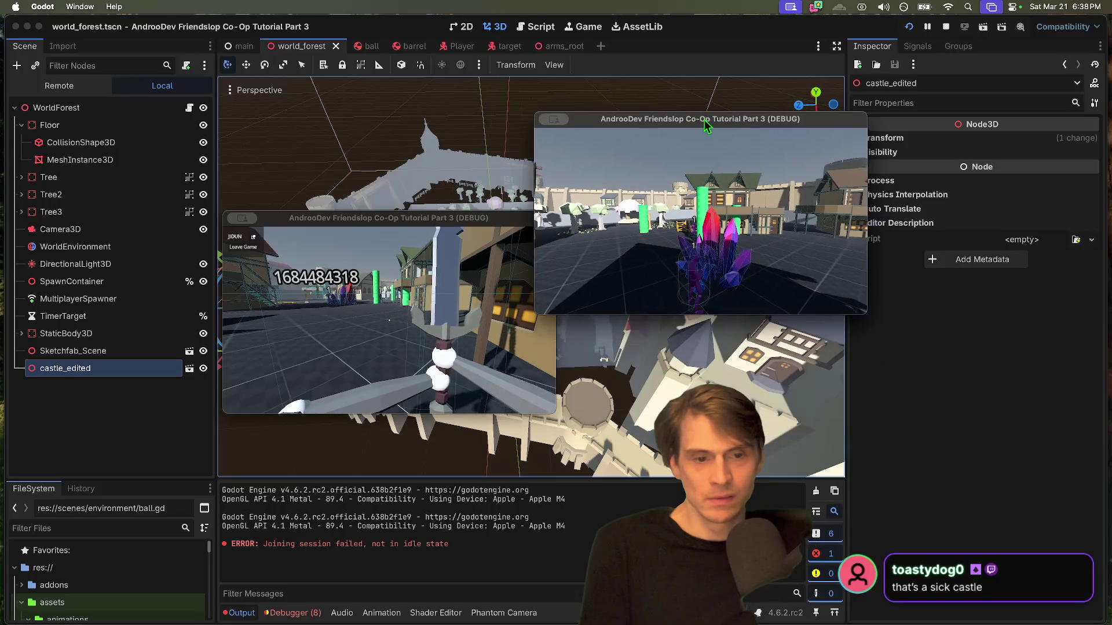
left_click(406, 333)
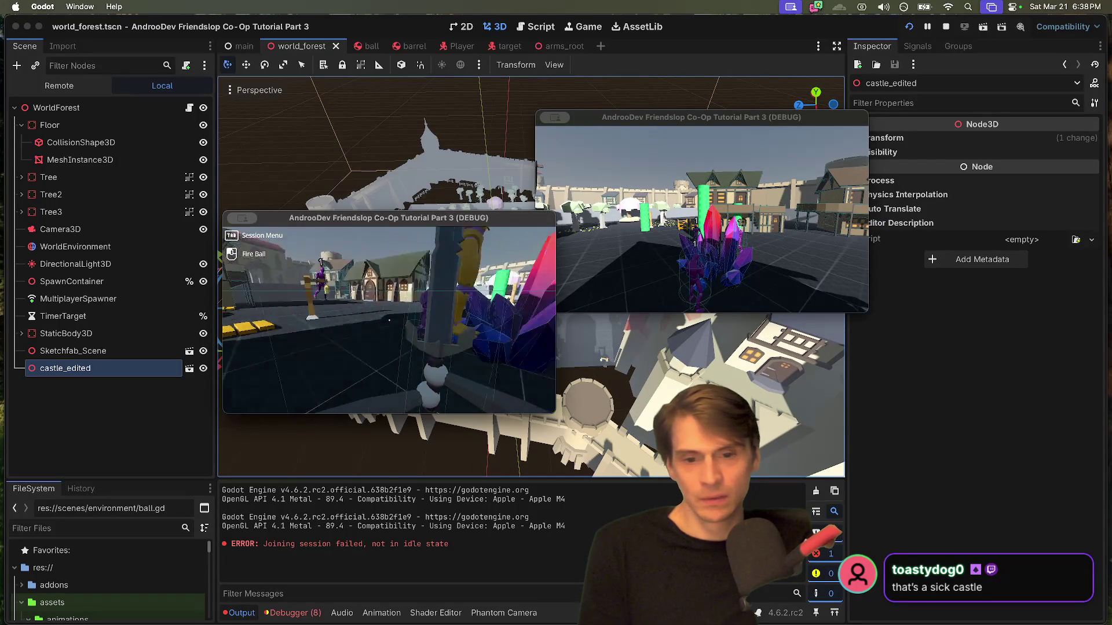
- Walk the player through the town courtyard to the crystal cluster, then stop the game
key("w")
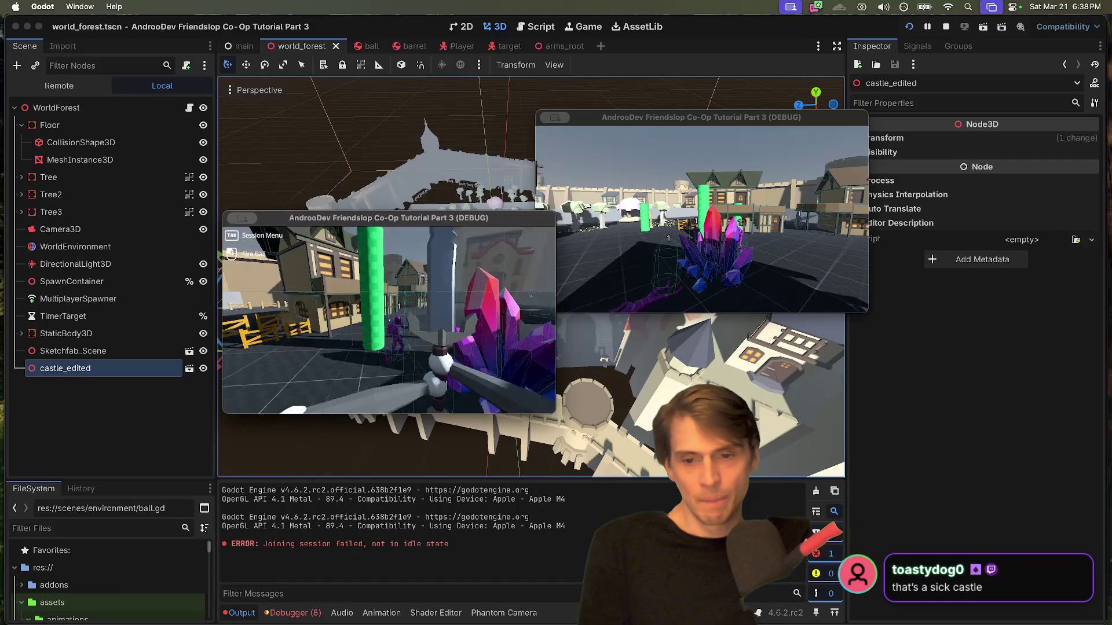
key("w")
key("w")
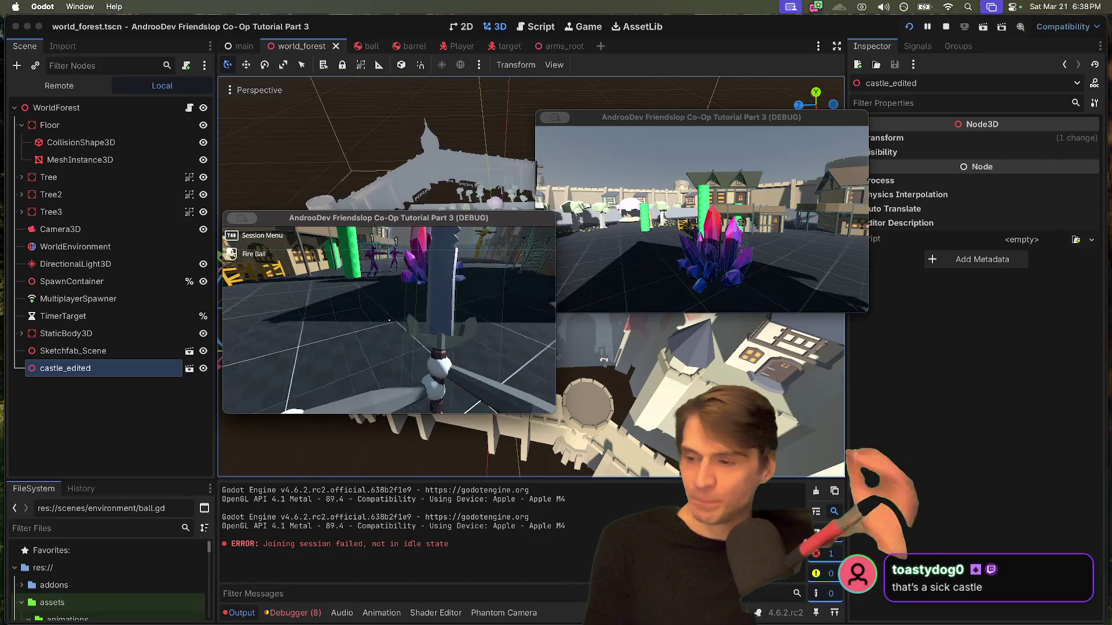
key("w")
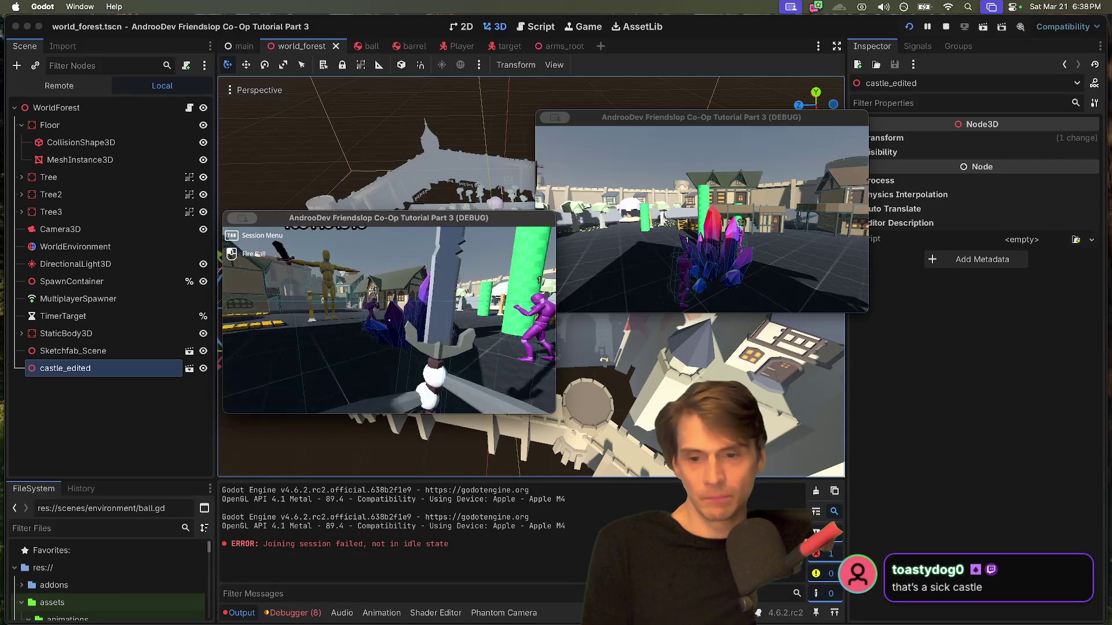
key("w")
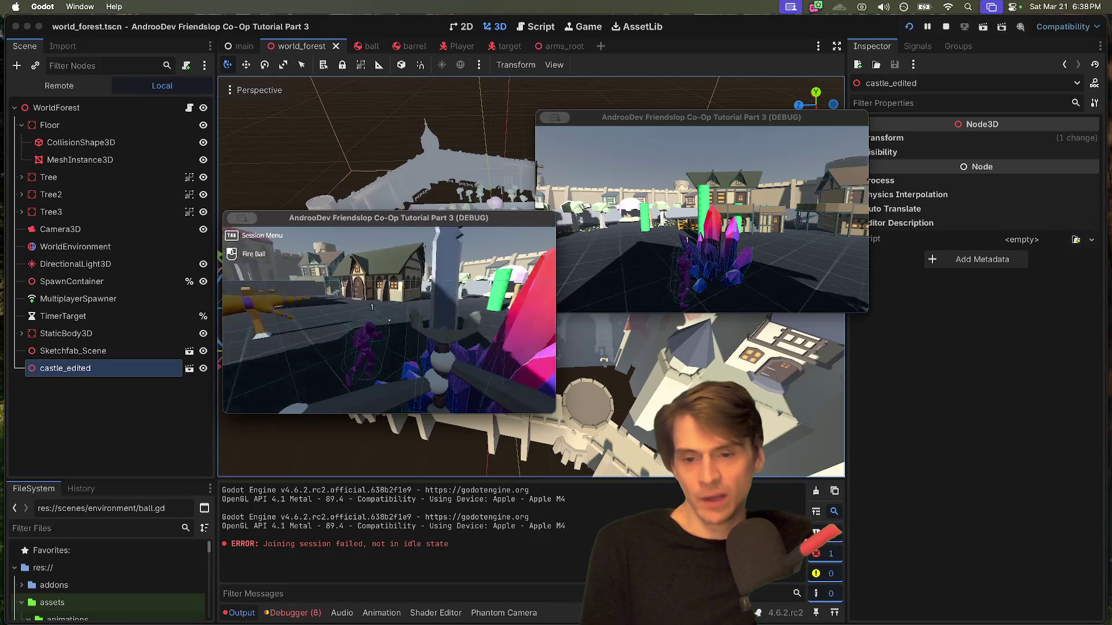
key("w")
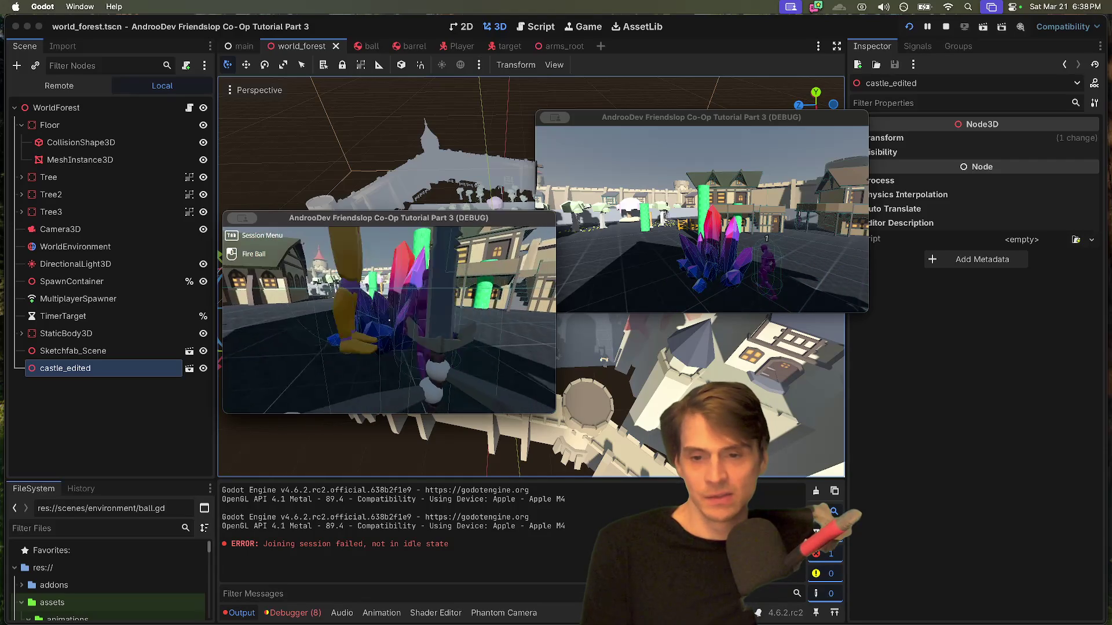
key("w")
key("w")
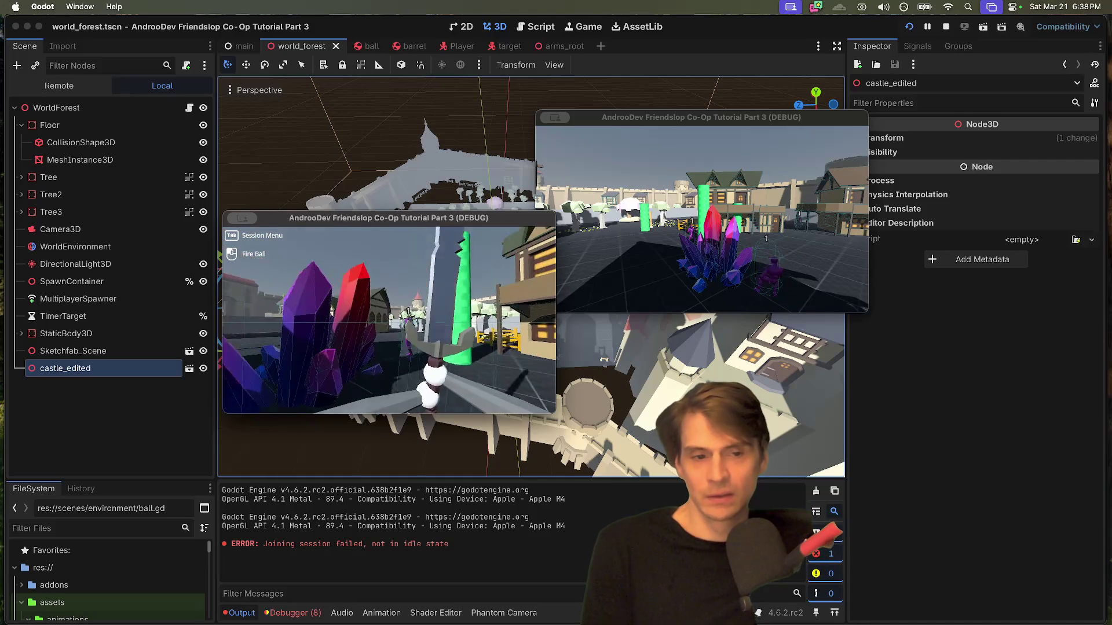
key("w")
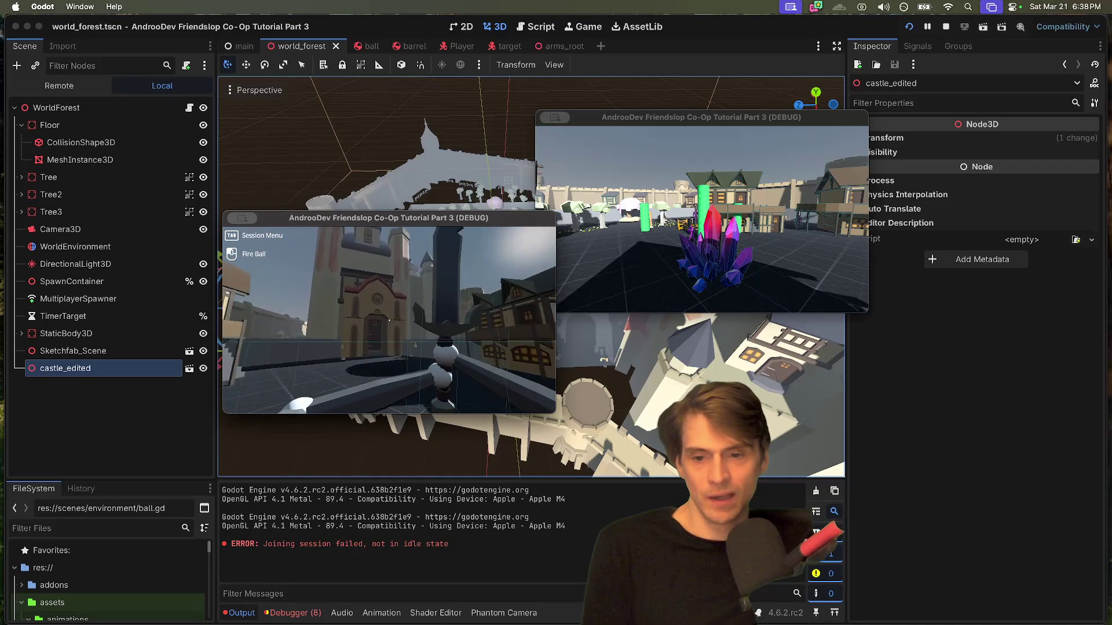
key("w")
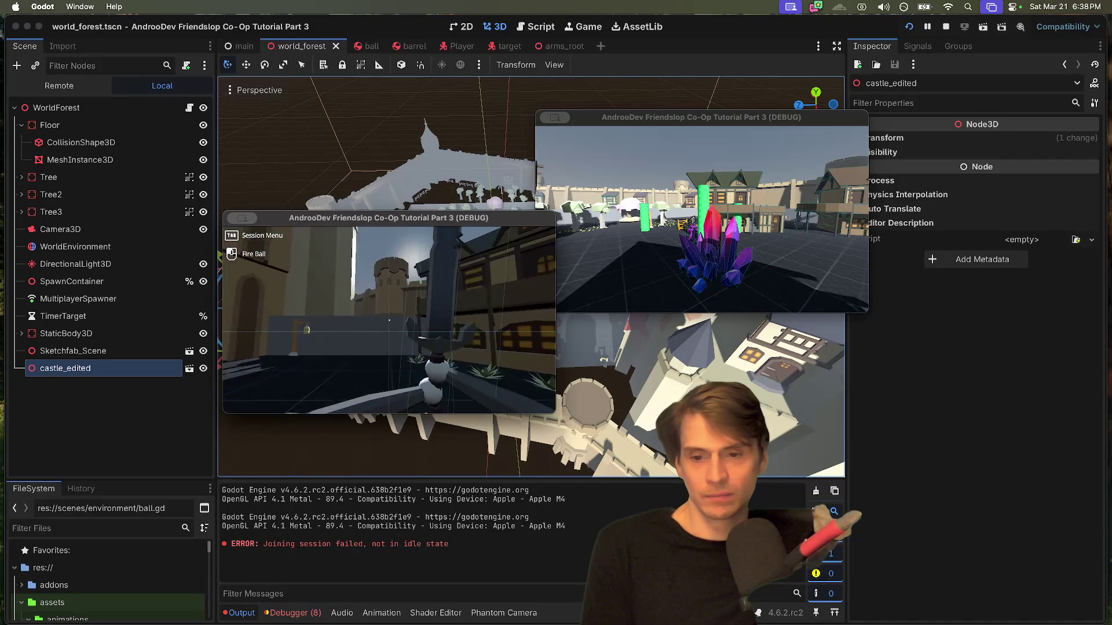
key("w")
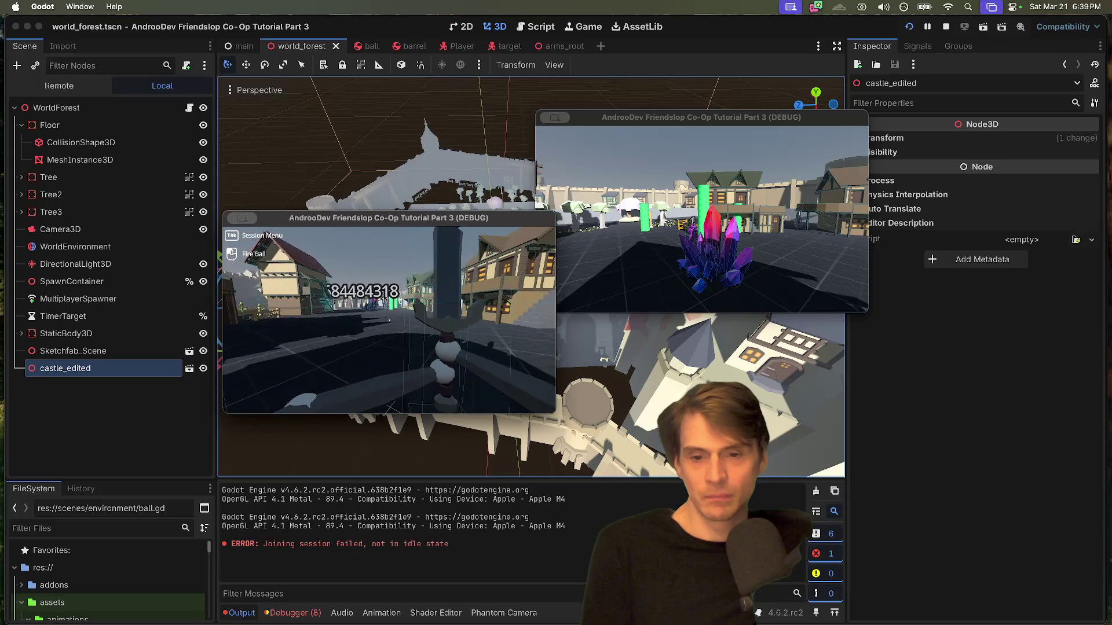
key("w")
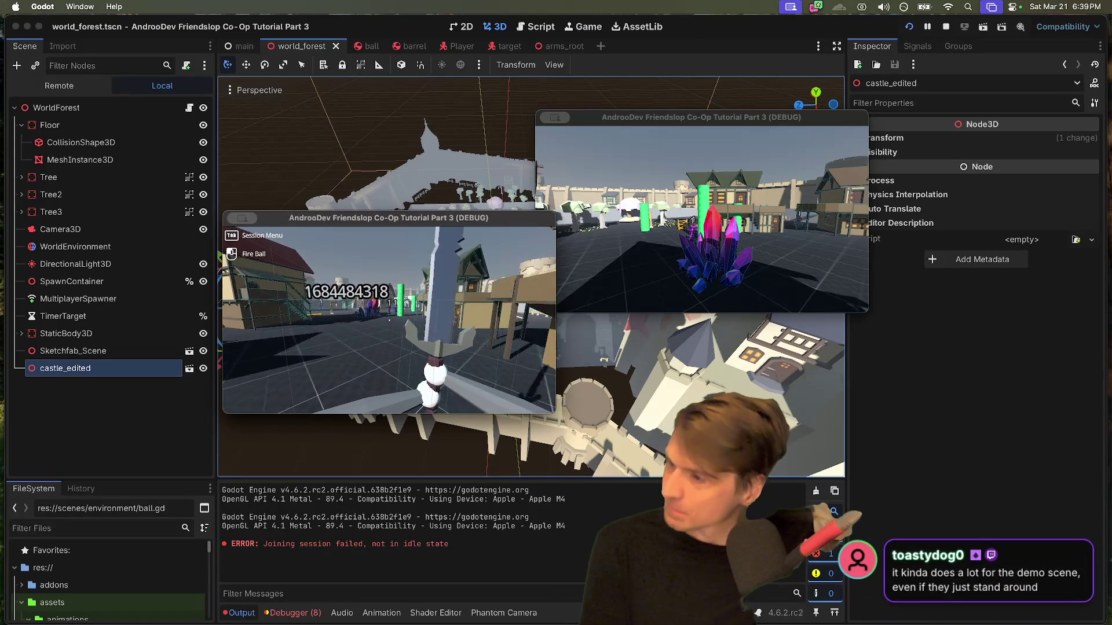
key("w")
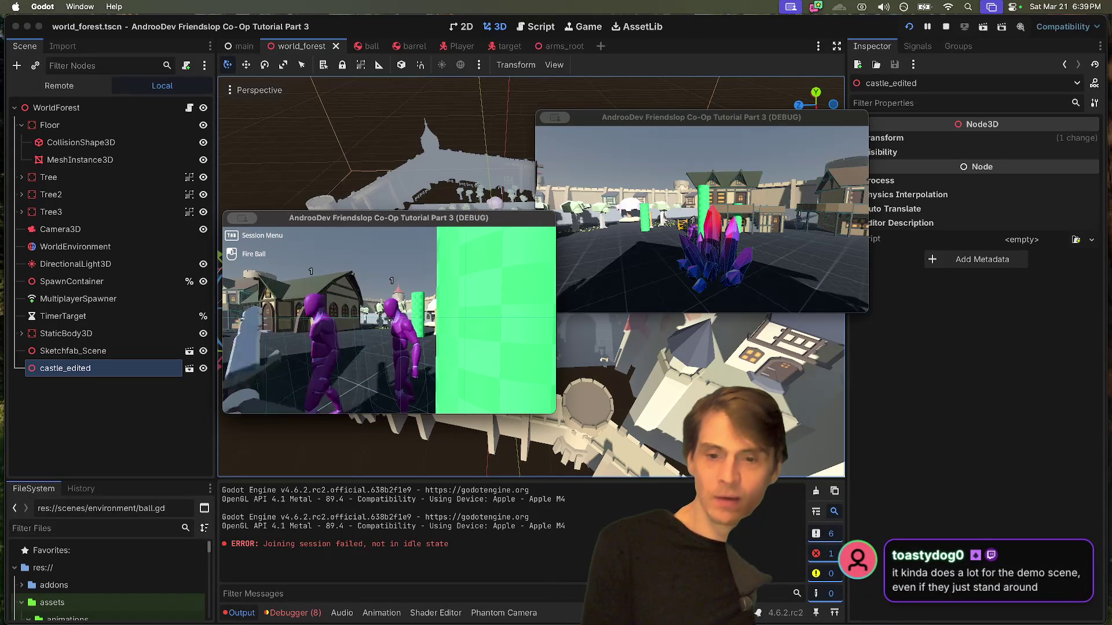
key("Escape")
key("Escape")
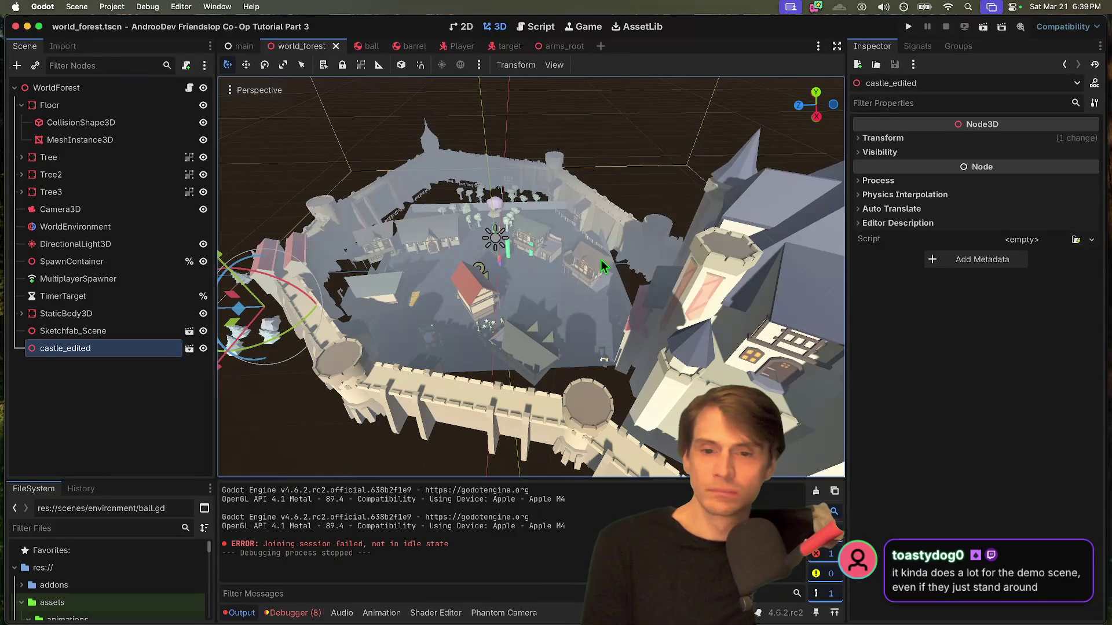
- Set castle_edited's Transform scale to 2 on all axes
key("w")
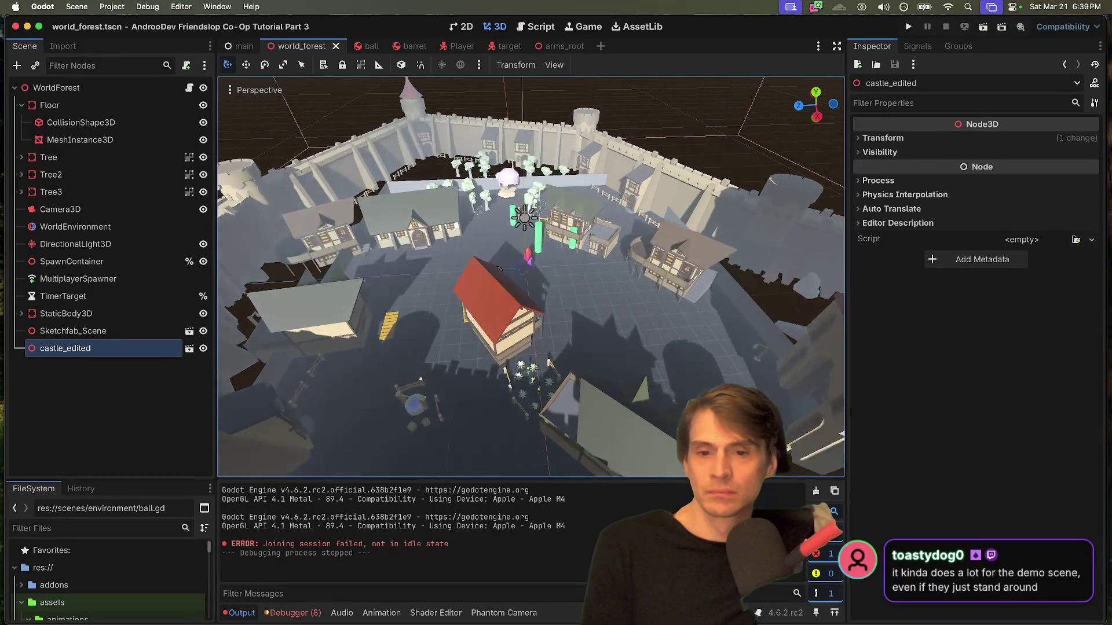
key("w")
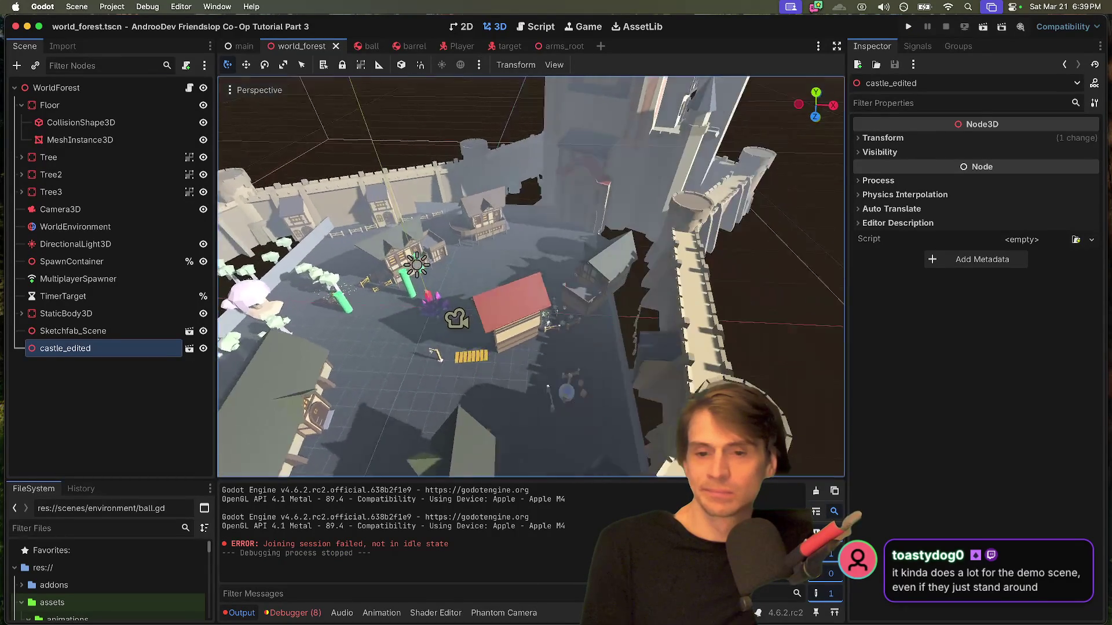
key("w")
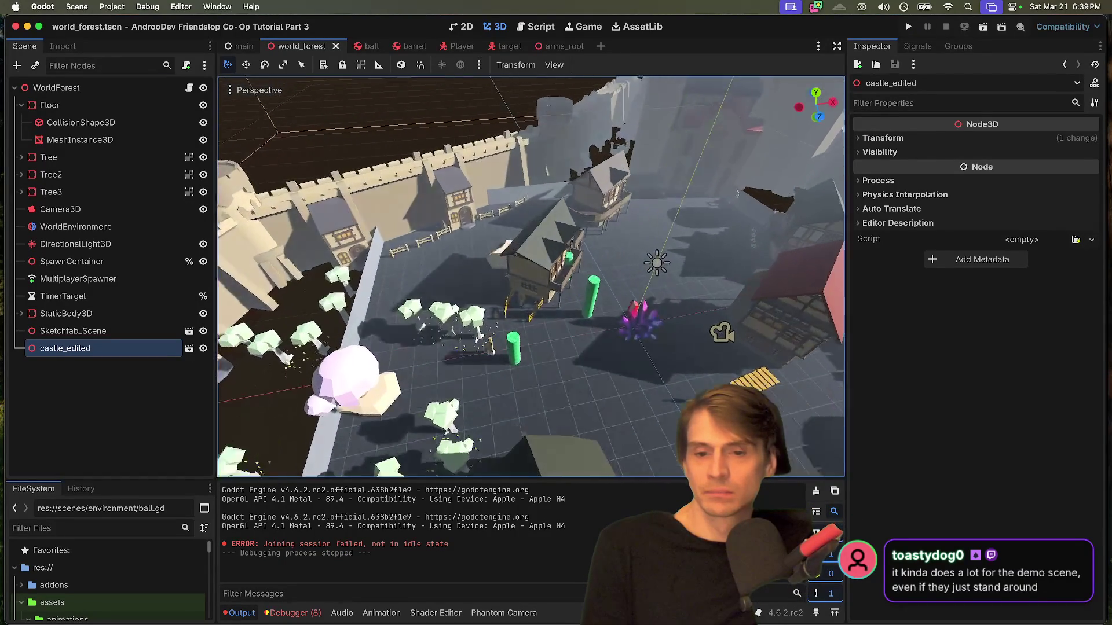
key("s")
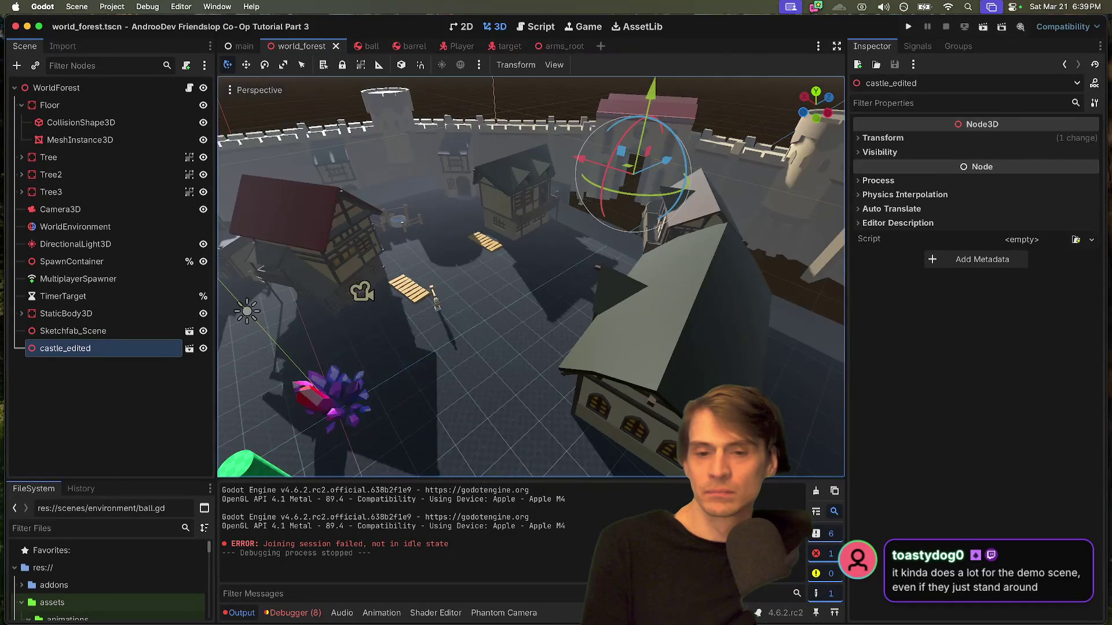
key("s")
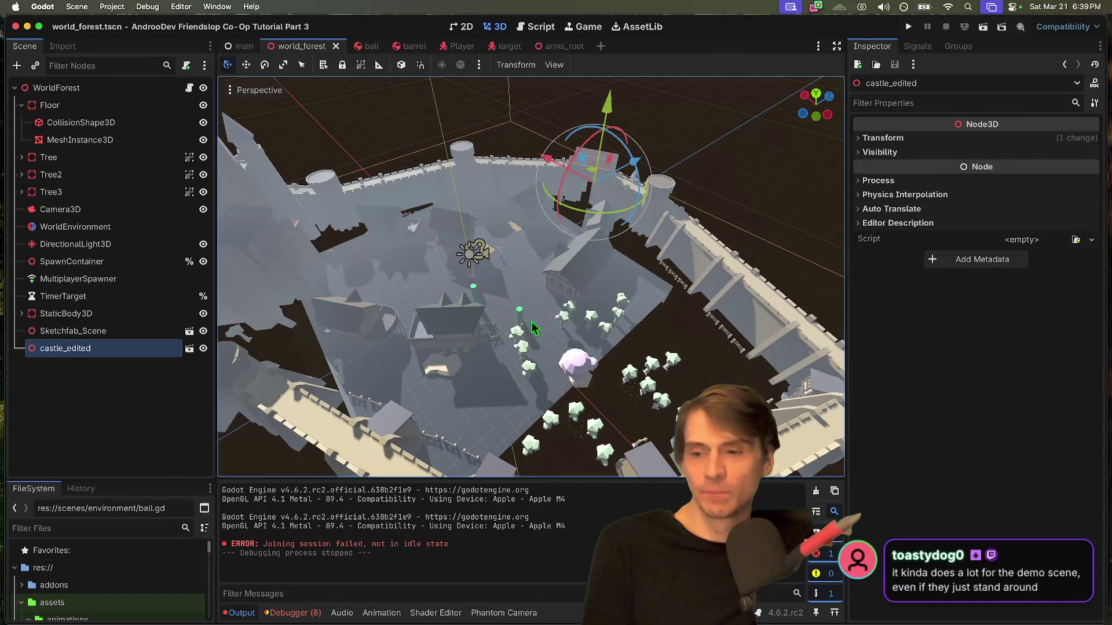
key("s")
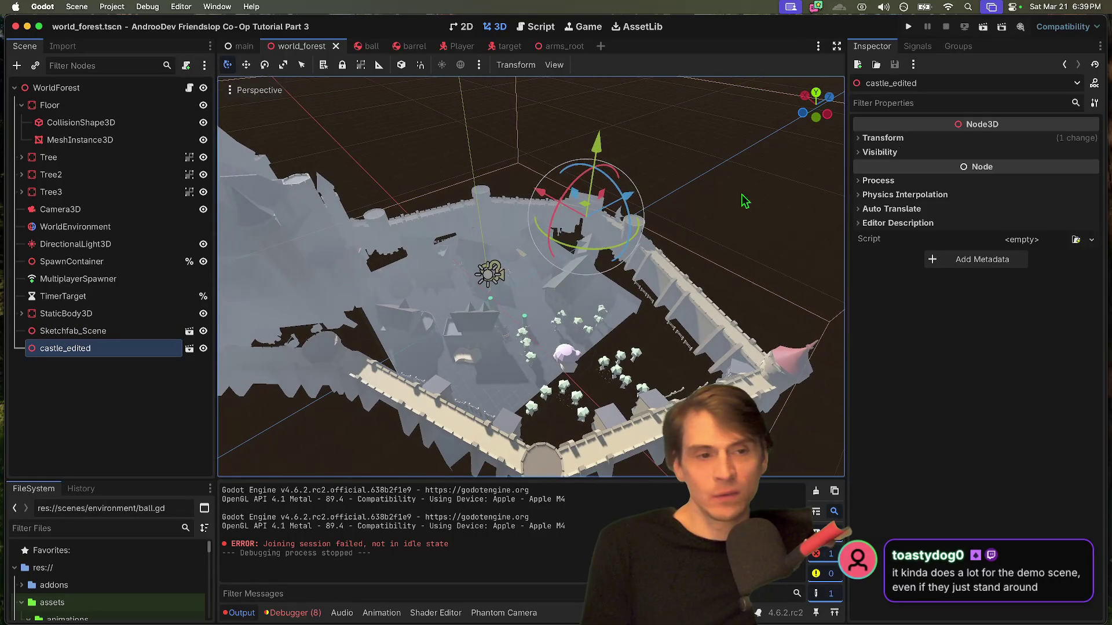
left_click(975, 139)
left_click(899, 248)
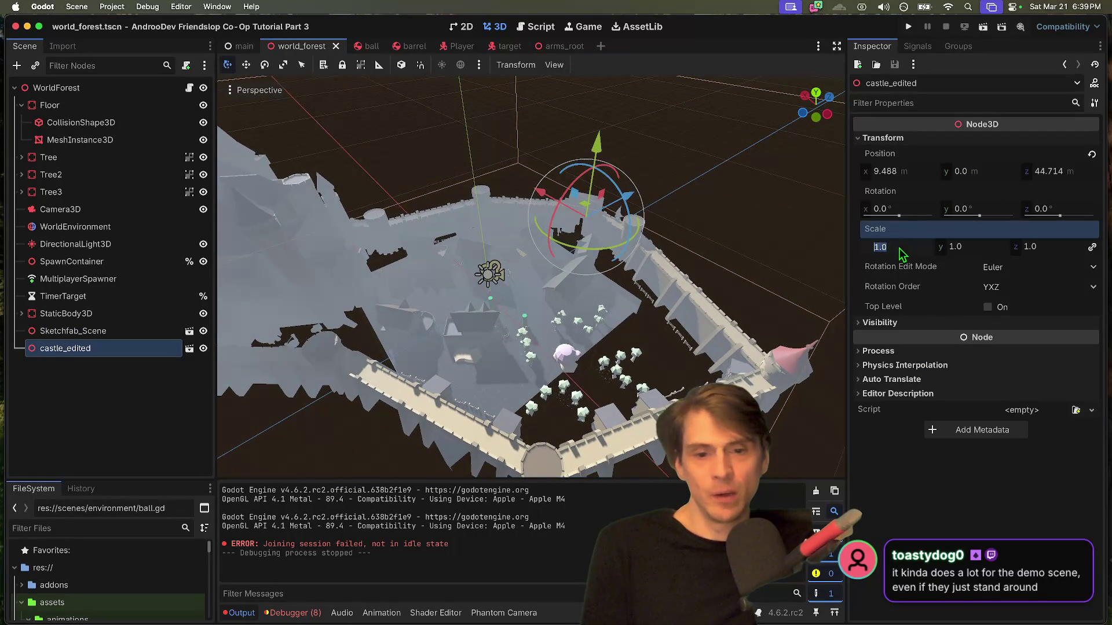
type("2")
key("Return")
- Drag the castle further along the Z axis and inspect the courtyard
key("d")
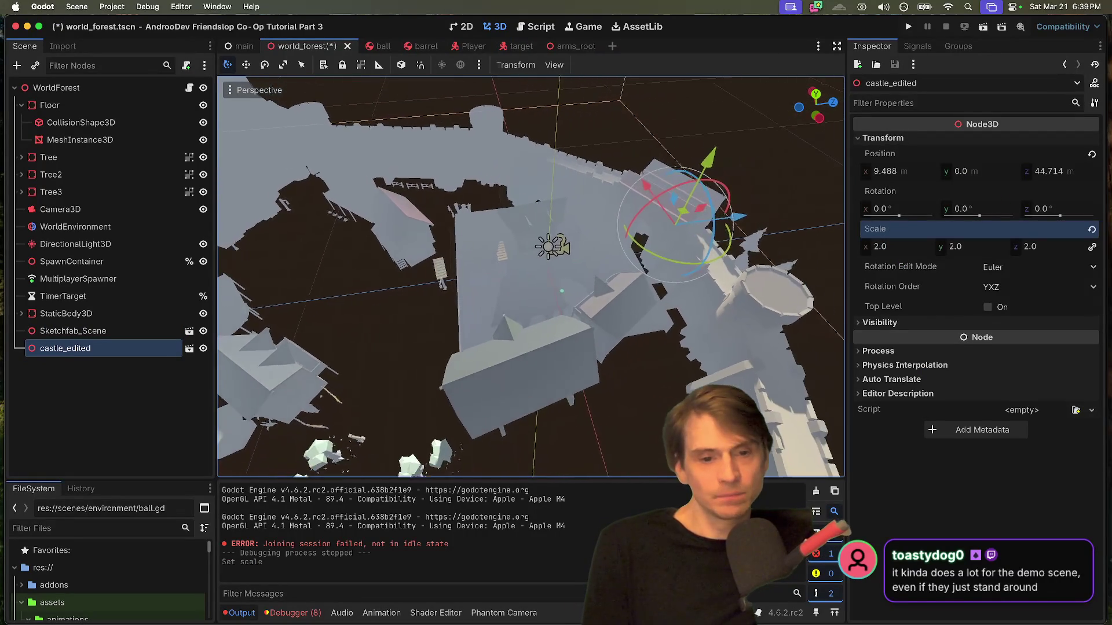
left_click_drag(725, 224, 808, 204)
key("w")
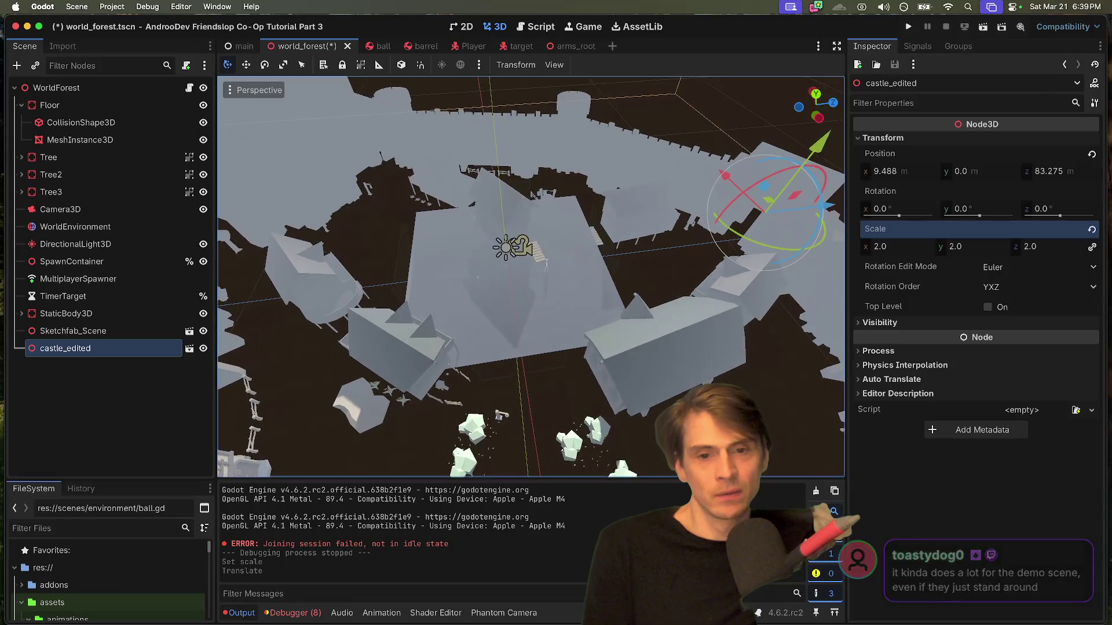
scroll(695, 287, "up", 2)
key("s")
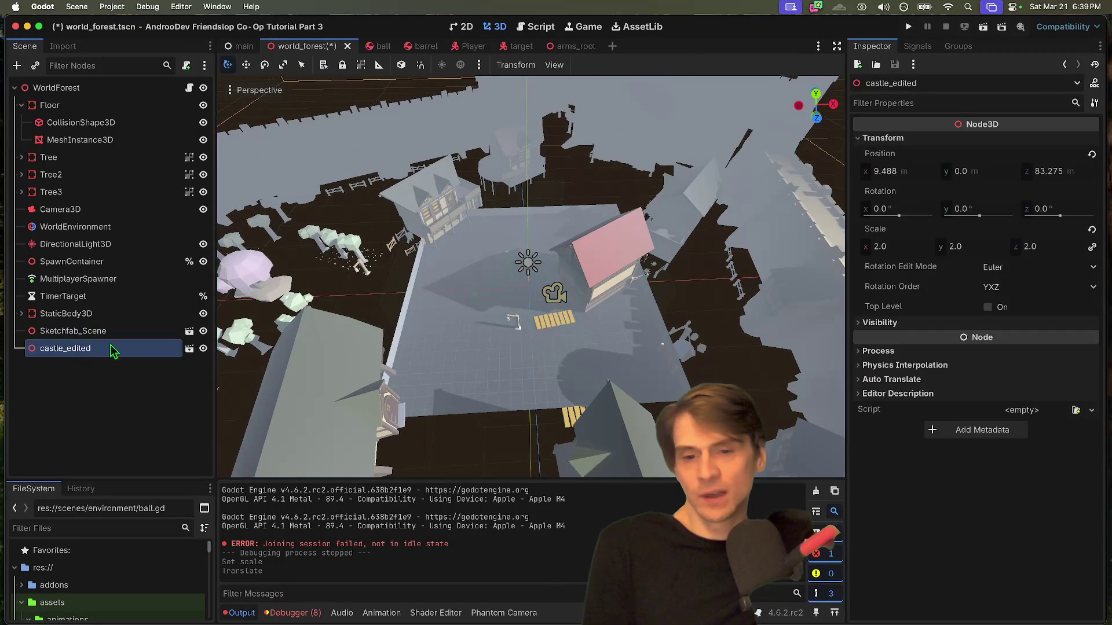
key("s")
key("s")
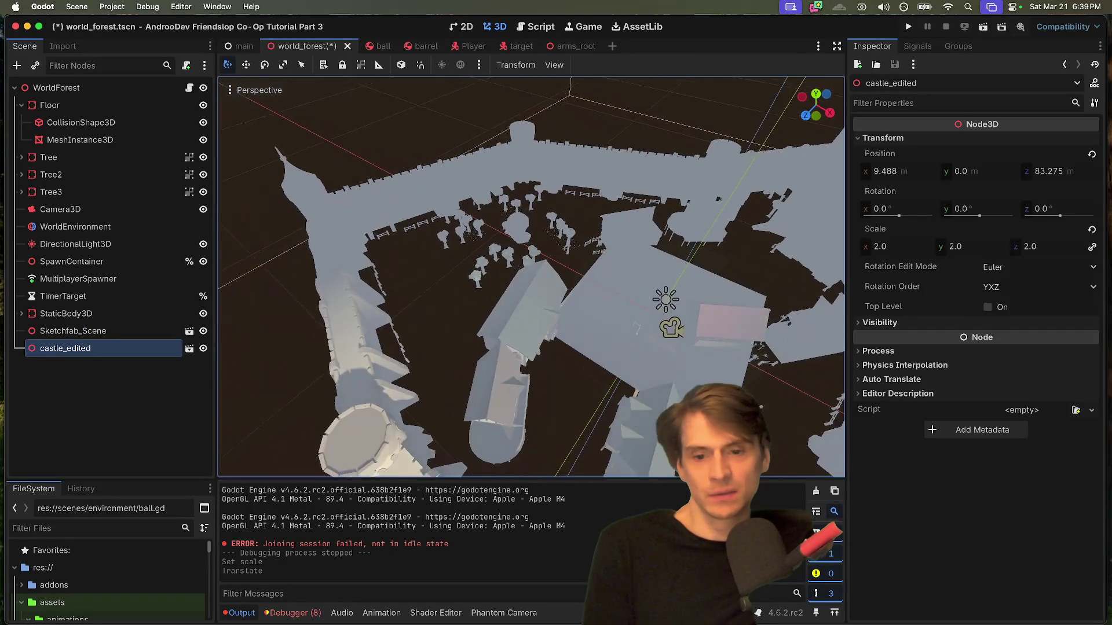
key("w")
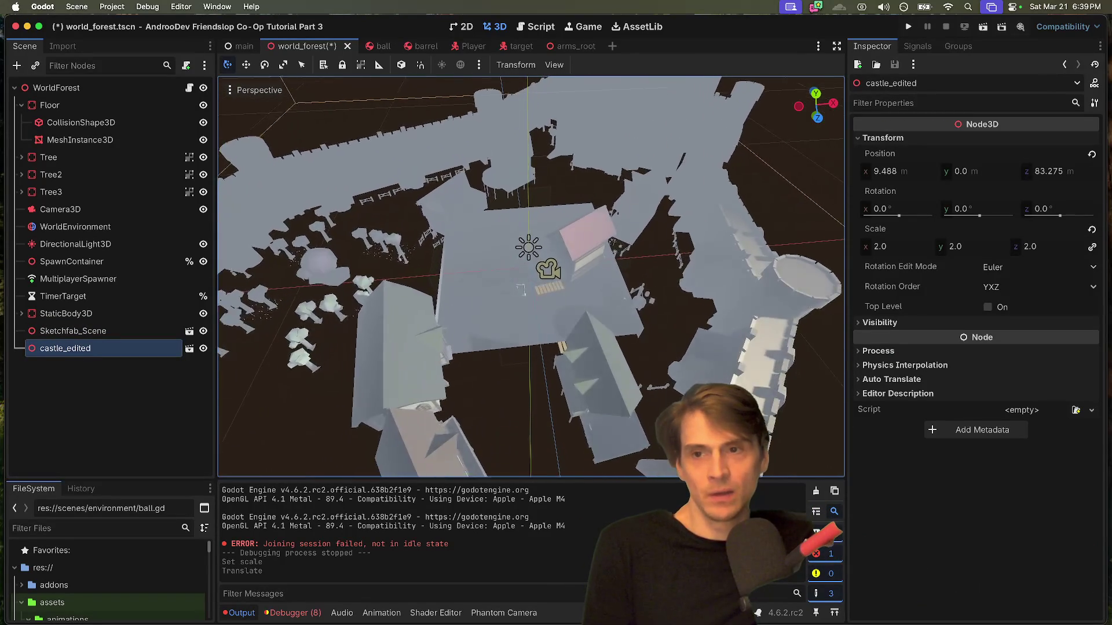
key("w")
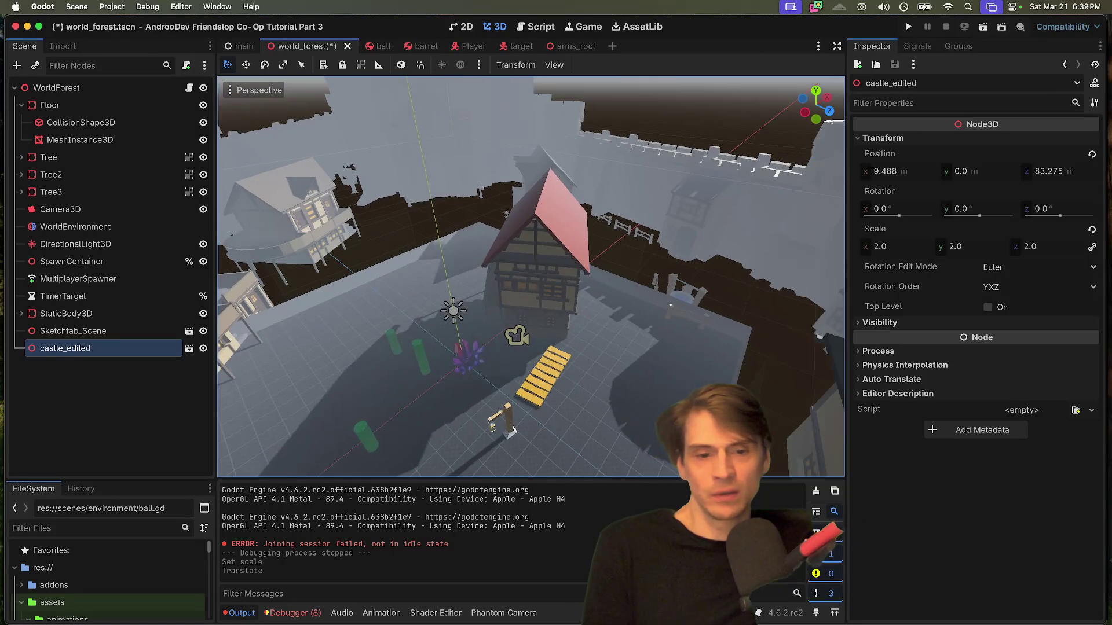
- Position castle_edited at x 15.464, z 64.913, save world_forest, and run the project
left_click(65, 313)
left_click(73, 331)
left_click(65, 348)
key("shift+f")
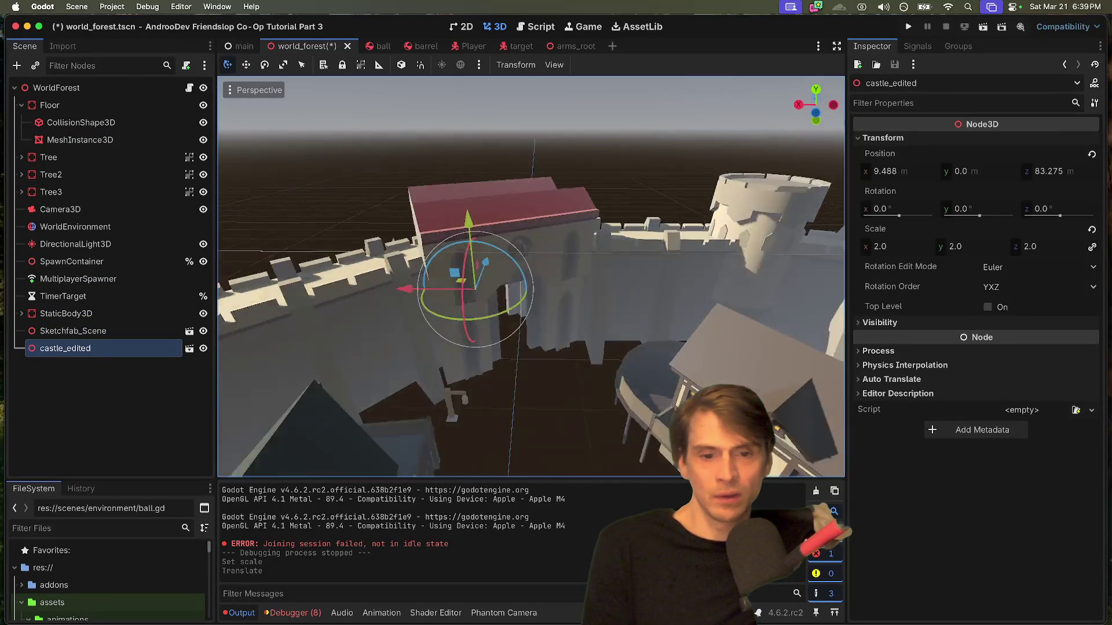
key("s")
key("shift+f")
left_click_drag(753, 318, 660, 318)
key("shift+f")
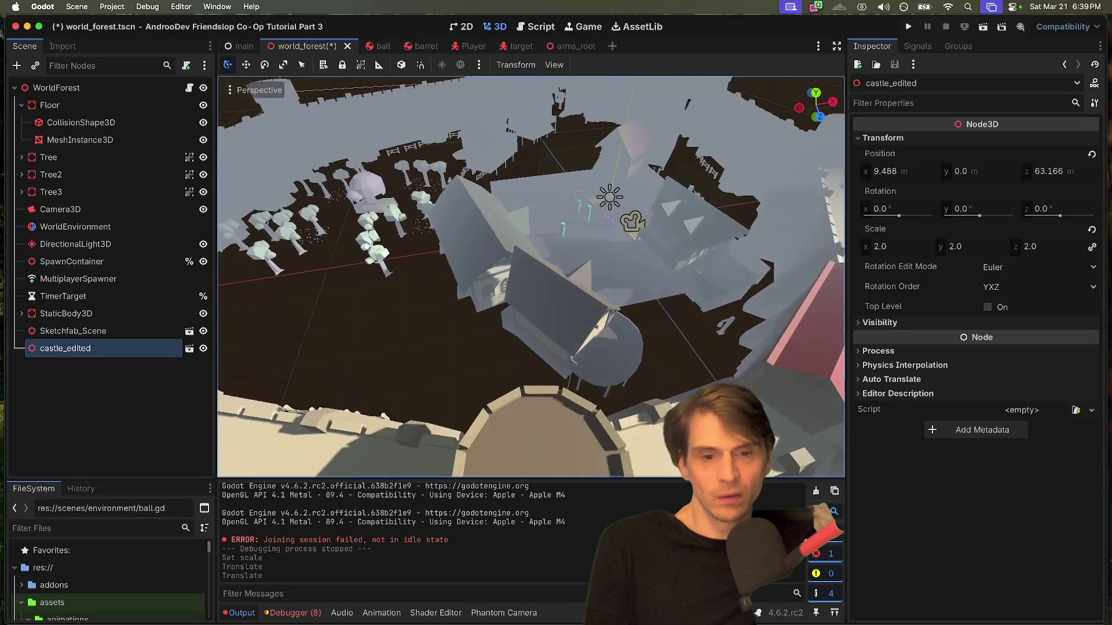
left_click_drag(706, 431, 735, 427)
left_click_drag(672, 348, 666, 342)
key("ctrl+s")
key("super+b")
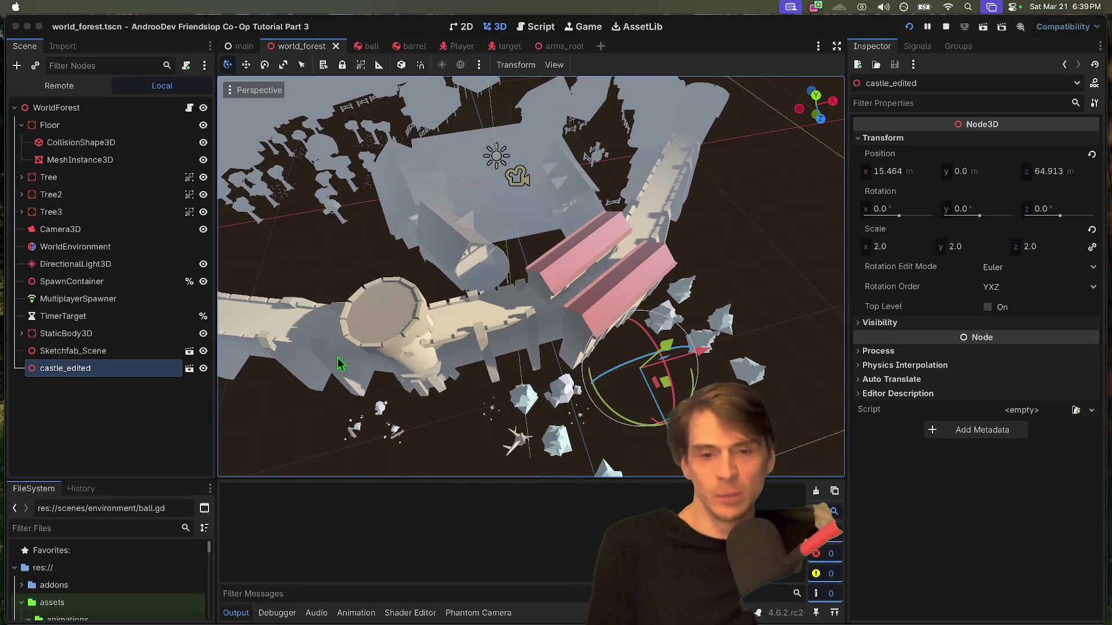
- Start sessions in both debug clients so they enter the enlarged castle town together
left_click(378, 359)
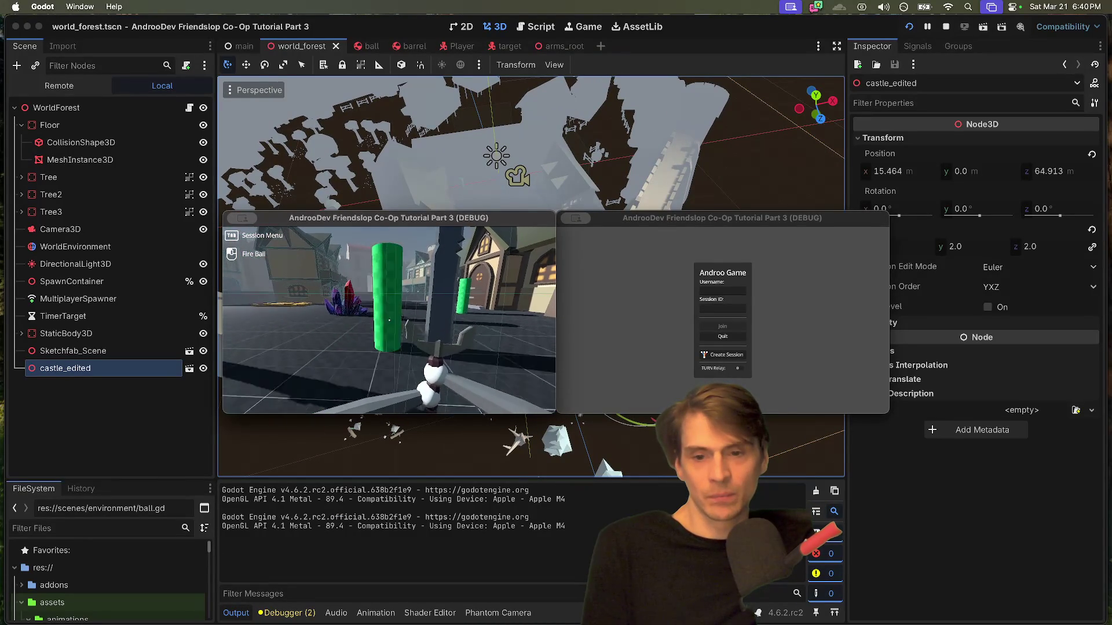
mouse_move(389, 319)
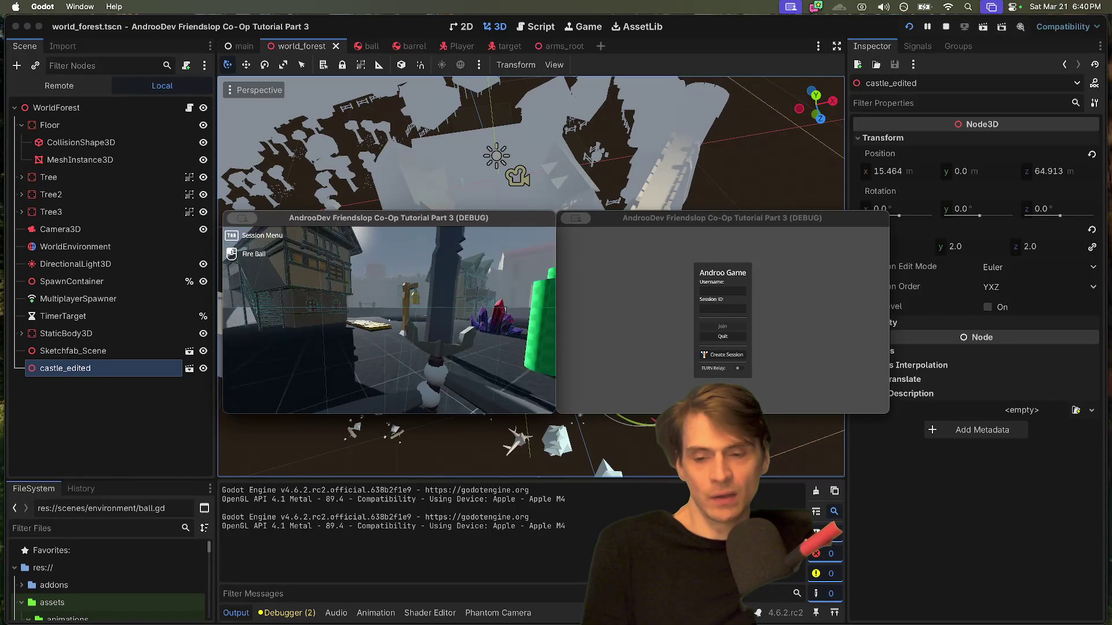
left_click(707, 350)
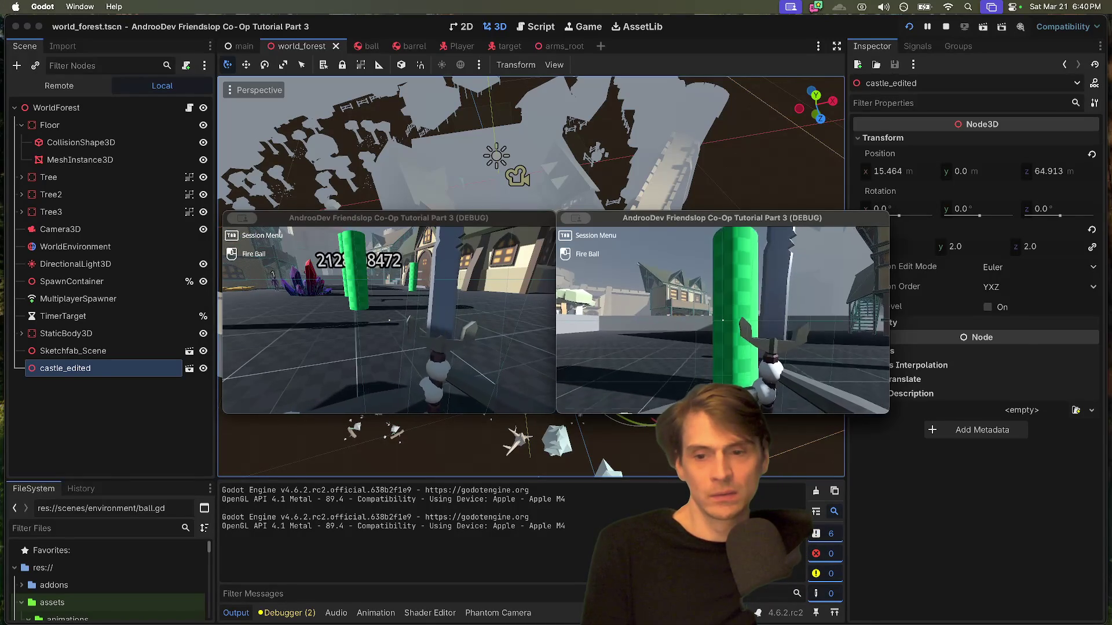
mouse_move(723, 320)
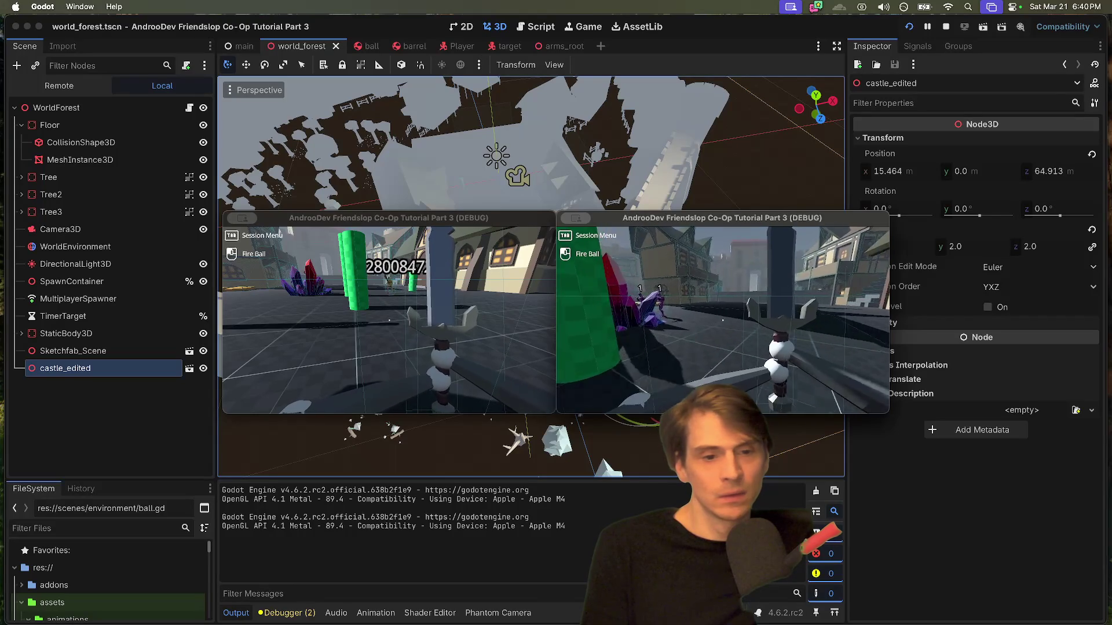
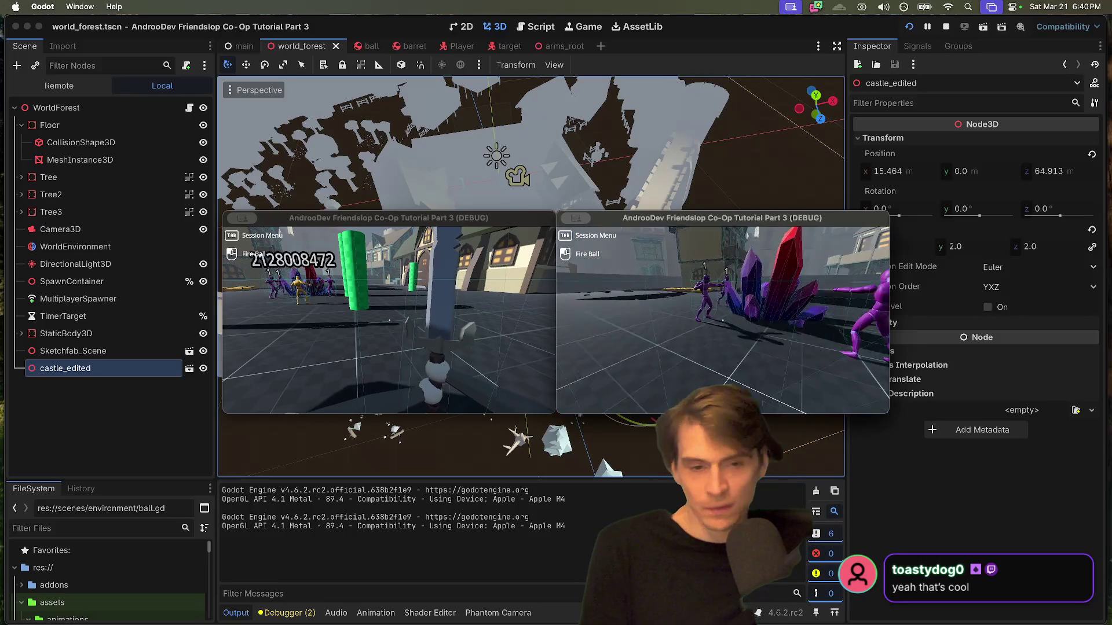
- Stop the game and start a new 3D scene with a NavigationLink3D node
key("super+period")
scroll(421, 285, "up", 10)
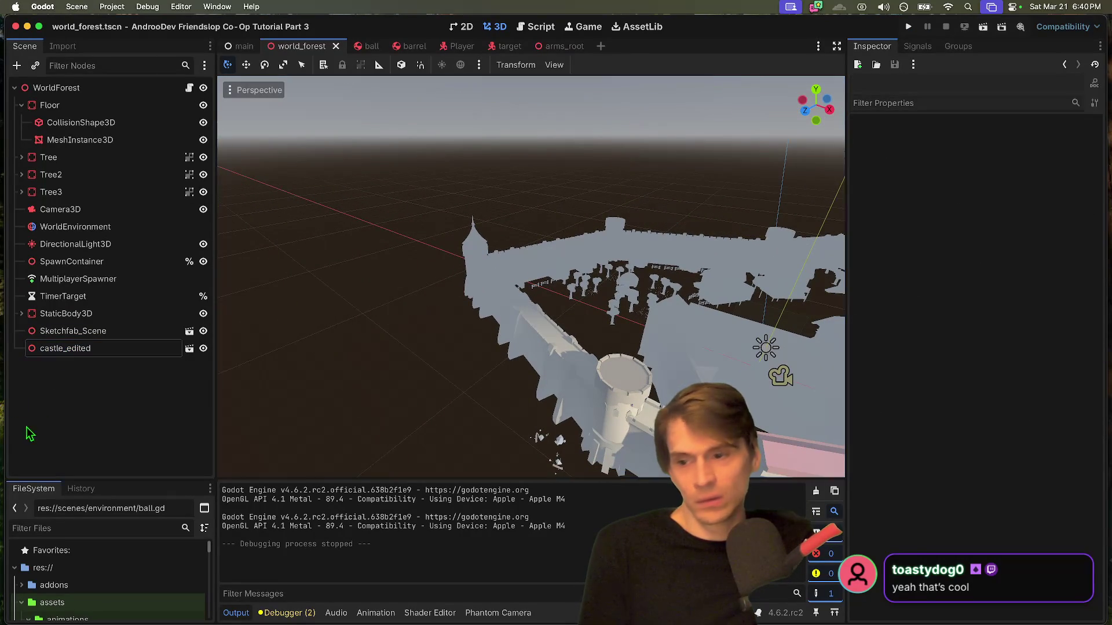
left_click(600, 46)
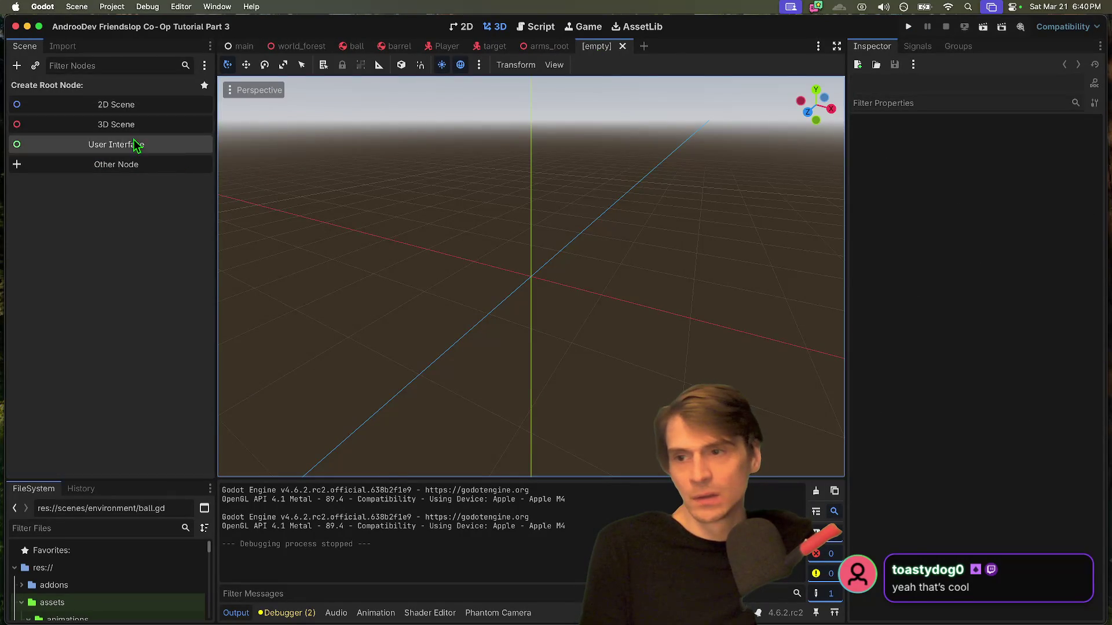
left_click(125, 123)
type("navlink")
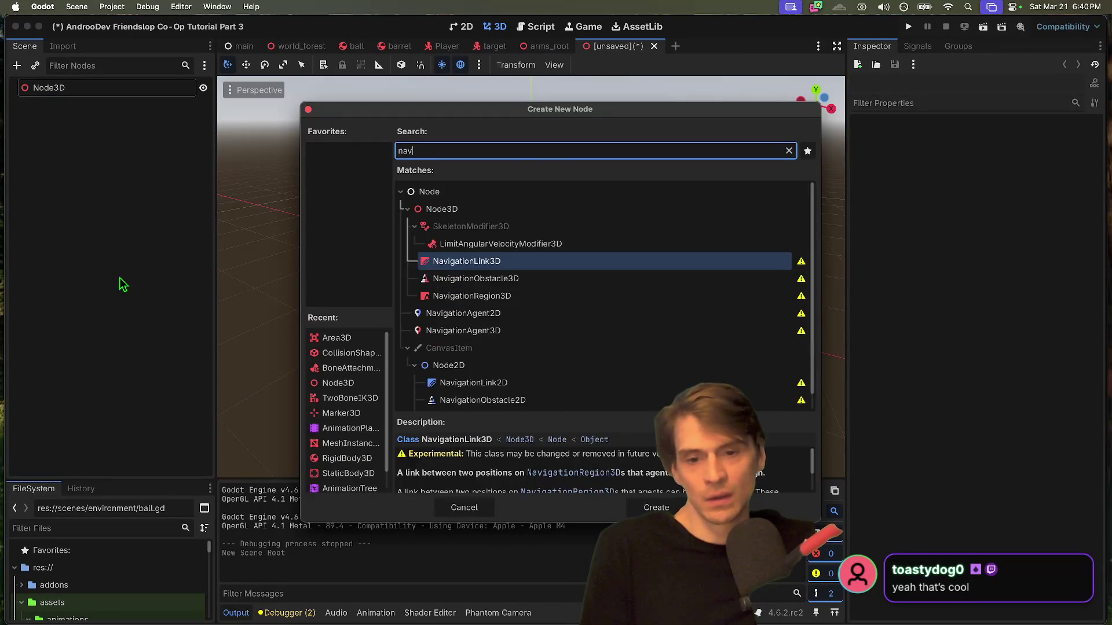
key("Return")
- Change the NavigationLink3D node's type to NavigationRegion3D
right_click(90, 109)
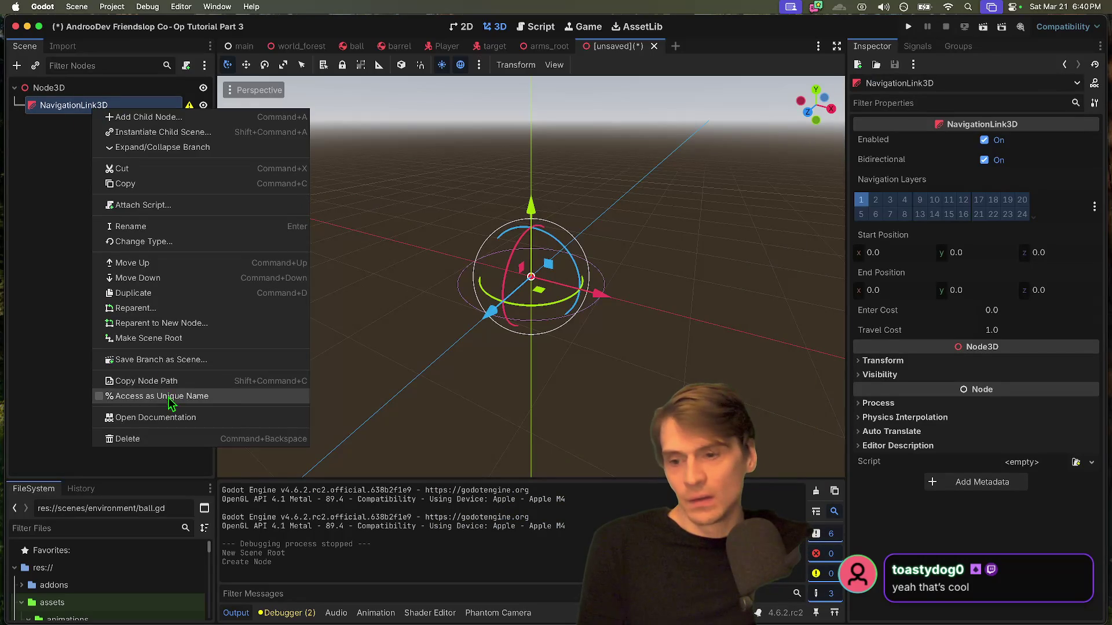
left_click(181, 248)
type("navigat")
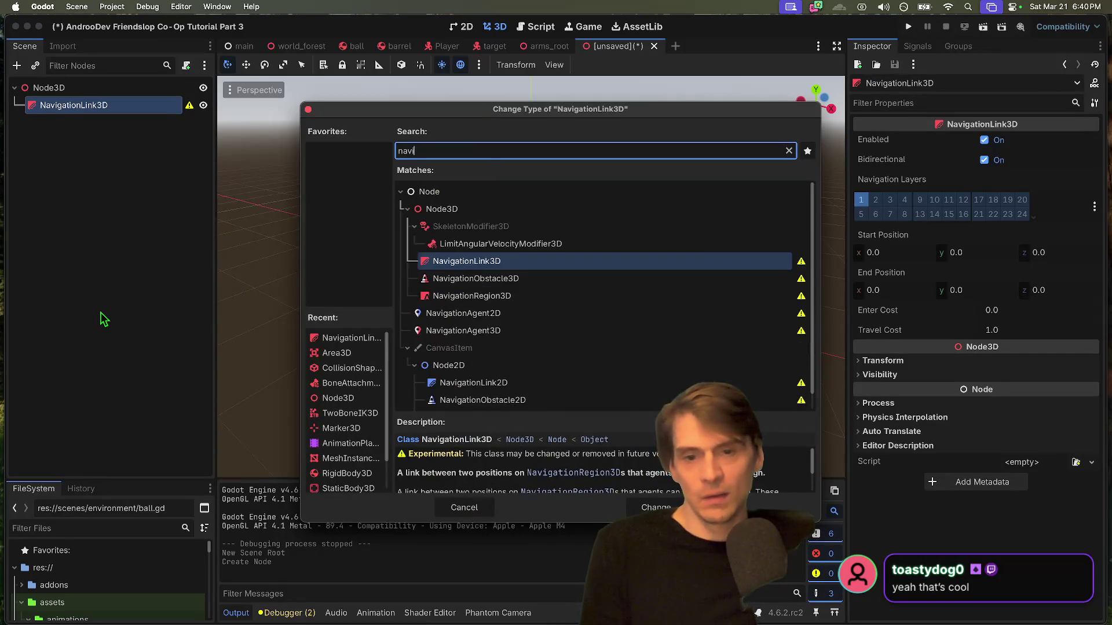
key("Down")
key("Down")
key("Return")
- Give the navigation region a new NavigationMesh
key("super+a")
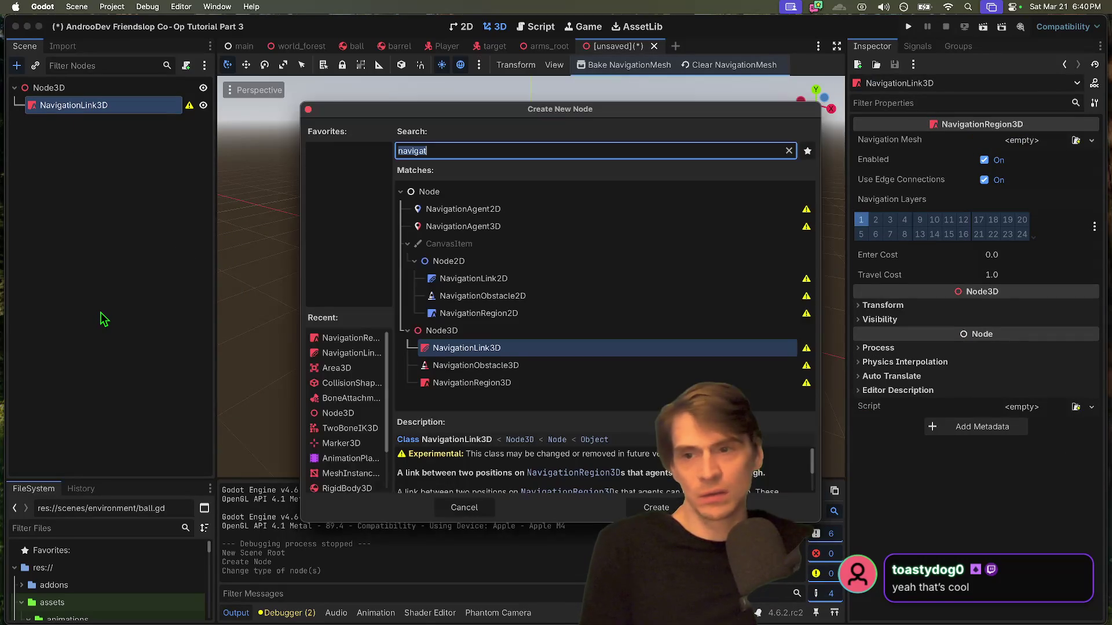
key("Escape")
left_click(1053, 139)
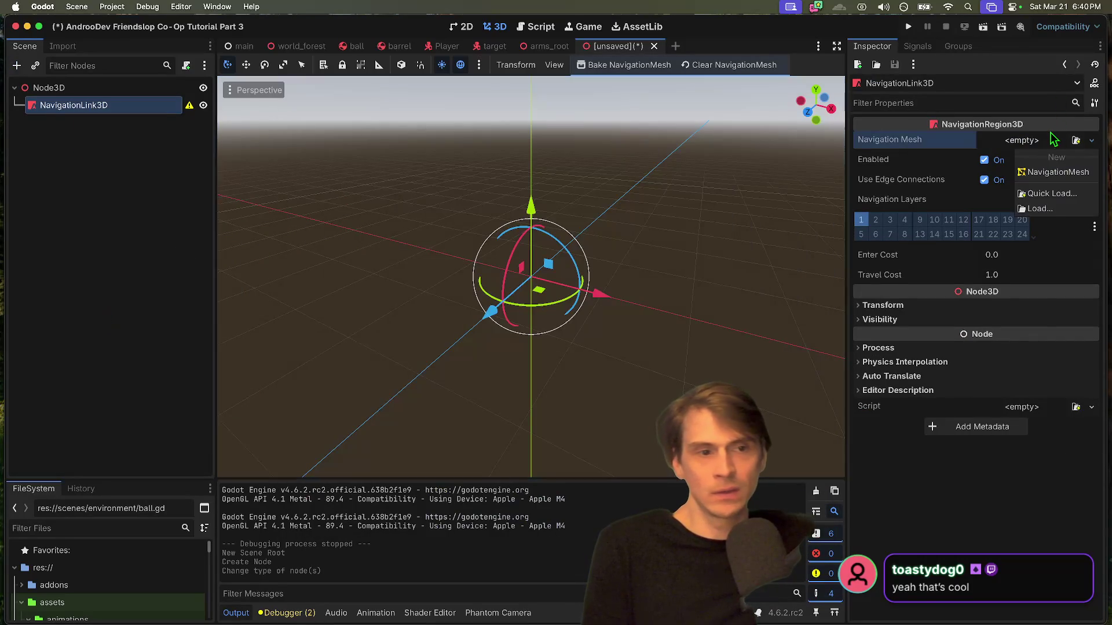
left_click(1055, 173)
left_click(186, 168)
left_click(158, 106)
- Instance castle_edited.glb as a child of the navigation region
key("super+a")
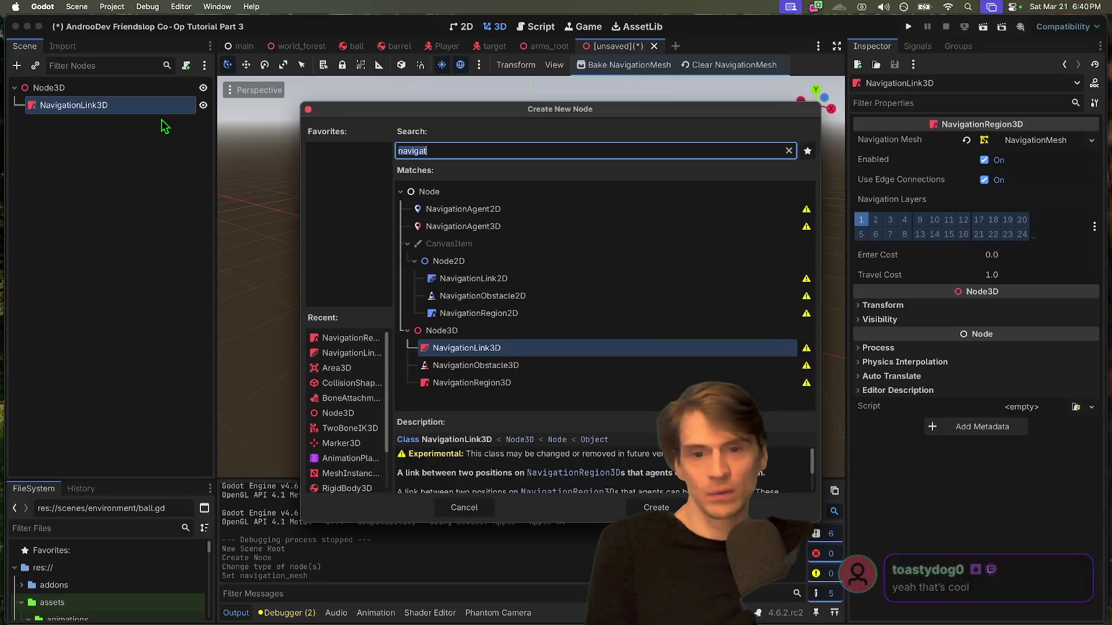
type("ray")
key("Escape")
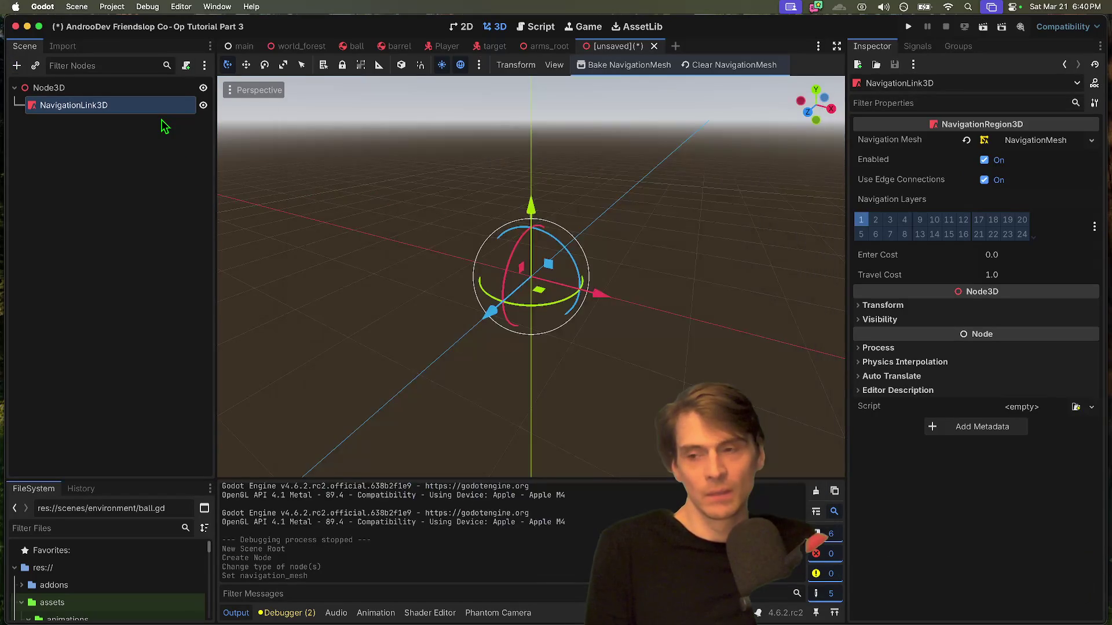
key("super+a")
type("cast")
key("Escape")
key("shift+super+o")
type("cas")
key("Return")
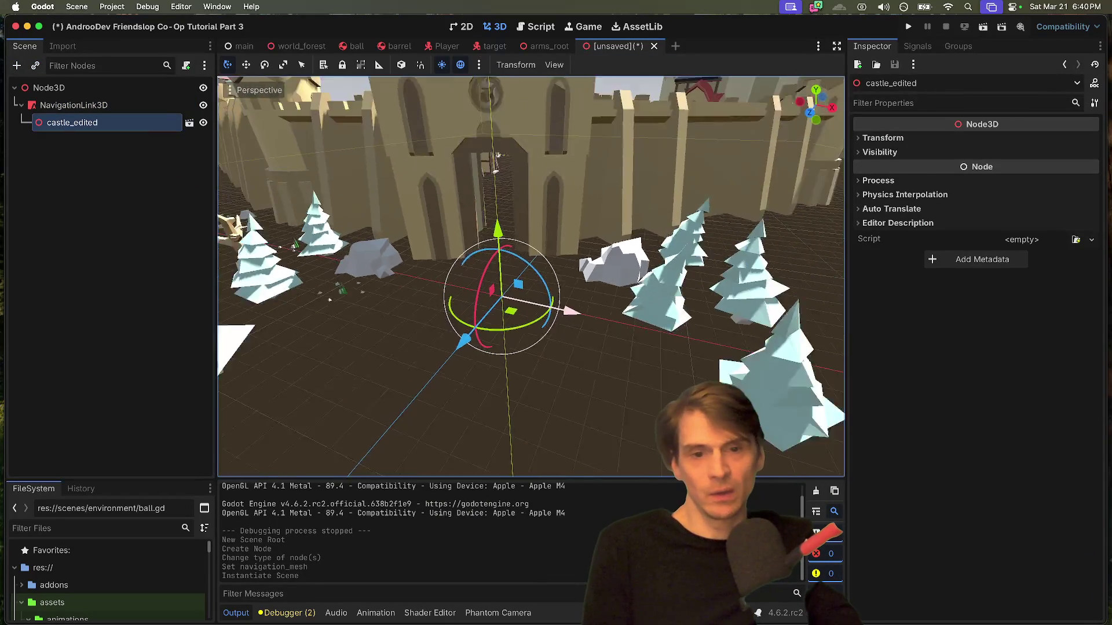
- Slide castle_edited sideways to centre it on the origin, then reselect the navigation region
scroll(578, 170, "down", 10)
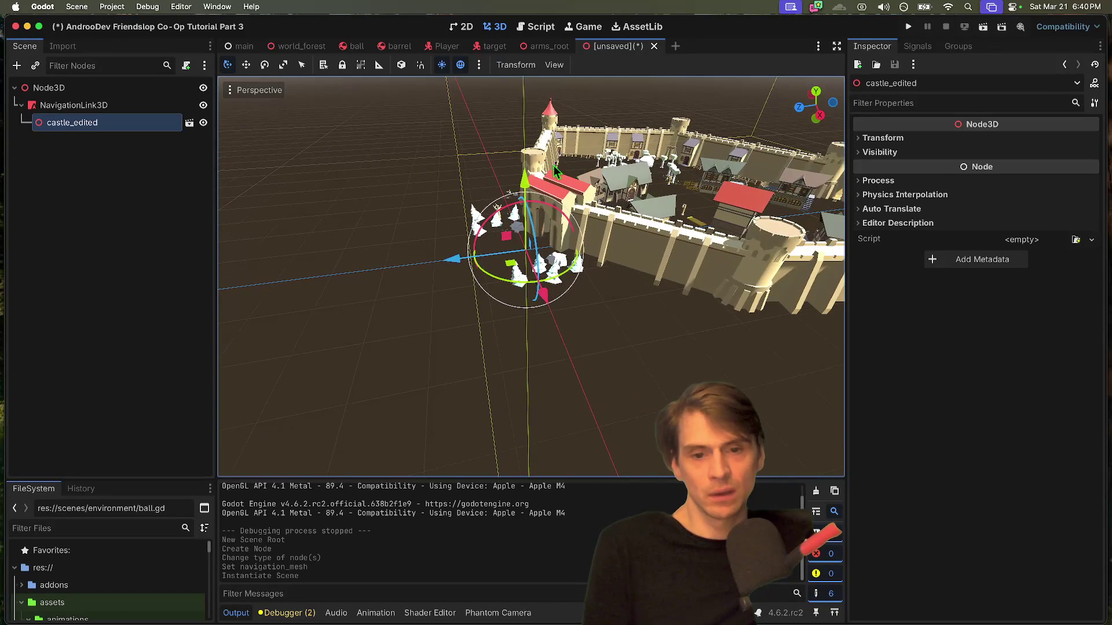
left_click_drag(443, 267, 246, 317)
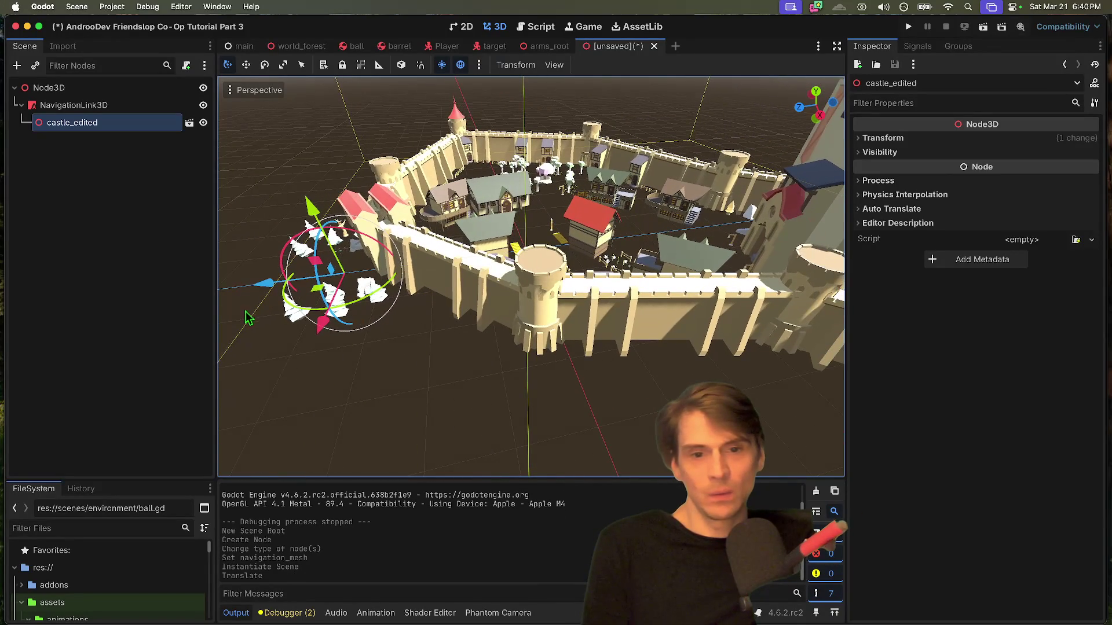
left_click(74, 105)
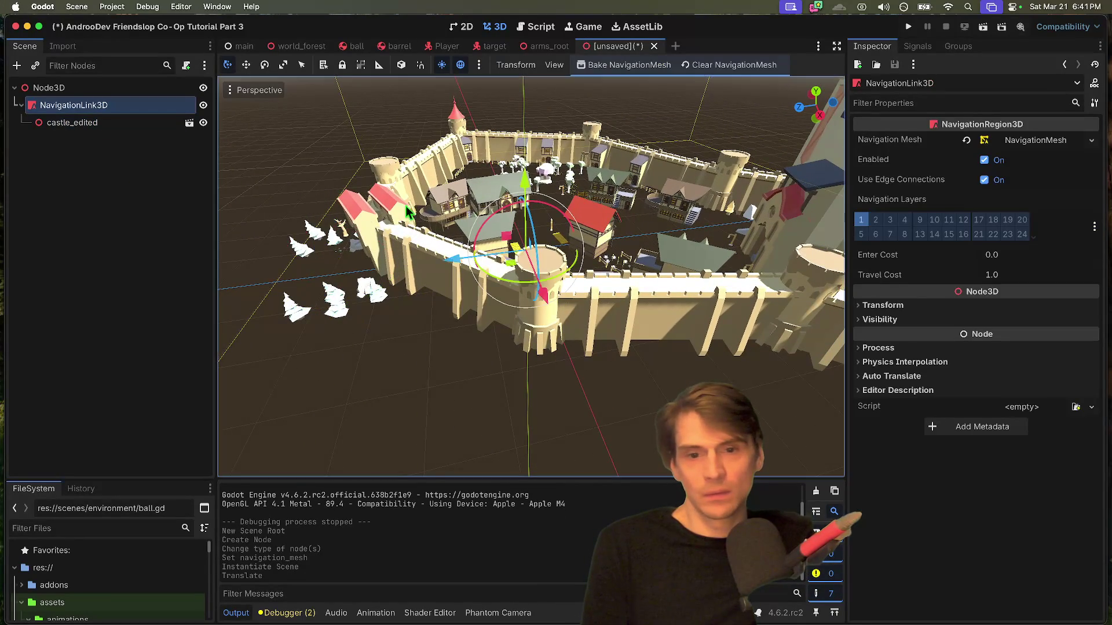
scroll(531, 277, "down", 5)
scroll(531, 276, "up", 5)
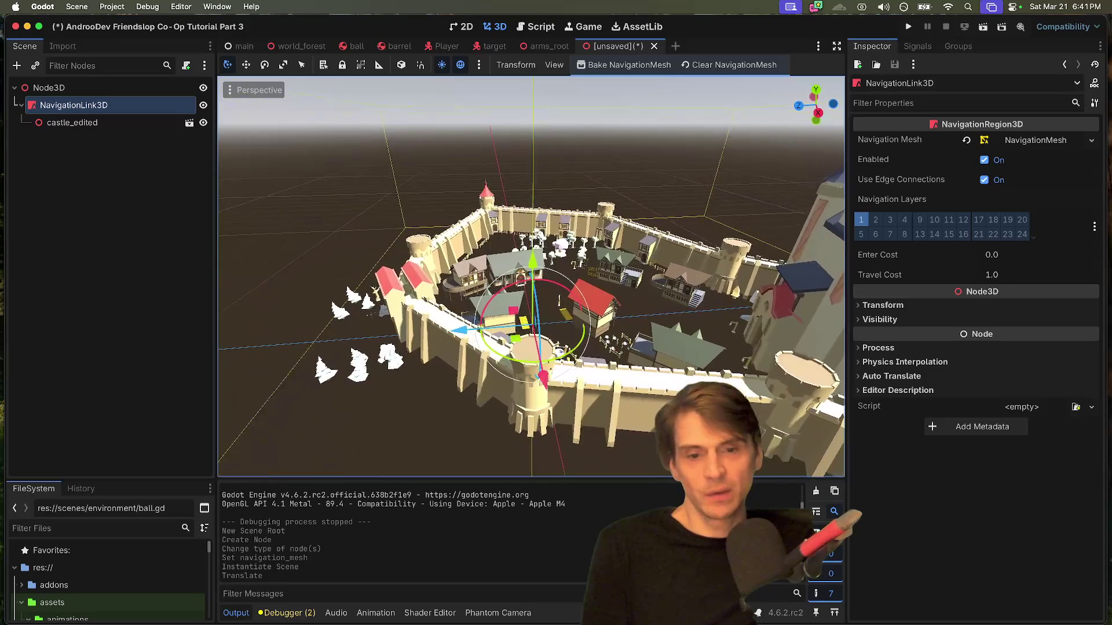
scroll(447, 214, "up", 5)
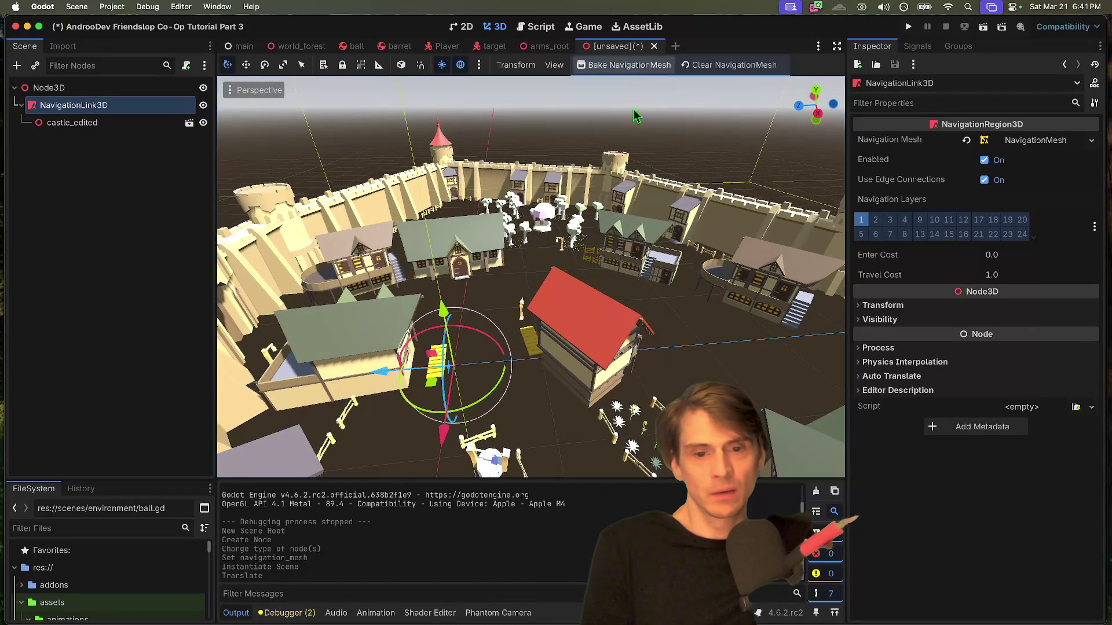
scroll(640, 238, "up", 5)
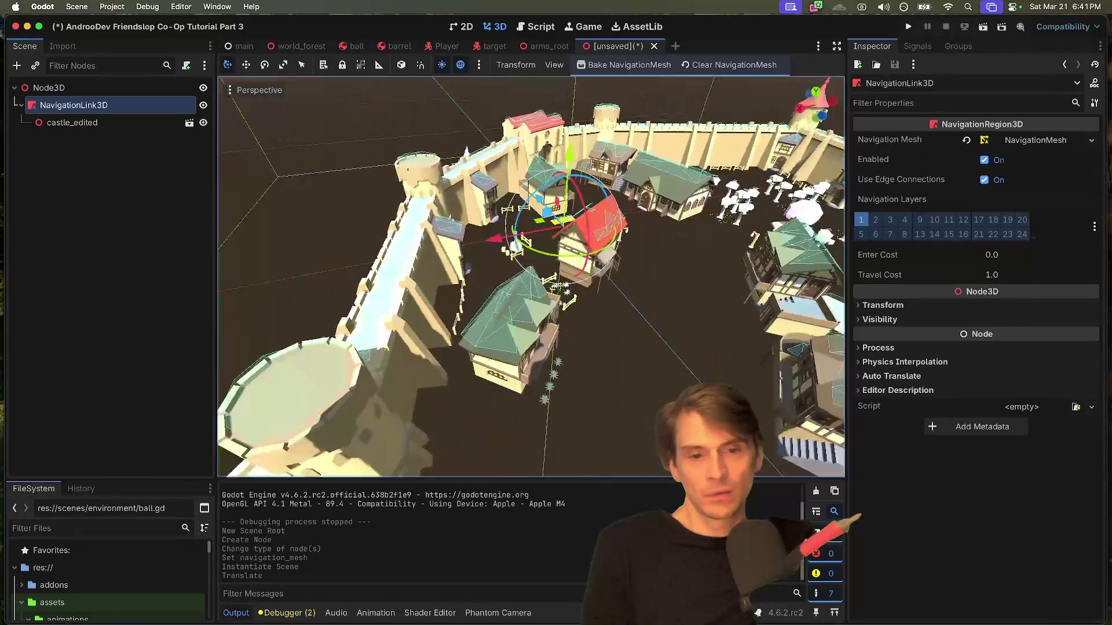
scroll(531, 277, "down", 5)
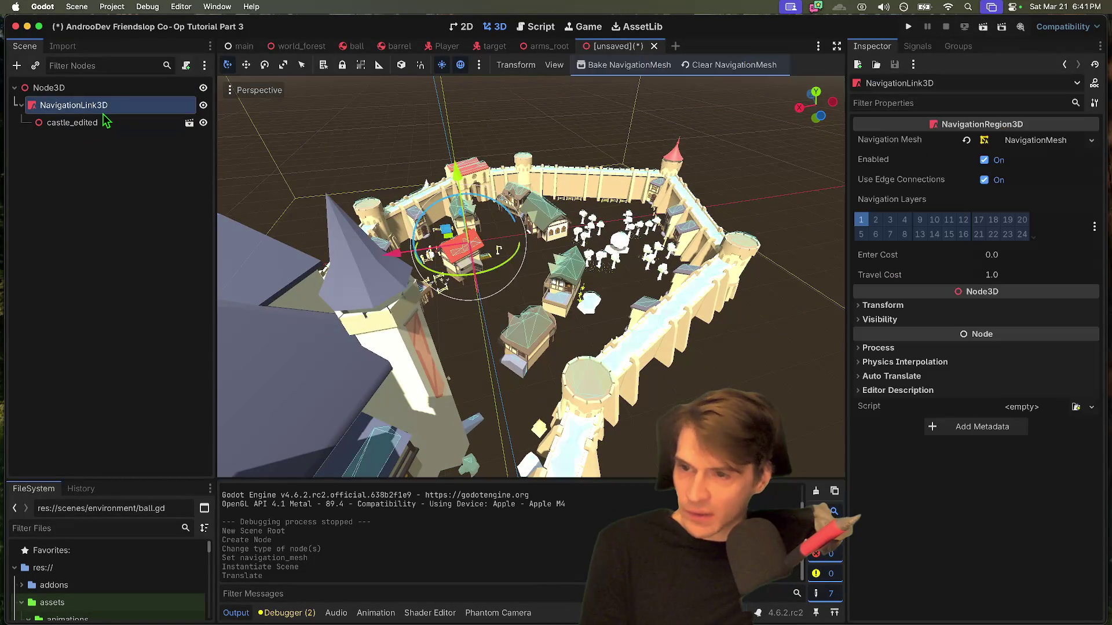
key("super+a")
- Add a MeshInstance3D and give it a PlaneMesh
type("mesh")
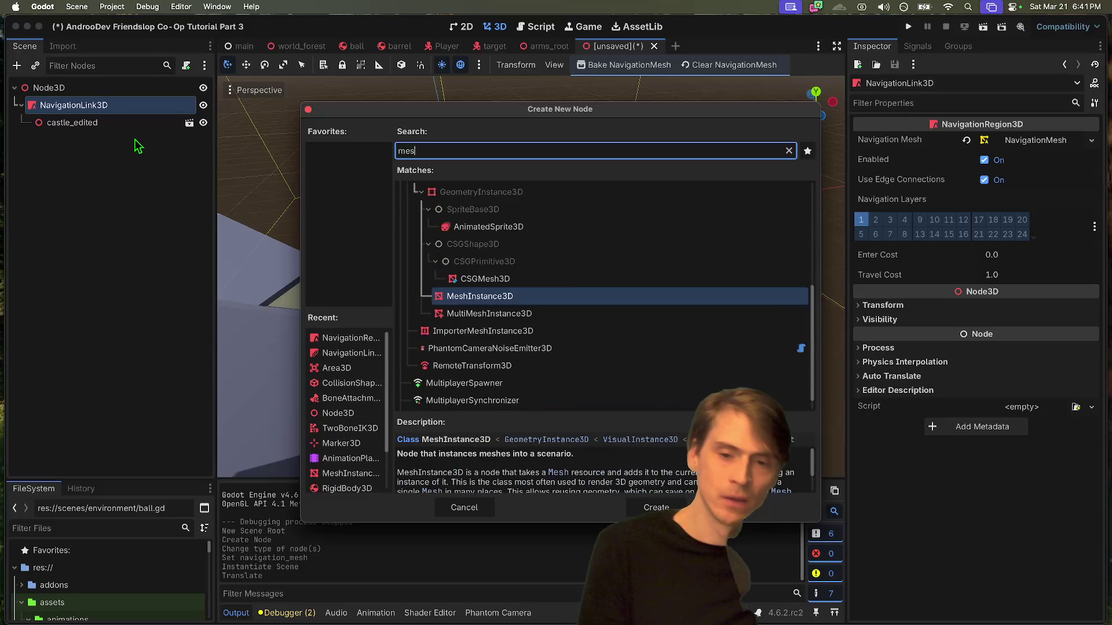
key("Return")
left_click(1021, 141)
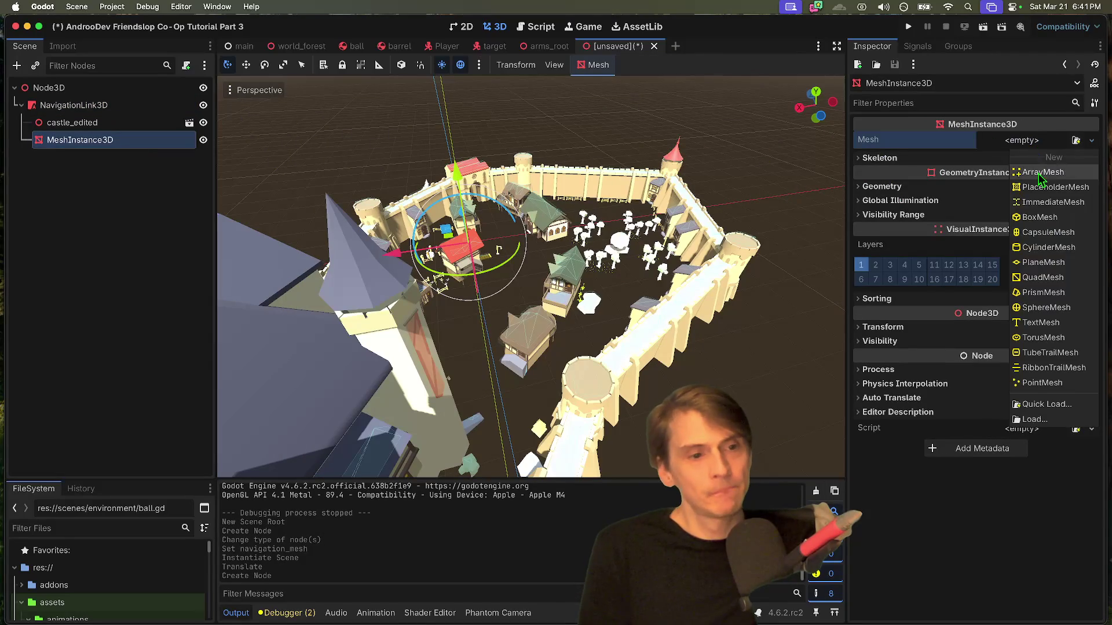
left_click(1042, 278)
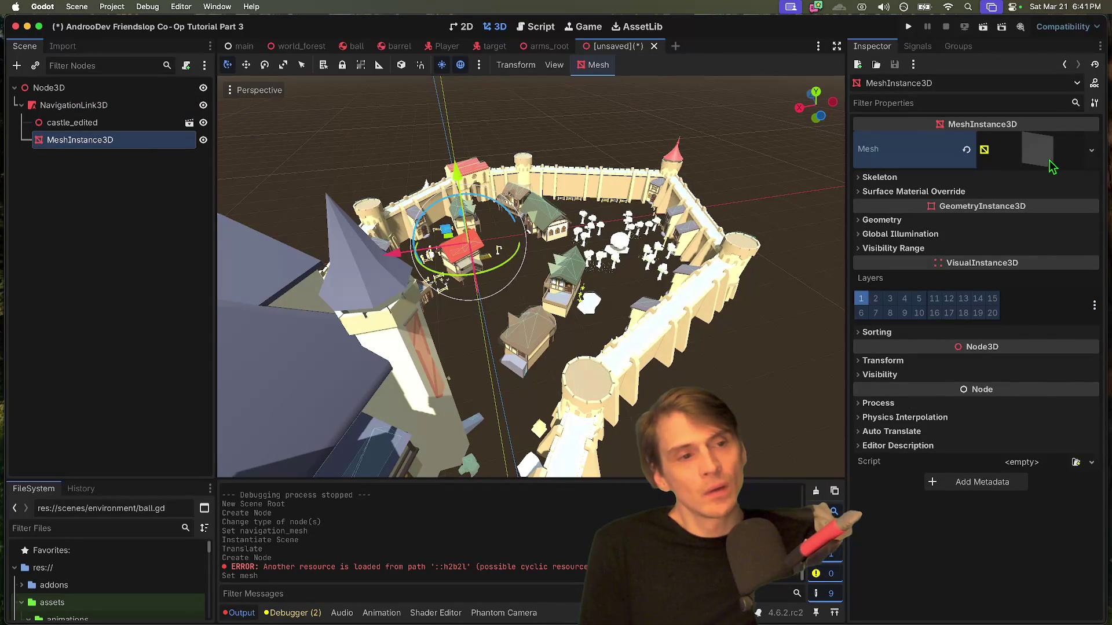
left_click(1093, 152)
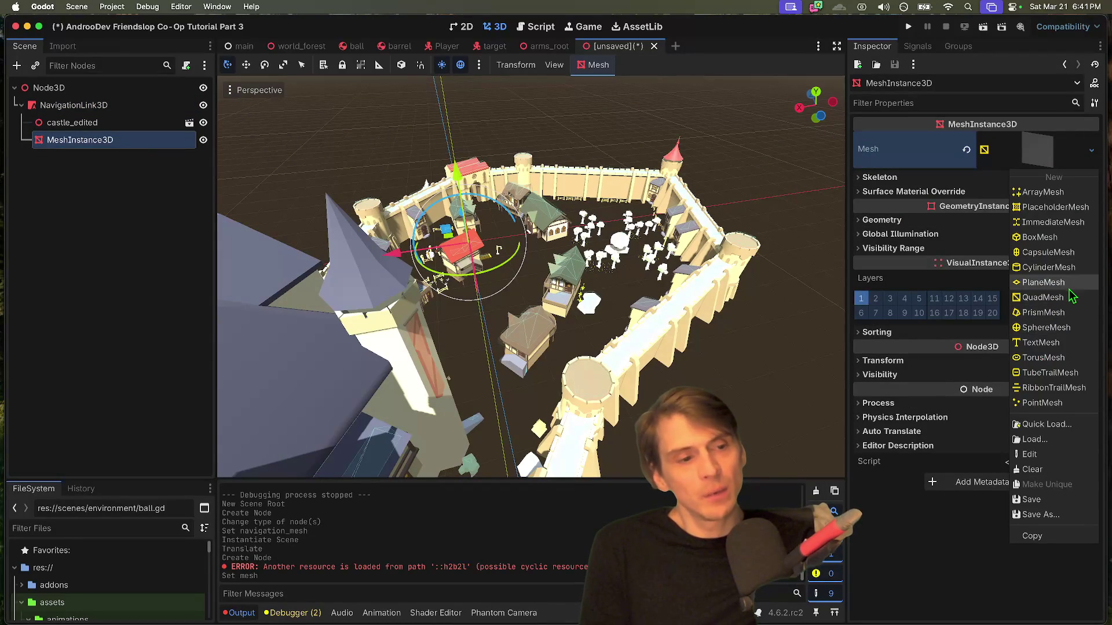
left_click(1042, 282)
- Size the plane mesh to 150 × 150 m
left_click(1054, 161)
left_click(1041, 271)
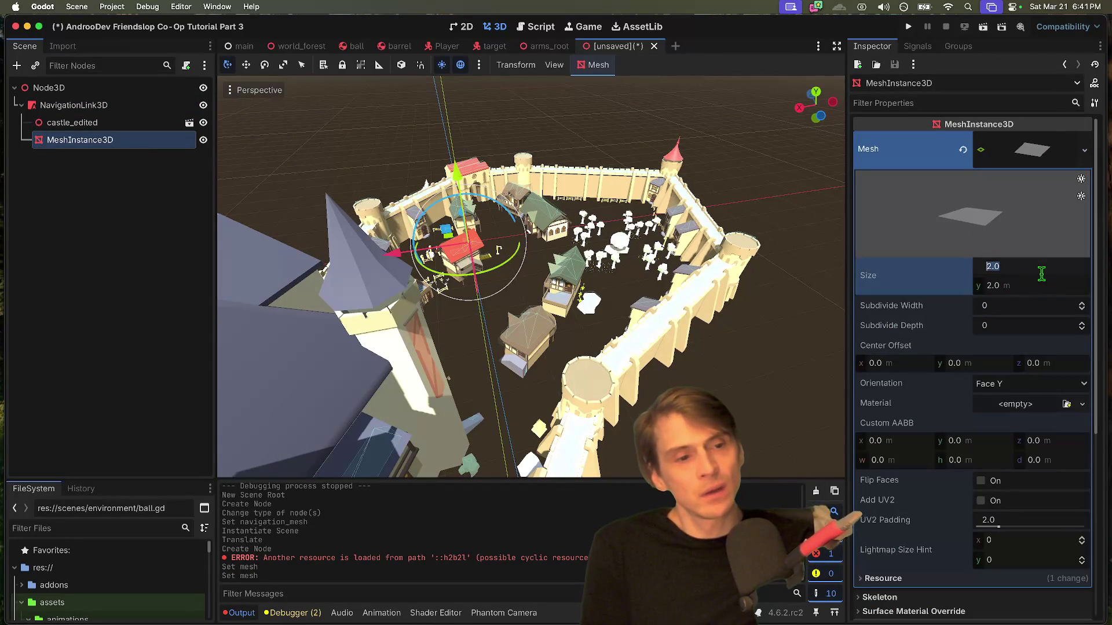
type("200")
key("Tab")
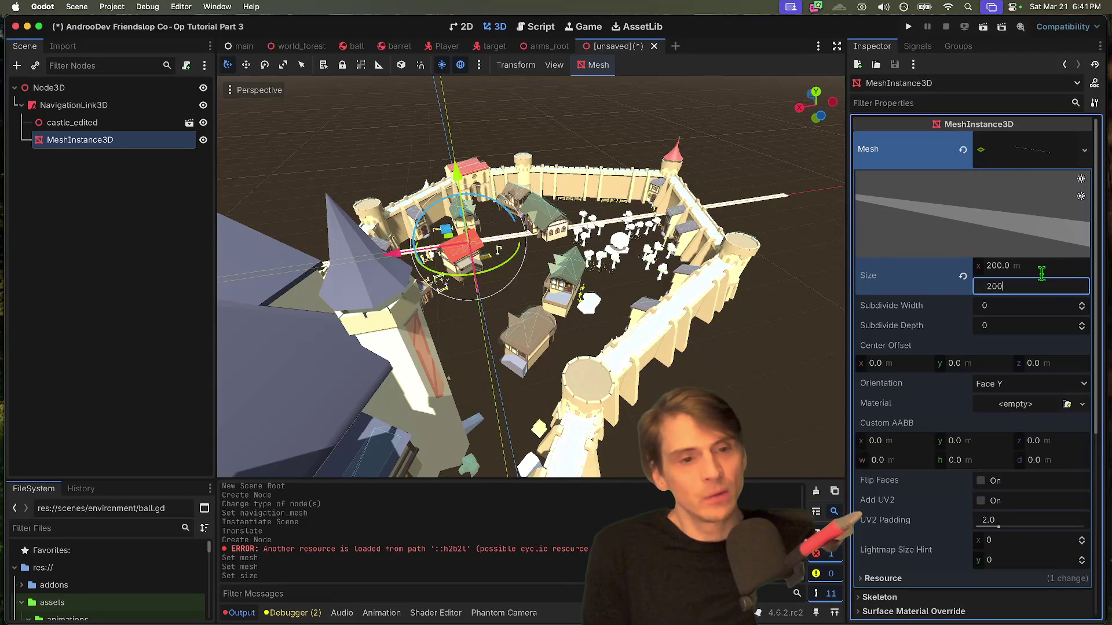
key("Return")
left_click(1050, 266)
type("150")
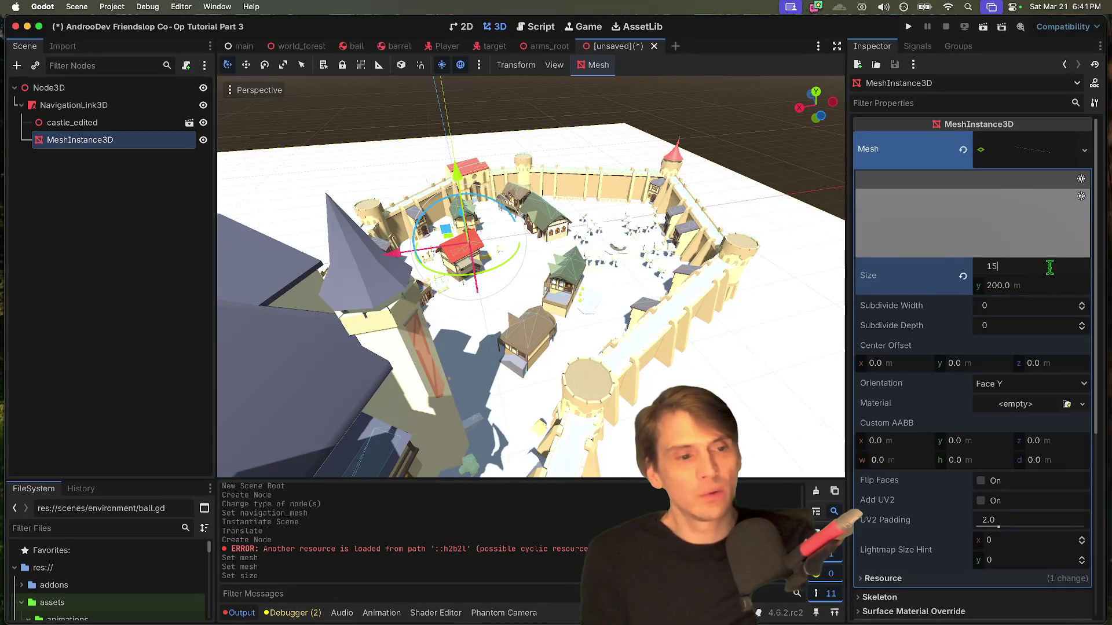
key("Tab")
key("Return")
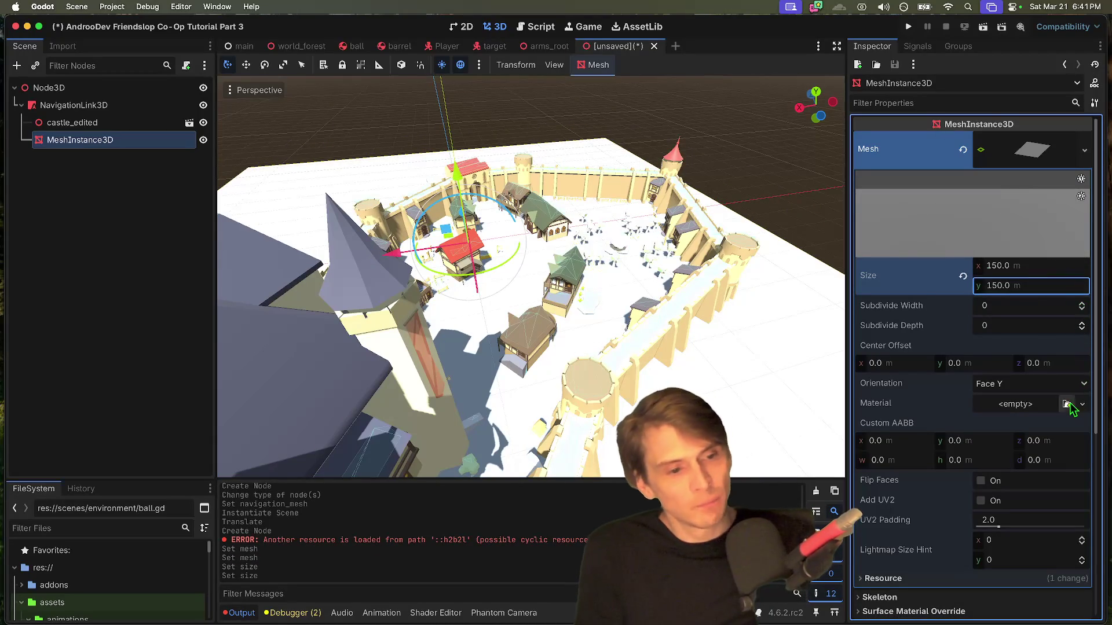
- Give the plane a new StandardMaterial3D with the green checker albedo texture
left_click(1067, 404)
key("Escape")
left_click(1015, 404)
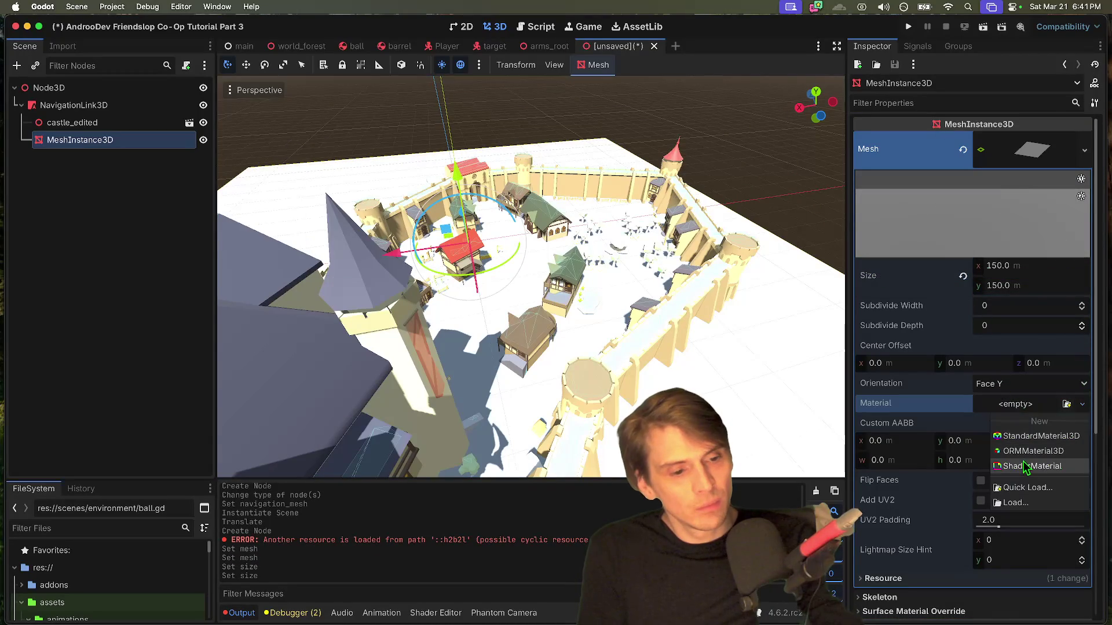
left_click(1027, 440)
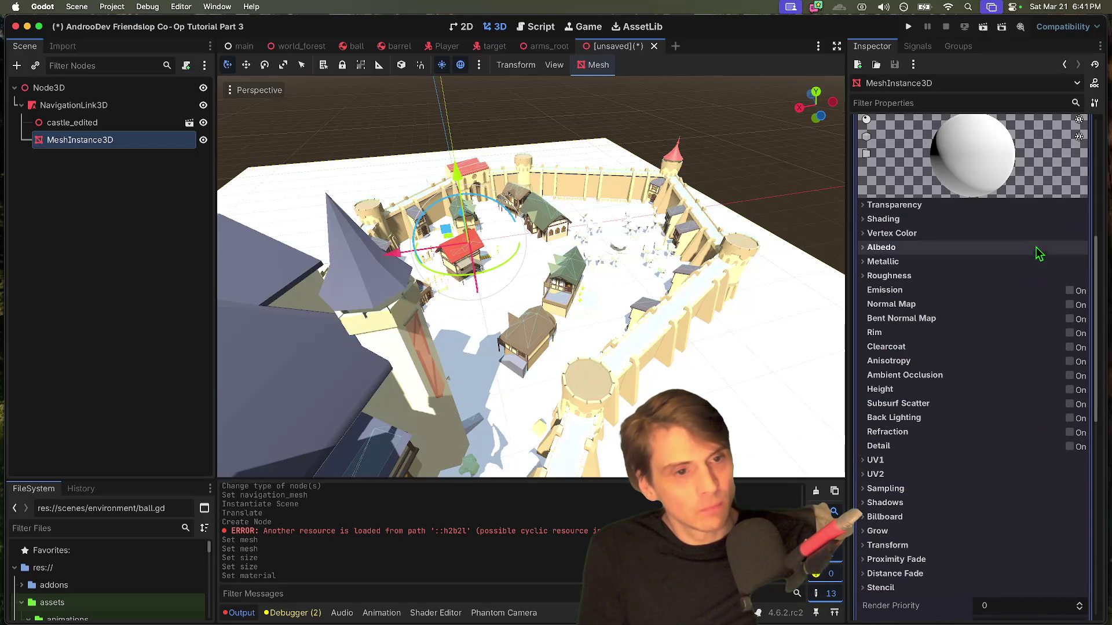
left_click(1023, 248)
left_click(1064, 283)
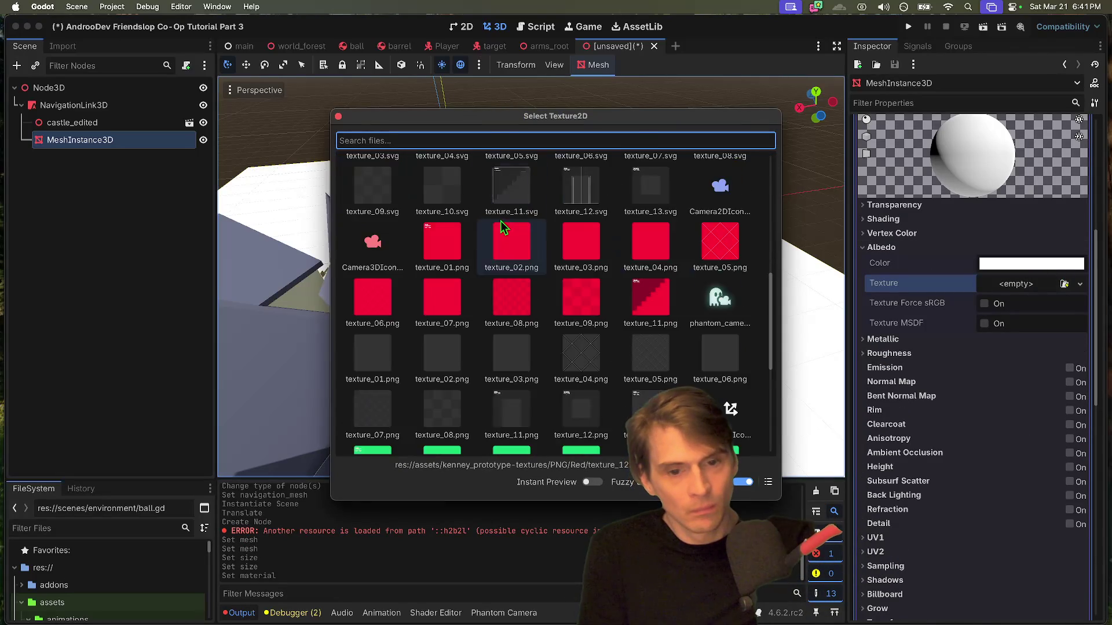
scroll(602, 341, "down", 5)
double_click(429, 243)
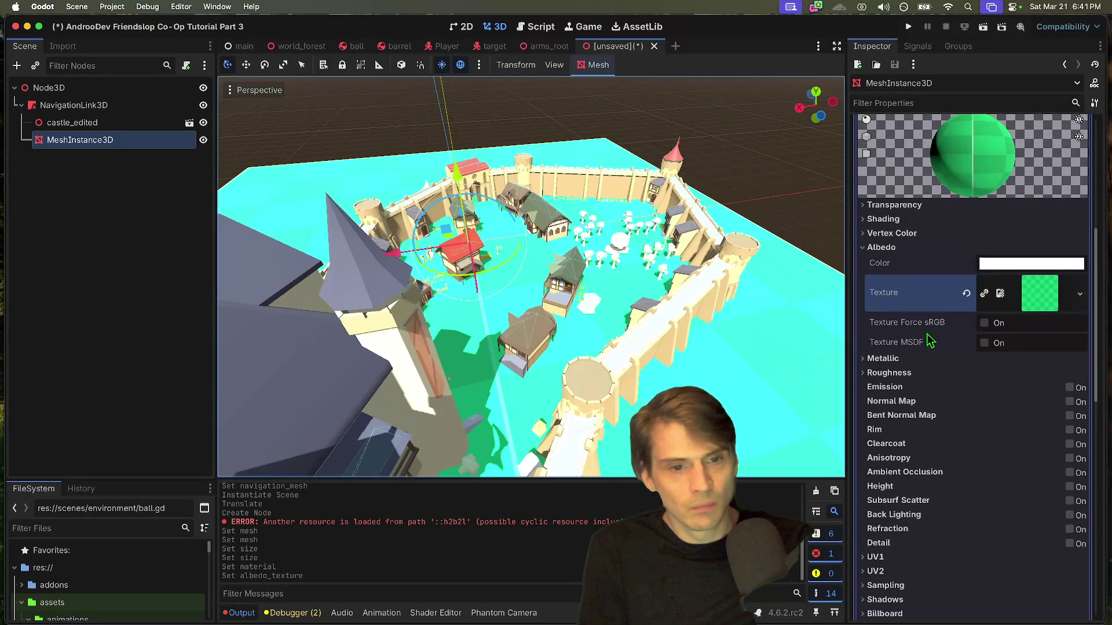
- Replace the albedo texture with the Dark texture_08 prototype texture
left_click(1080, 294)
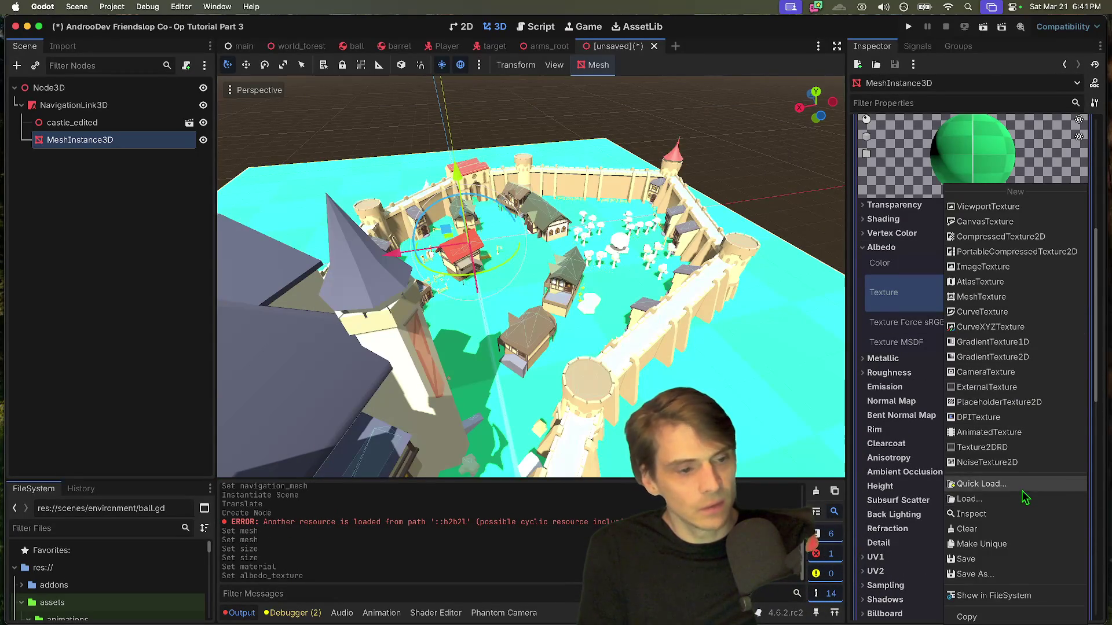
left_click(1013, 493)
scroll(552, 360, "down", 5)
scroll(552, 360, "up", 4)
double_click(518, 327)
key("ctrl+s")
key("Escape")
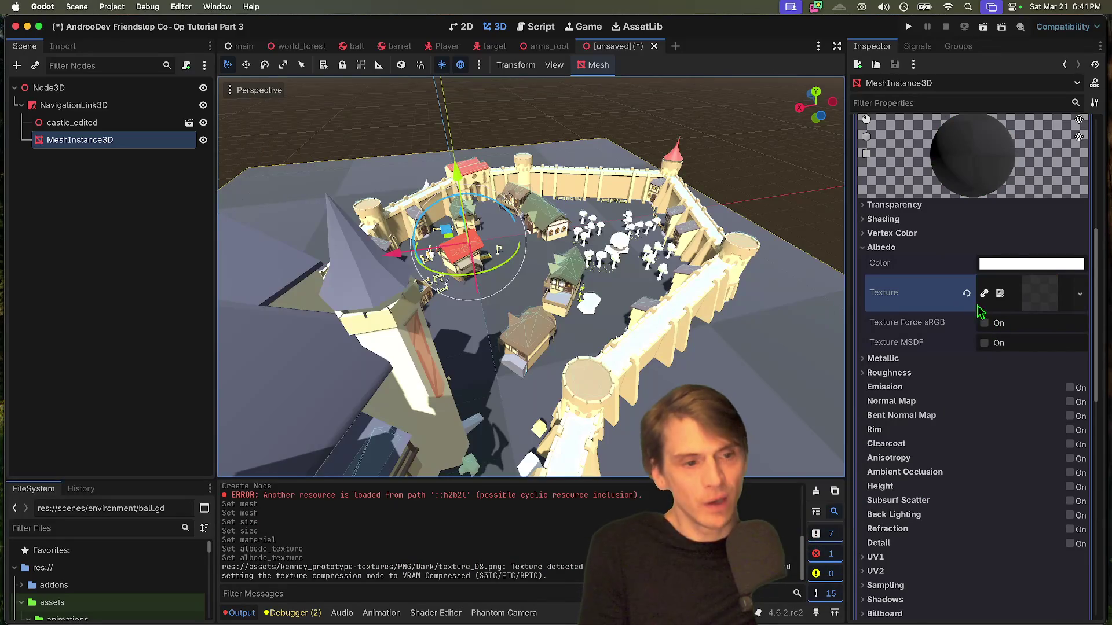
- Turn on UV1 triplanar mapping and adjust the material's Metallic specular value
scroll(1017, 371, "down", 2)
left_click(912, 485)
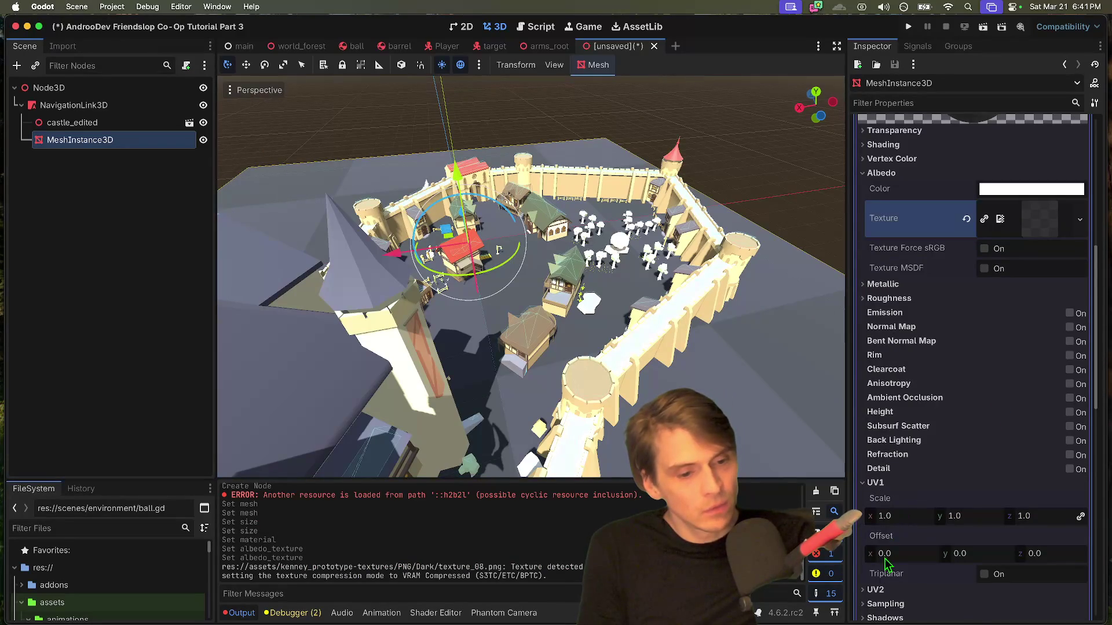
scroll(889, 556, "down", 1)
left_click(996, 556)
scroll(1036, 351, "up", 4)
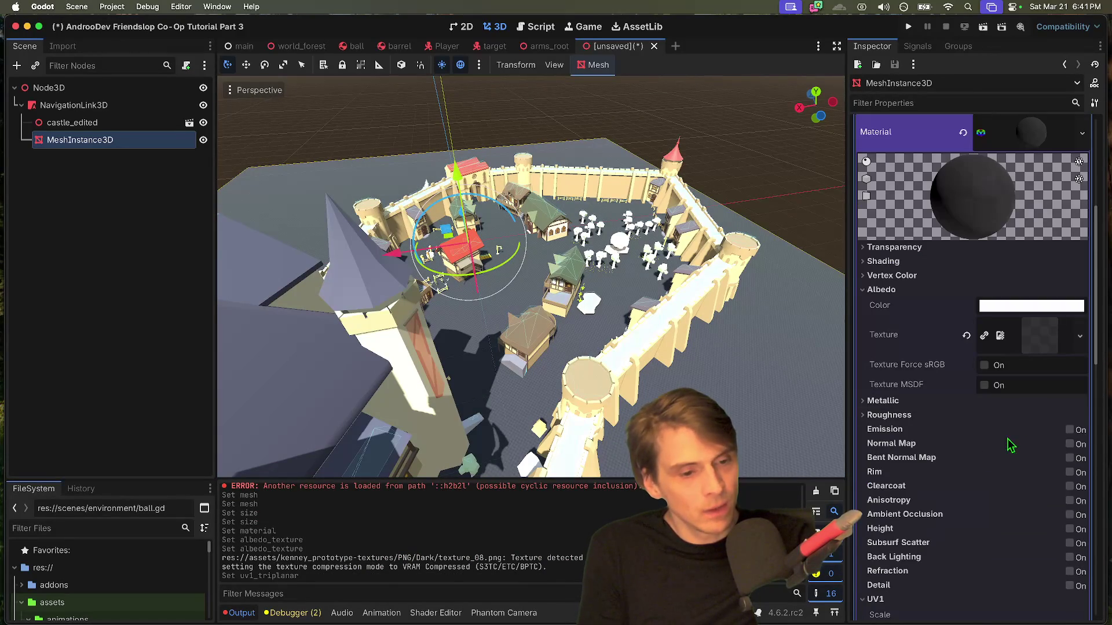
left_click(951, 416)
left_click(972, 401)
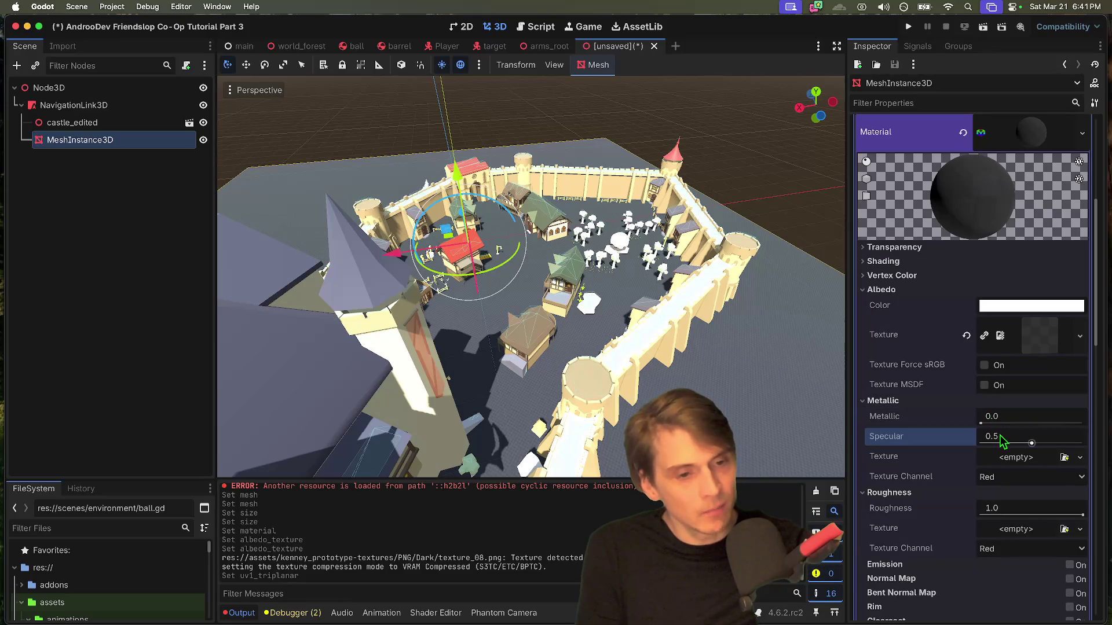
left_click(659, 304)
scroll(659, 304, "up", 3)
scroll(544, 289, "up", 5)
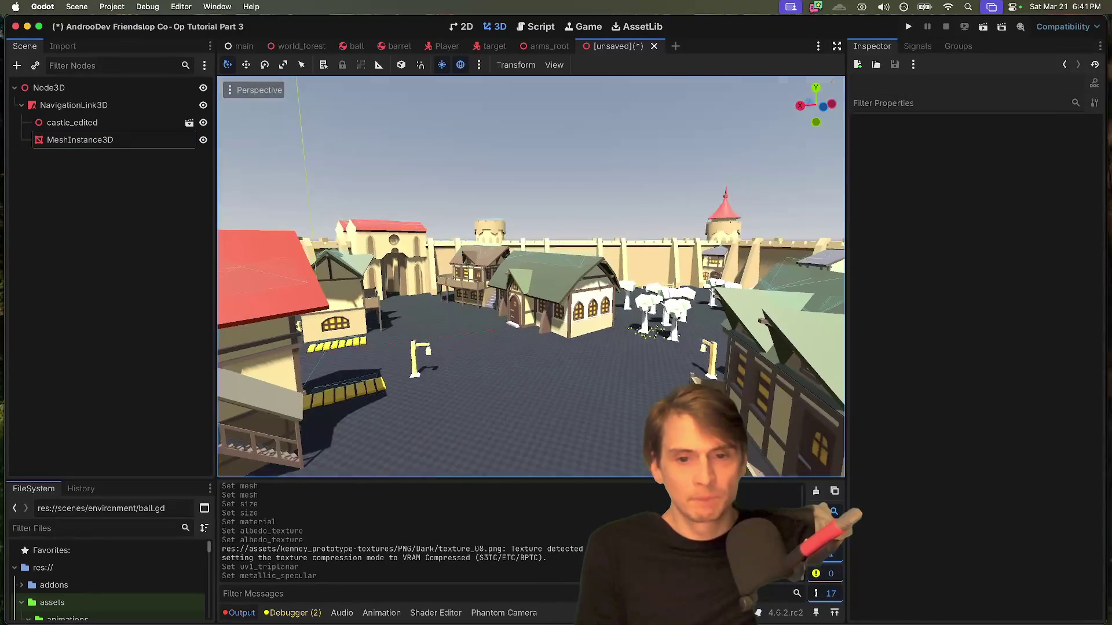
- Bake the navigation mesh on the region node and orbit over the town to inspect it
left_click(118, 110)
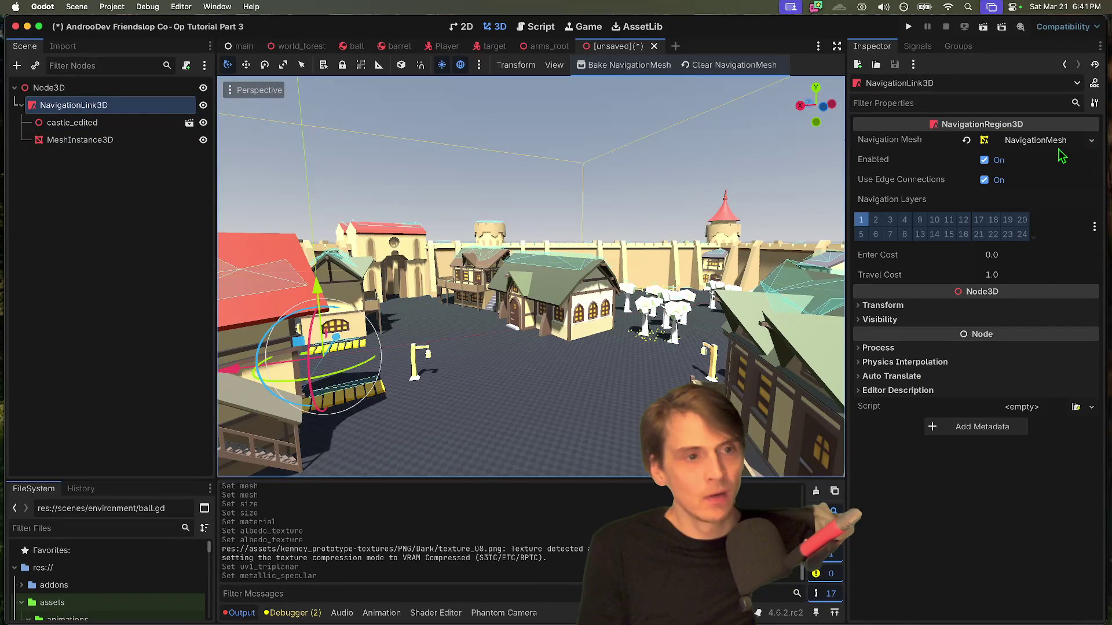
left_click(1090, 143)
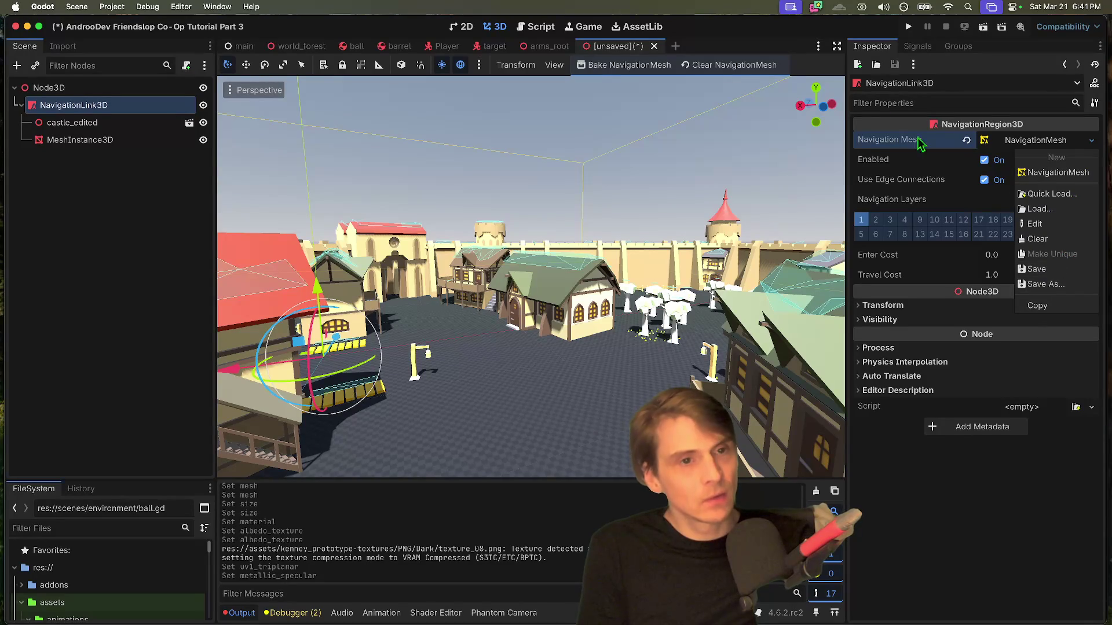
left_click(724, 78)
left_click(629, 65)
mouse_move(579, 349)
left_mouse_down()
mouse_move(522, 289)
mouse_move(463, 255)
left_mouse_up()
scroll(531, 277, "up", 2)
left_click_drag(531, 277, 440, 257)
- Clear the node selection and switch to the target scene
left_click(159, 269)
key("super+a")
key("Escape")
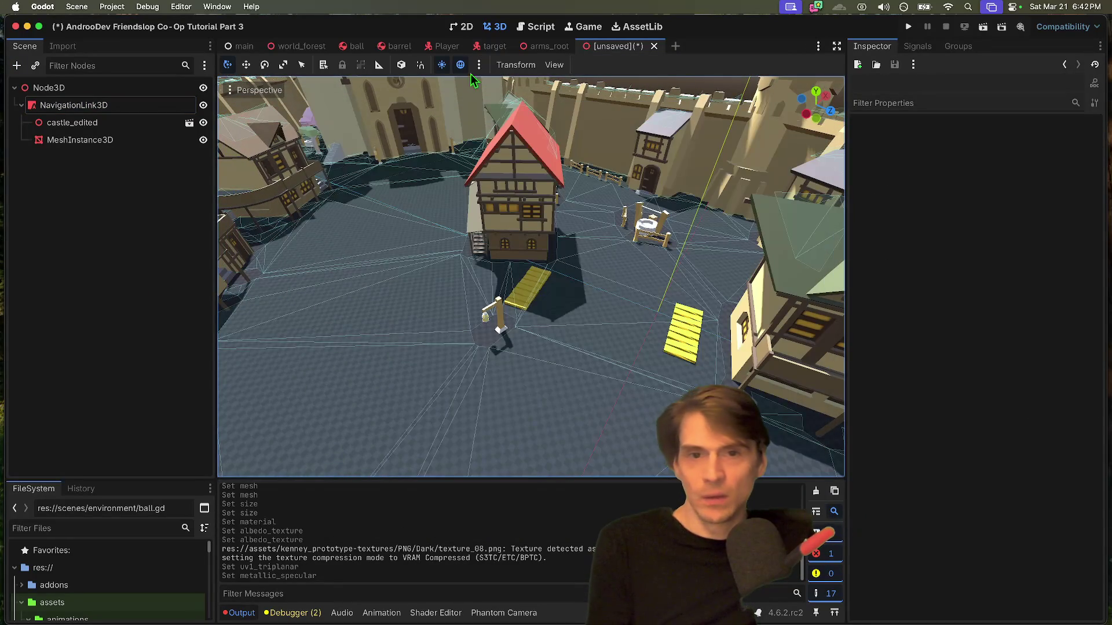
left_click(491, 49)
- Add a NavigationLink3D node to the target scene, then undo it
key("super+a")
type("naviga")
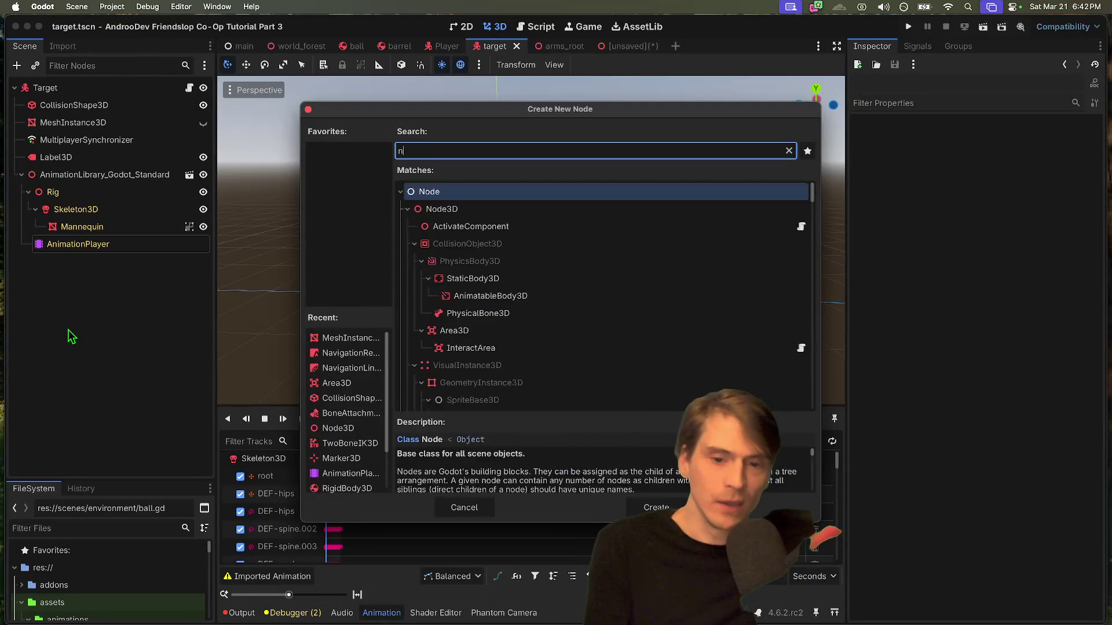
key("Return")
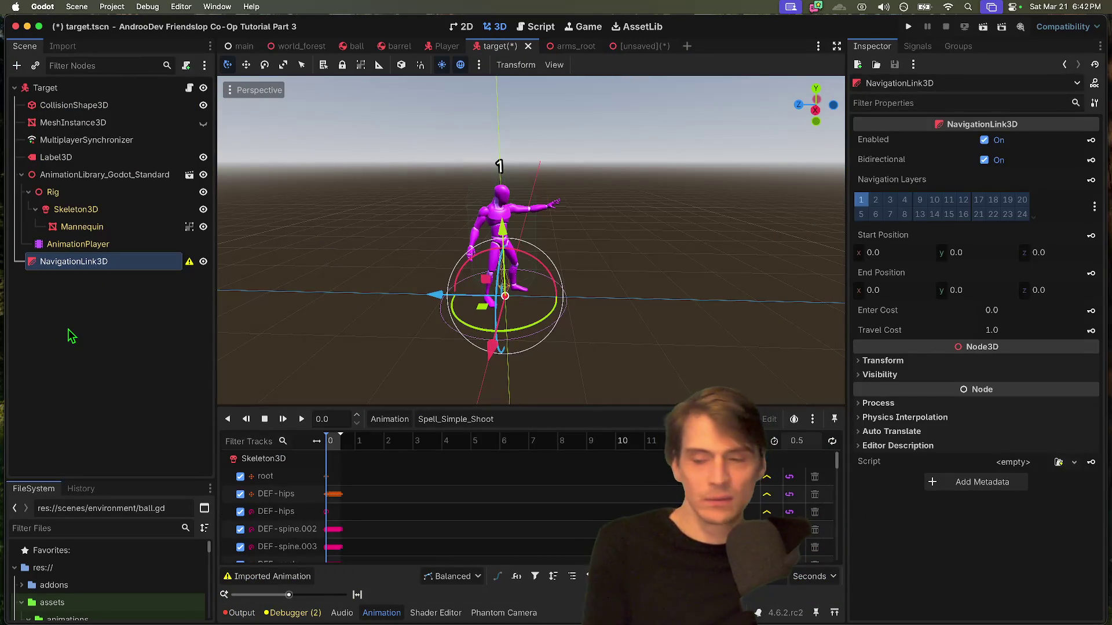
key("super+z")
- Add a NavigationAgent3D child node and look over its Pathfinding settings
right_click(166, 301)
left_click(167, 301)
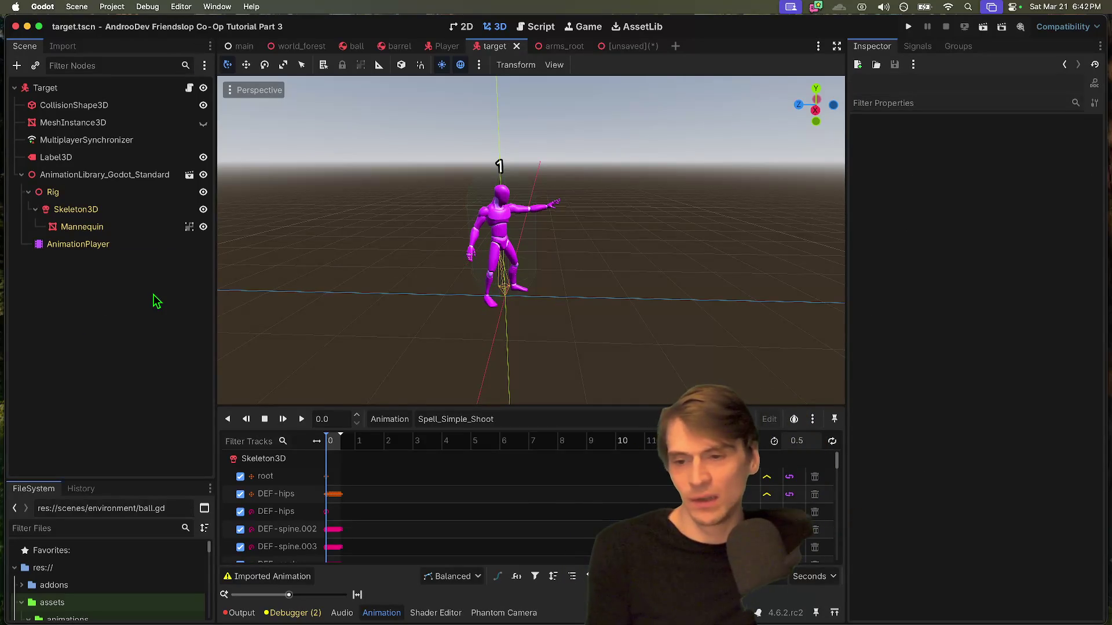
type("agent")
key("Down")
key("Return")
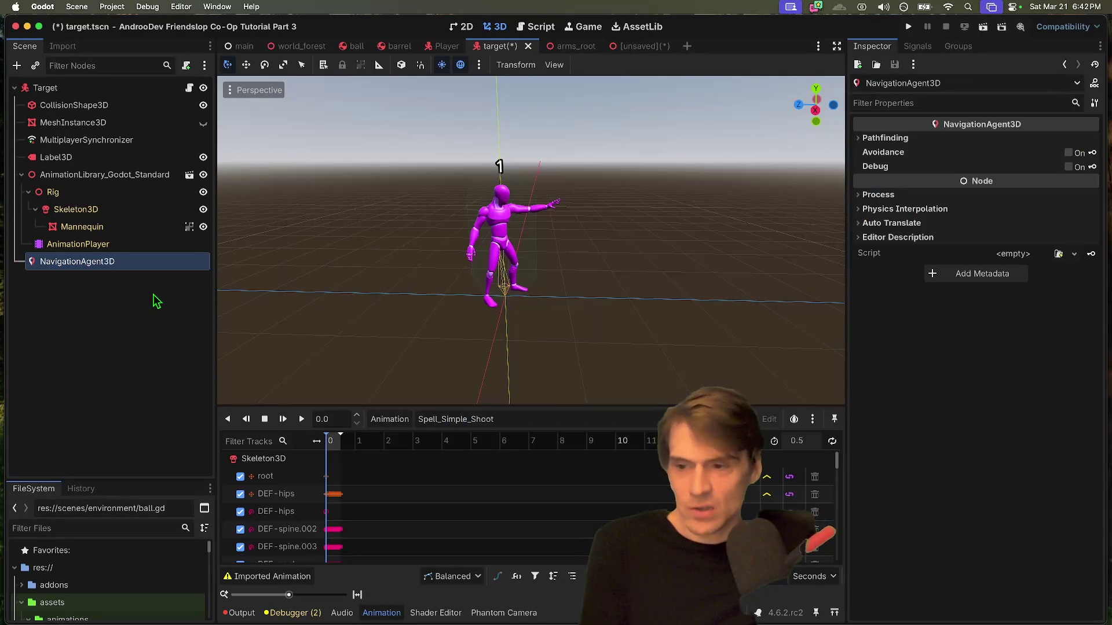
left_click(951, 139)
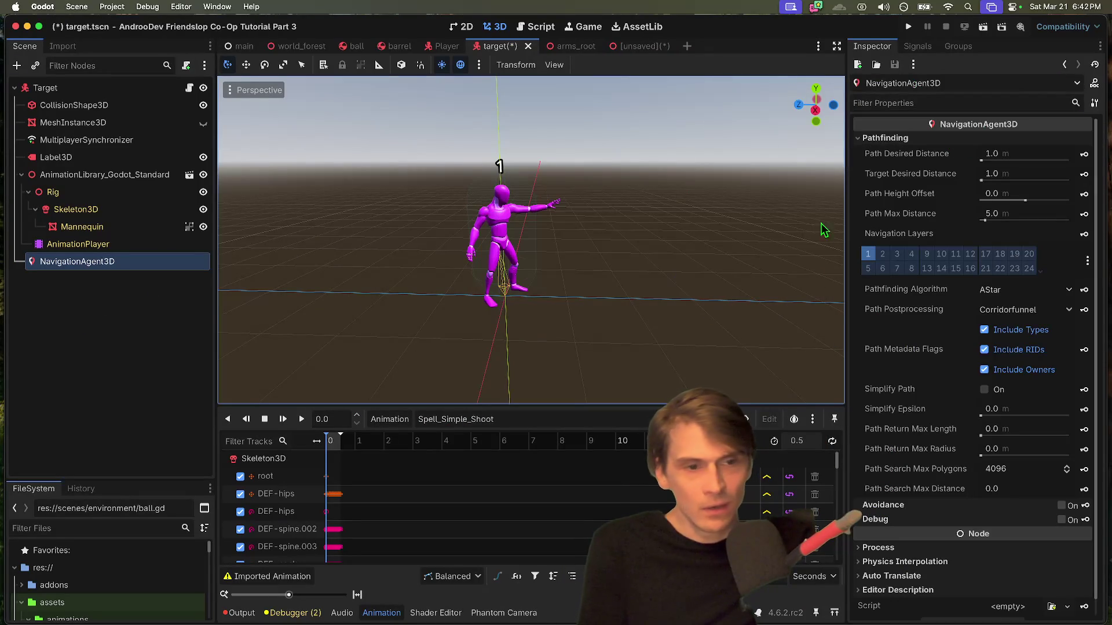
scroll(531, 197, "down", 5)
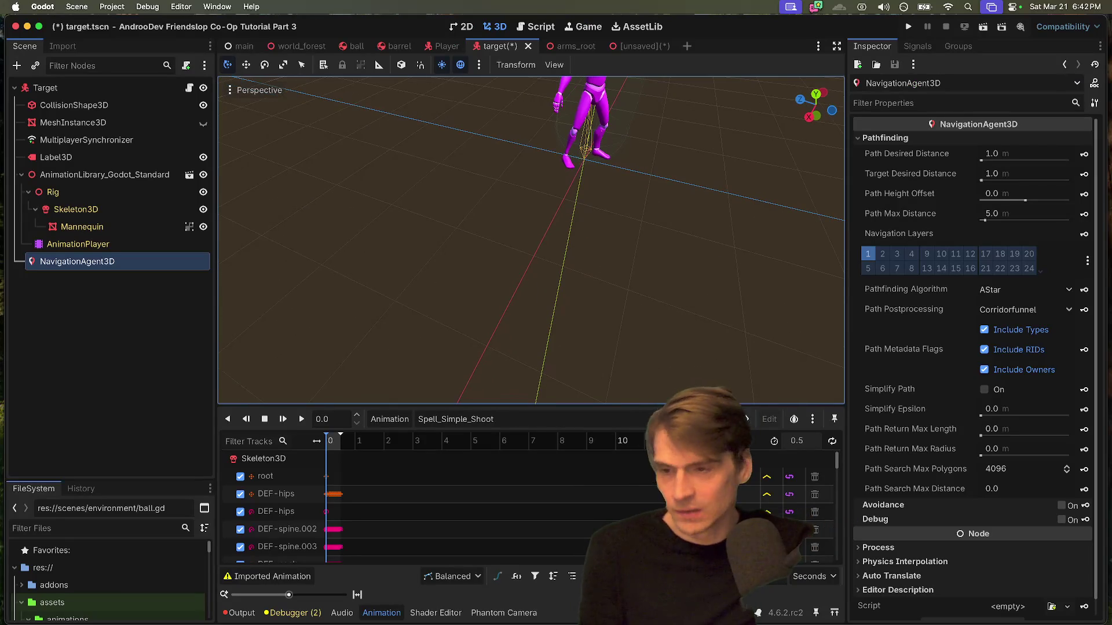
- Delete the NavigationAgent3D node and save the target scene
right_click(172, 268)
left_click(282, 591)
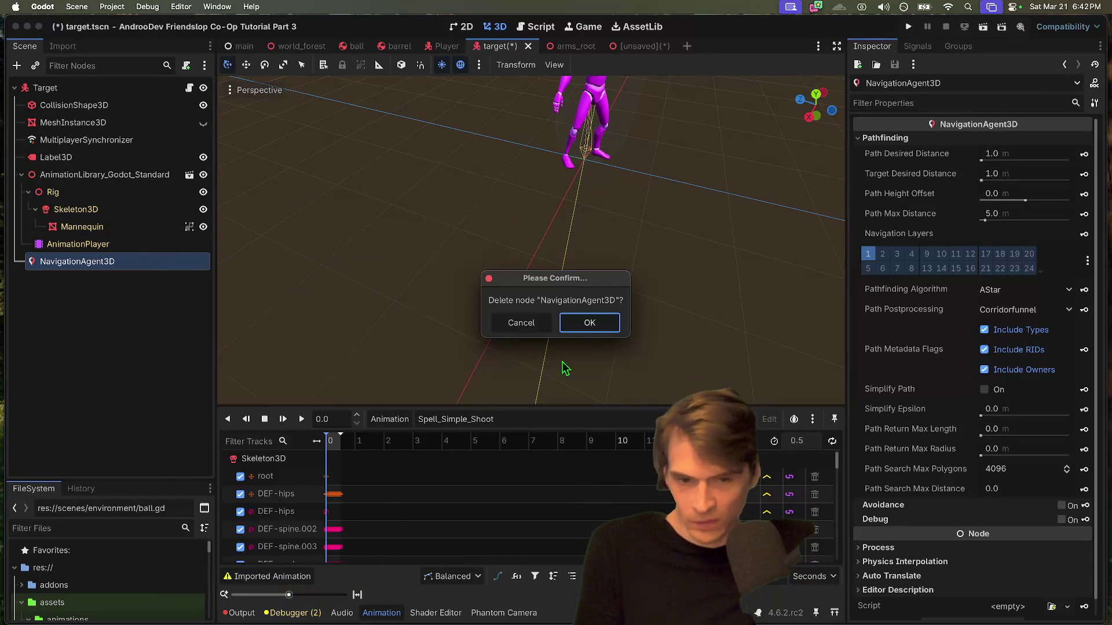
left_click(601, 324)
left_click(569, 328)
key("super+s")
- Return to the unsaved castle scene and zoom around the baked navmesh inside the walls
left_click(609, 48)
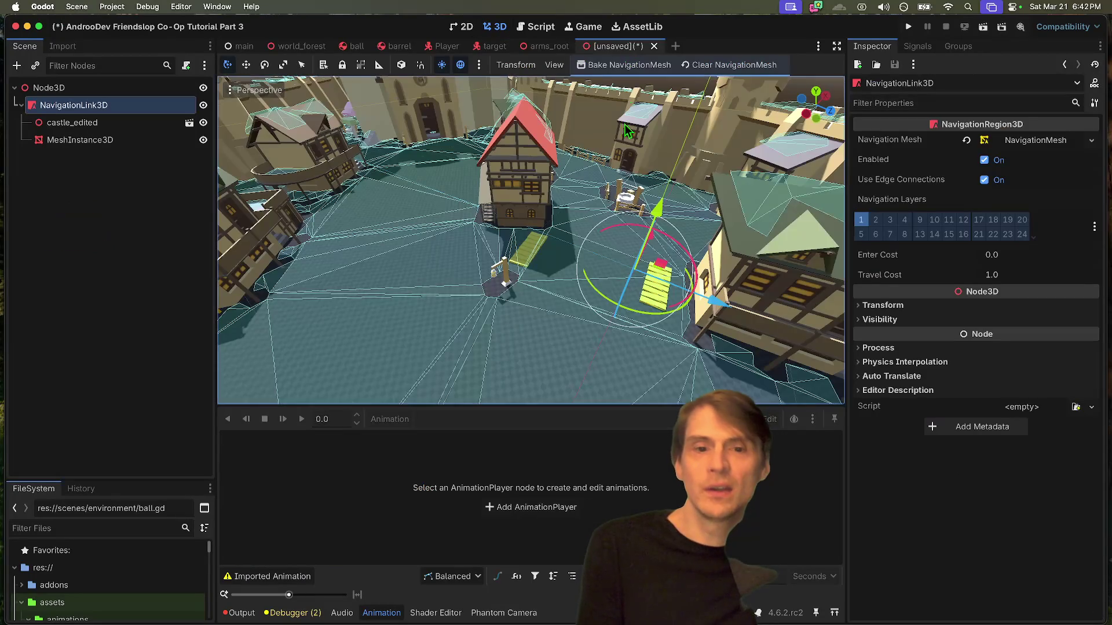
scroll(530, 240, "right", 5)
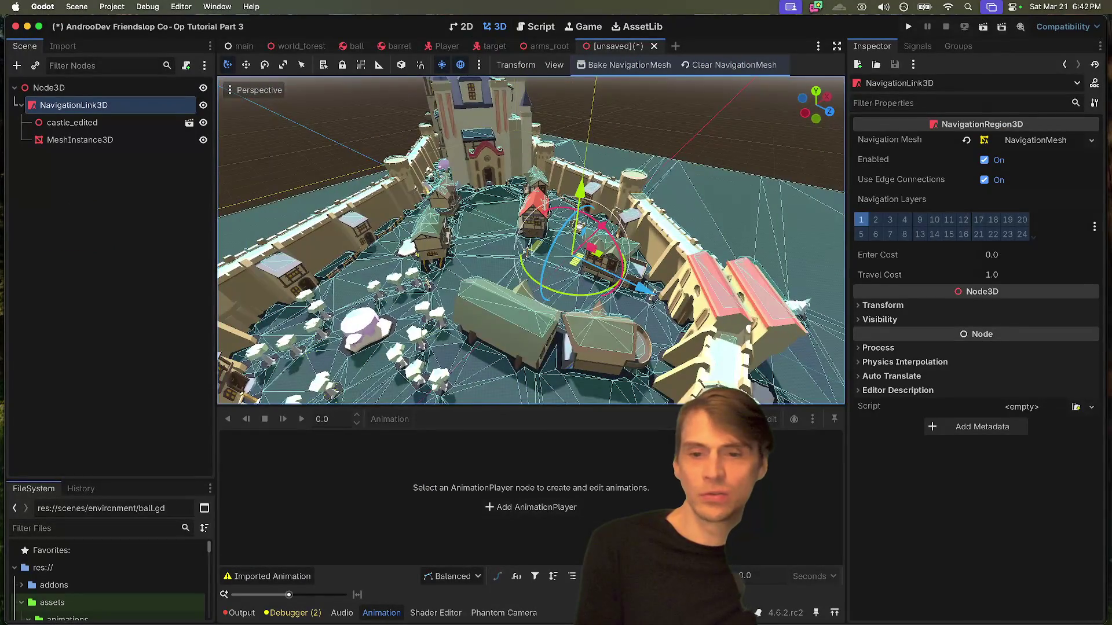
scroll(530, 241, "up", 5)
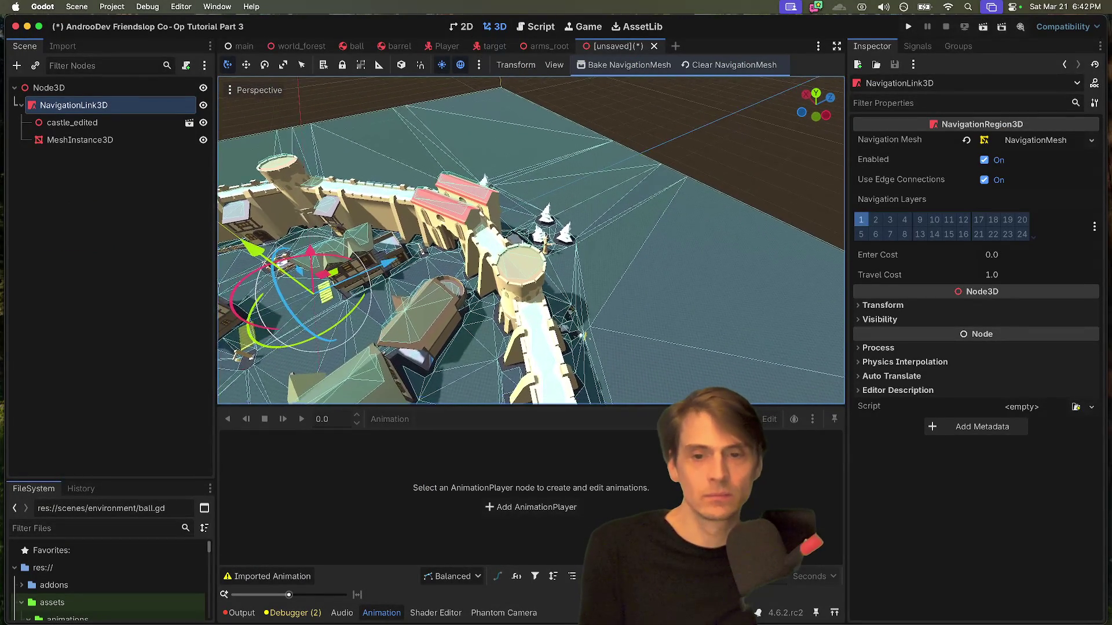
scroll(531, 240, "down", 10)
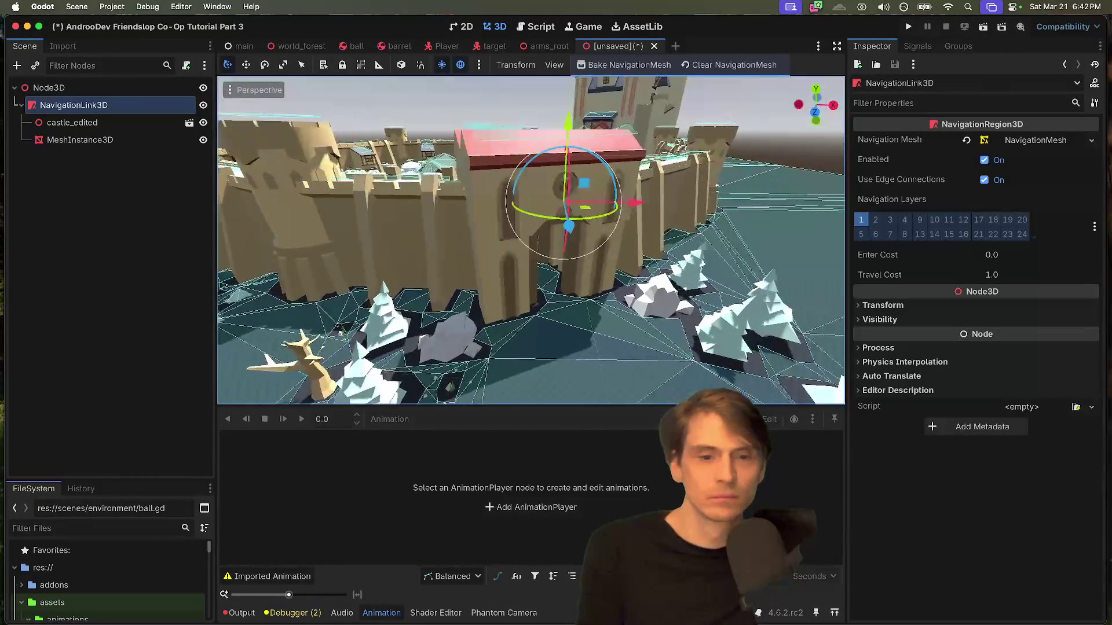
scroll(531, 240, "up", 5)
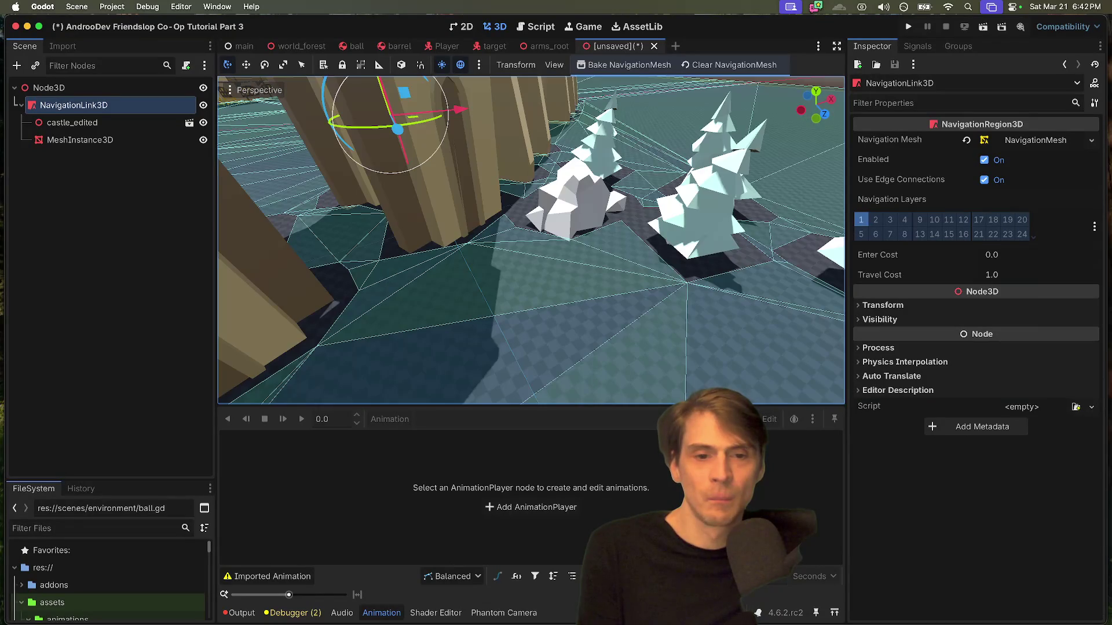
scroll(531, 241, "up", 3)
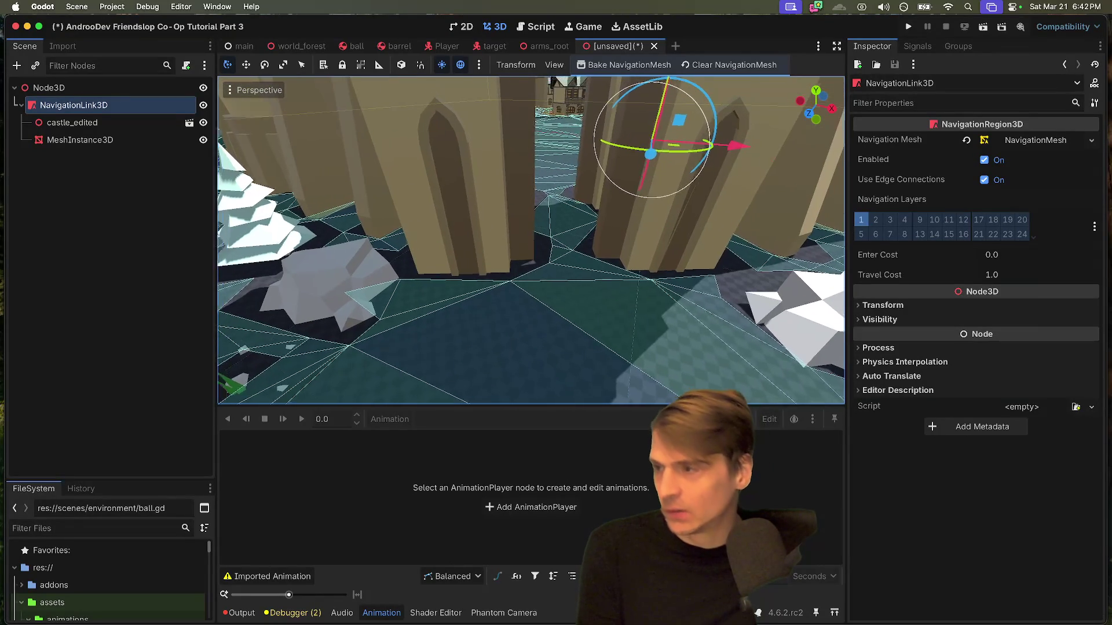
scroll(530, 241, "down", 5)
scroll(530, 240, "up", 5)
scroll(531, 241, "down", 5)
scroll(530, 241, "up", 4)
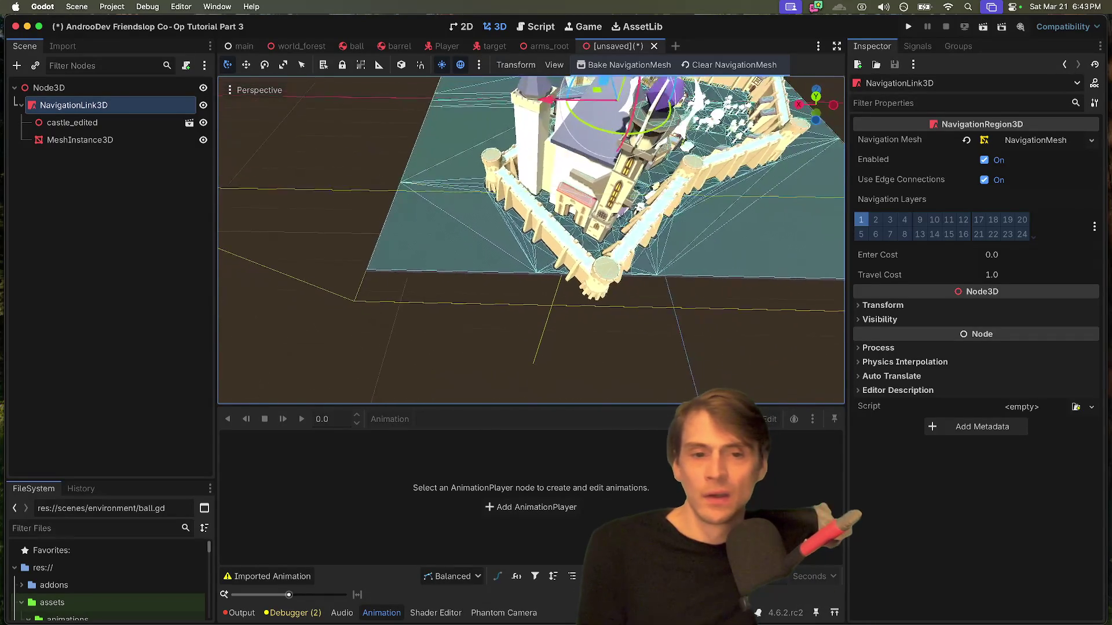
- Expand the NavigationMesh settings and look over its Regions, Filters and Resource sections
double_click(1063, 139)
left_click(1062, 139)
left_click(1017, 161)
left_click(1018, 162)
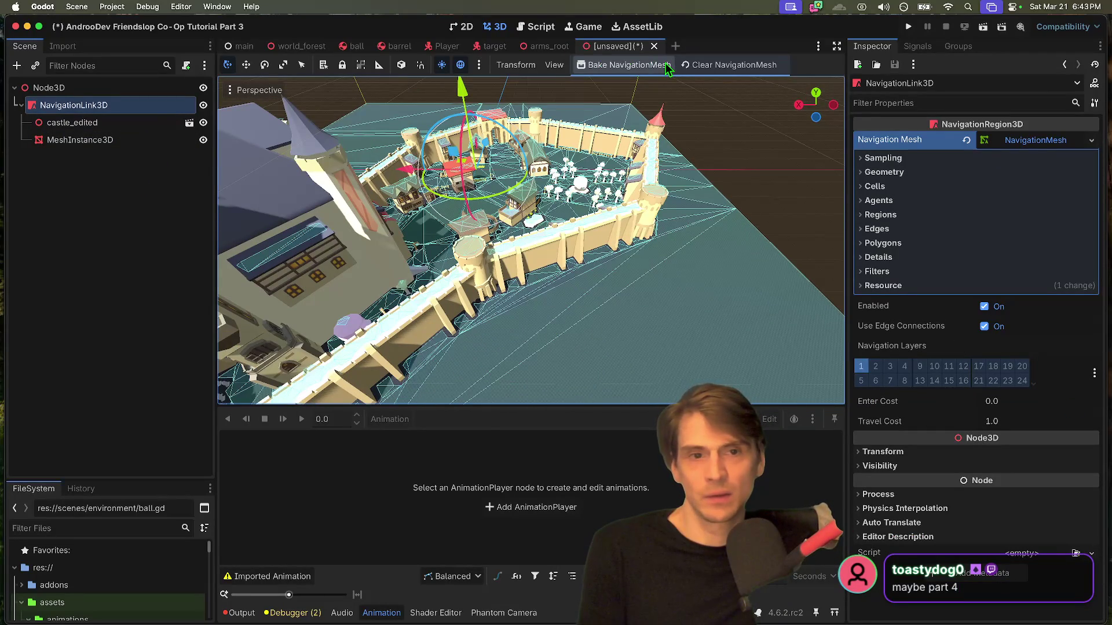
left_click(1001, 217)
left_click(1000, 216)
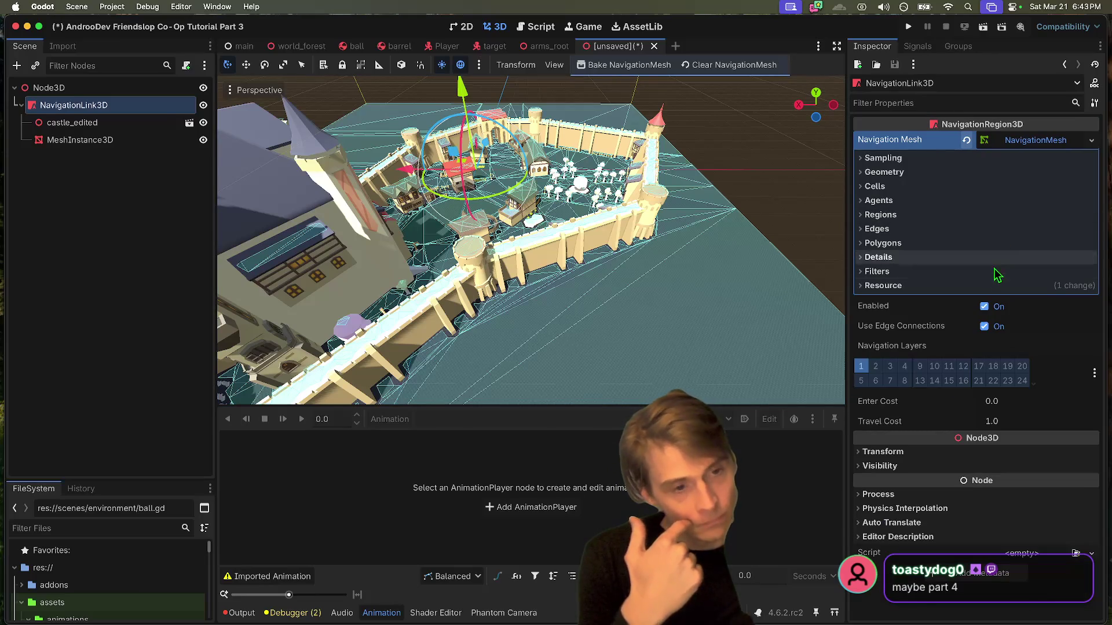
left_click(989, 286)
left_click(1008, 273)
left_click(1008, 272)
scroll(950, 436, "down", 1)
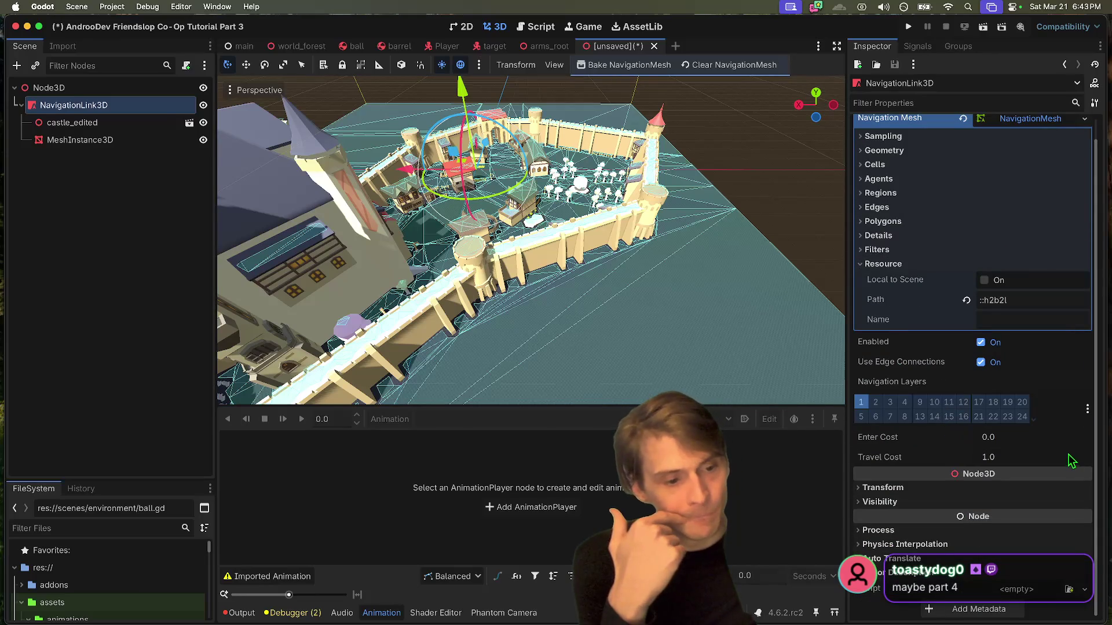
- Select the MeshInstance3D, then reselect the navigation region and bring up its node options
left_click(80, 140)
left_click(73, 105)
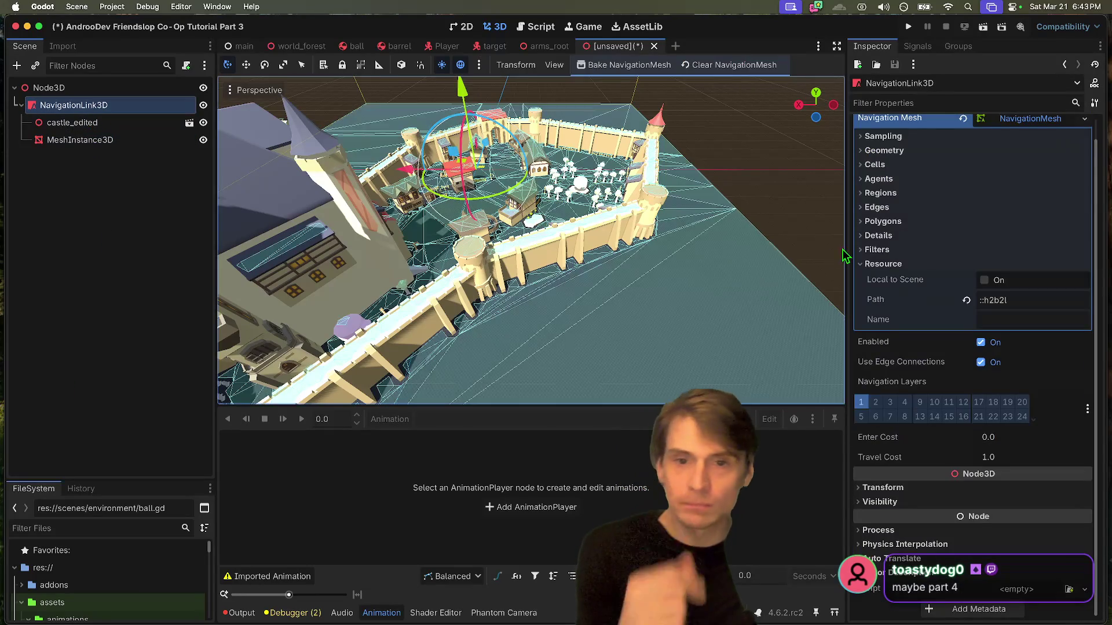
scroll(522, 244, "down", 2)
scroll(530, 241, "up", 1)
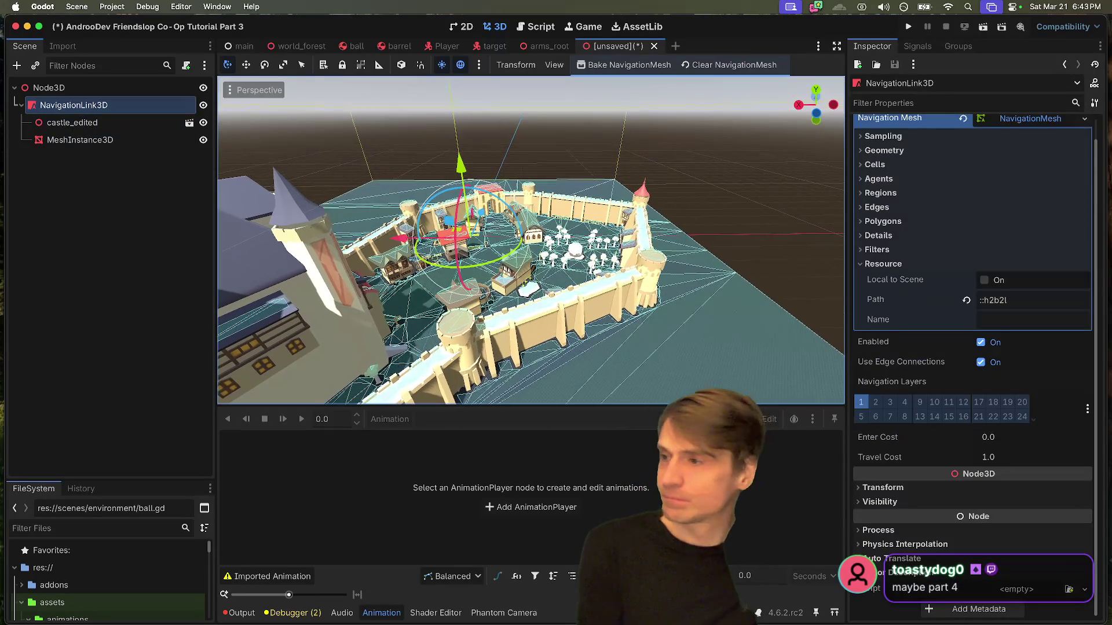
right_click(147, 109)
- Close the castle scene without saving its changes
left_click(51, 354)
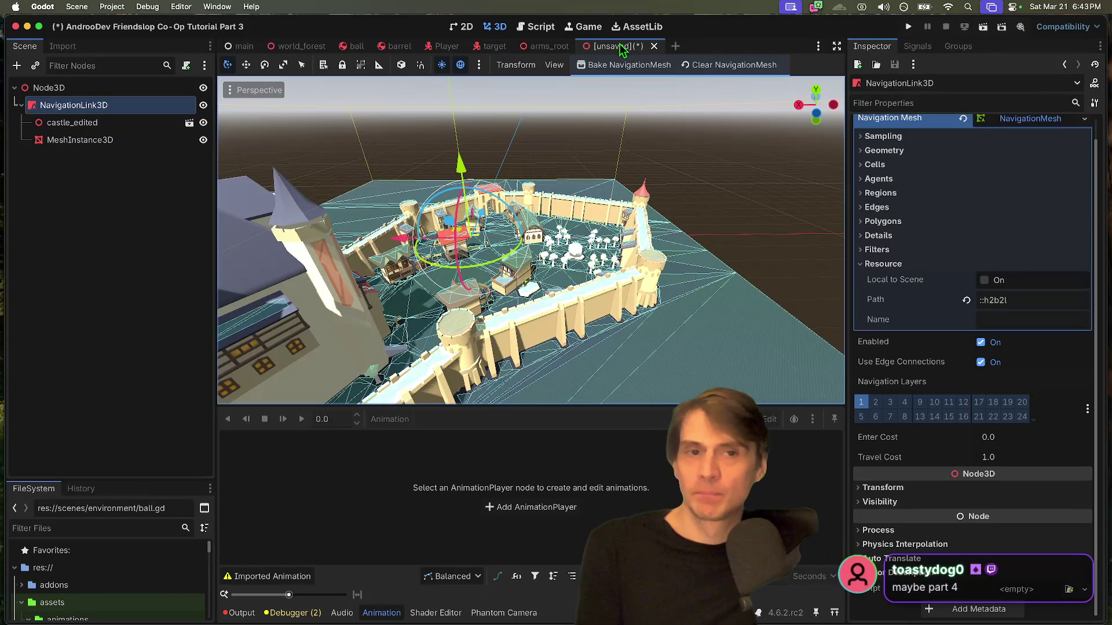
middle_click(627, 57)
left_click(491, 341)
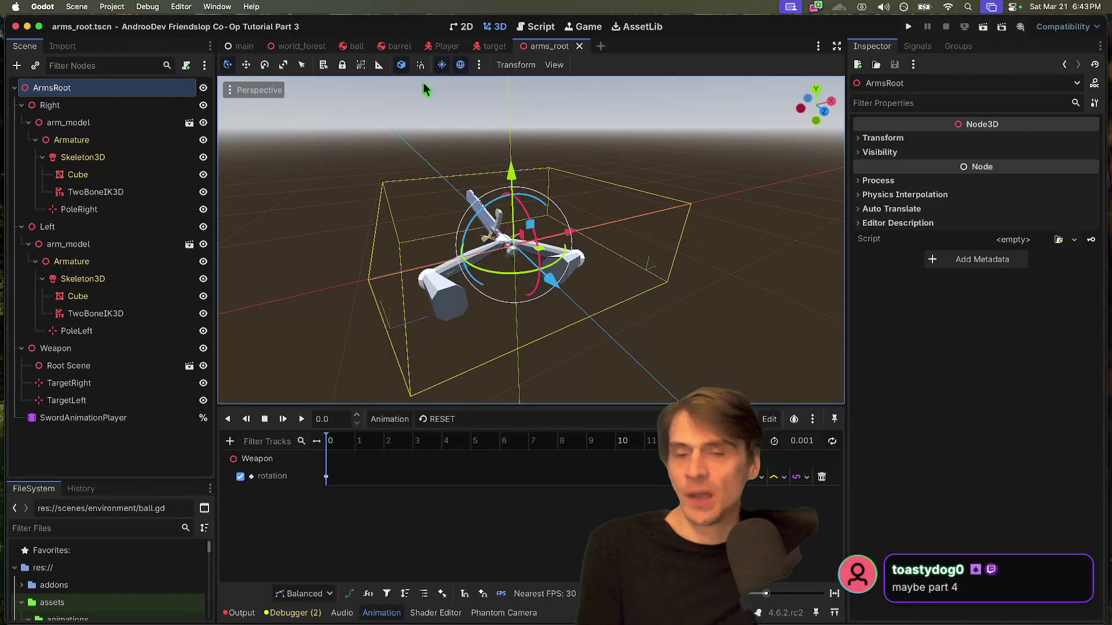
- Fly through the castle courtyard in world_forest, then run the project for a test
left_click(300, 46)
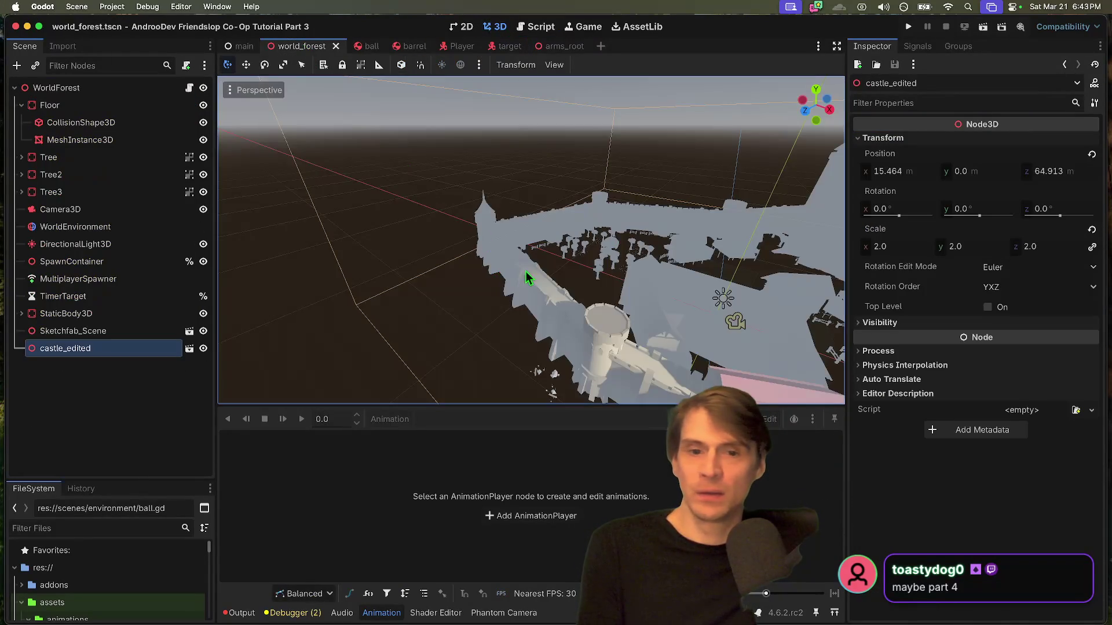
scroll(531, 239, "up", 5)
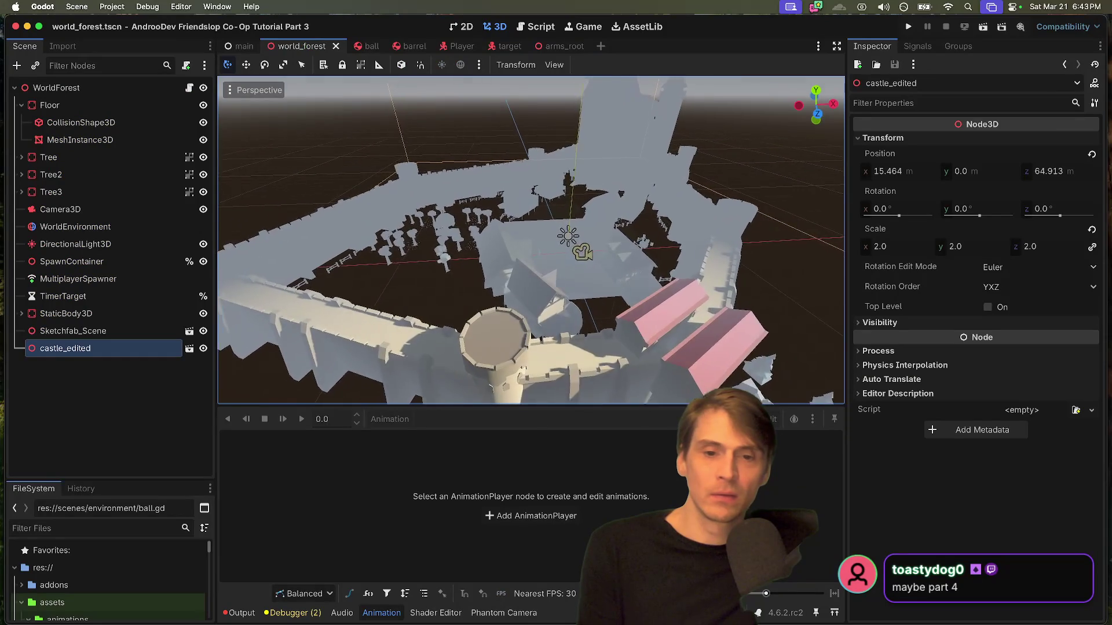
scroll(531, 240, "up", 8)
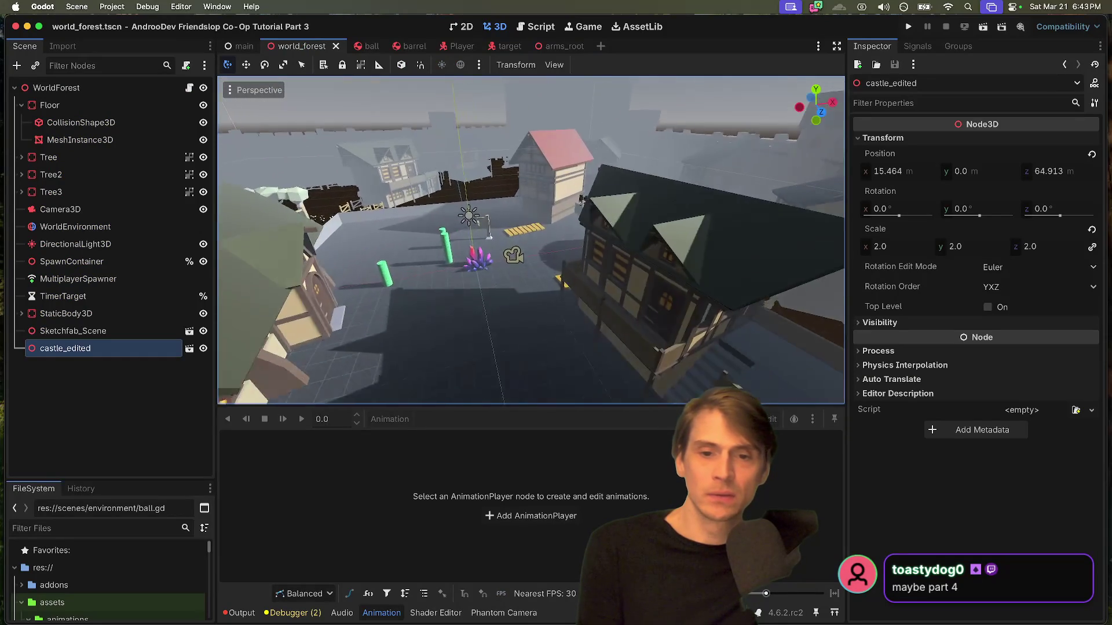
key("w")
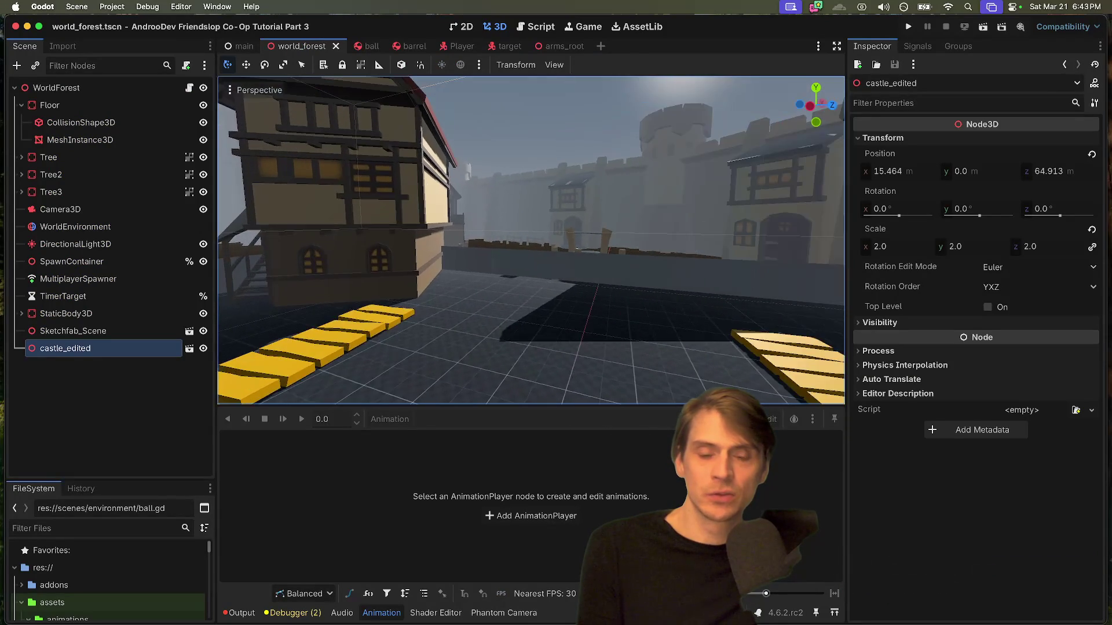
key("w")
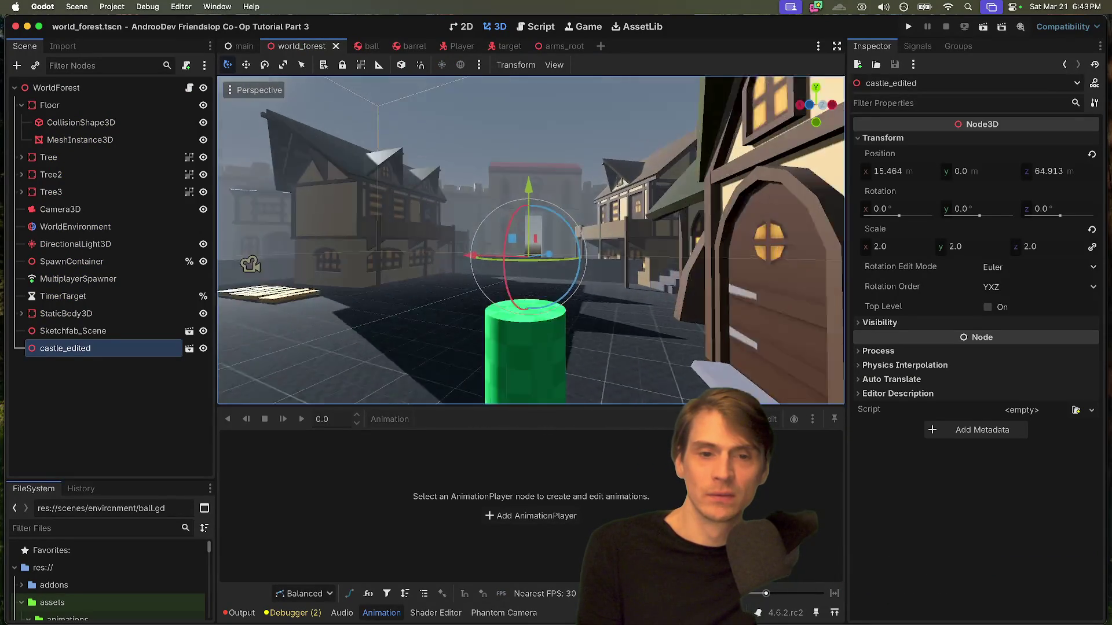
key("s")
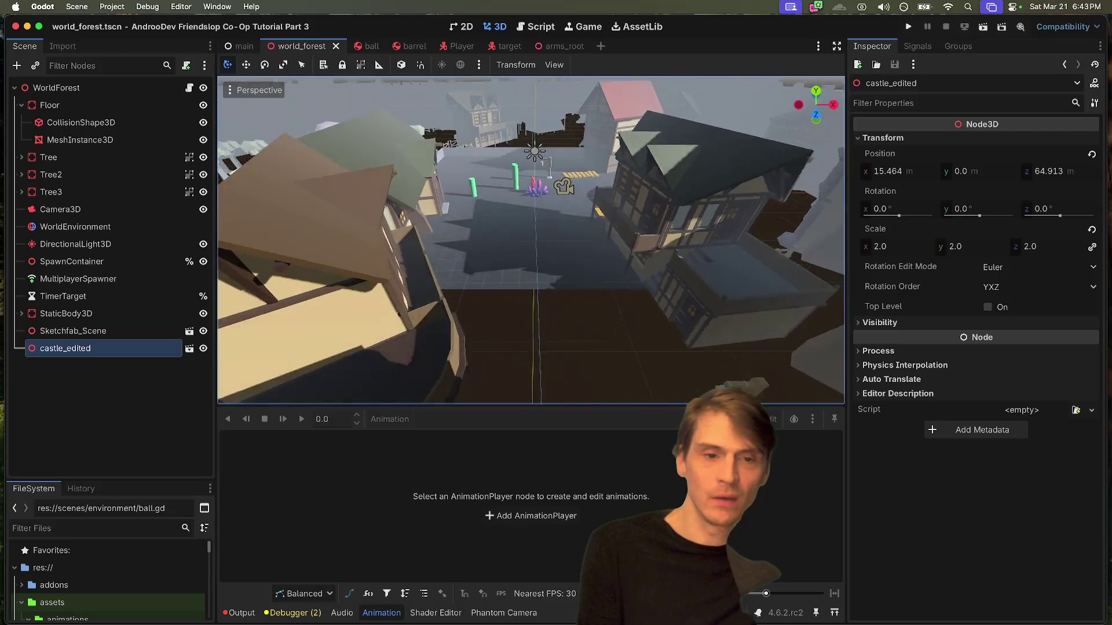
key("w")
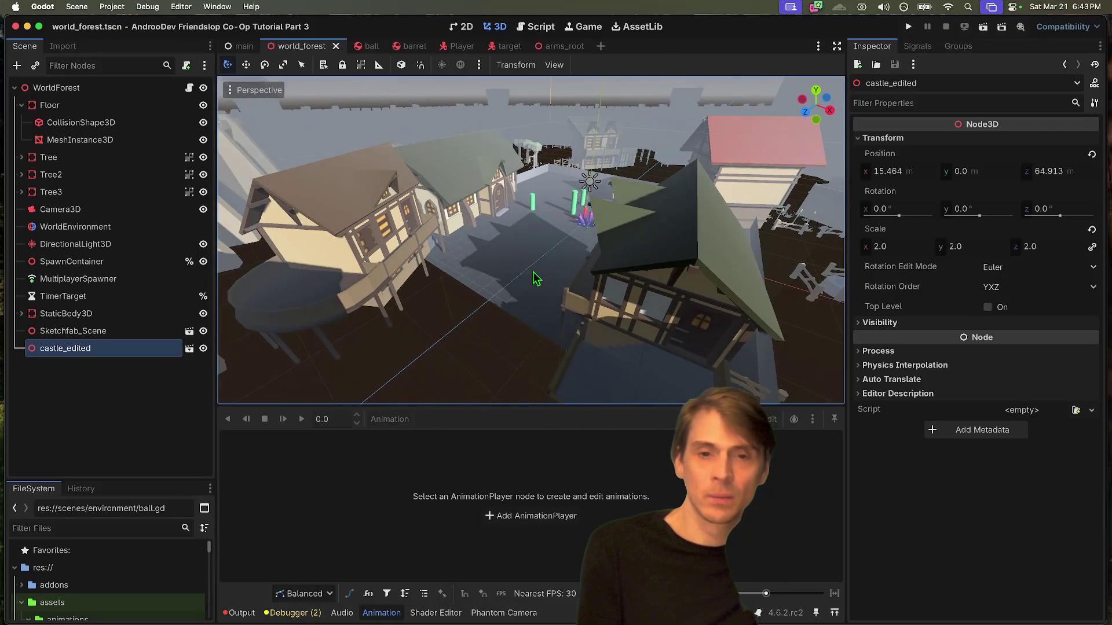
key("s")
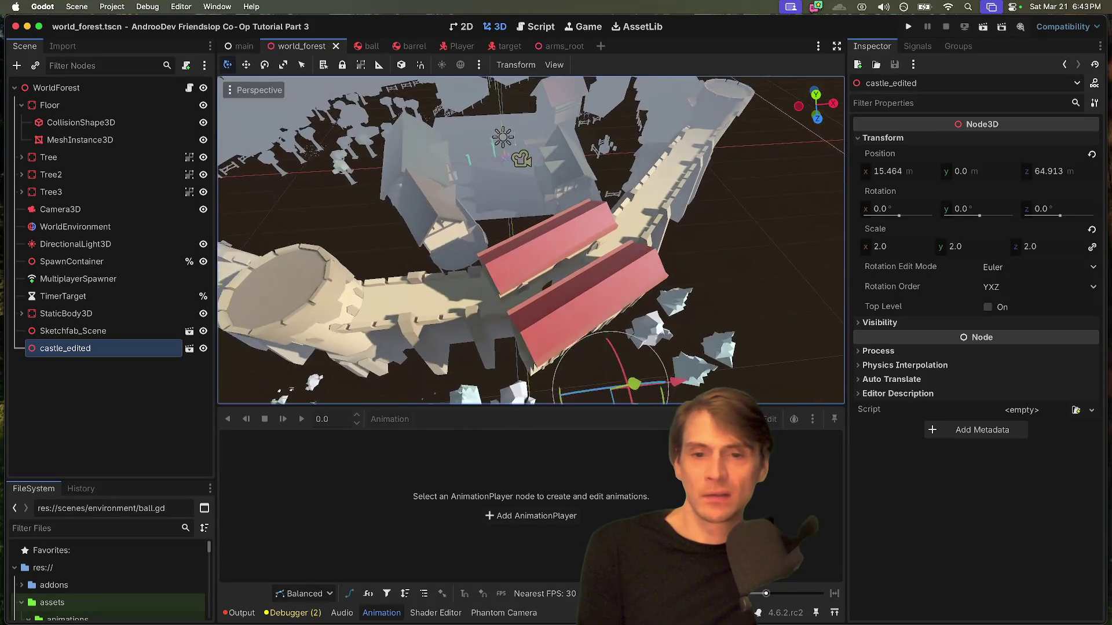
key("w")
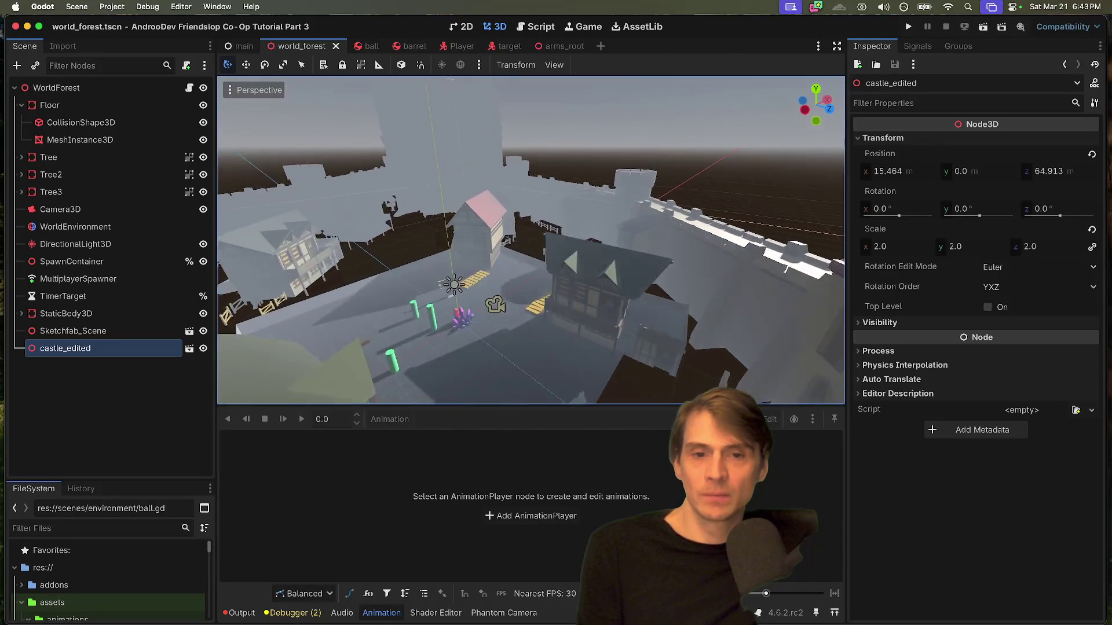
left_click_drag(637, 272, 553, 266)
key("super+b")
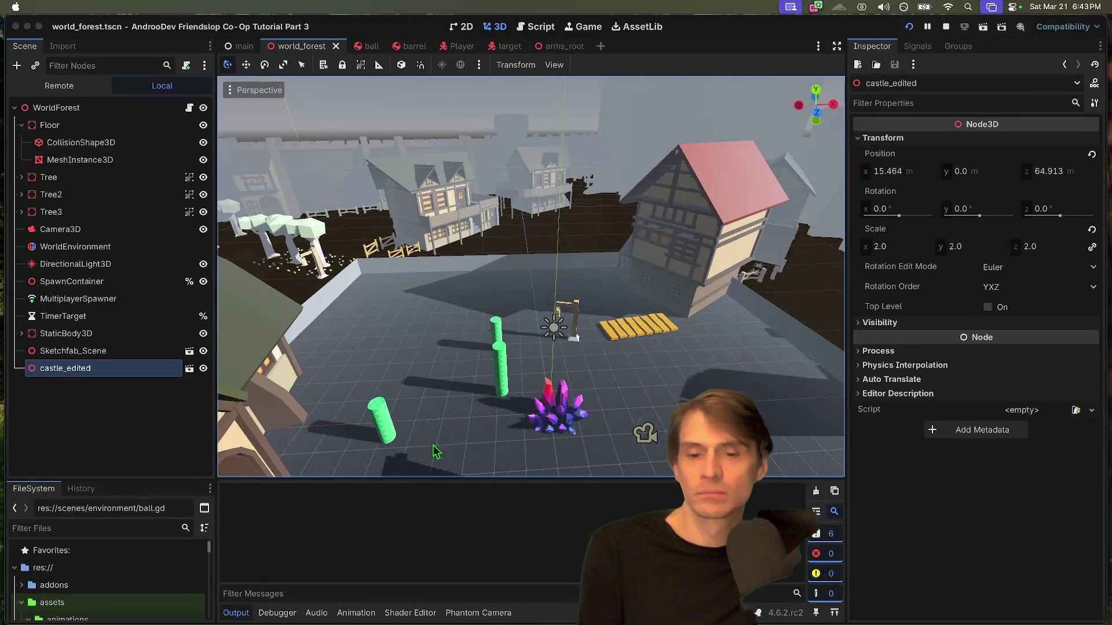
- Walk the player up to the crystals in the first game window, then stop the test run
left_click(393, 355)
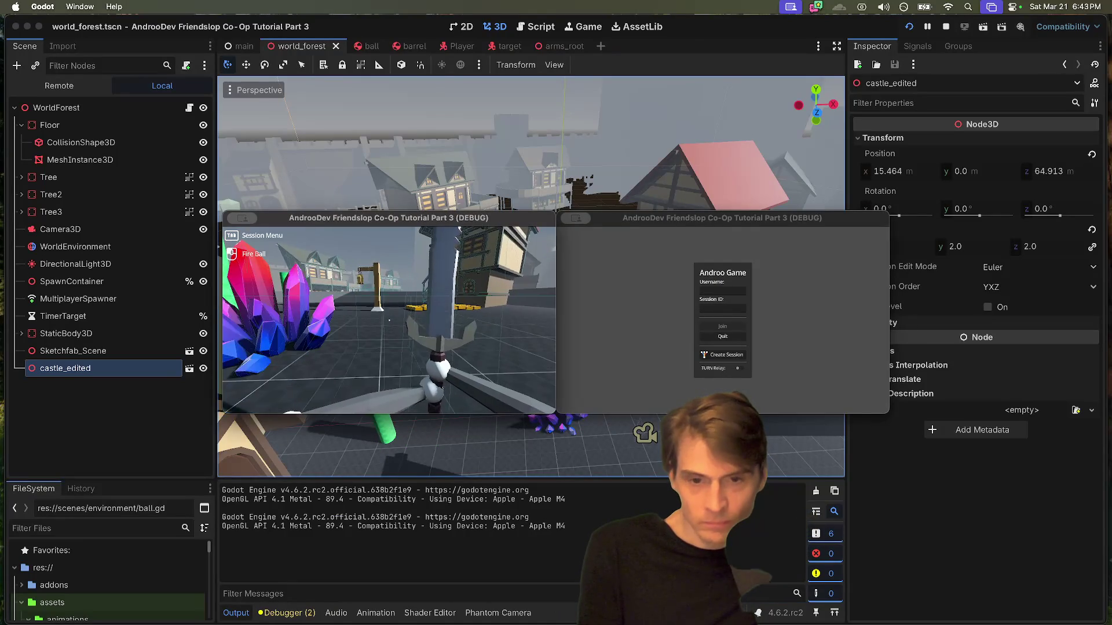
mouse_move(389, 320)
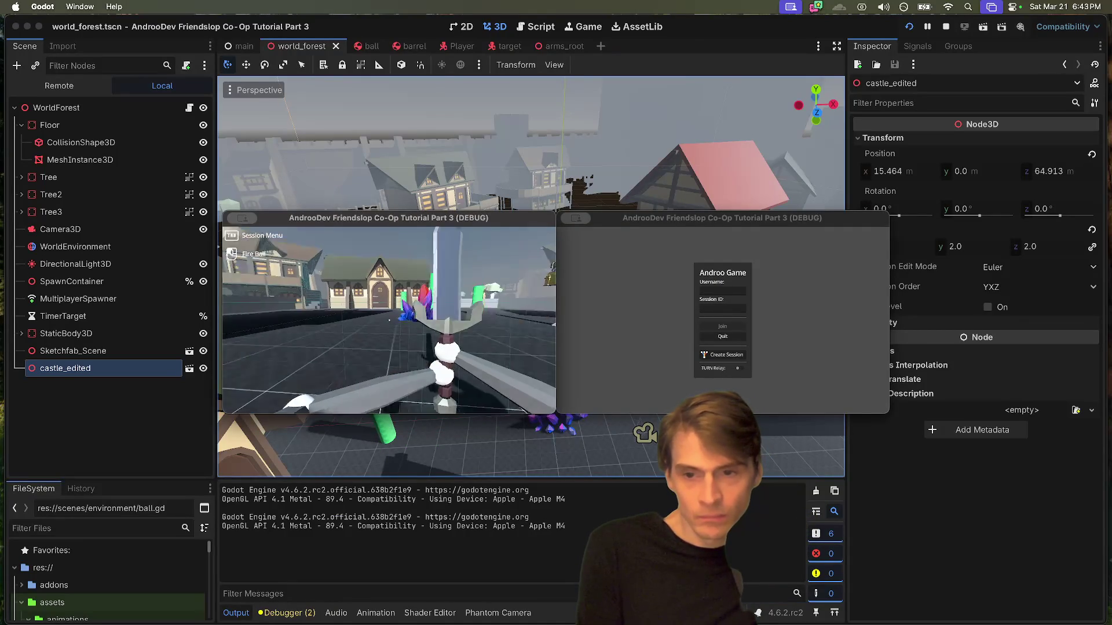
key("w")
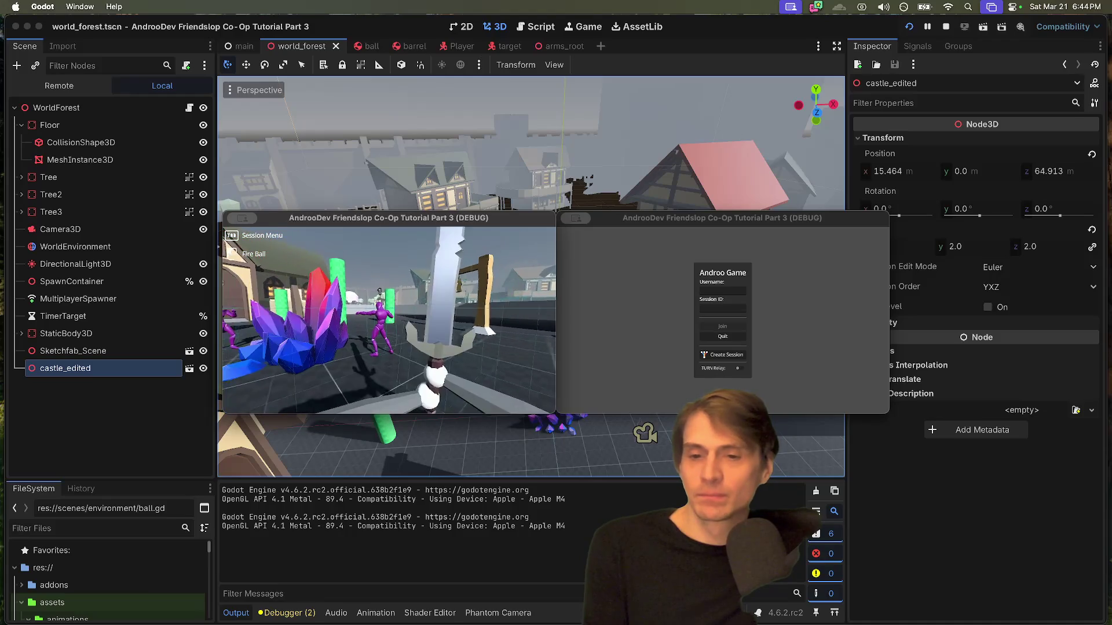
key("super+q")
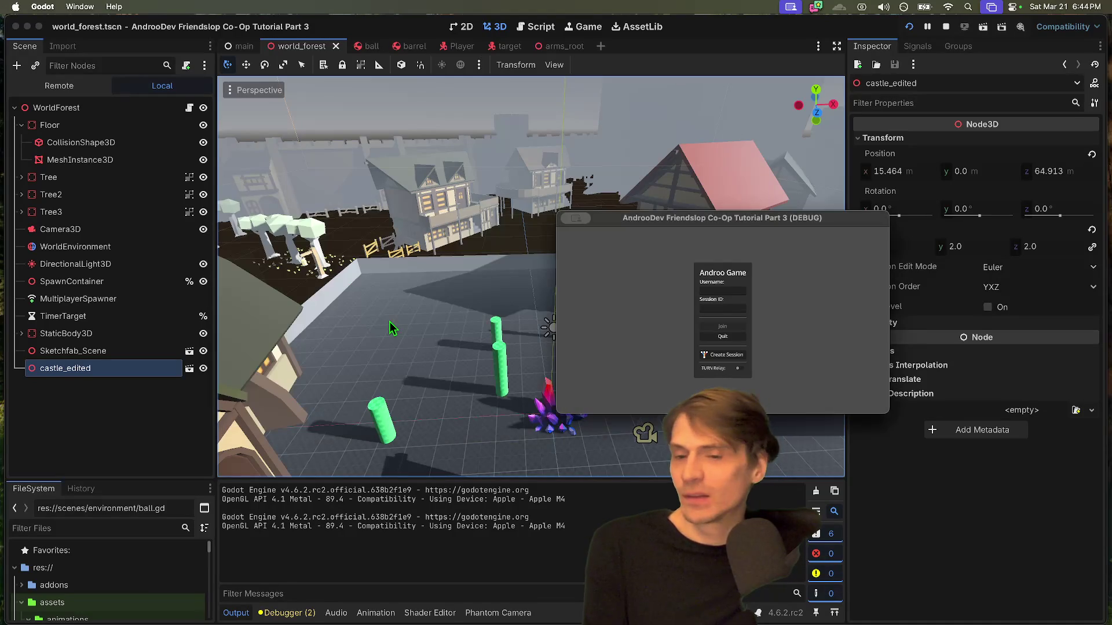
key("super+q")
- Open the target scene, select its animation player and replay Spell_Simple_Shoot
left_click(492, 46)
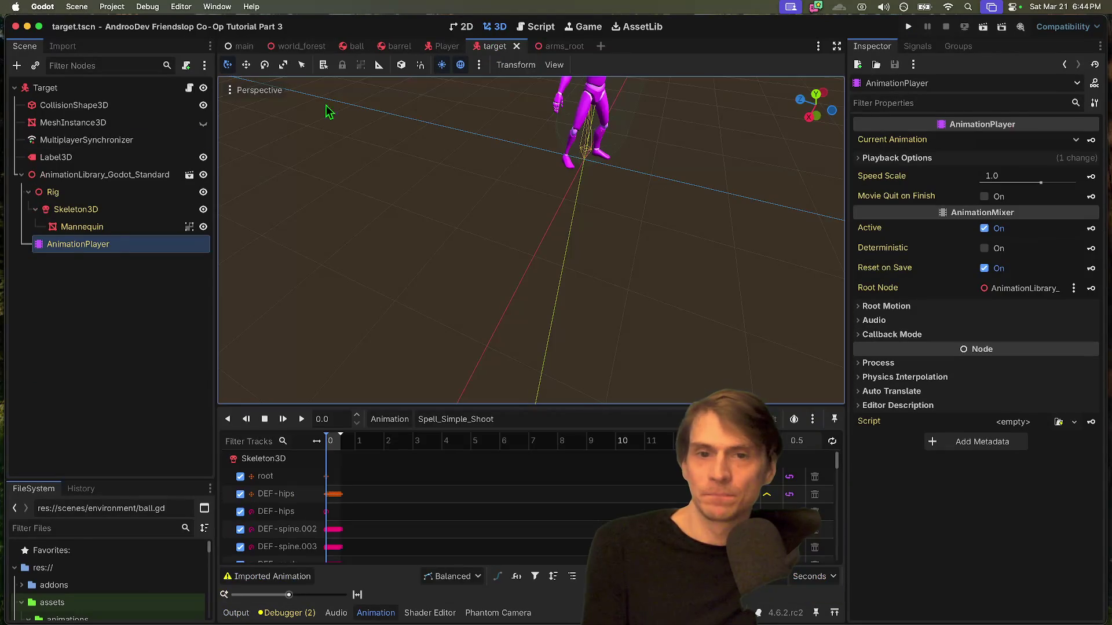
left_click(111, 227)
left_click(159, 246)
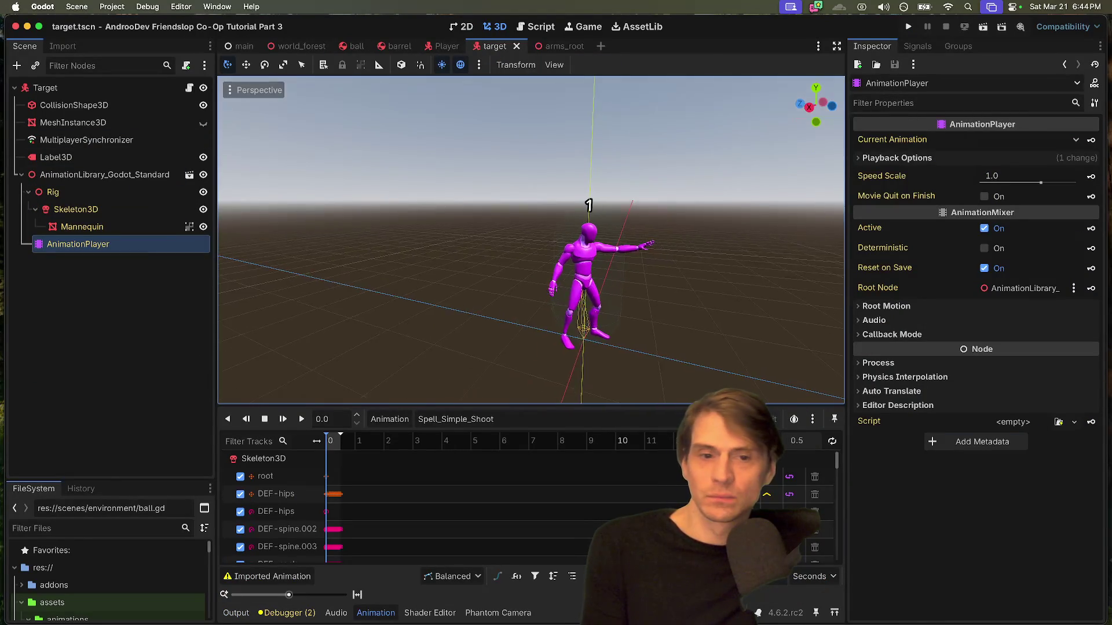
left_click(616, 419)
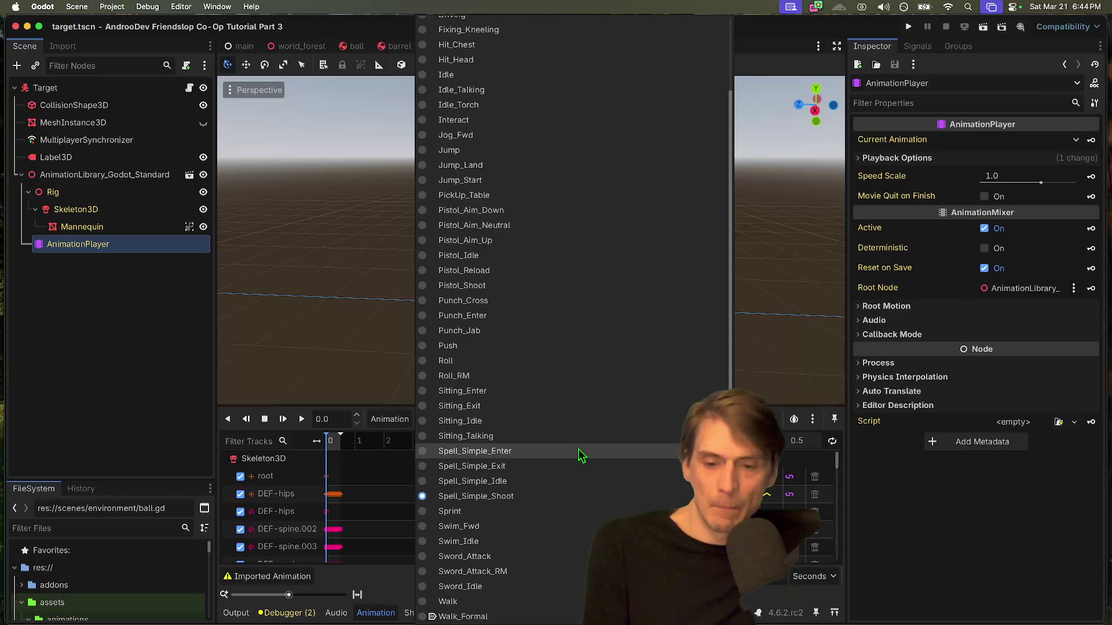
left_click(480, 498)
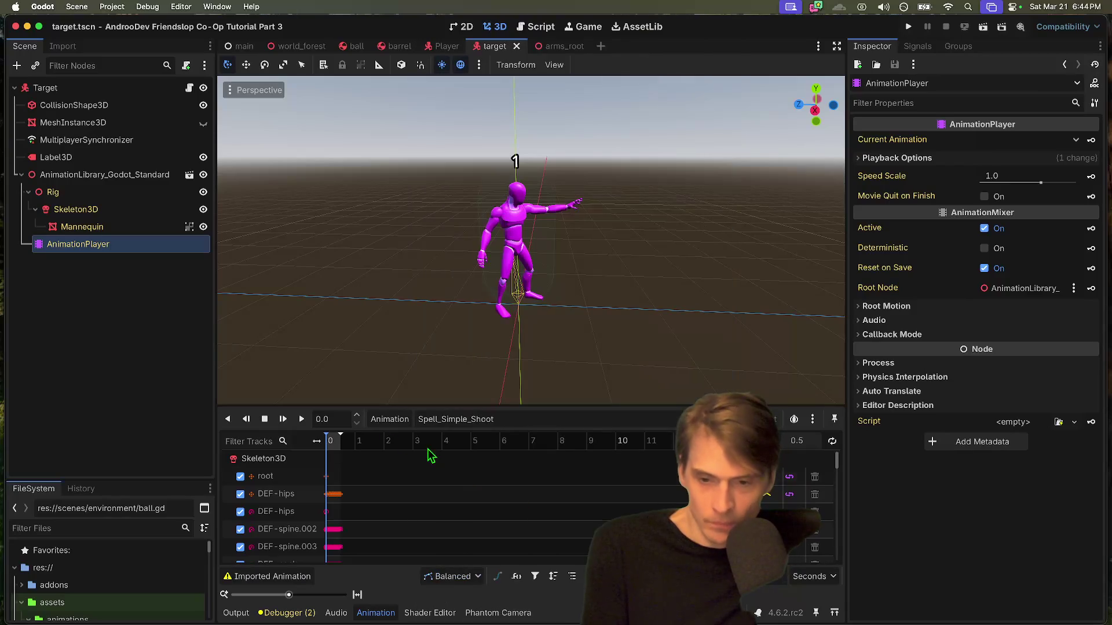
left_click(301, 423)
- Preview the target's Push, Roll and Idle_Torch animations
left_click(555, 427)
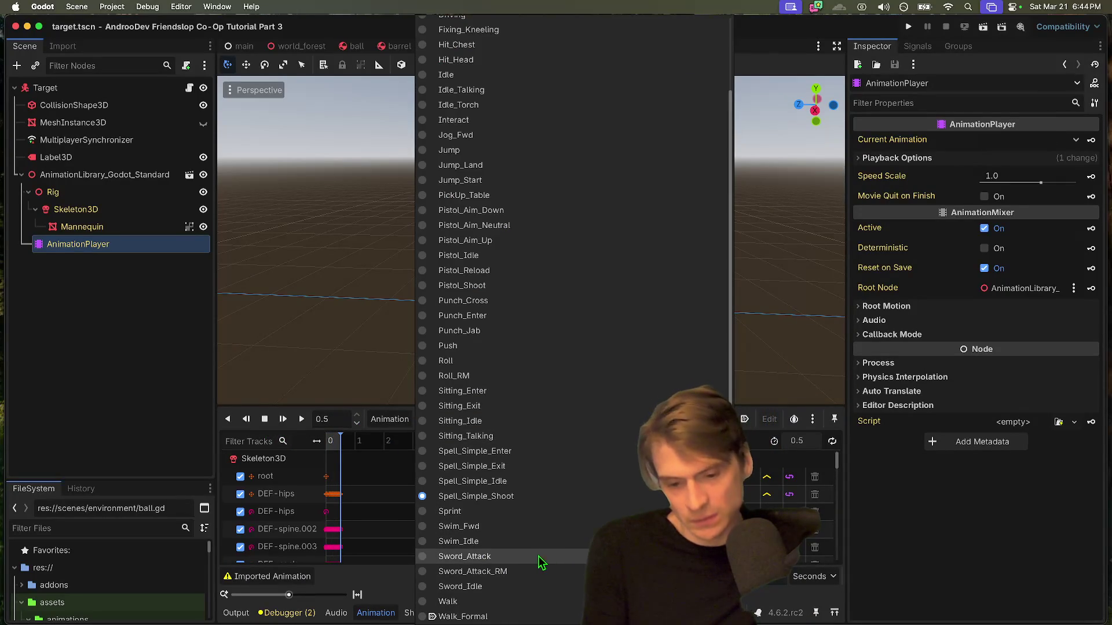
scroll(534, 554, "up", 3)
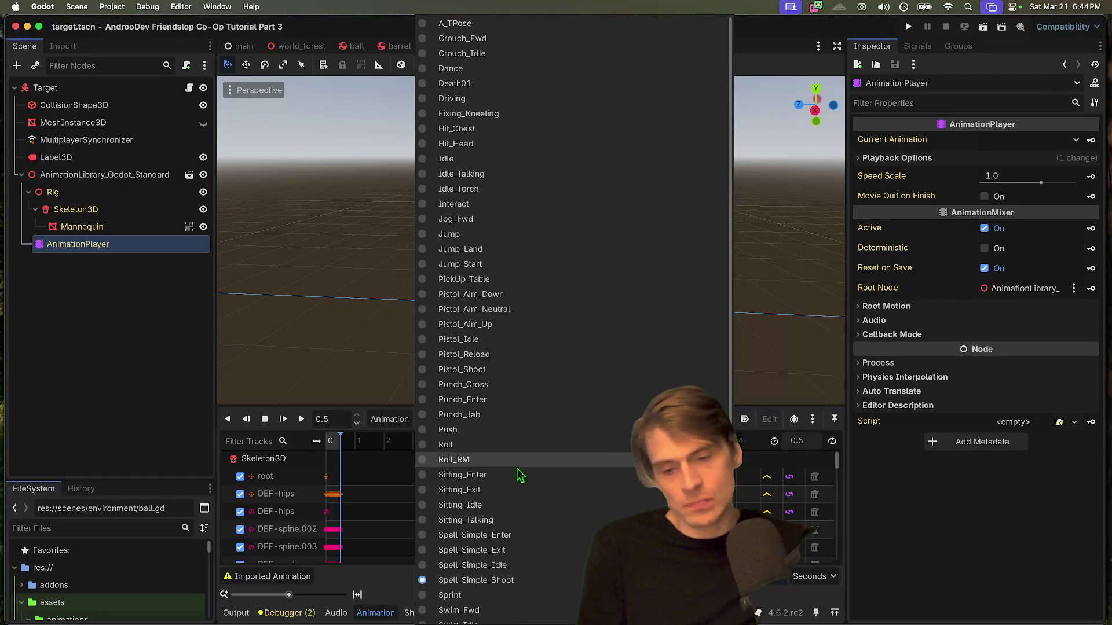
left_click(544, 430)
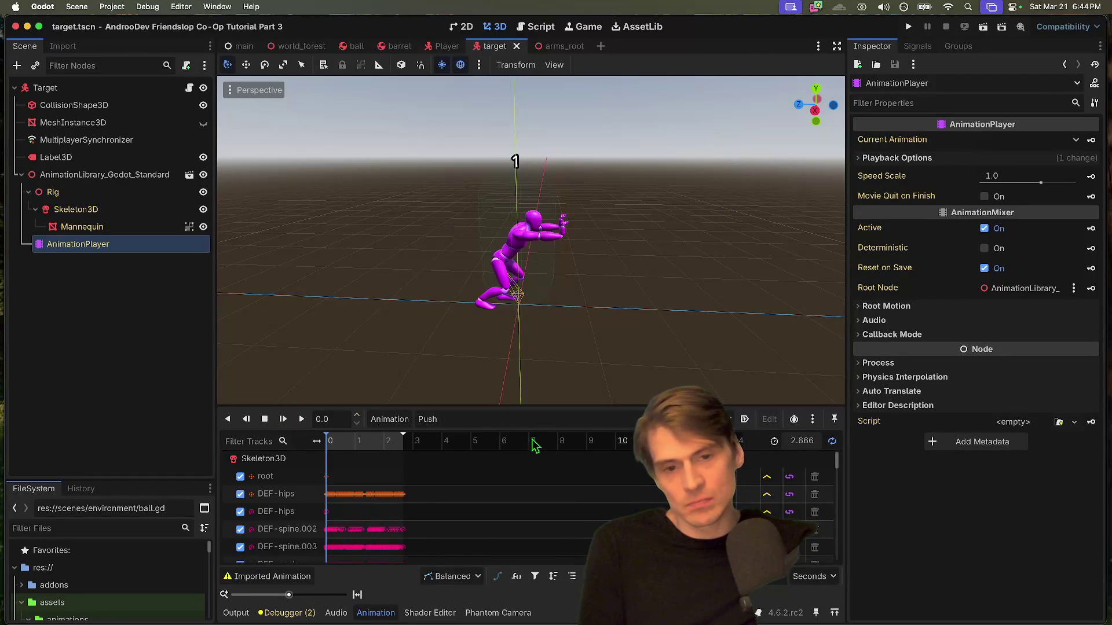
left_click(533, 419)
left_click(527, 445)
left_click(531, 418)
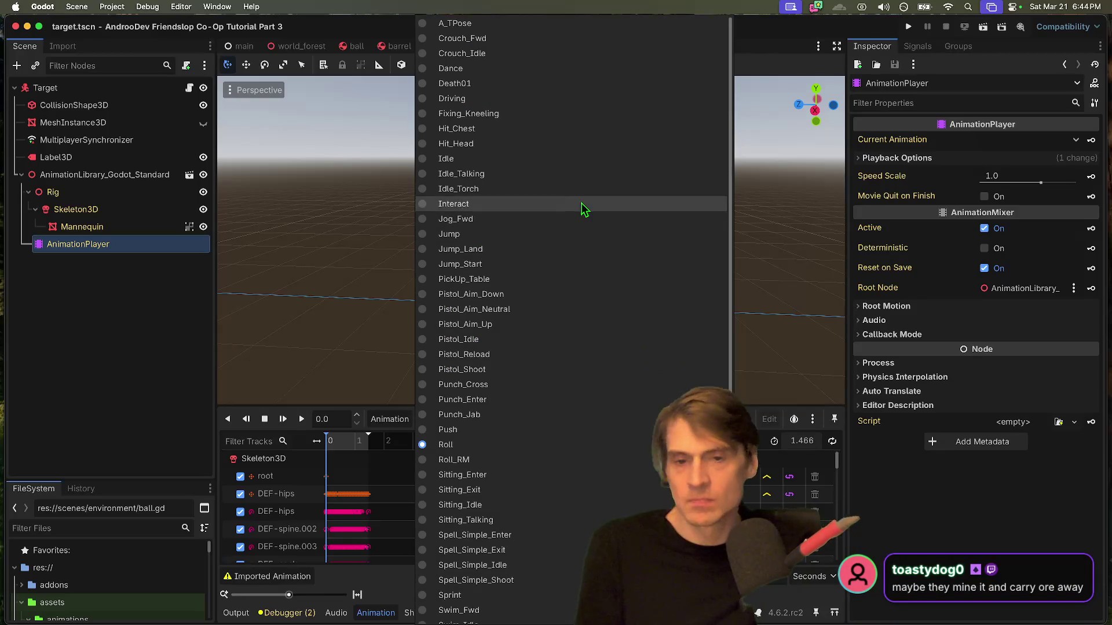
left_click(572, 189)
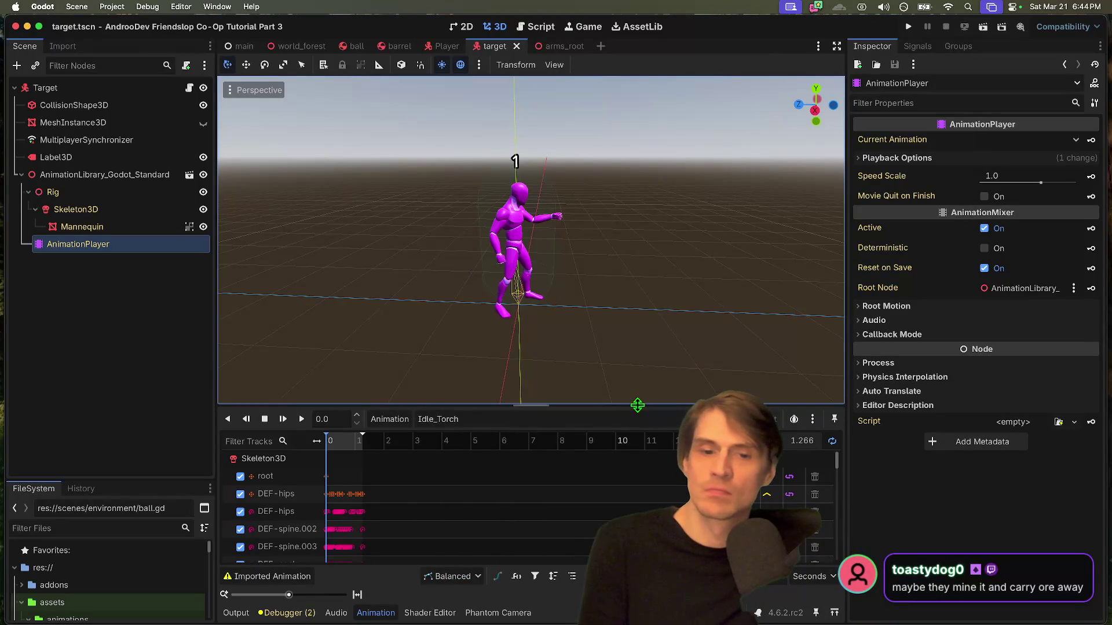
- Preview and replay the PickUp_Table animation
left_click(637, 419)
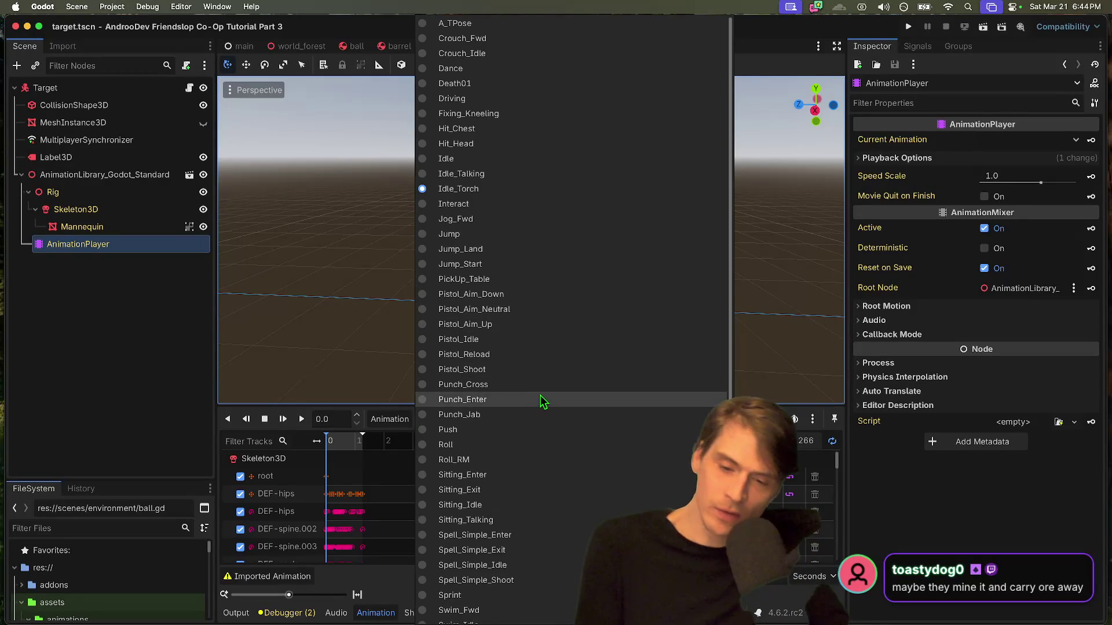
scroll(515, 486, "down", 3)
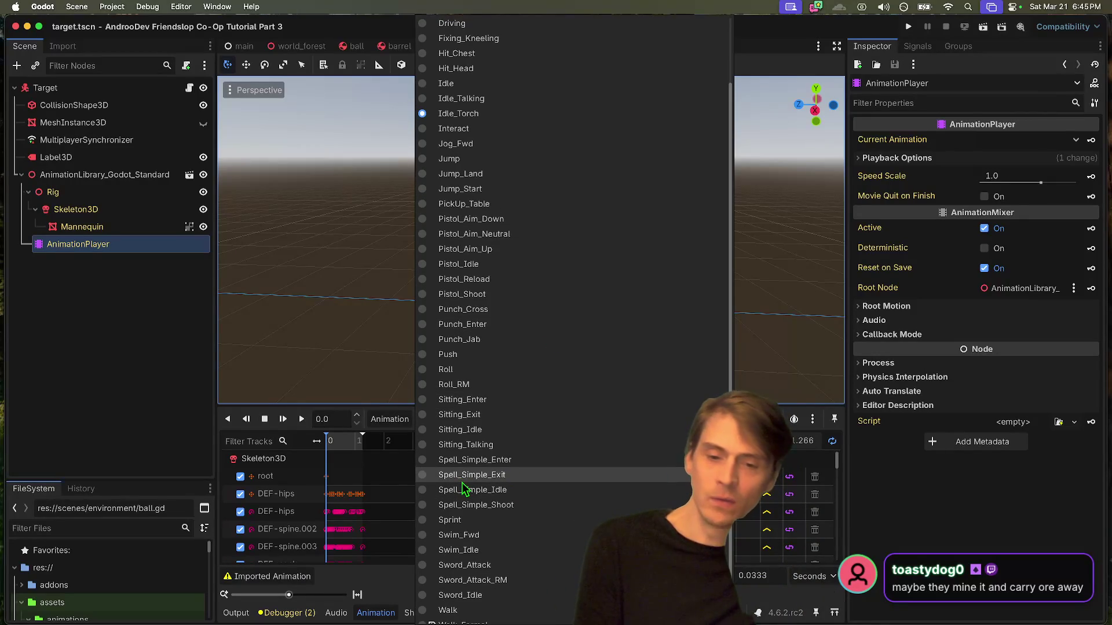
scroll(571, 422, "up", 3)
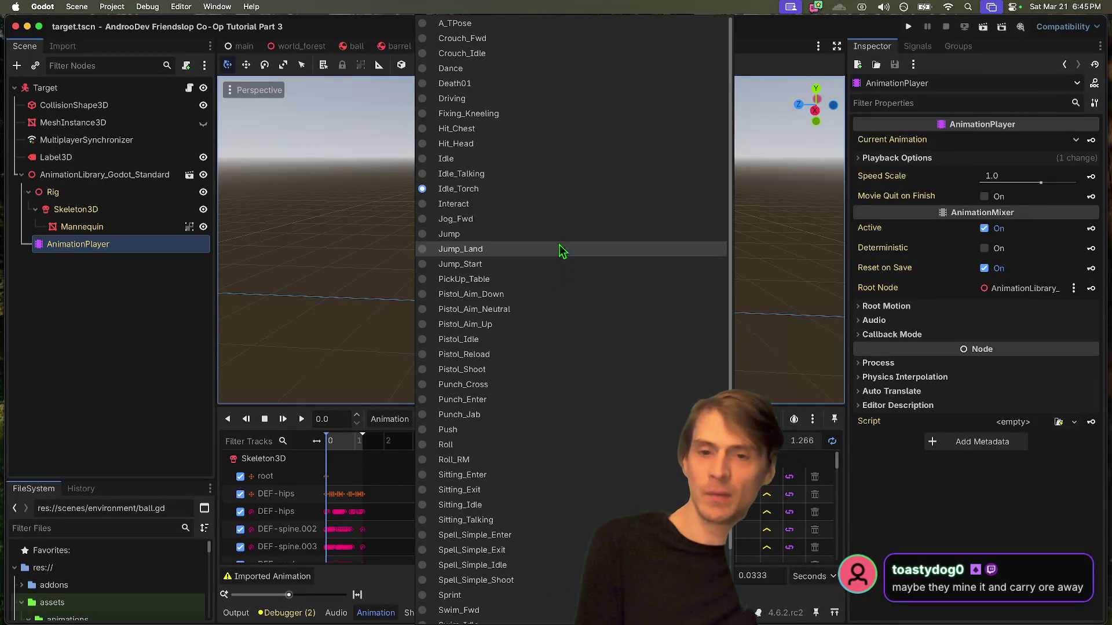
left_click(530, 279)
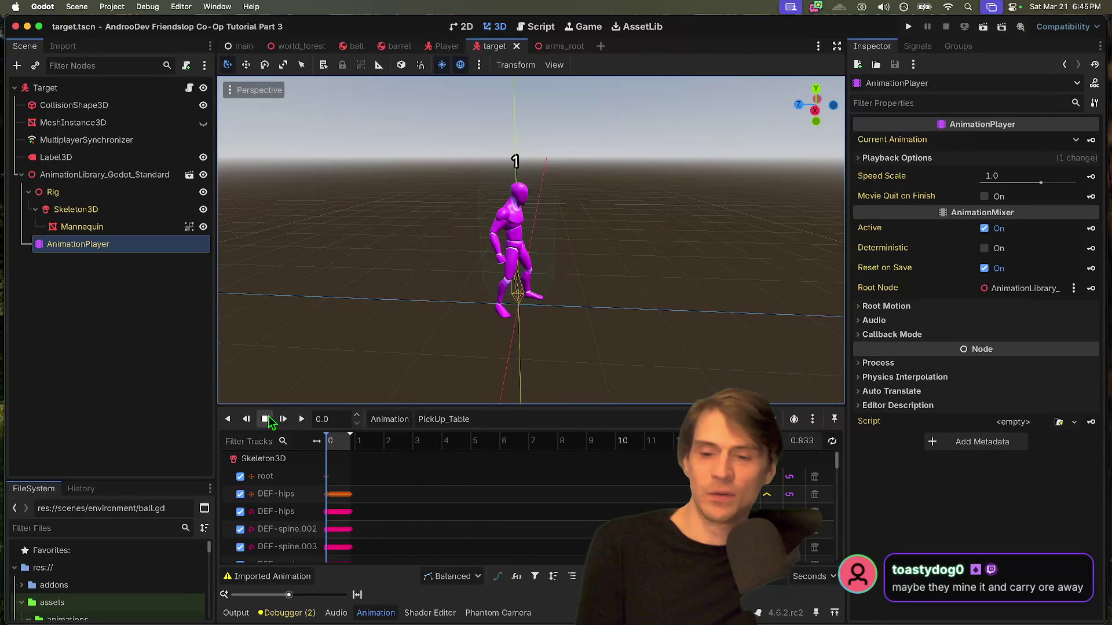
left_click(303, 421)
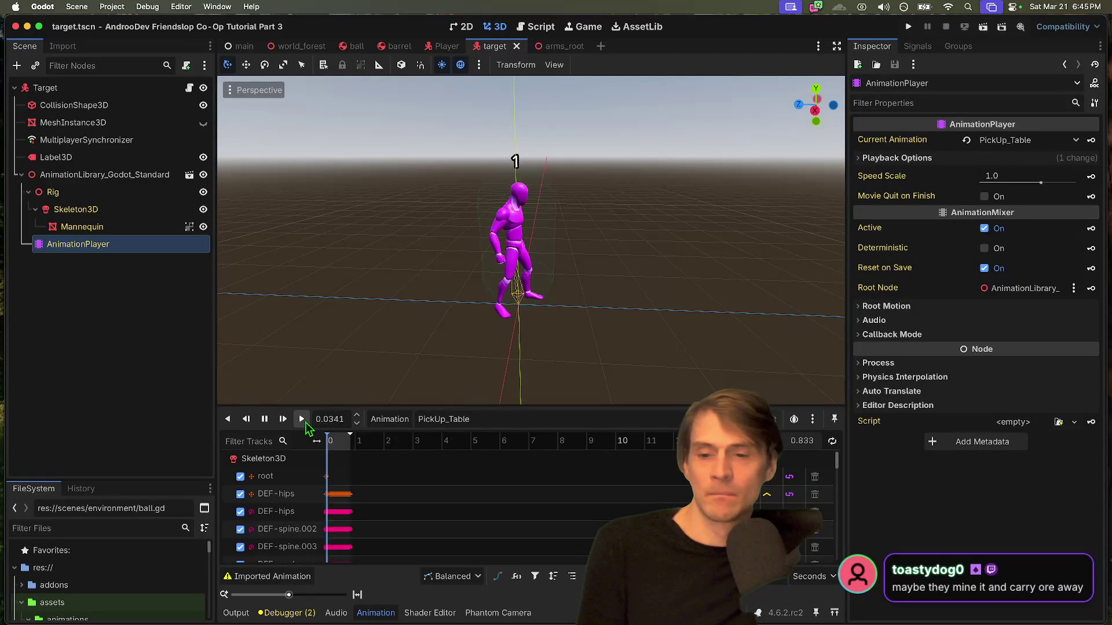
left_click(444, 420)
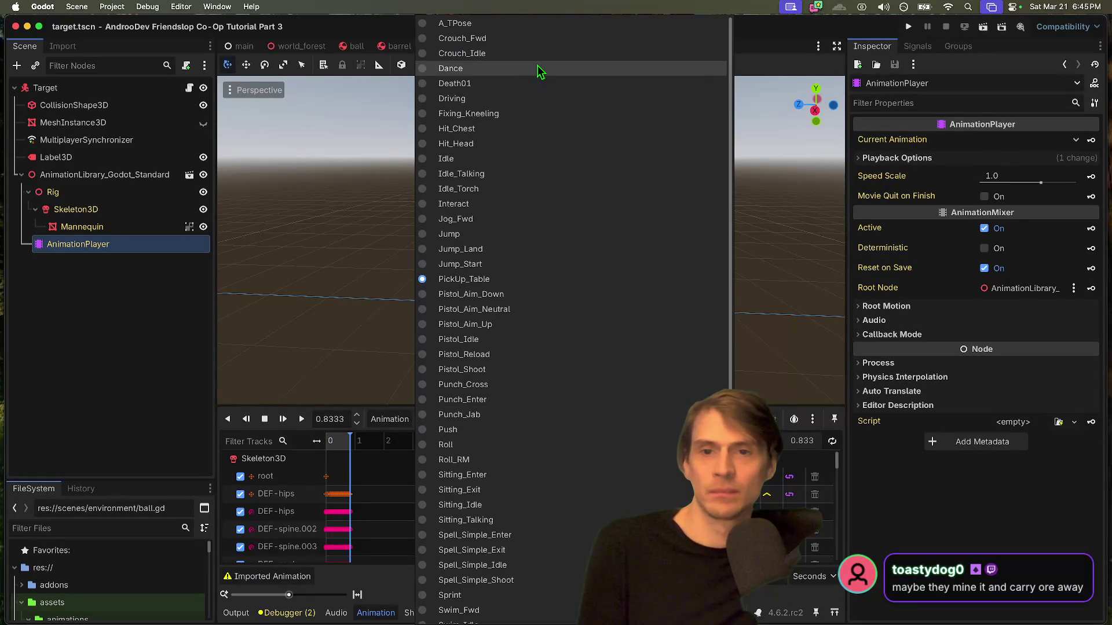
left_click(250, 426)
left_click(300, 423)
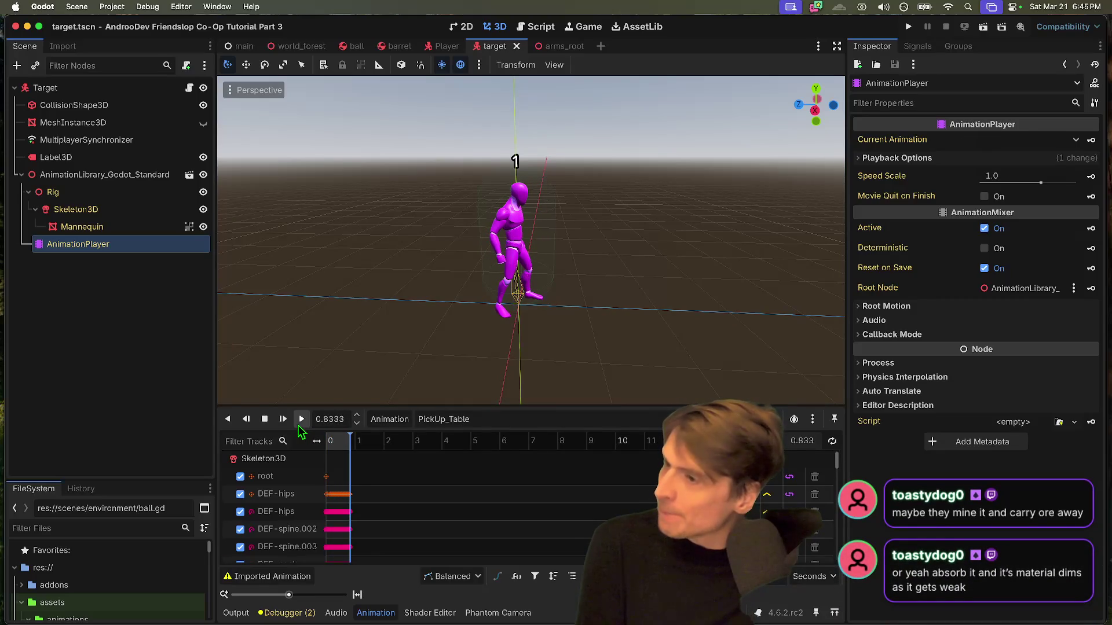
left_click(301, 422)
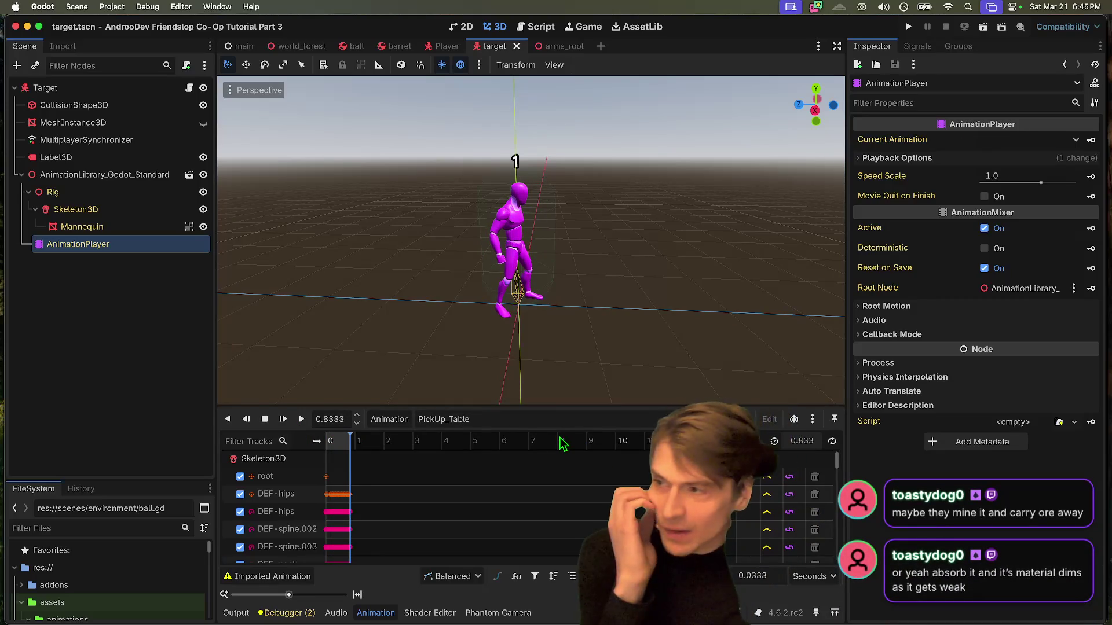
- Switch the preview back to Spell_Simple_Shoot, play it, and view target.gd's code
left_click(550, 420)
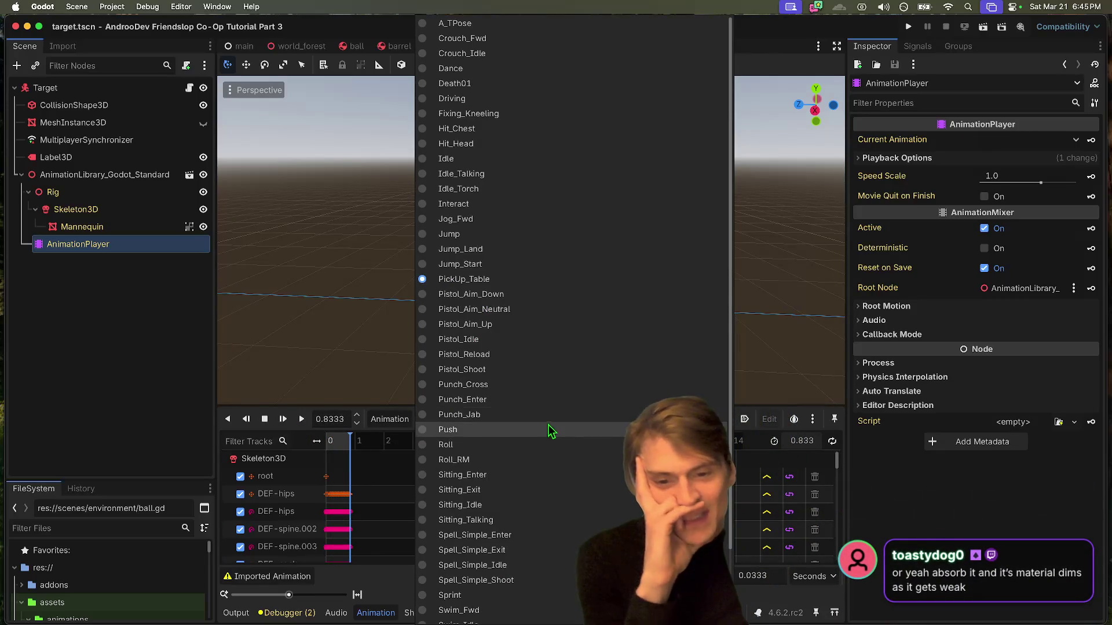
scroll(591, 405, "down", 3)
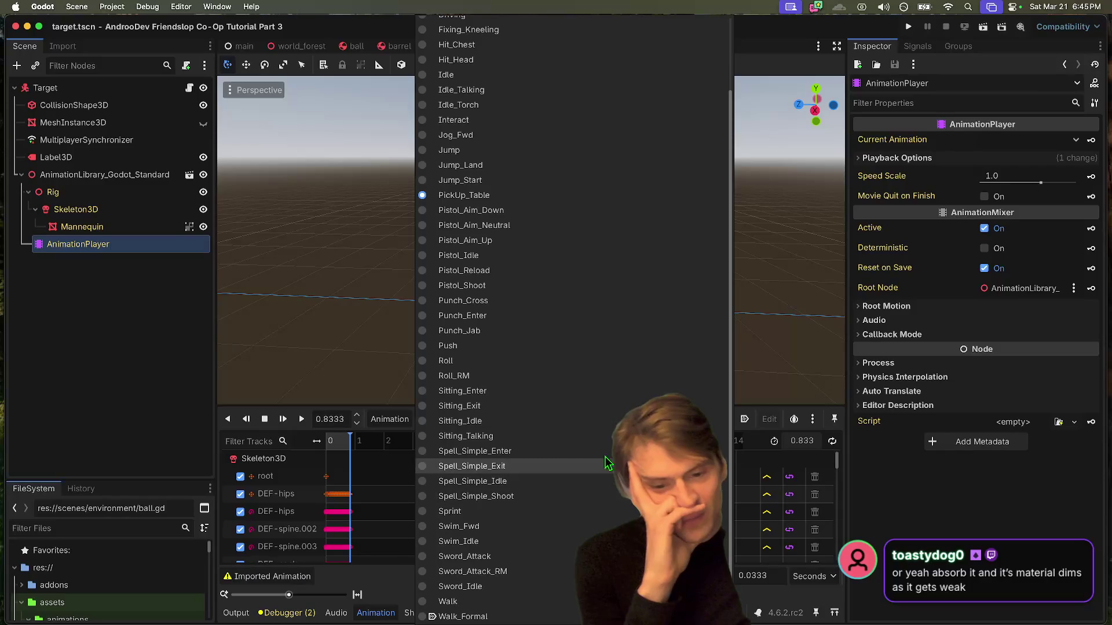
left_click(595, 496)
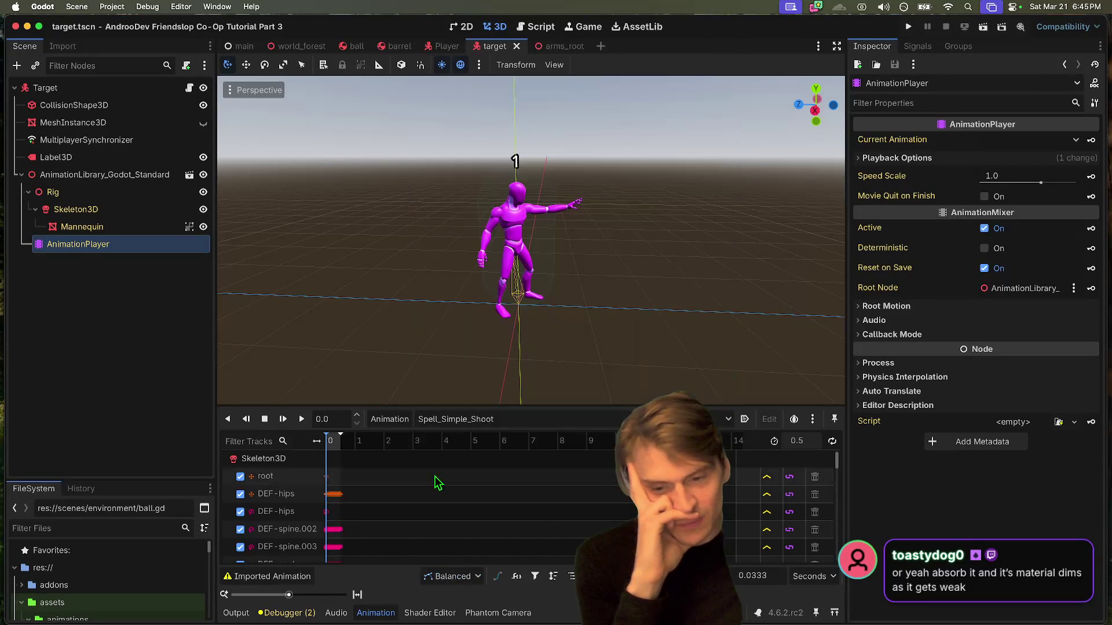
left_click(300, 420)
left_click(301, 420)
left_click(301, 420)
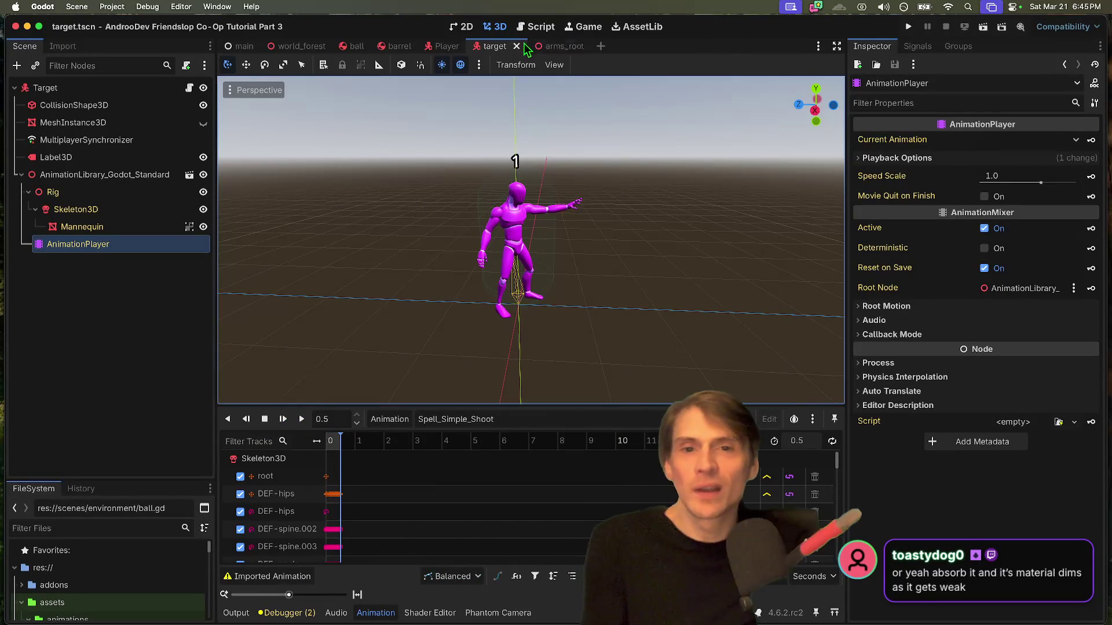
left_click(537, 28)
scroll(650, 195, "down", 8)
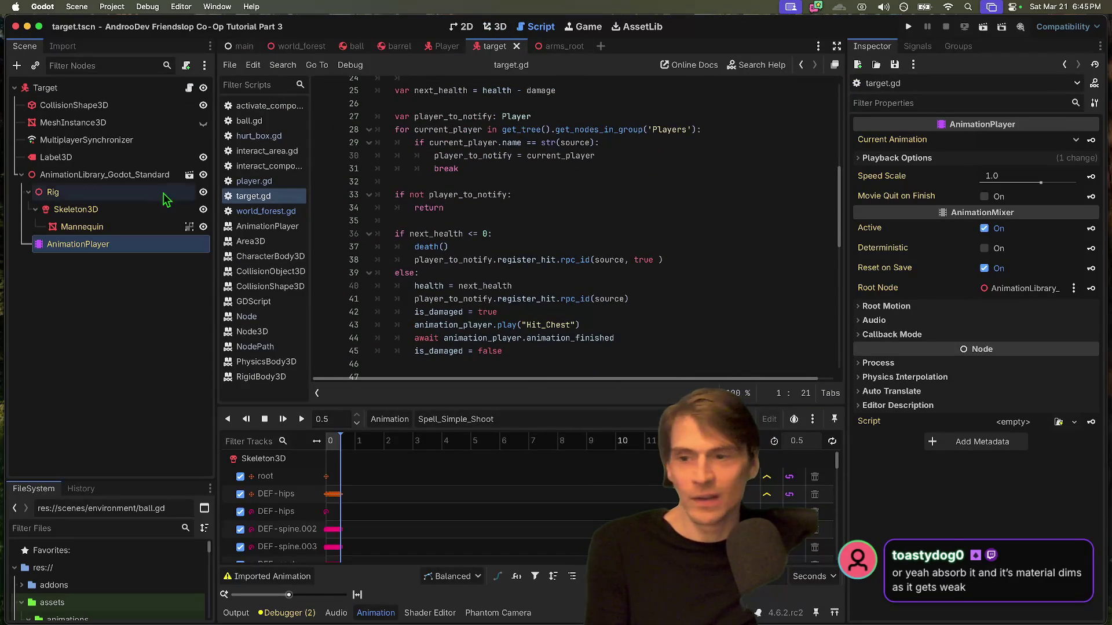
- Replace Punch_Jab with Spell_Simple_Shoot on line 71 of target.gd and run the project
scroll(664, 202, "down", 12)
left_click(541, 241)
double_click(543, 233)
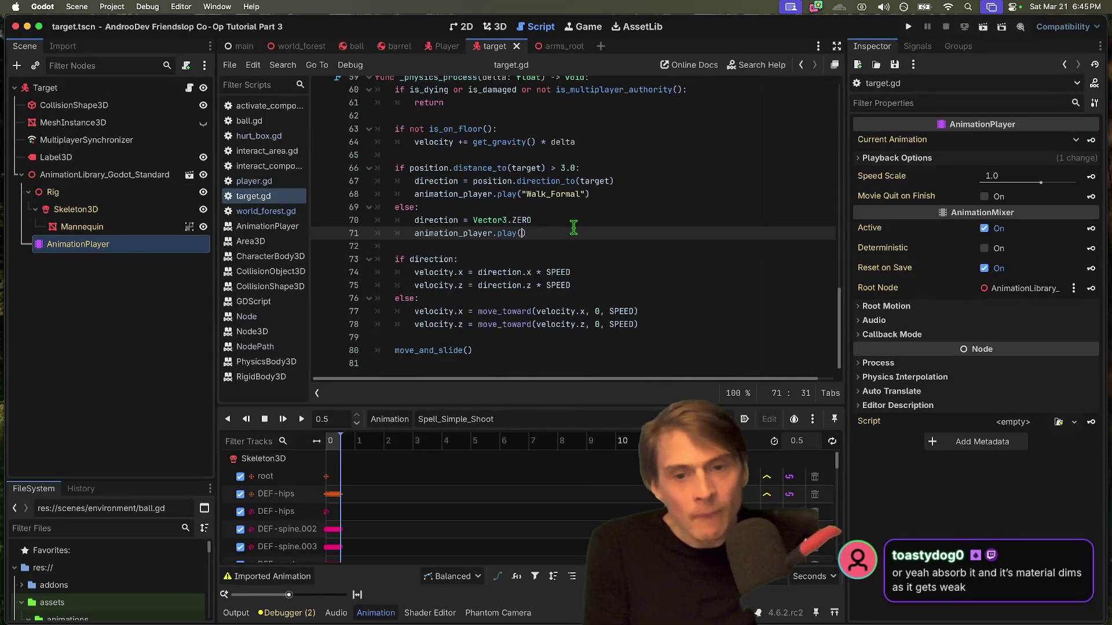
type("\"Spe")
key("Down")
key("Down")
key("Down")
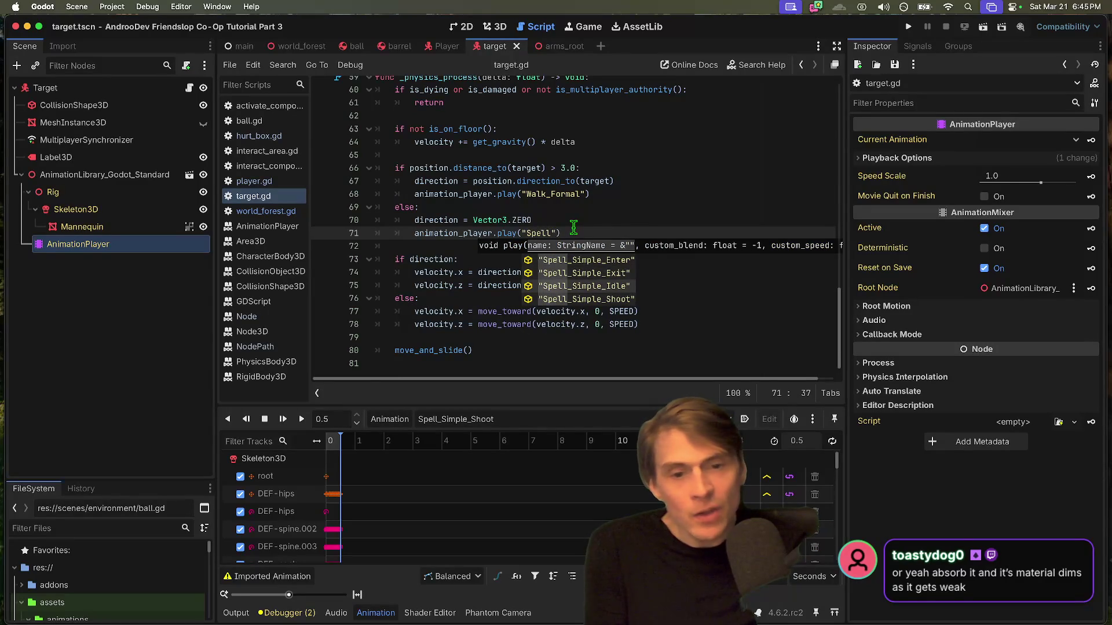
key("Return")
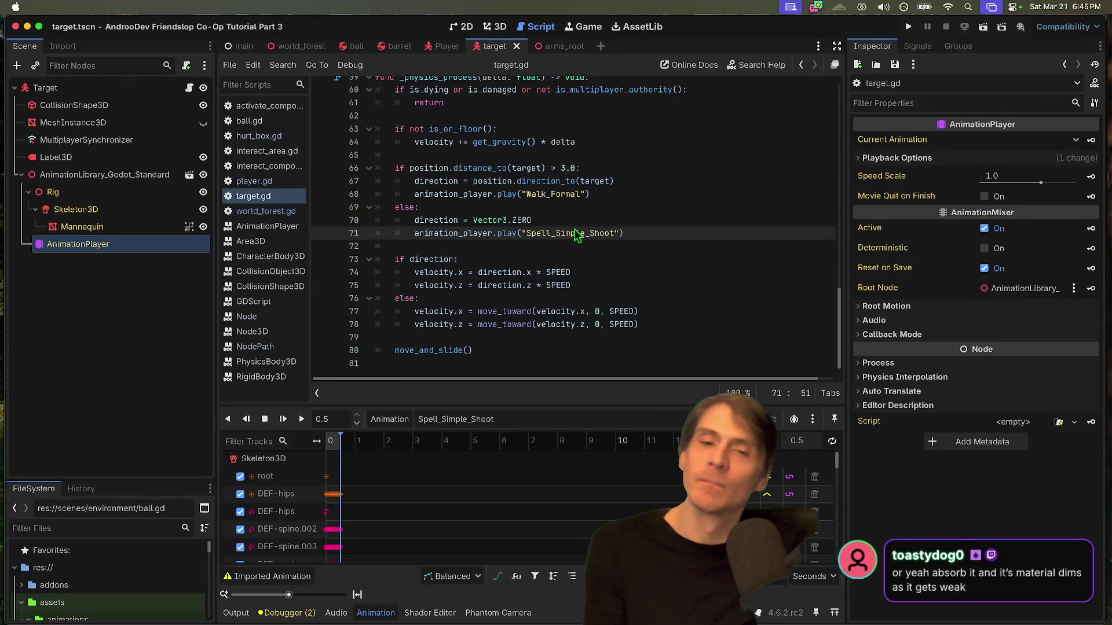
key("super+b")
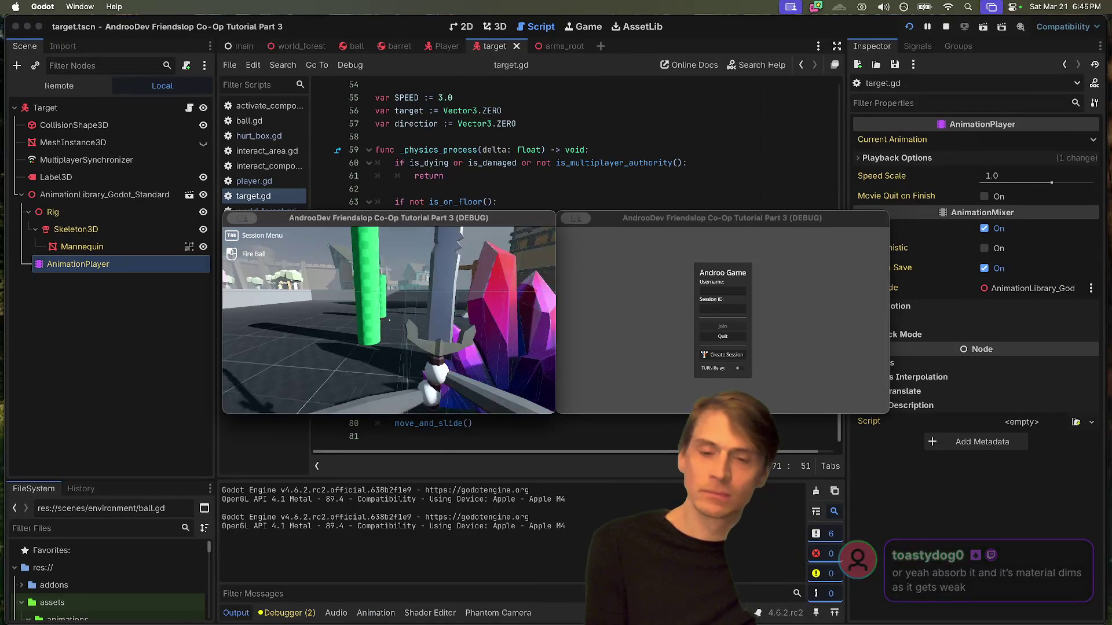
- Join the first player's session from the second window by pasting the session ID, play-test, then stop
key("super+grave")
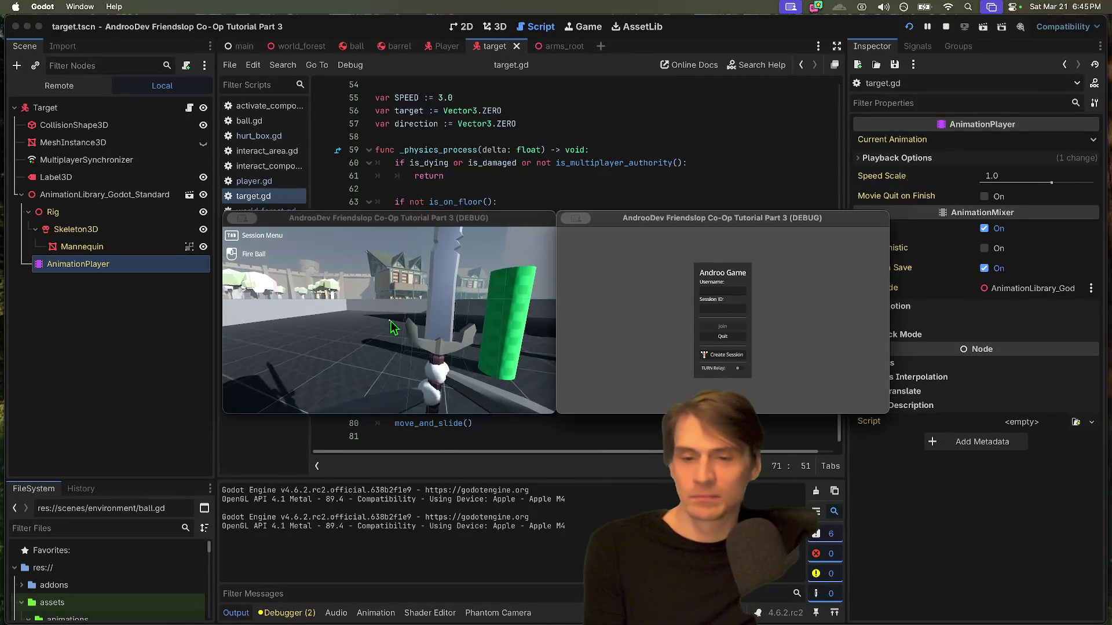
left_click(722, 309)
key("super+v")
left_click(715, 326)
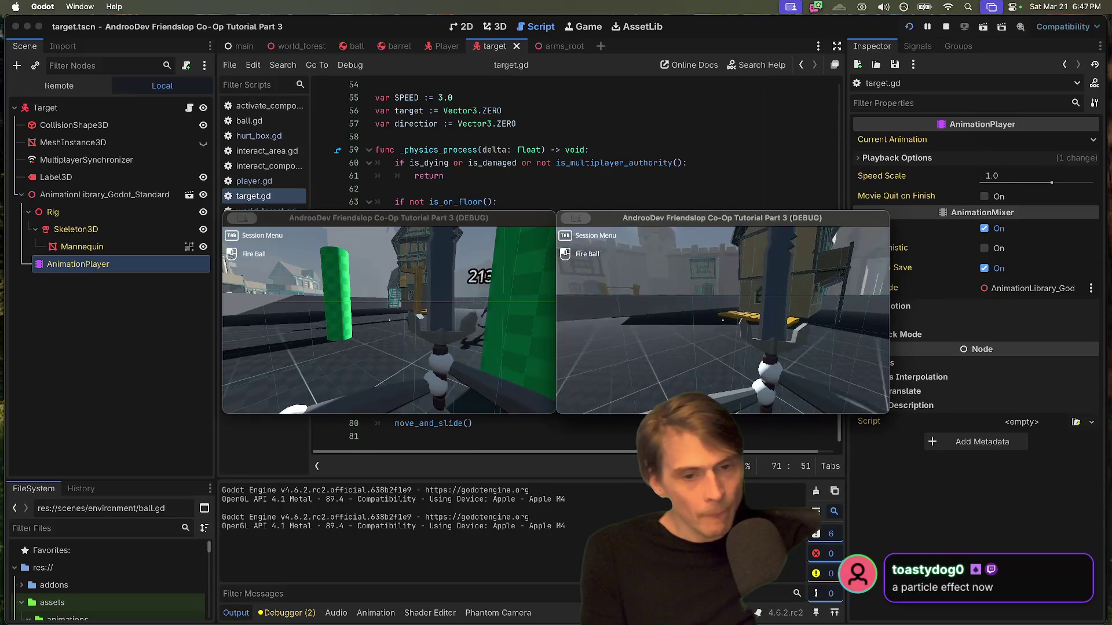
key("super+period")
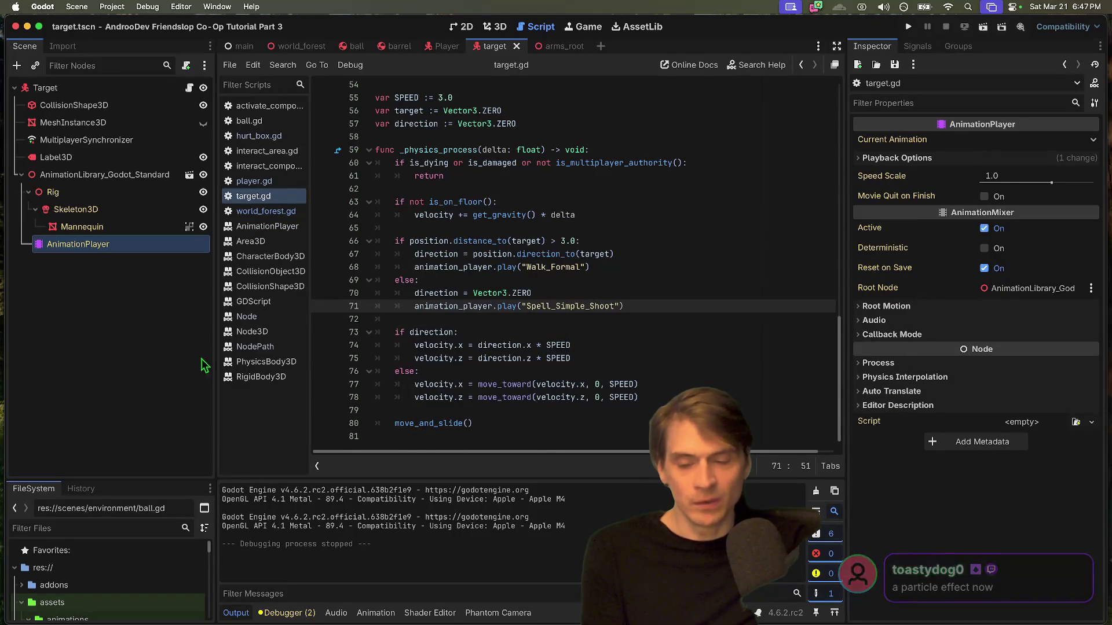
- Delete the castle_edited node from the world_forest scene in the 3D view
left_click(203, 315)
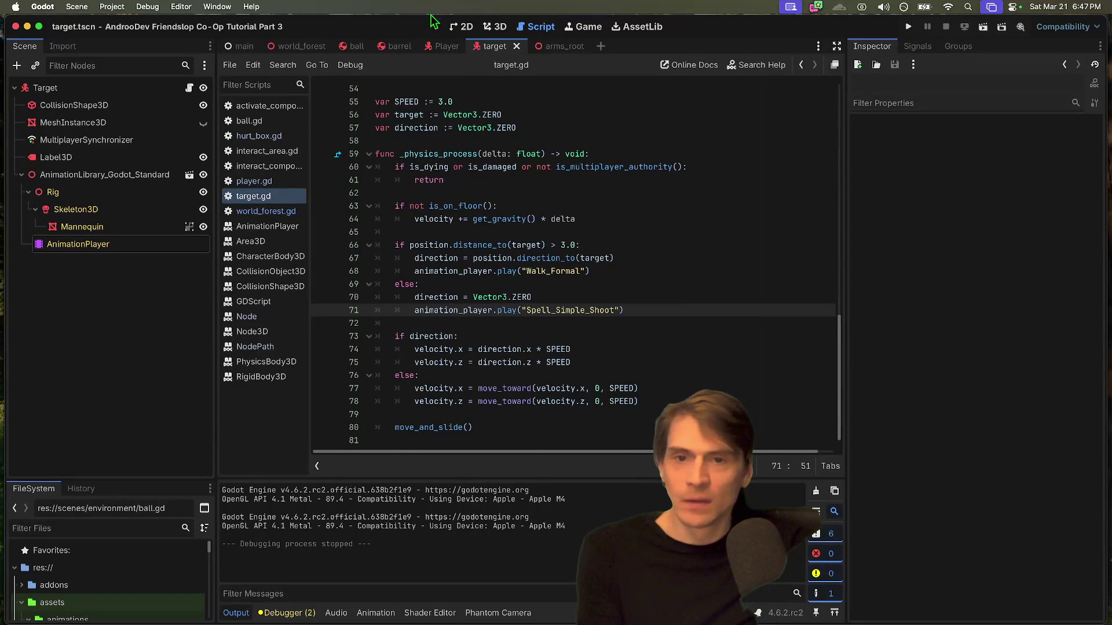
left_click(298, 46)
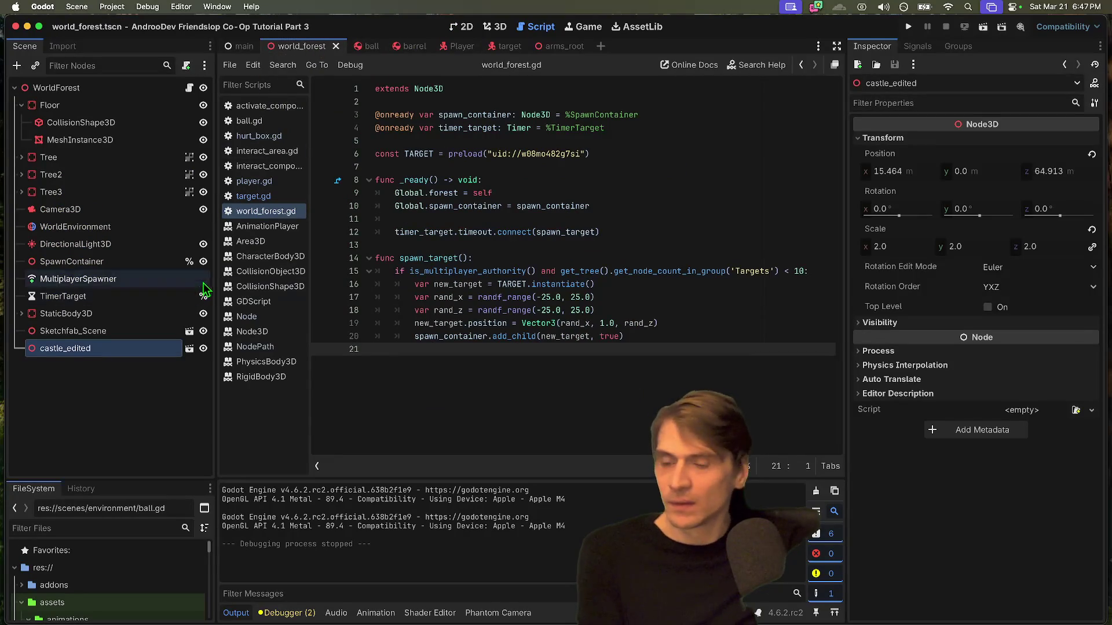
right_click(115, 350)
left_click(647, 249)
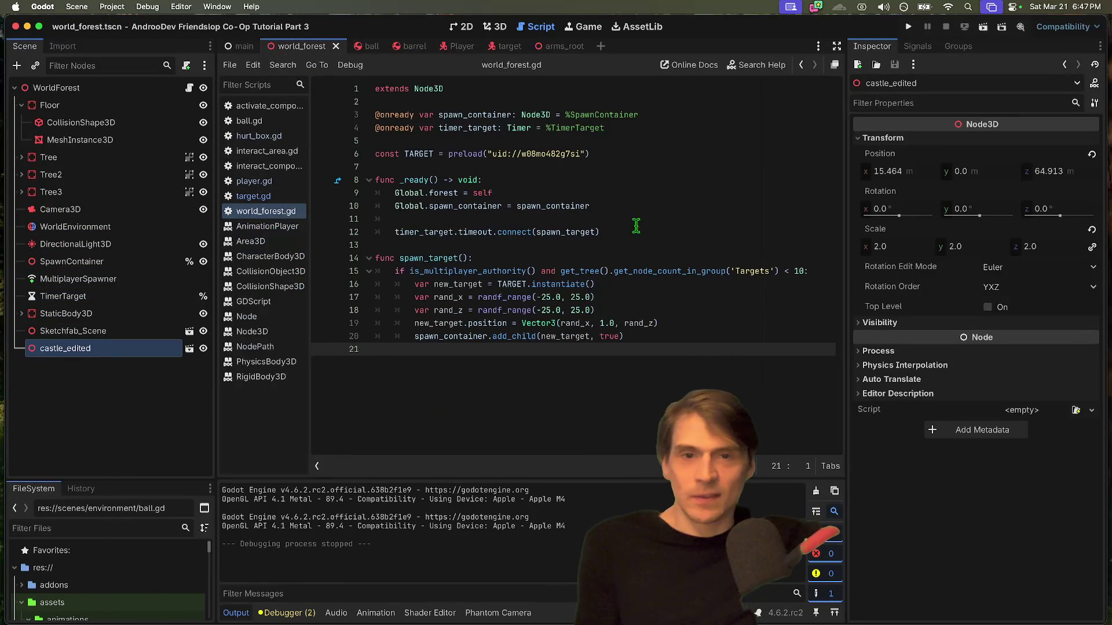
left_click(486, 32)
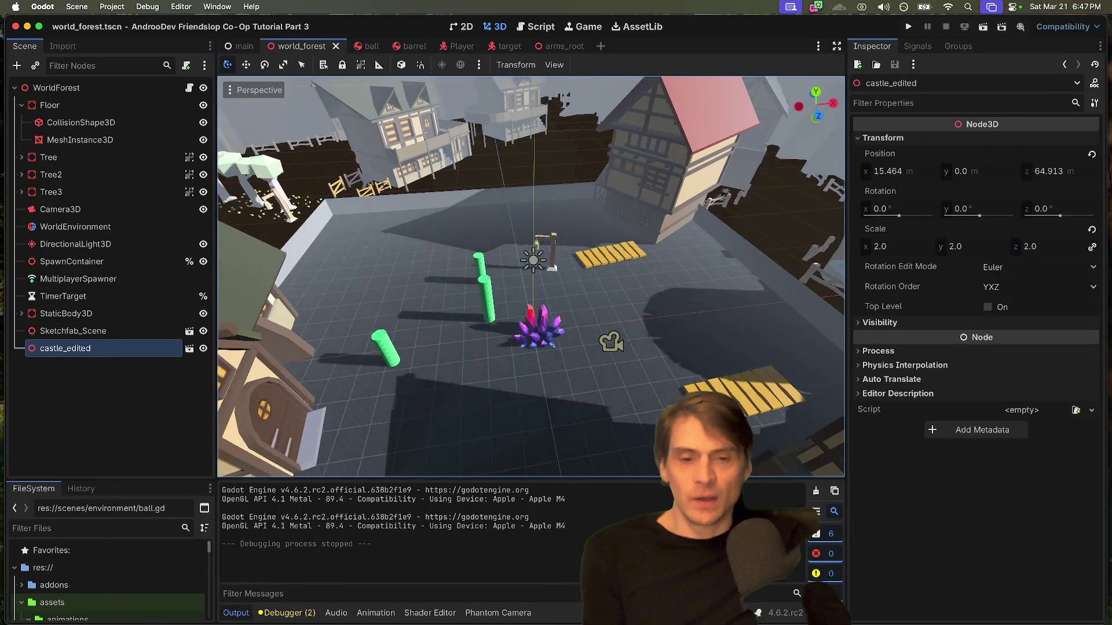
scroll(406, 346, "left", 5)
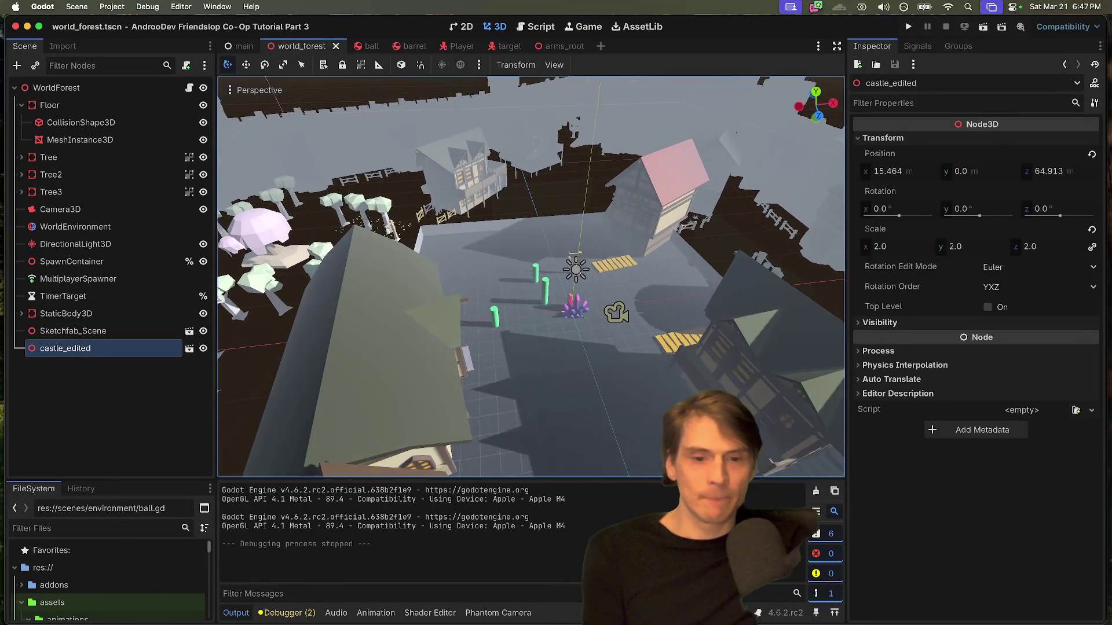
right_click(152, 349)
left_click(243, 618)
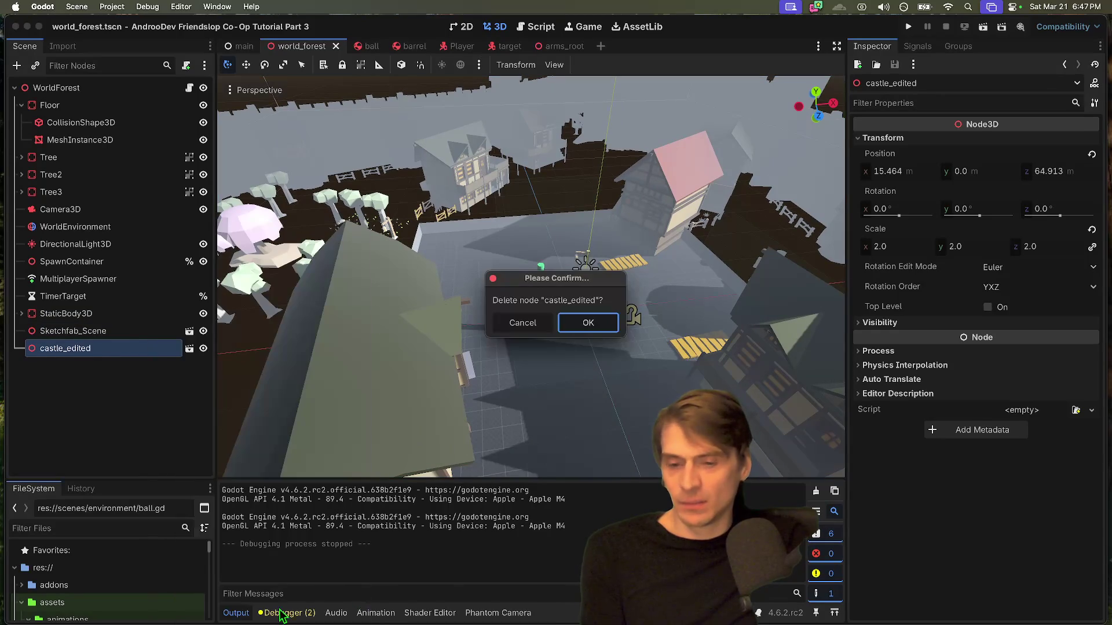
left_click(588, 322)
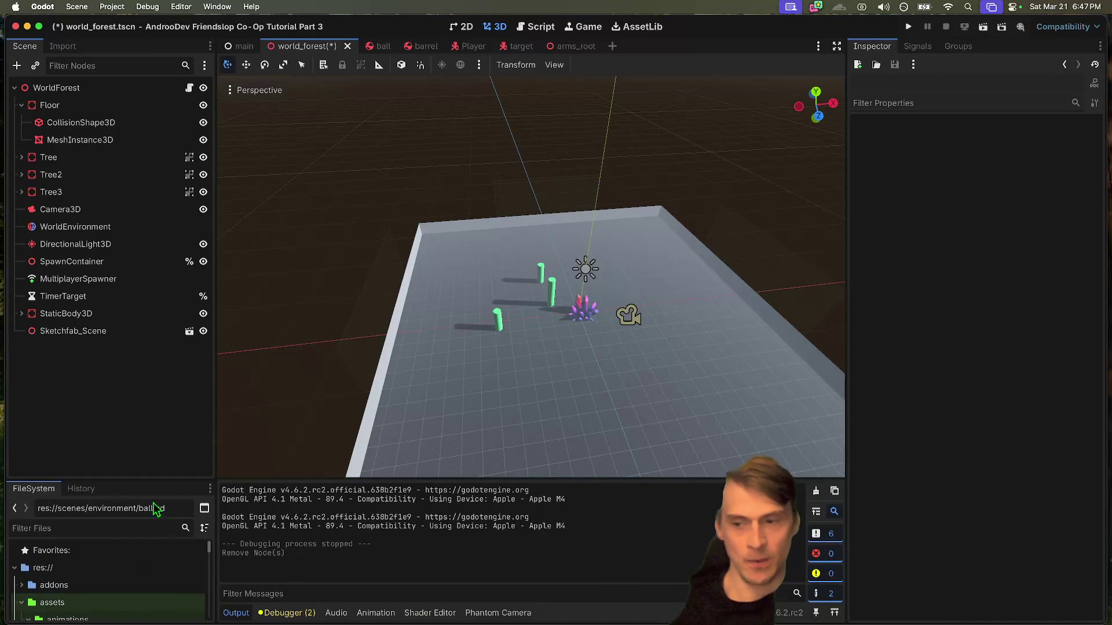
left_click(322, 596)
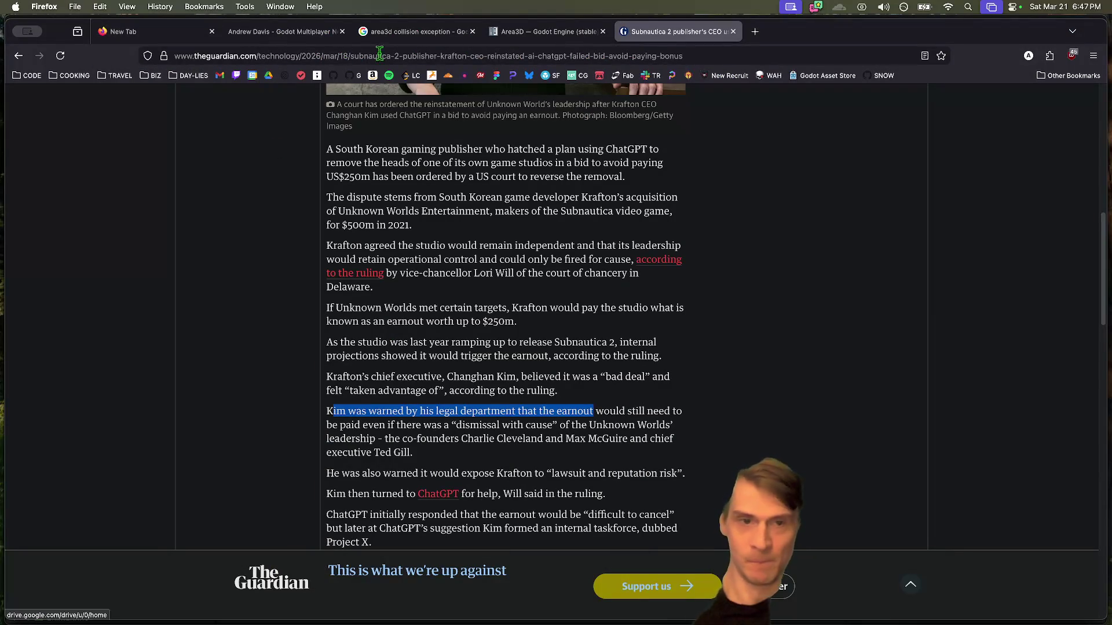
key("ctrl+t")
type("console.aws.amazon.com/")
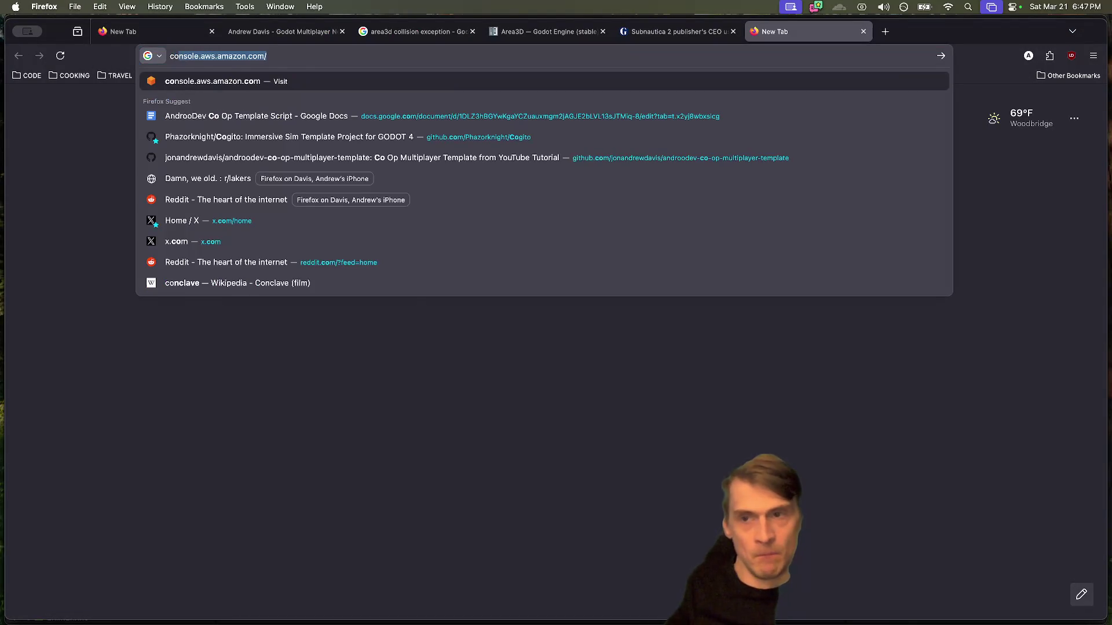
key("Down")
key("Return")
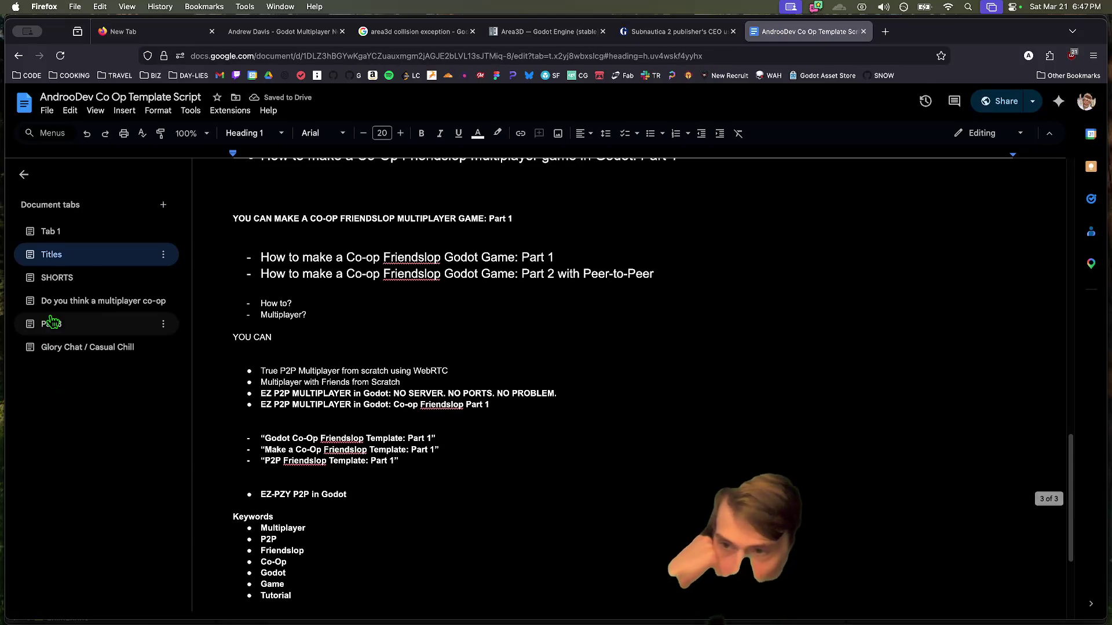
left_click(63, 324)
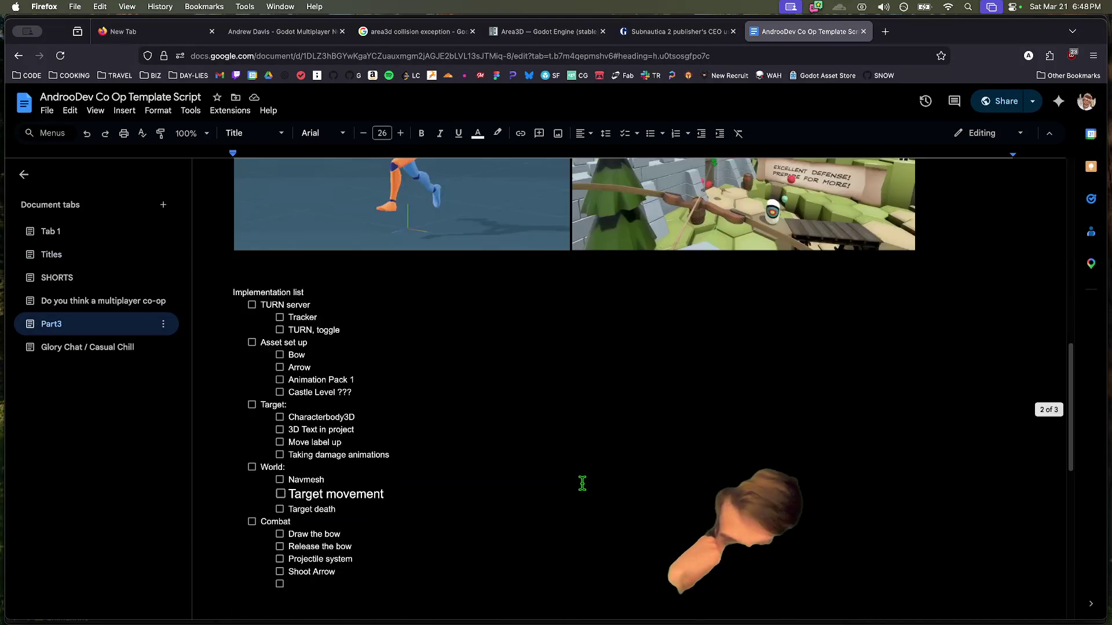
scroll(582, 503, "down", 10)
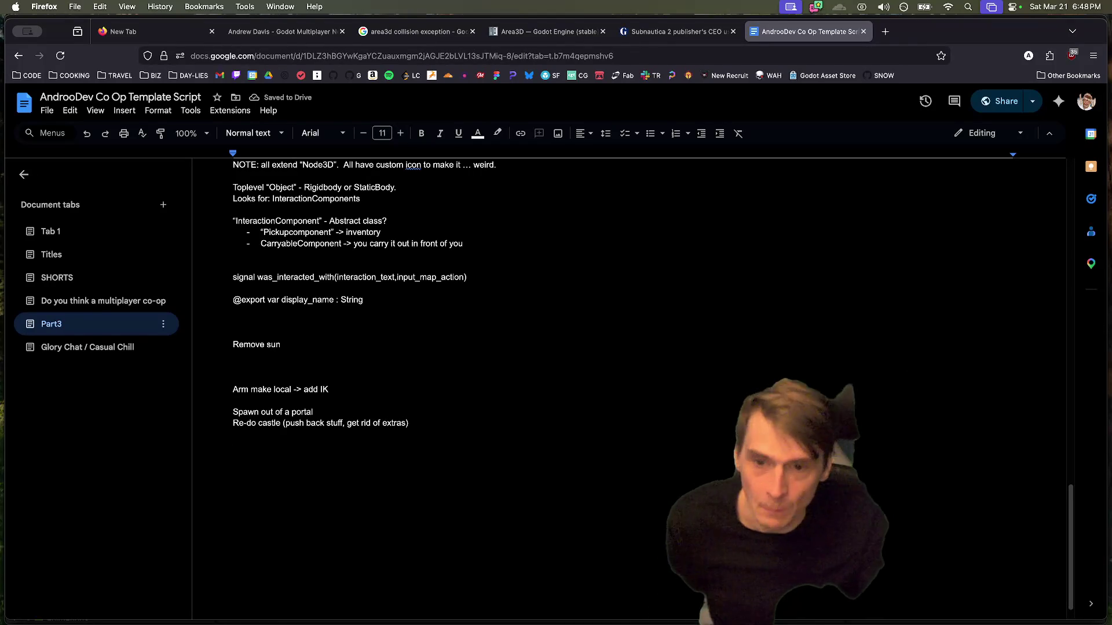
scroll(521, 489, "up", 6)
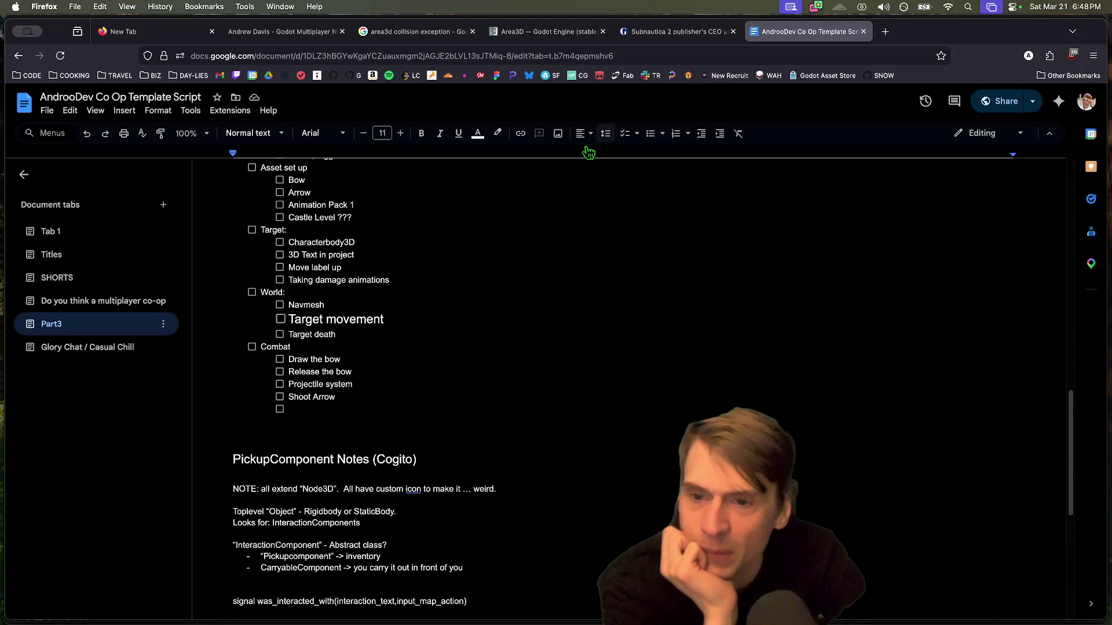
scroll(539, 228, "up", 2)
scroll(425, 240, "down", 2)
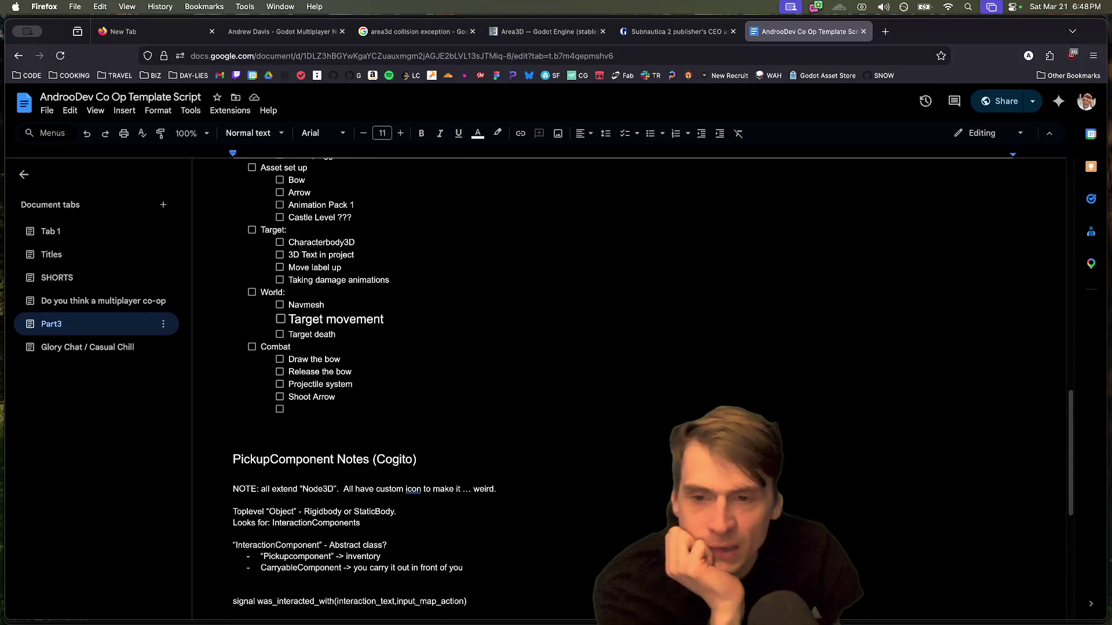
left_click(266, 586)
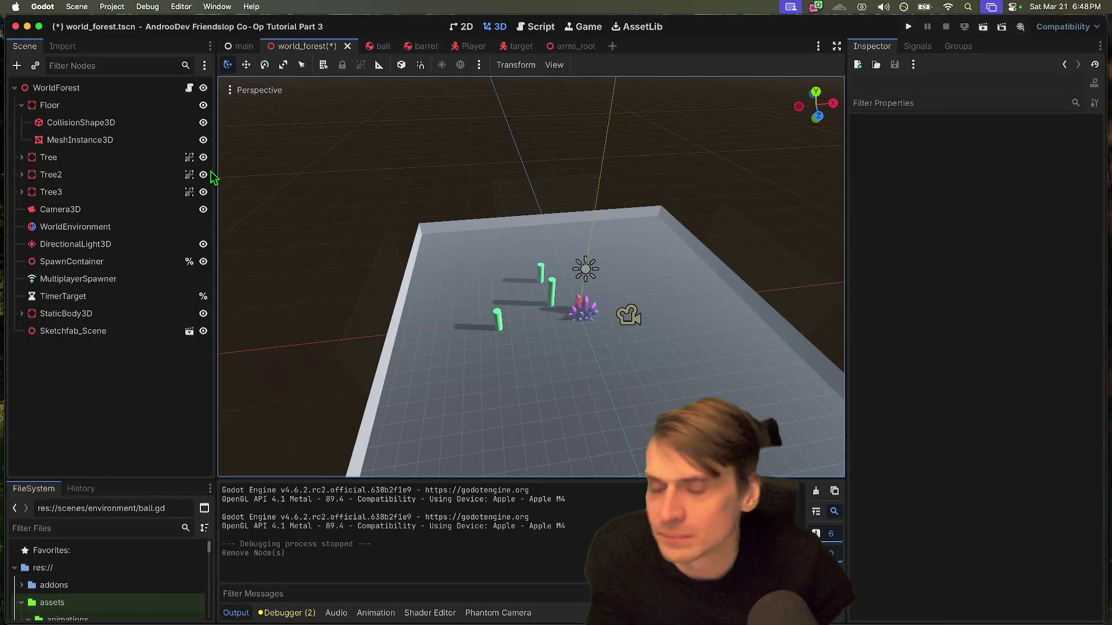
- Save world_forest, then load the idle animation on arms_root's SwordAnimationPlayer
key("super+s")
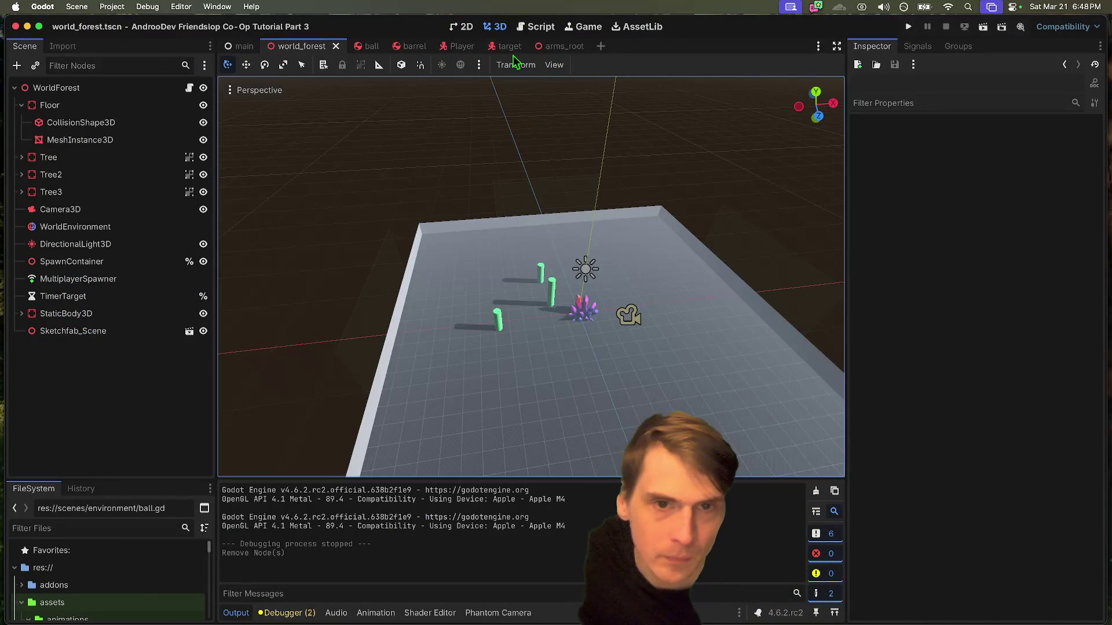
left_click(564, 45)
key("f")
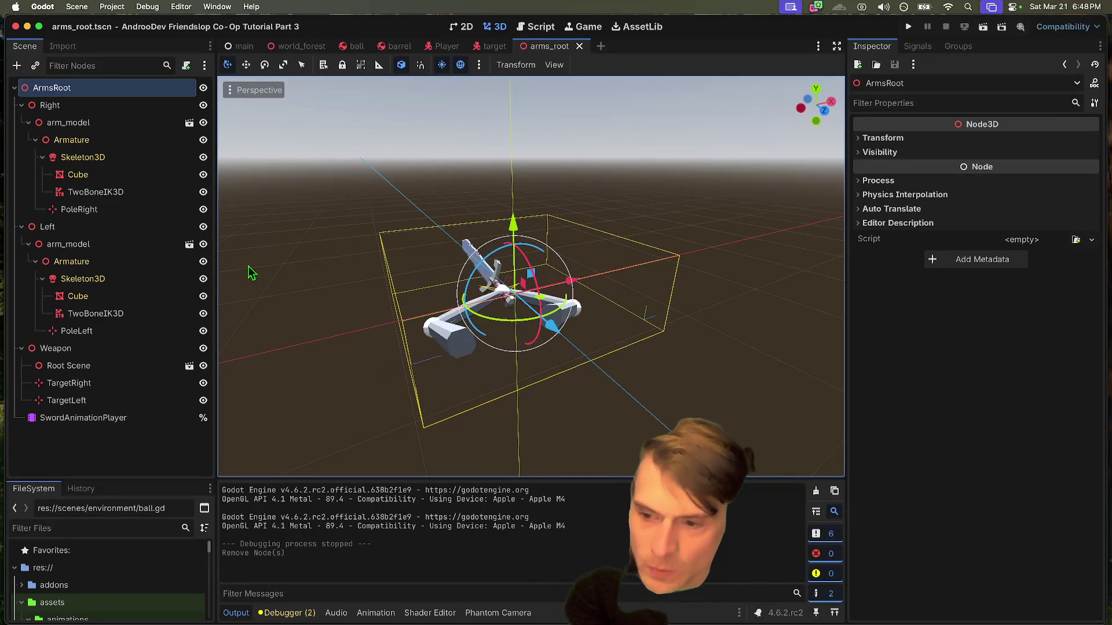
left_click(116, 418)
left_click(458, 419)
left_click(501, 466)
left_click(457, 419)
left_click(491, 481)
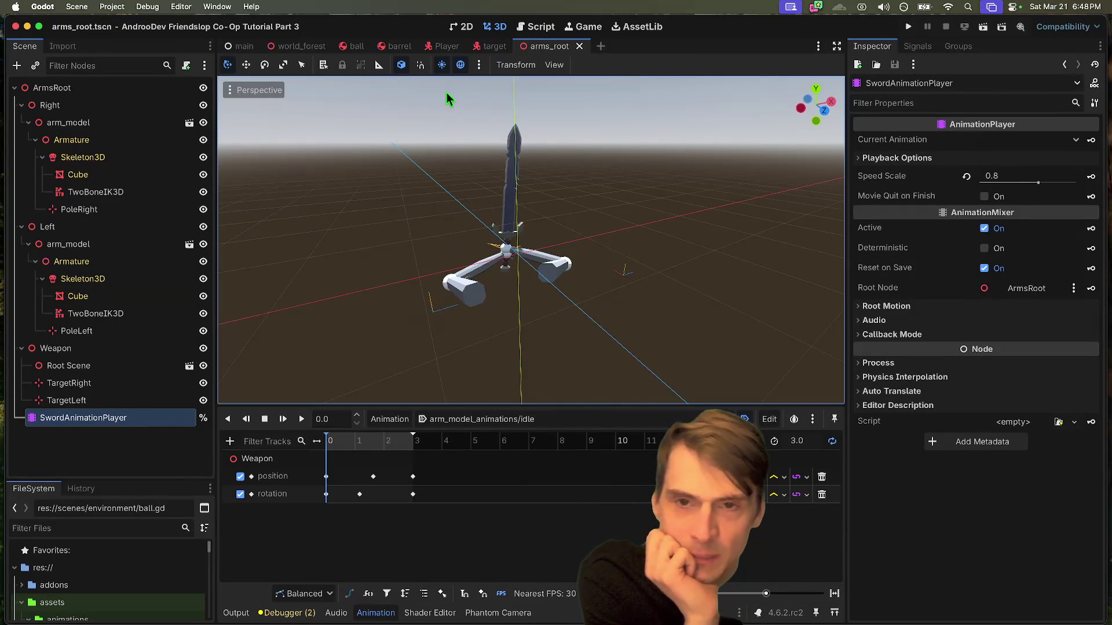
left_click(122, 453)
- Instance the bow scene into arms_root
key("super+a")
type("bow")
key("Escape")
key("super+shift+o")
type("bo")
key("Return")
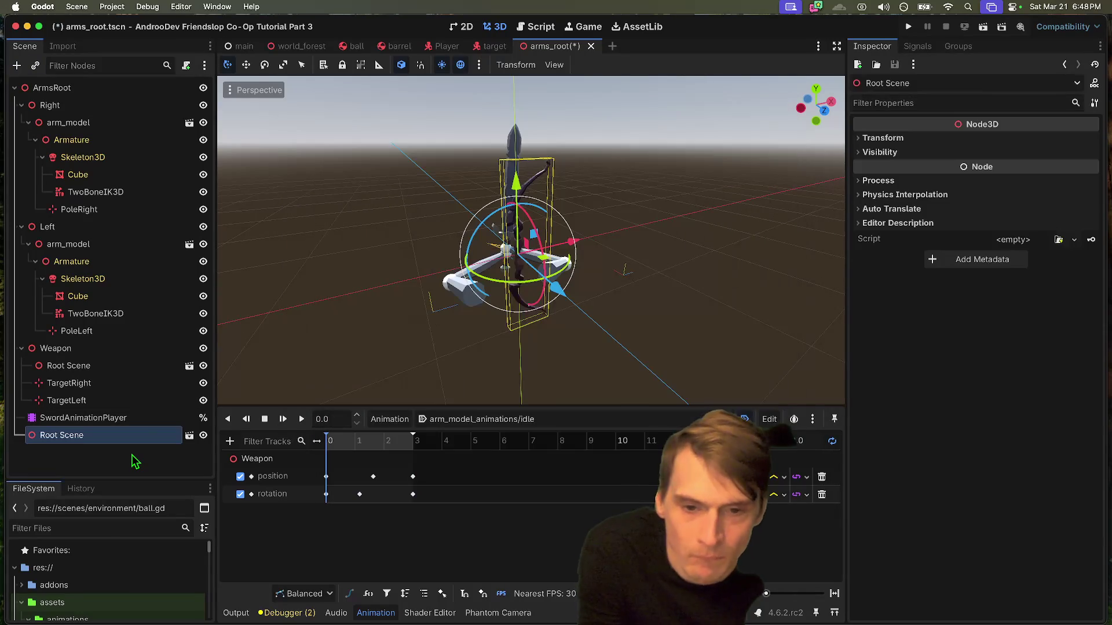
left_click(87, 417)
left_click(86, 435)
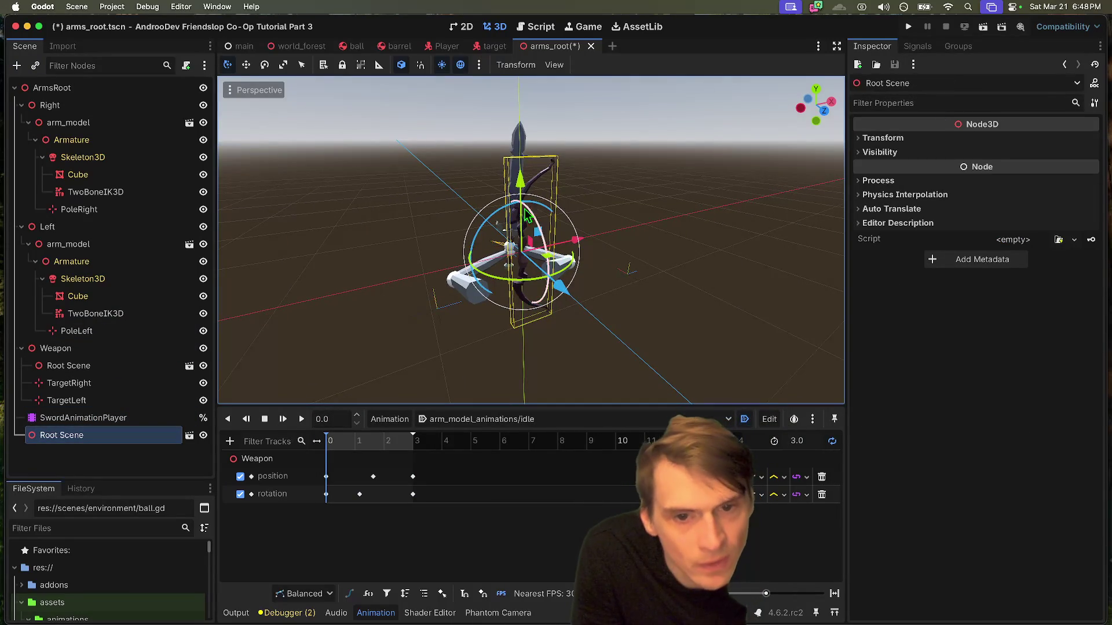
- Rotate the bow to about -75 degrees and preview the idle animation
left_click_drag(502, 215, 557, 208)
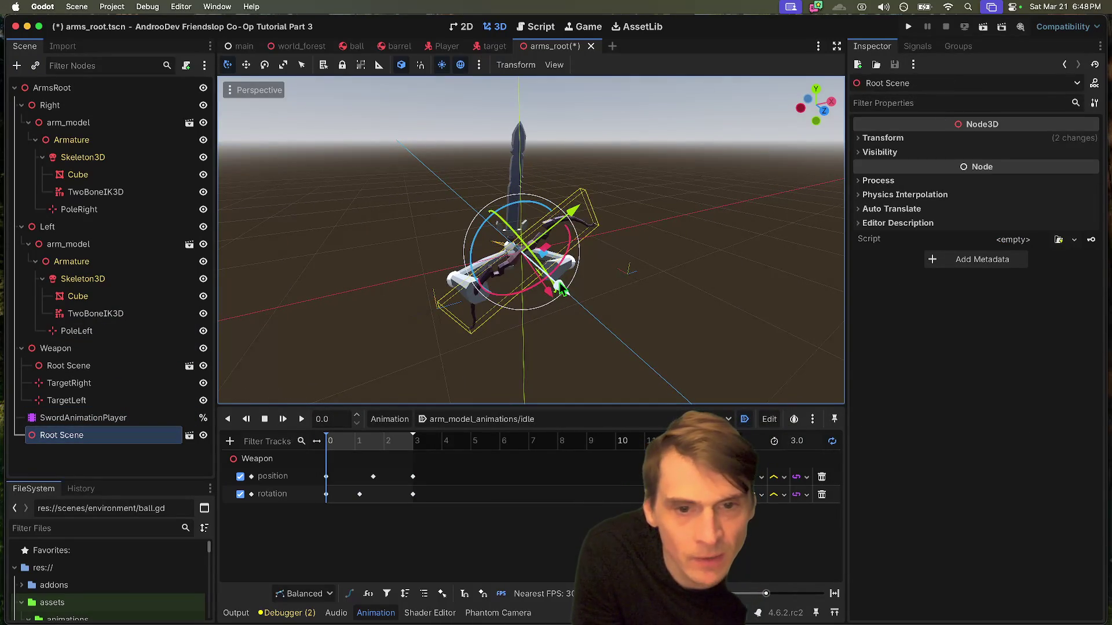
left_click_drag(481, 263, 513, 213)
key("Escape")
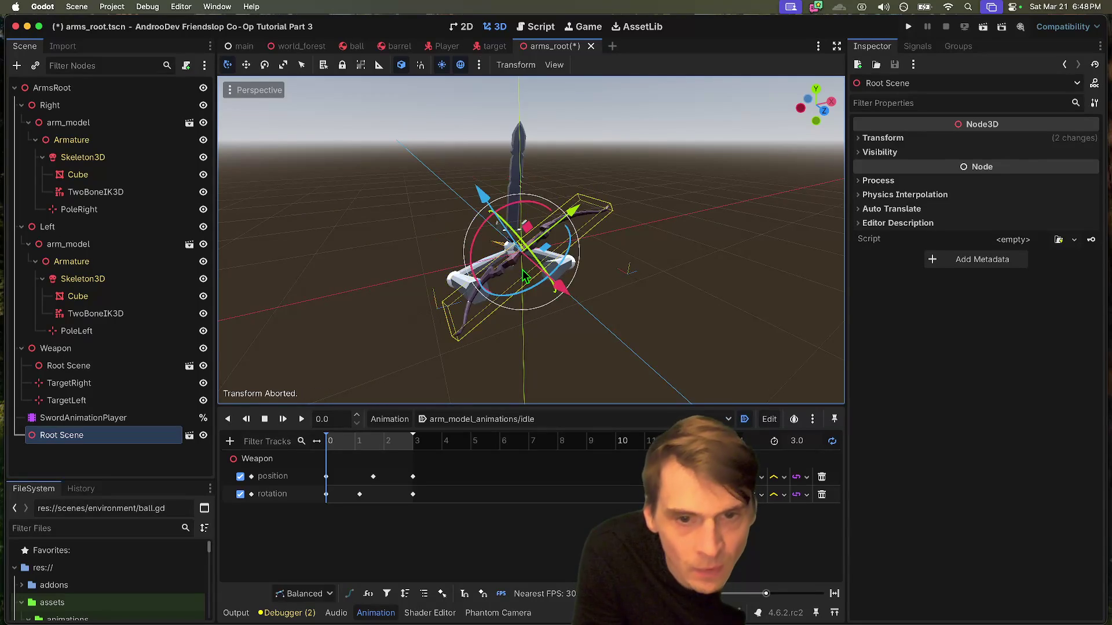
key("w")
key("d")
left_click(606, 342)
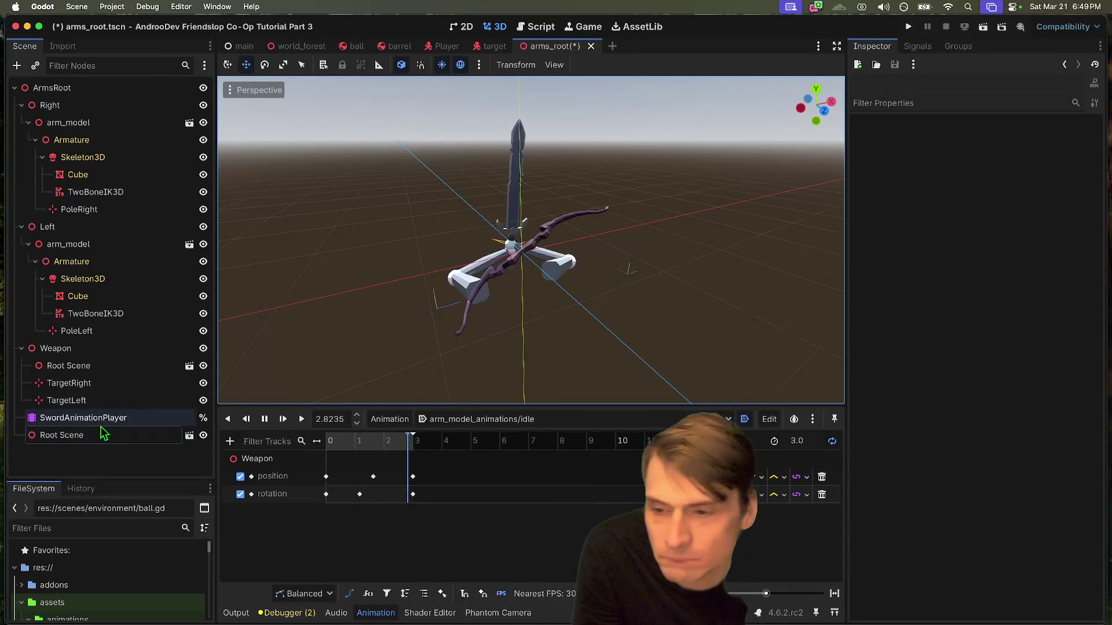
left_click(83, 418)
left_click(61, 435)
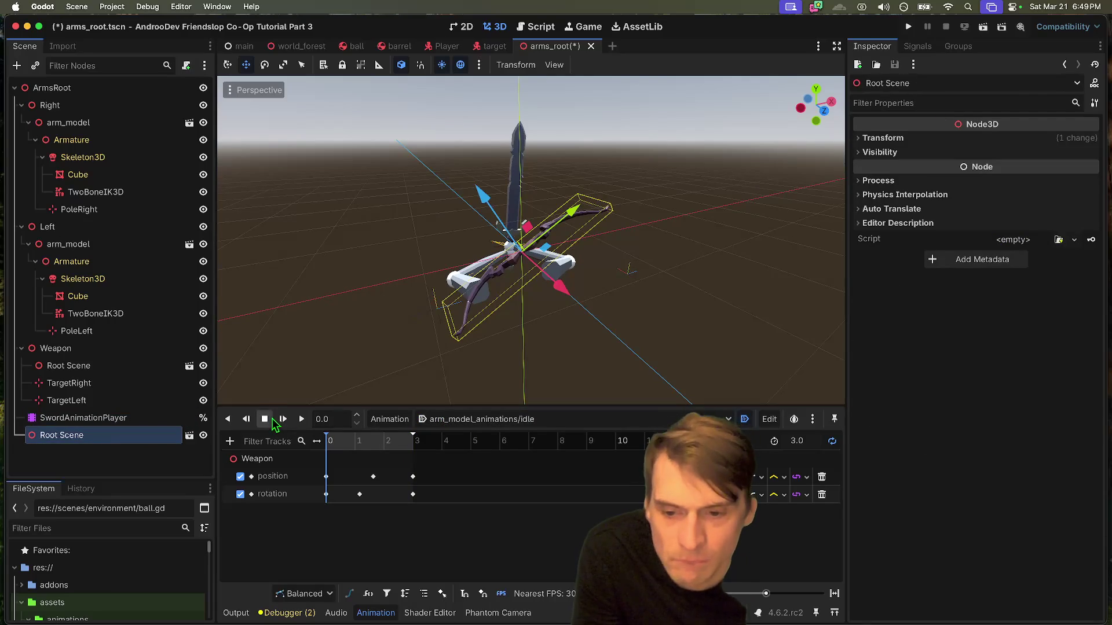
left_click(613, 346)
left_click(61, 435)
- Move the bow back along Z and up toward the arms' hands
left_click_drag(510, 257, 532, 293)
scroll(531, 240, "up", 5)
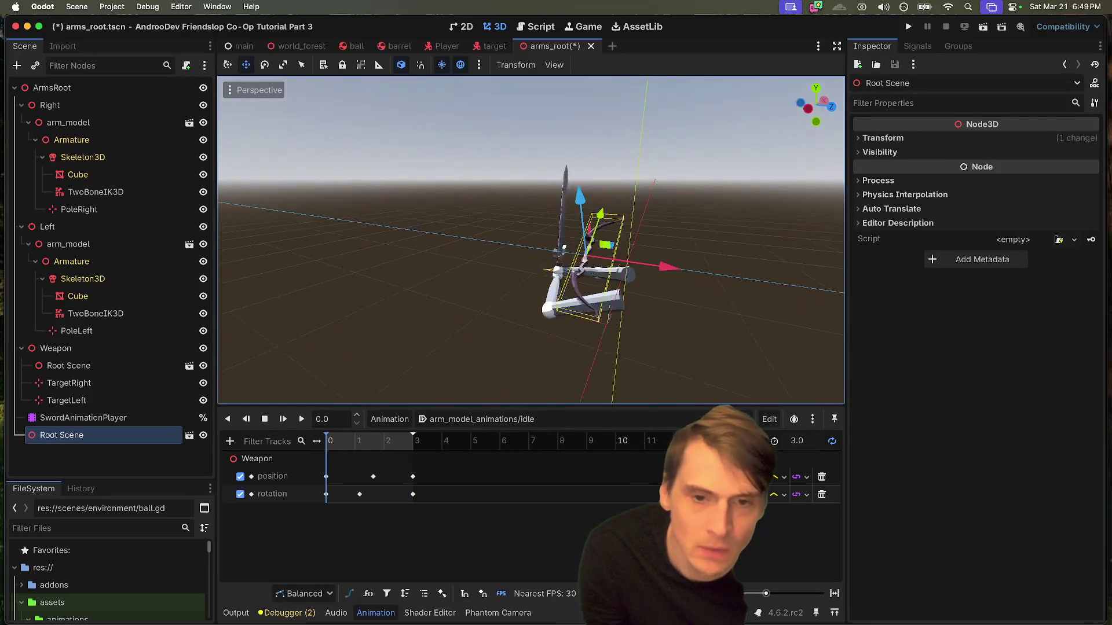
scroll(547, 228, "down", 4)
scroll(549, 219, "up", 2)
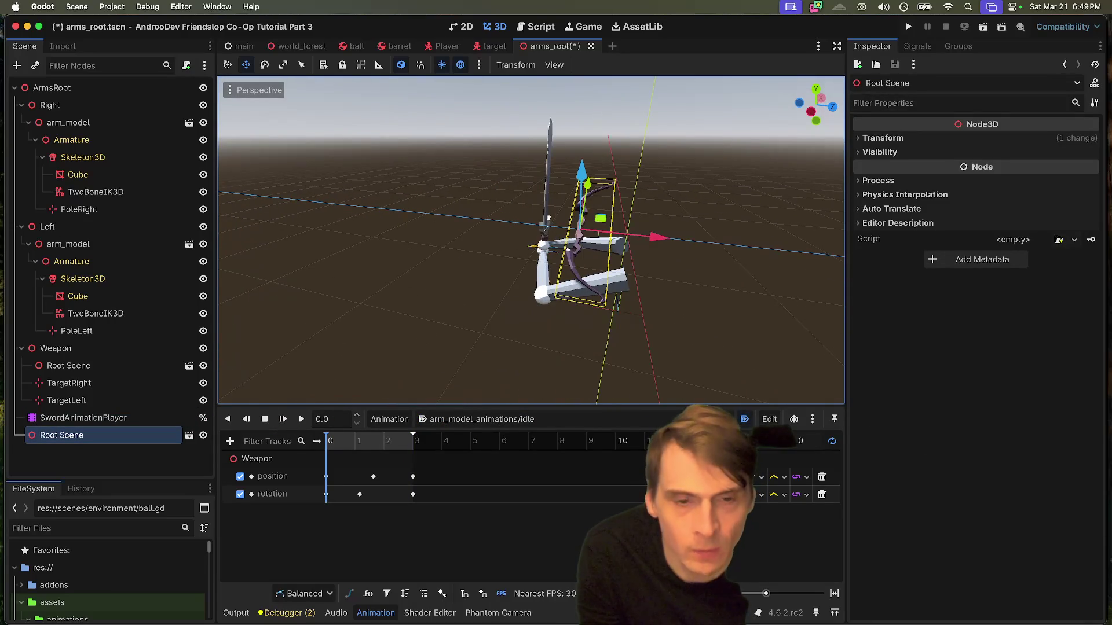
left_click_drag(675, 249, 573, 206)
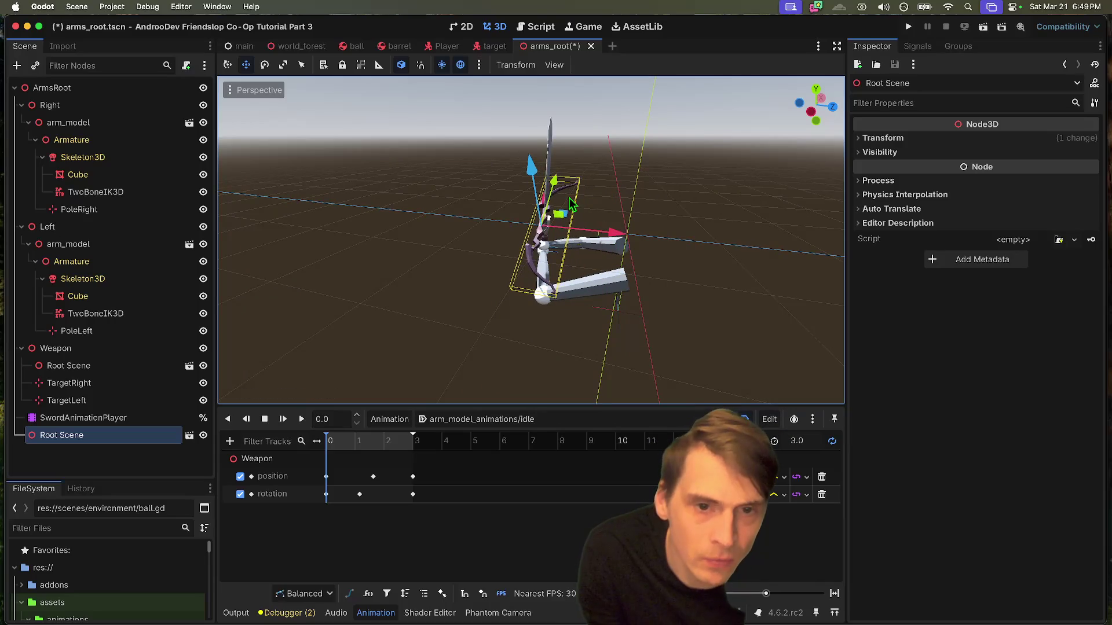
left_click_drag(517, 177, 536, 180)
scroll(552, 201, "up", 3)
scroll(551, 201, "down", 2)
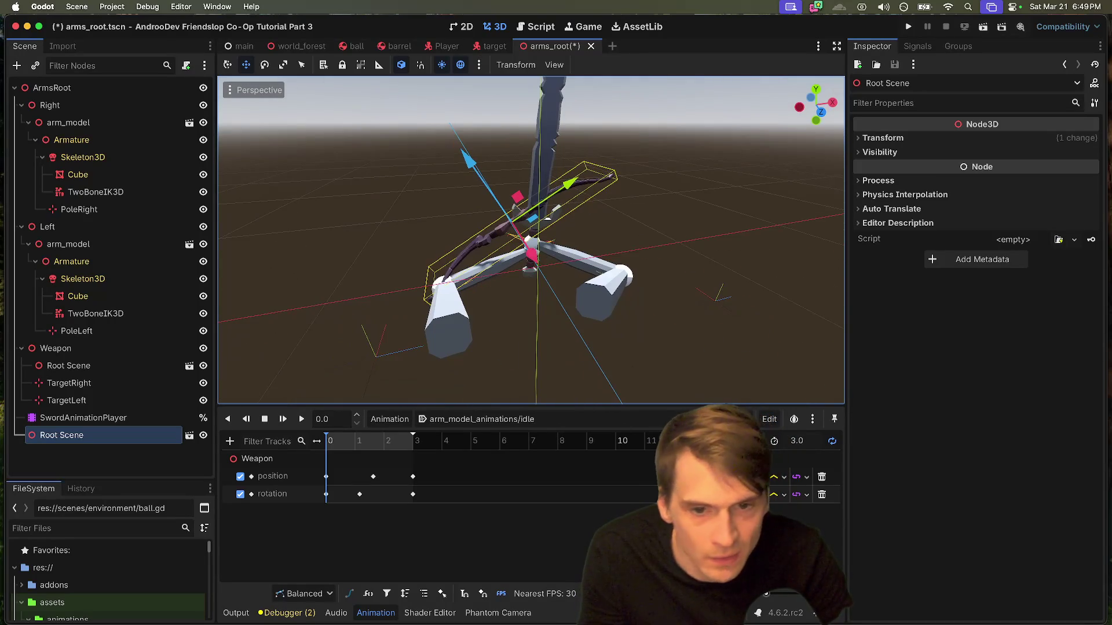
- Rotate and shift the bow into the hands, hide the Weapon sword, and save arms_root
left_click(87, 417)
left_click(69, 434)
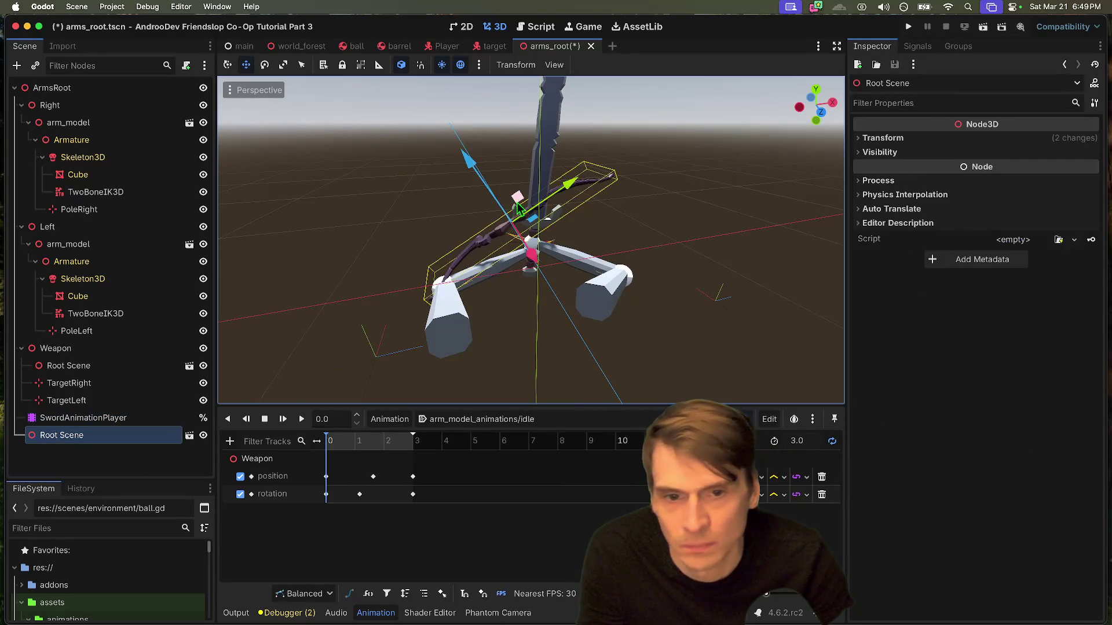
key("q")
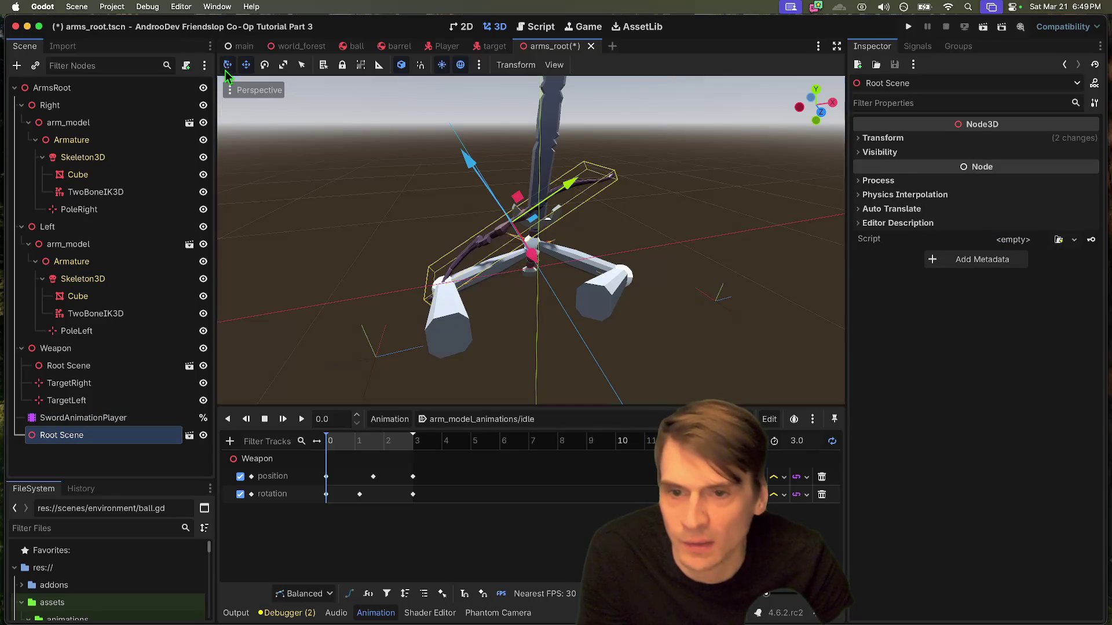
left_click_drag(518, 177, 501, 194)
scroll(491, 230, "left", 5)
left_click_drag(746, 251, 691, 169)
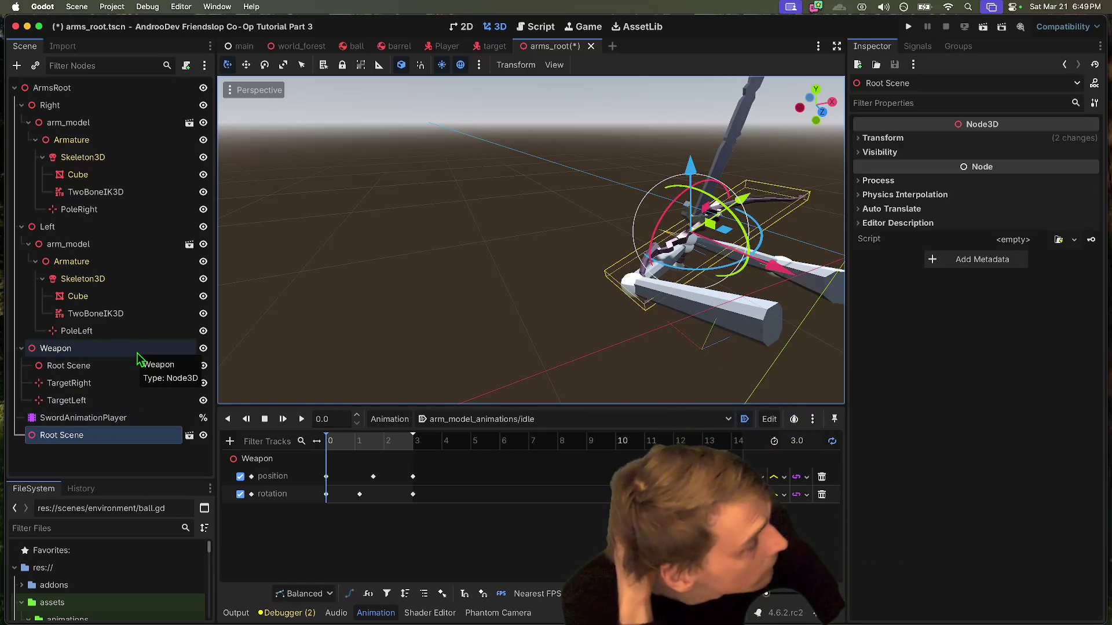
left_click(203, 348)
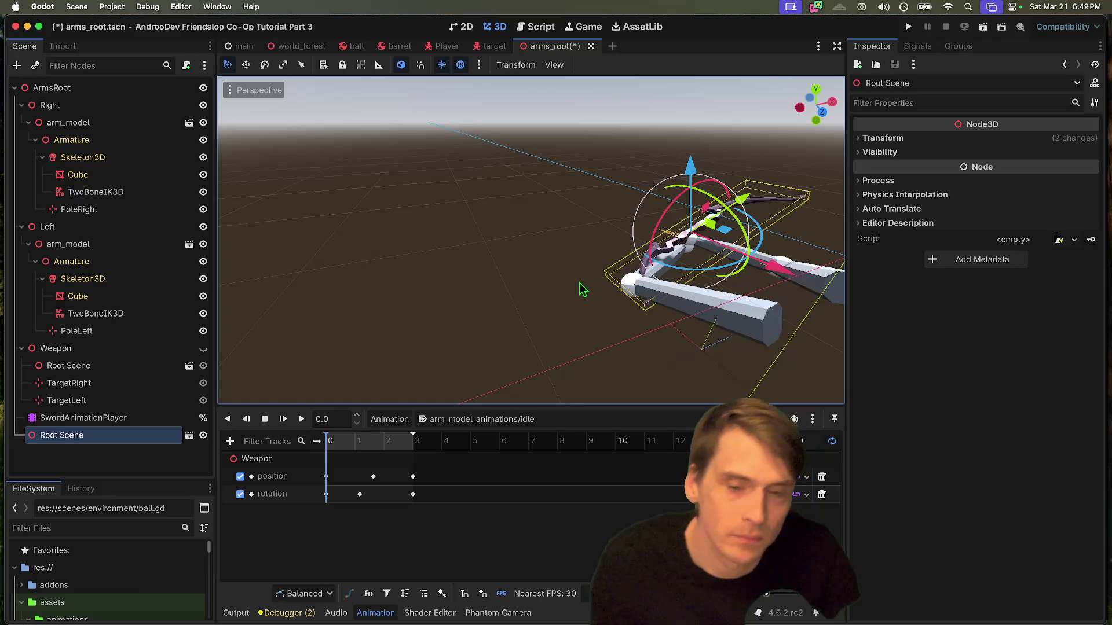
key("super+s")
- Run the game to test the bow, then close both game windows
key("super+b")
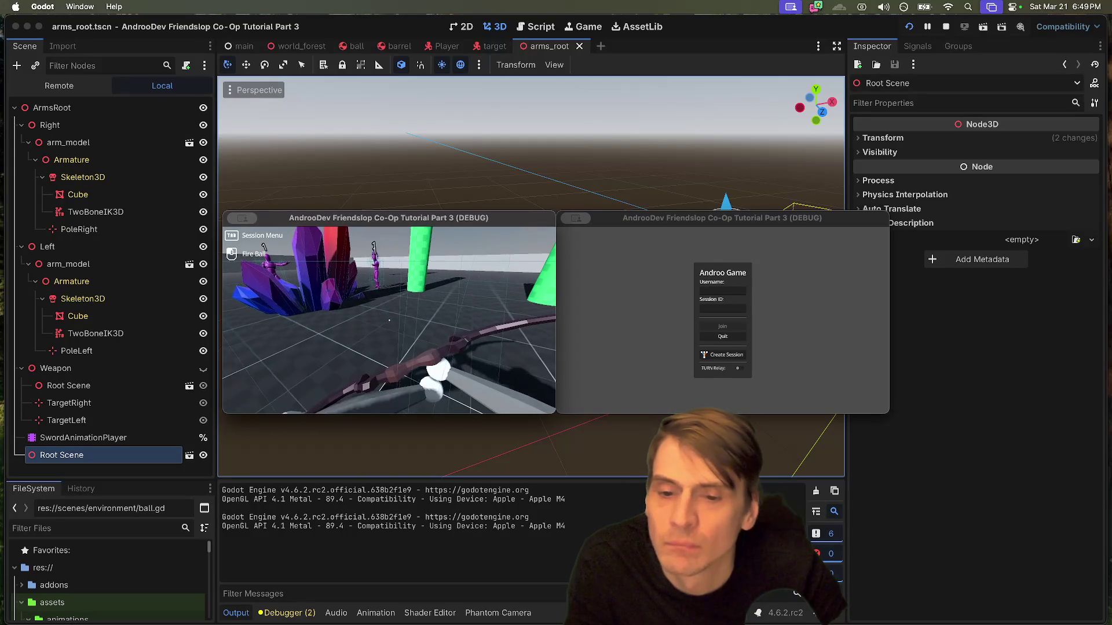
key("super+q")
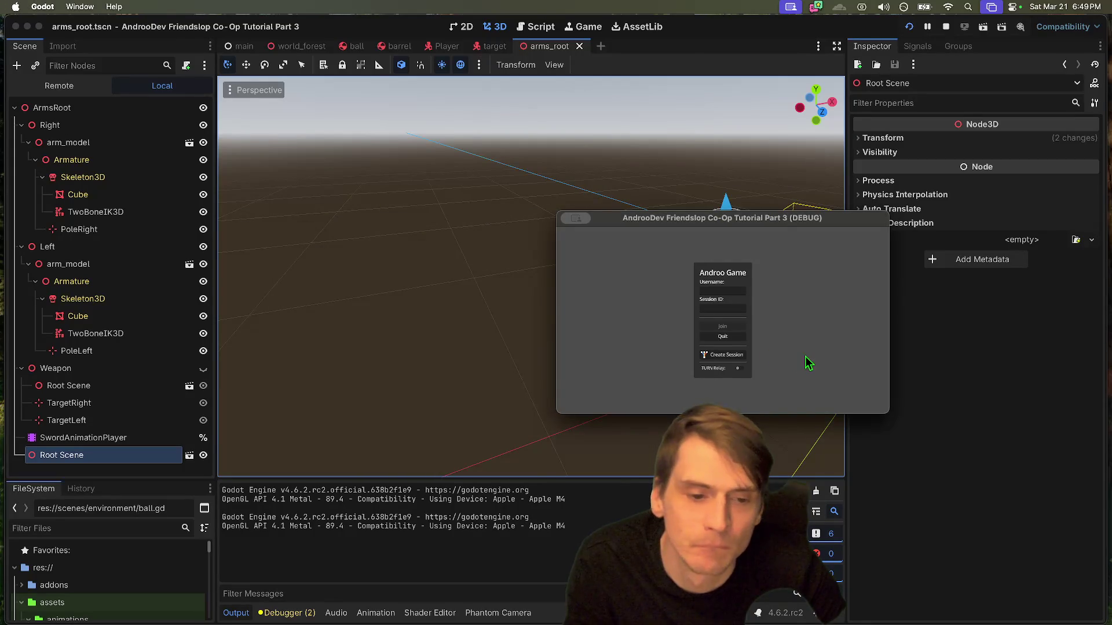
key("super+q")
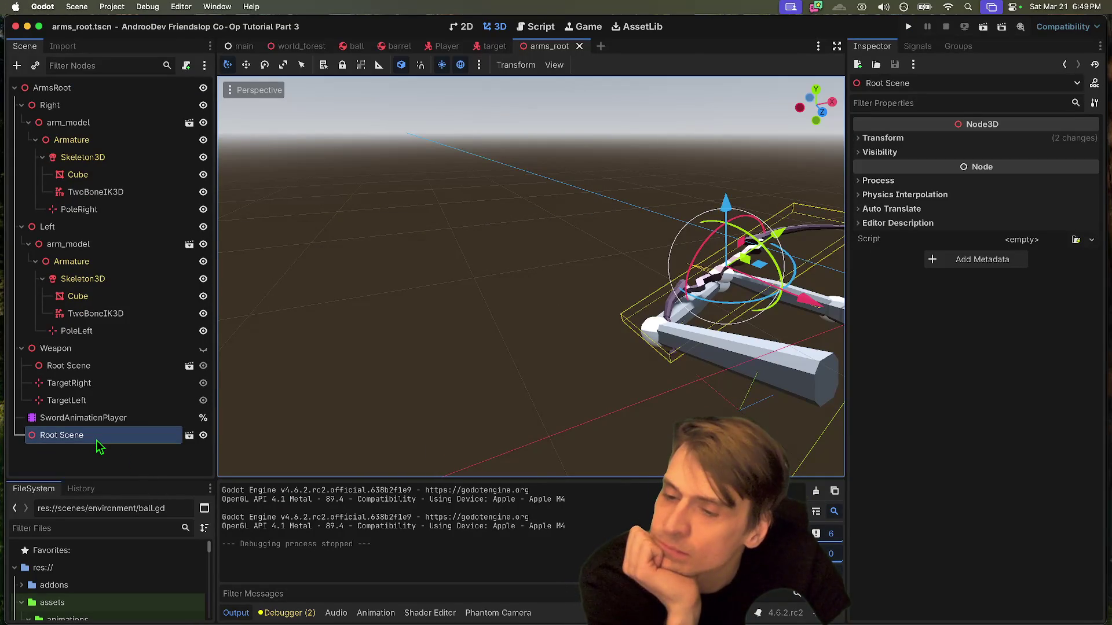
- Move the bow under Weapon, show Weapon, hide the original sword, and test-run again
mouse_move(99, 446)
left_mouse_down()
mouse_move(133, 417)
mouse_move(133, 358)
left_mouse_up()
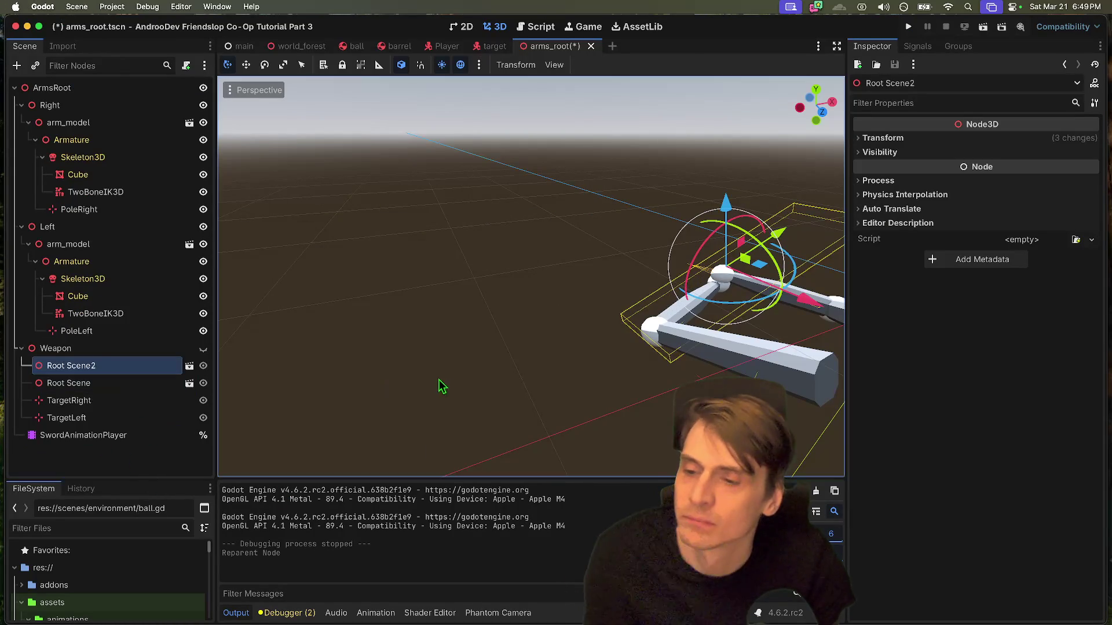
left_click(202, 349)
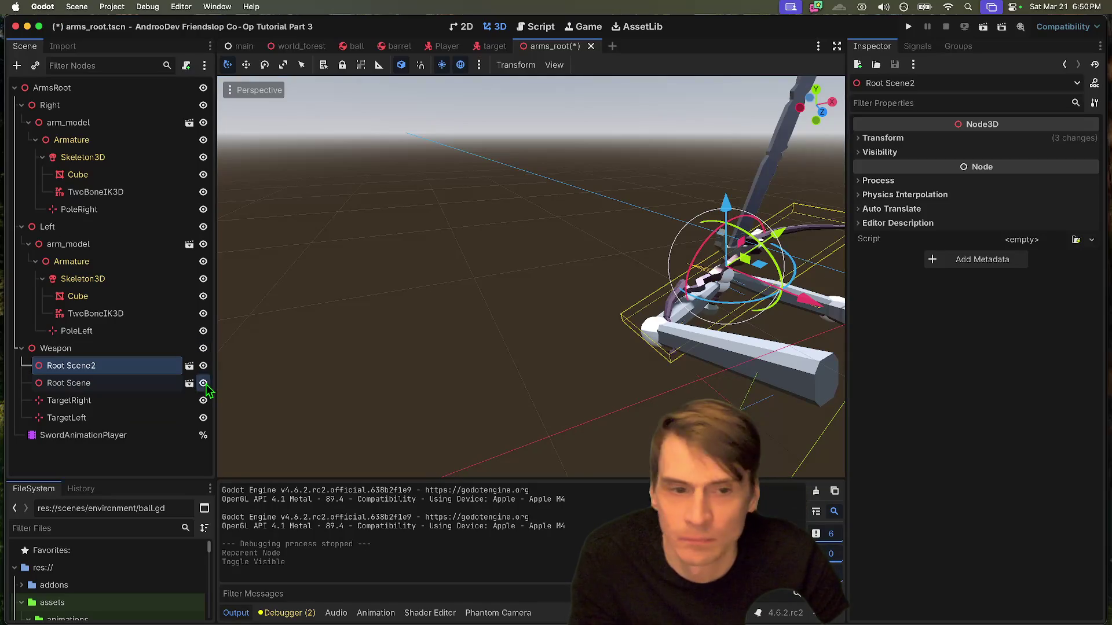
left_click(204, 384)
key("super+b")
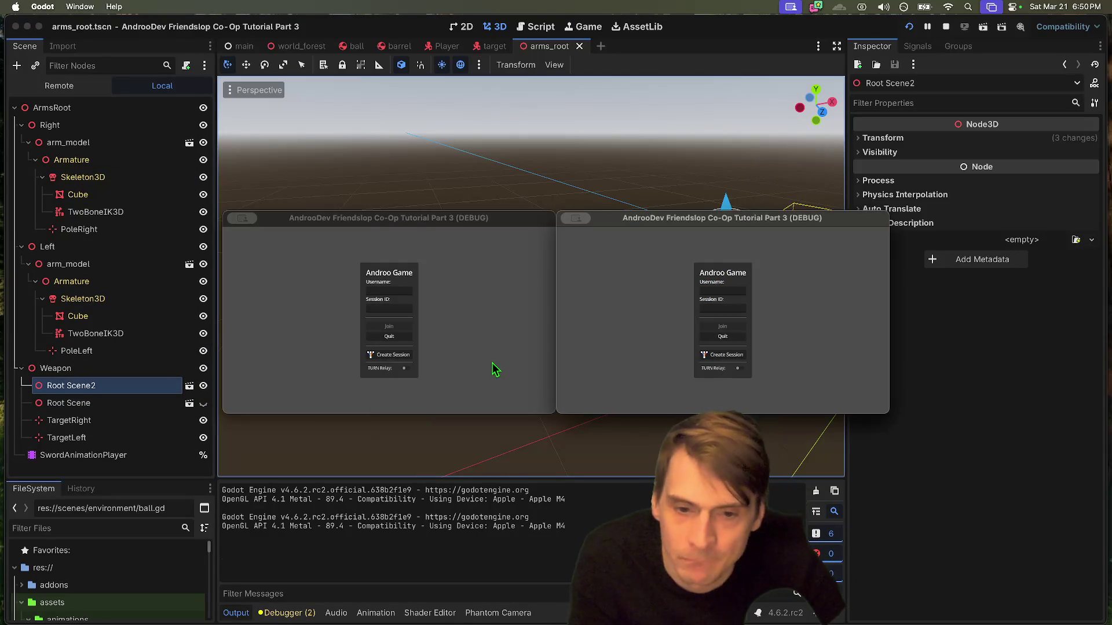
left_click(382, 356)
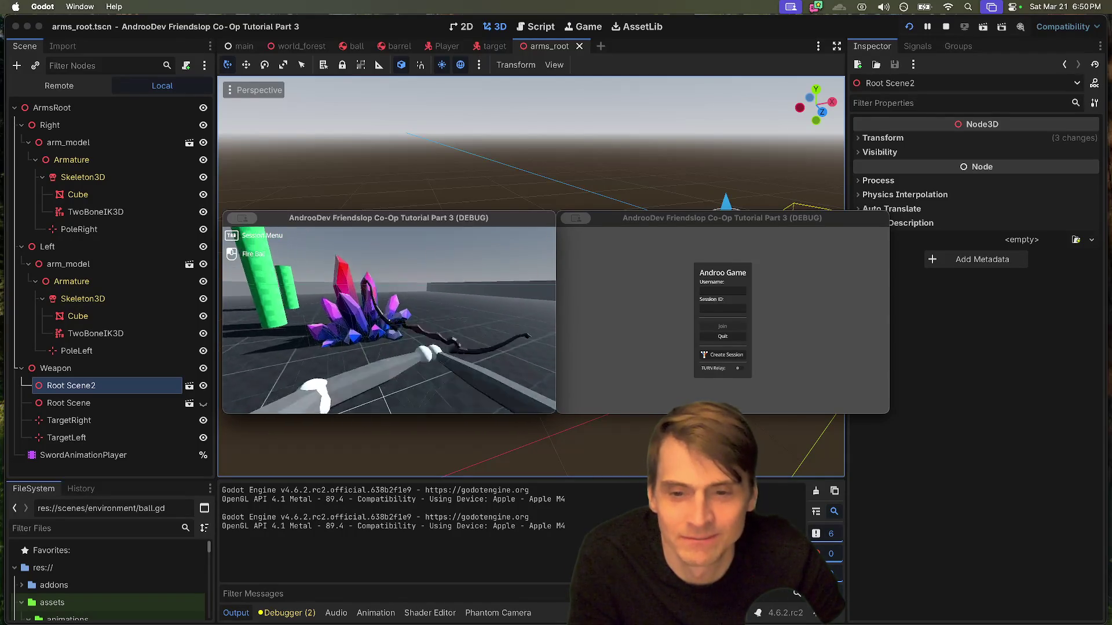
key("Escape")
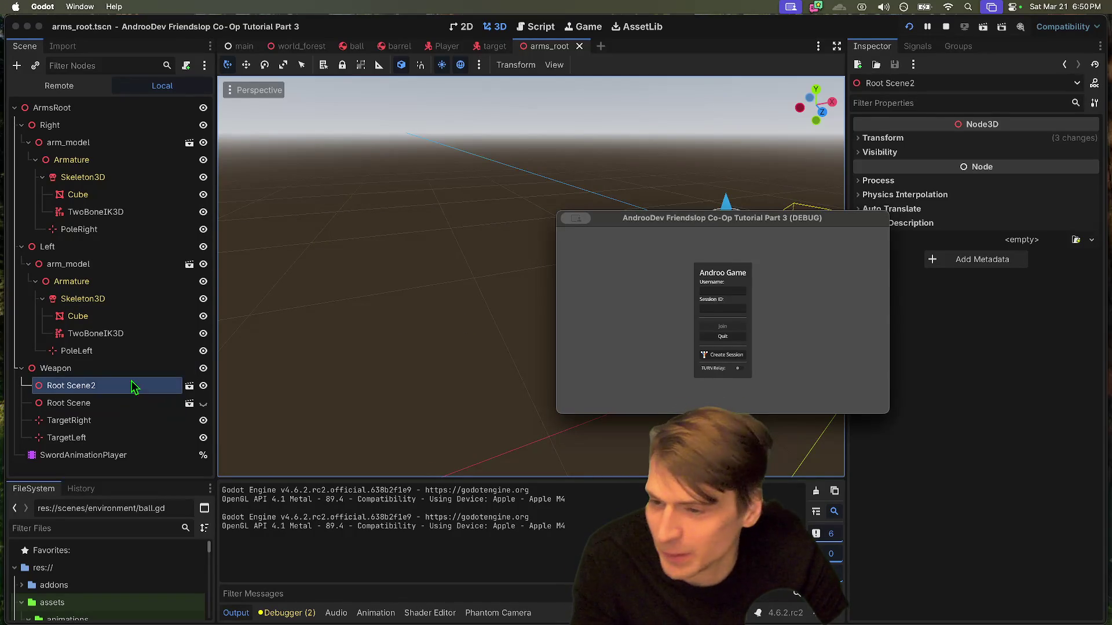
key("Escape")
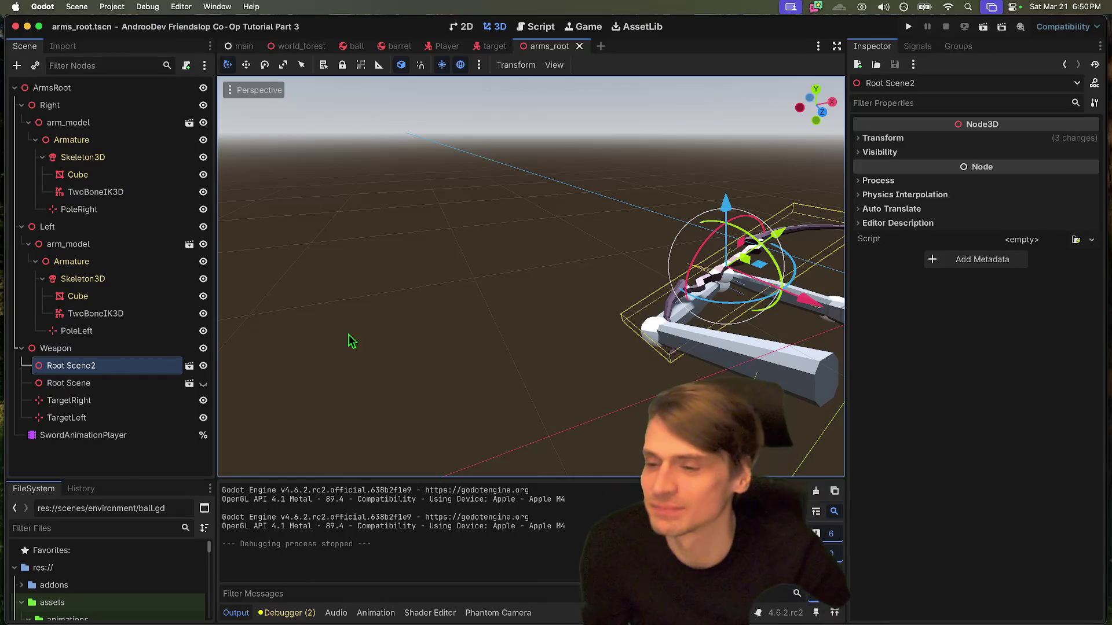
- Delete Root Scene2, make the sword visible again, and save arms_root
right_click(111, 366)
left_click(145, 611)
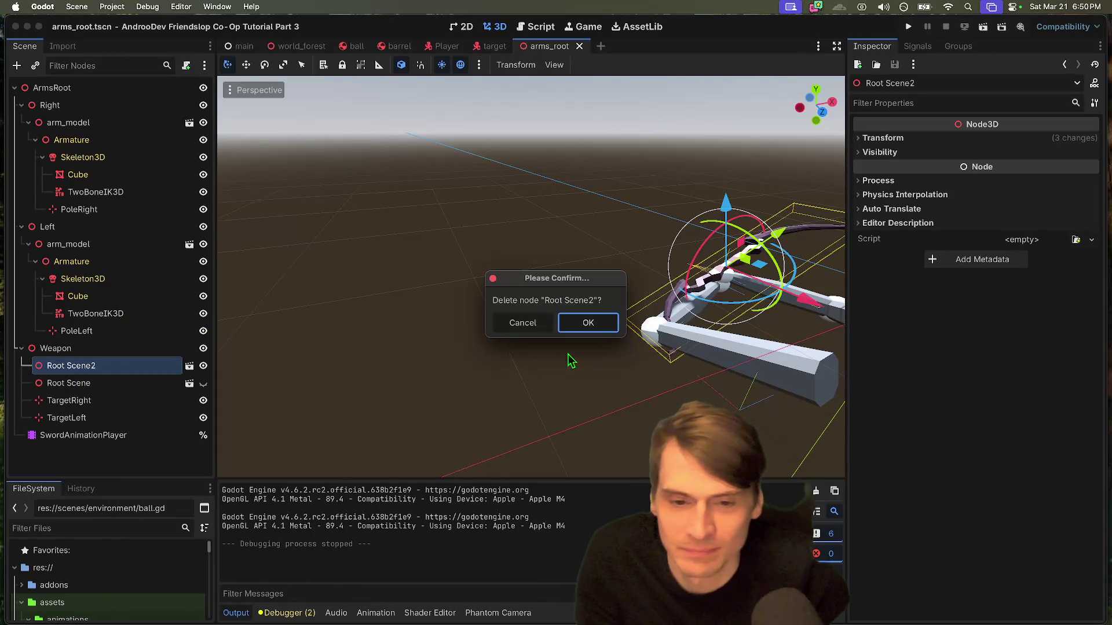
left_click(589, 323)
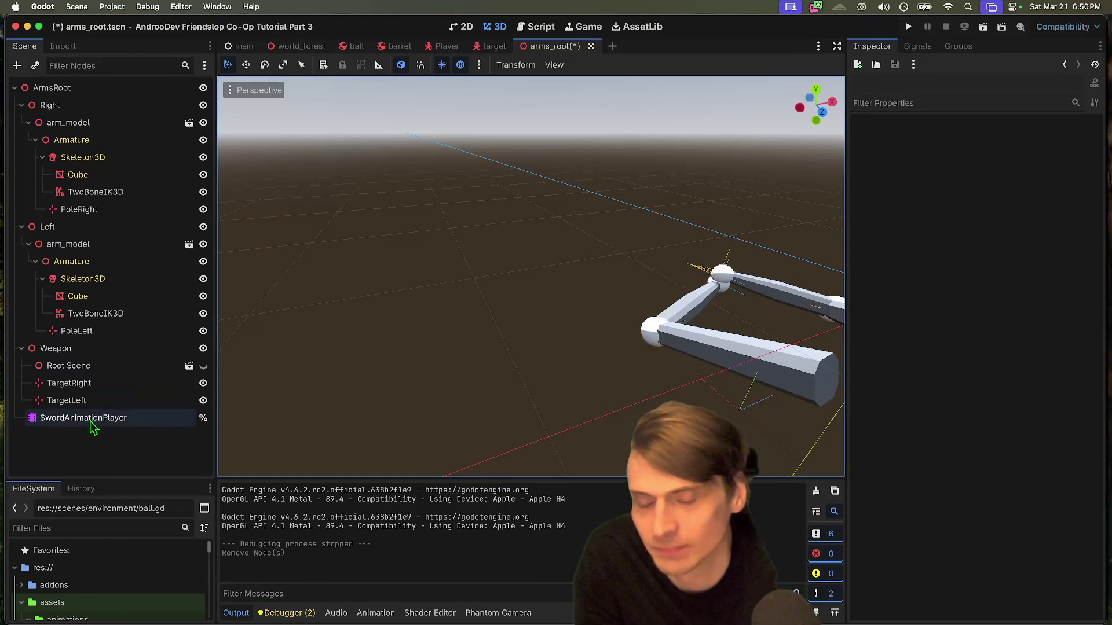
left_click(203, 366)
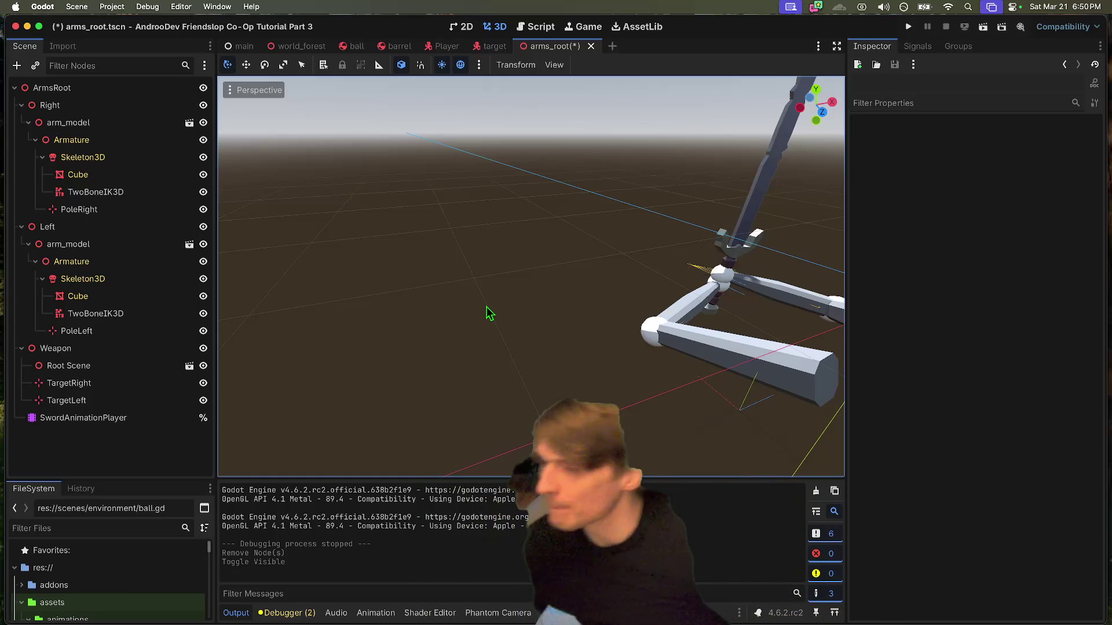
key("super+s")
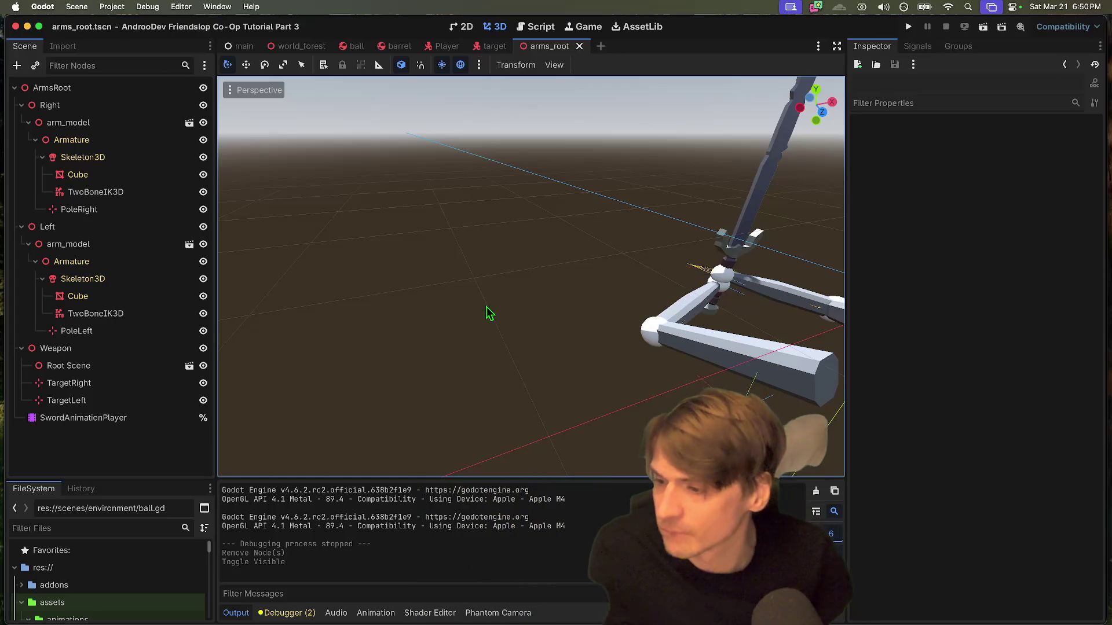
- In the planning doc, add IK Combat below Combat with Hurtbox and Hurbox Monitoring activate sub-items
key("super+Tab")
scroll(464, 301, "up", 2)
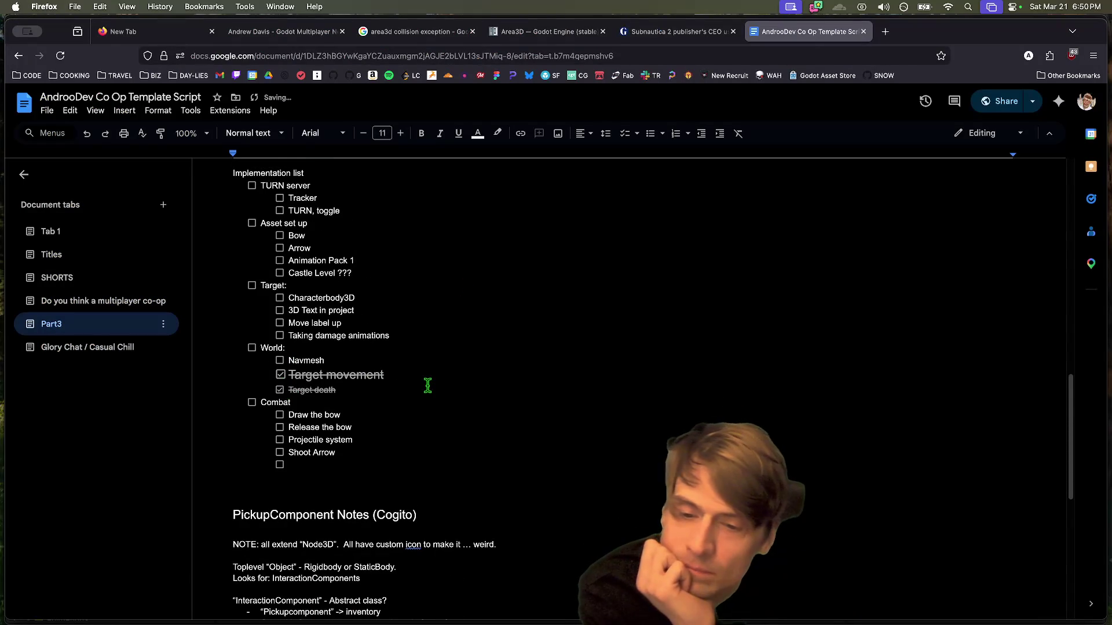
scroll(343, 364, "up", 1)
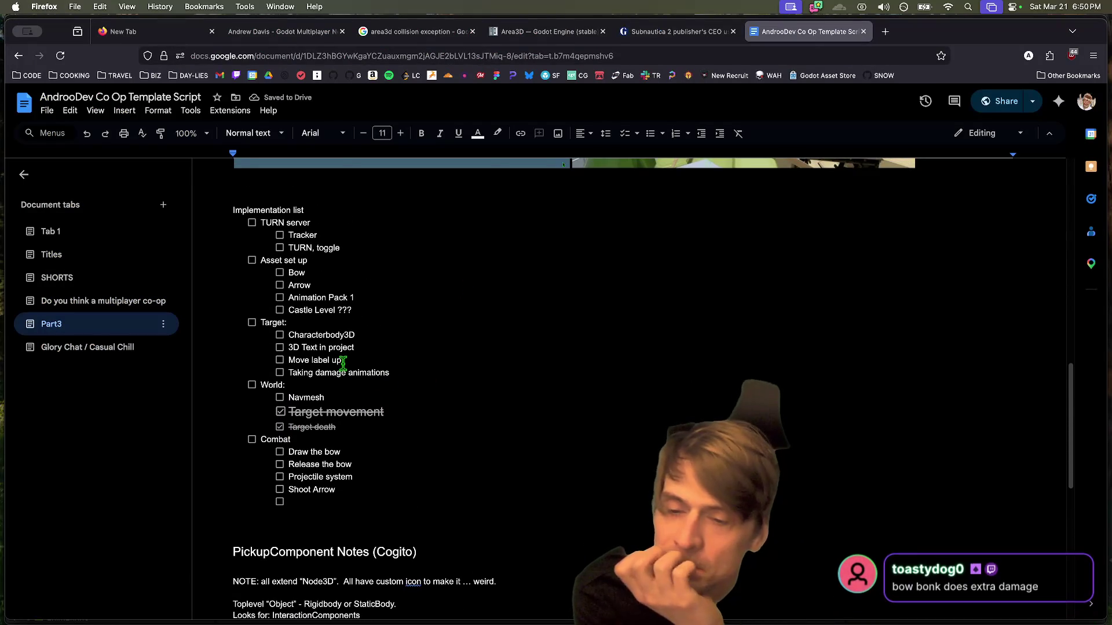
left_click(413, 373)
scroll(414, 374, "down", 2)
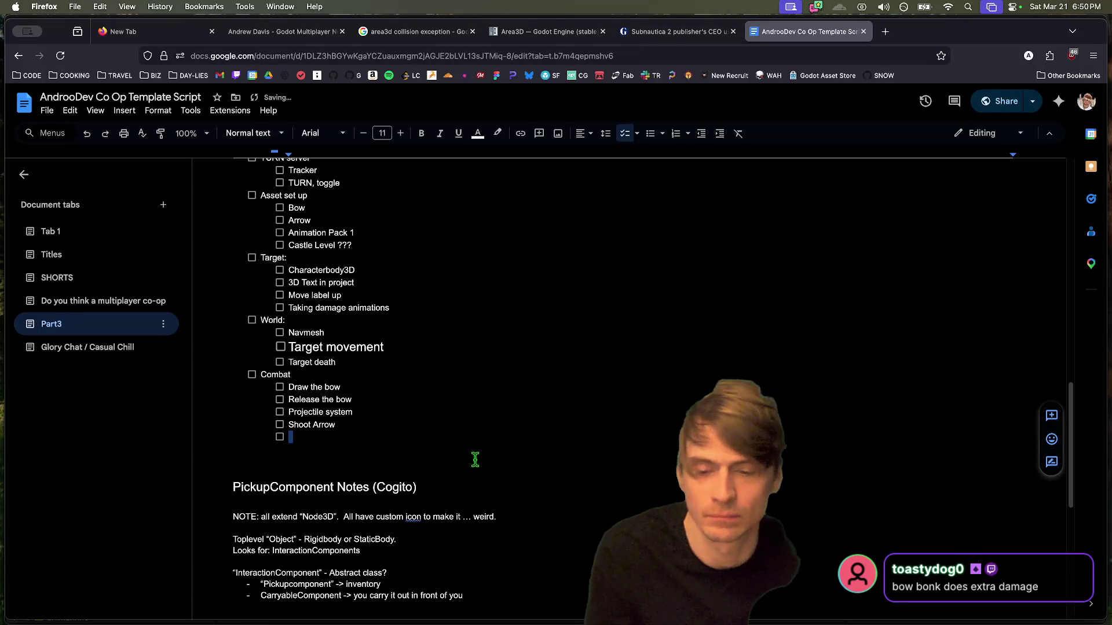
key("Delete")
type("IK")
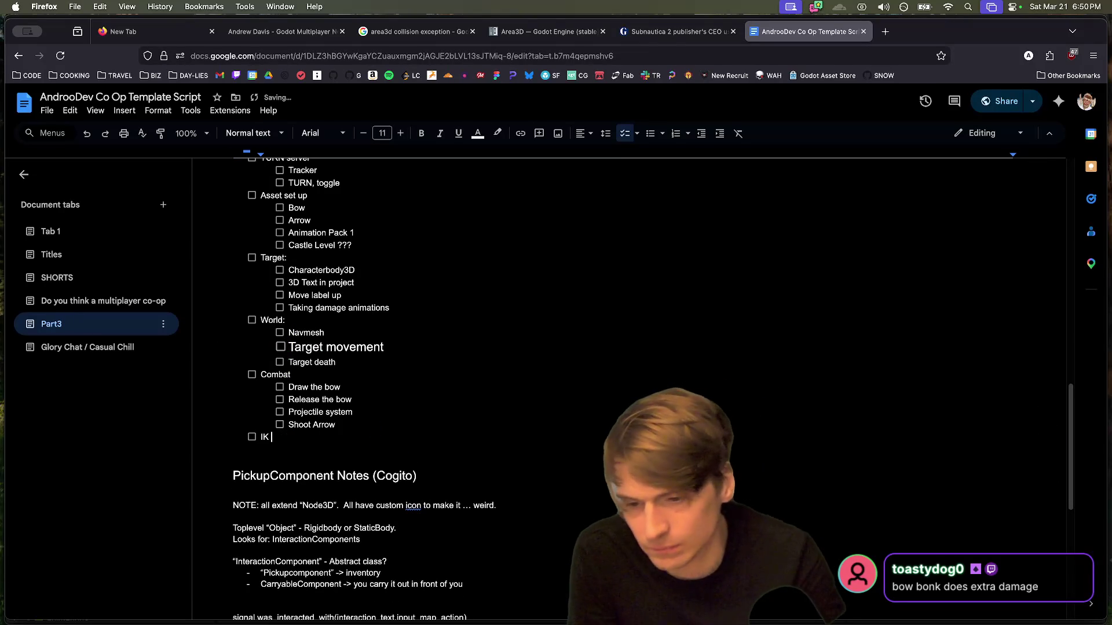
type("Combat")
type("Hurtbox")
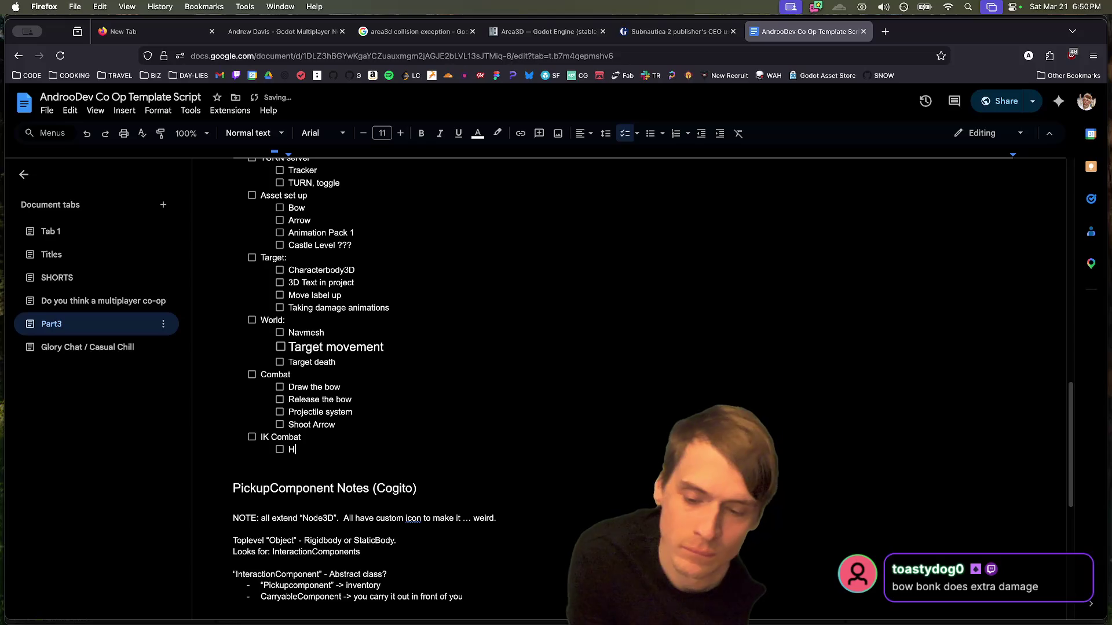
key("Return")
type("Hurbox Monitoring activate")
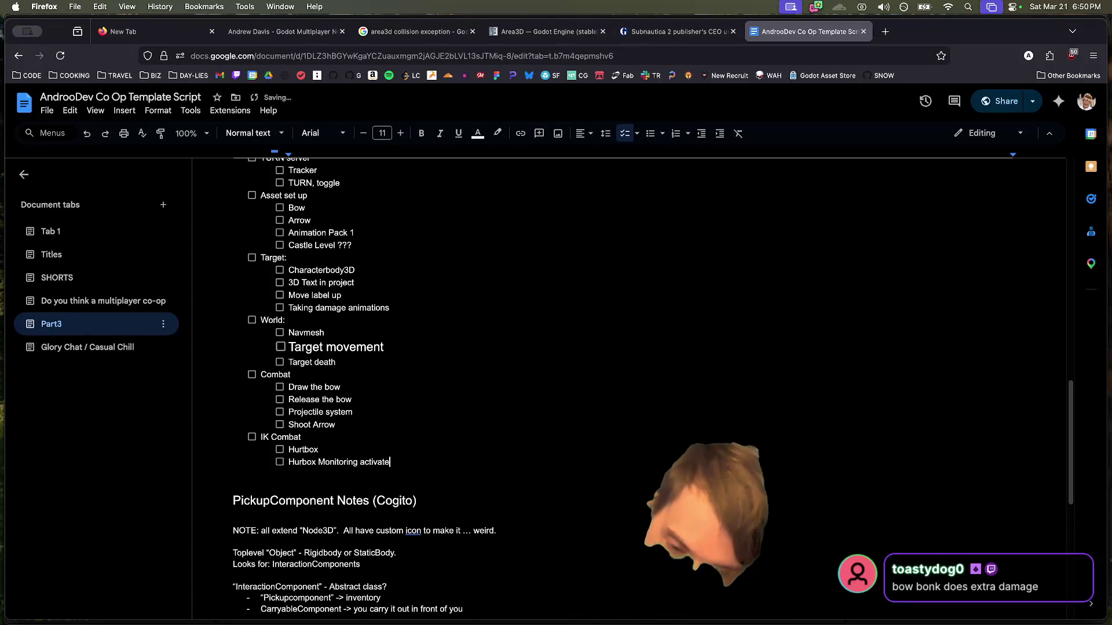
key("Return")
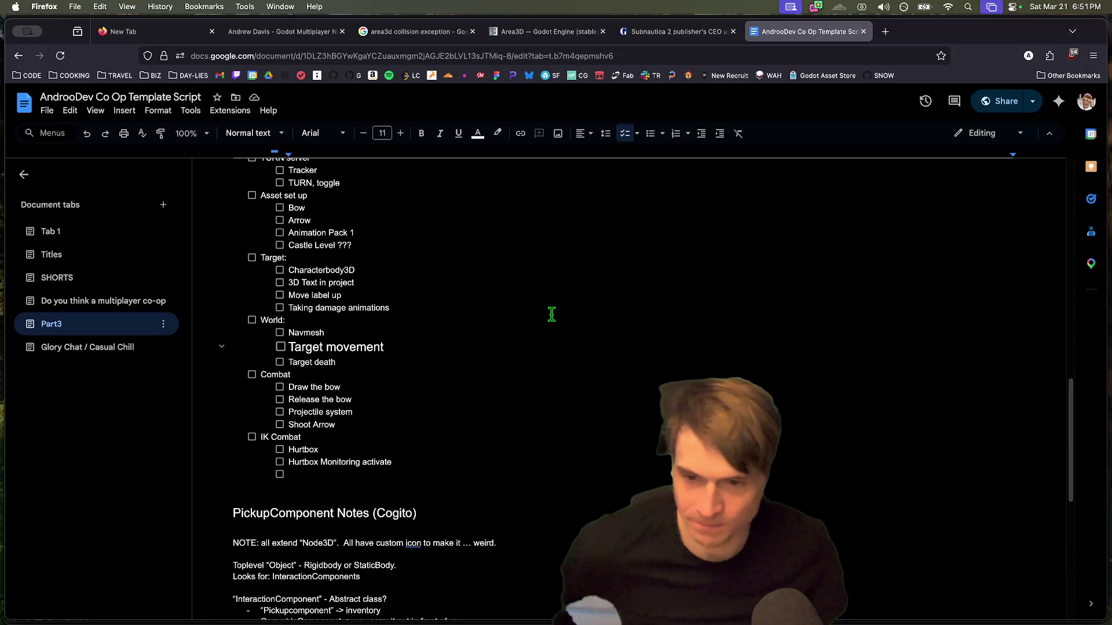
- Scroll the planning document to the Open questions list, clearing stray text selections along the way
scroll(540, 338, "up", 5)
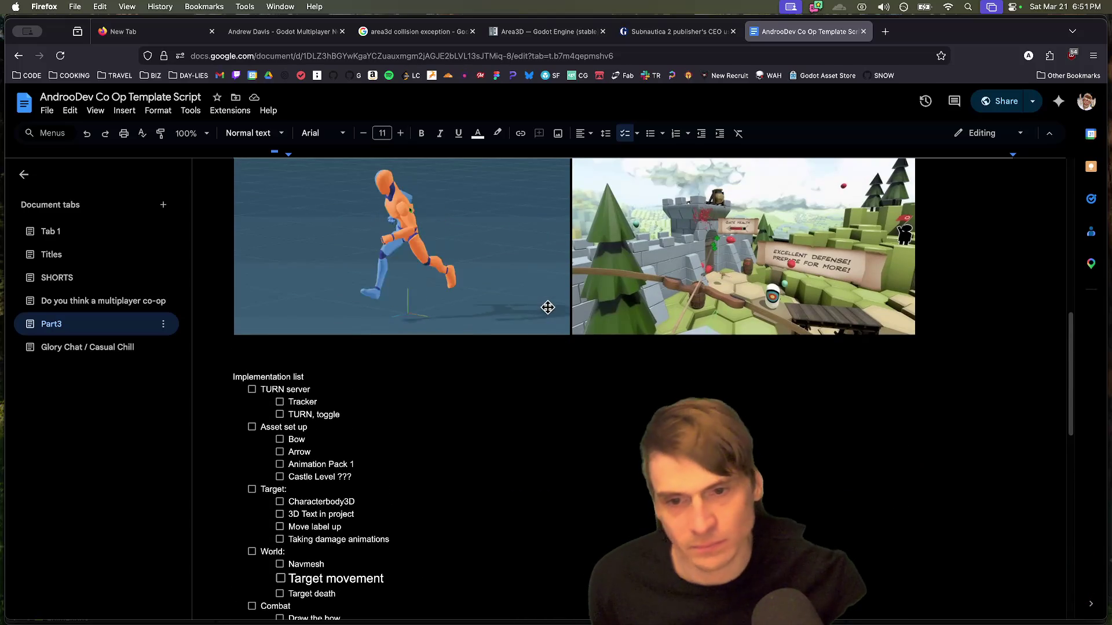
scroll(547, 308, "down", 1)
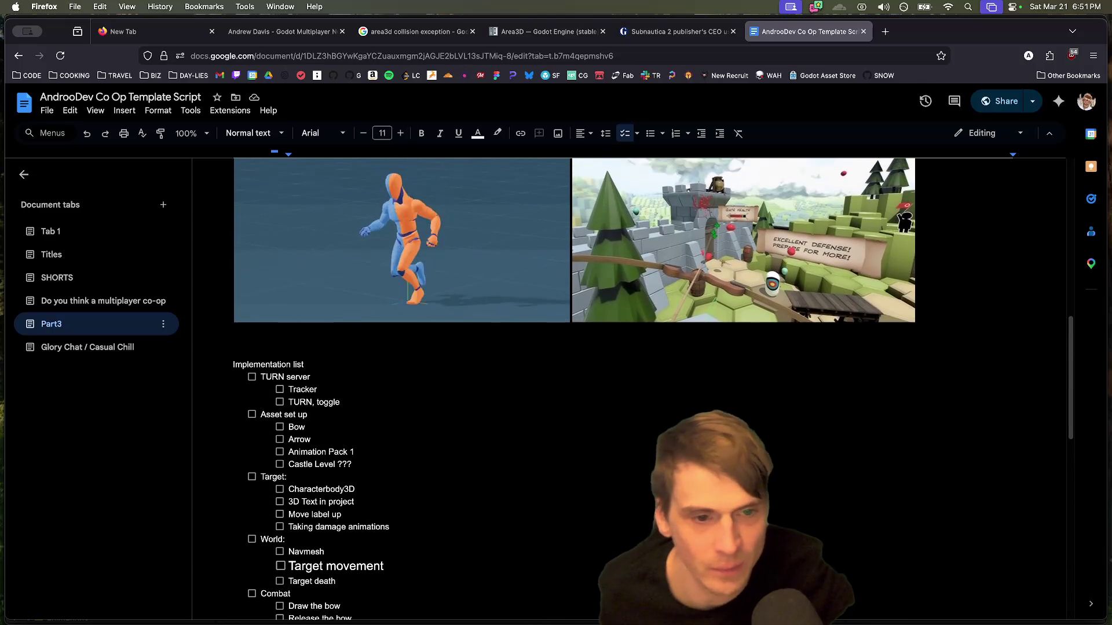
scroll(663, 302, "up", 2)
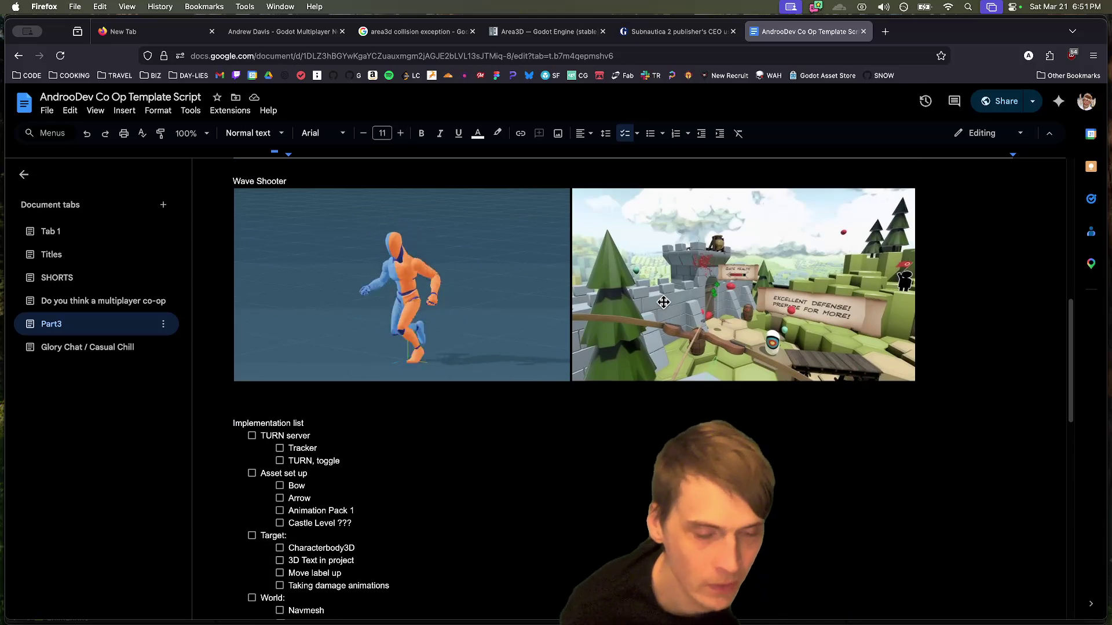
scroll(728, 402, "down", 4)
scroll(745, 407, "up", 7)
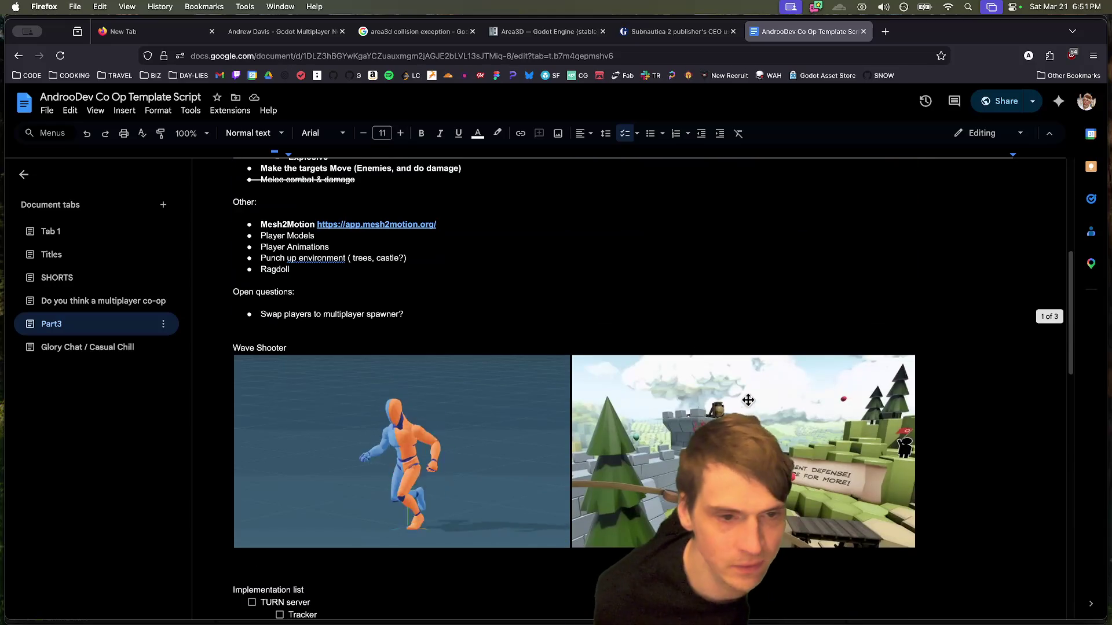
scroll(721, 371, "up", 5)
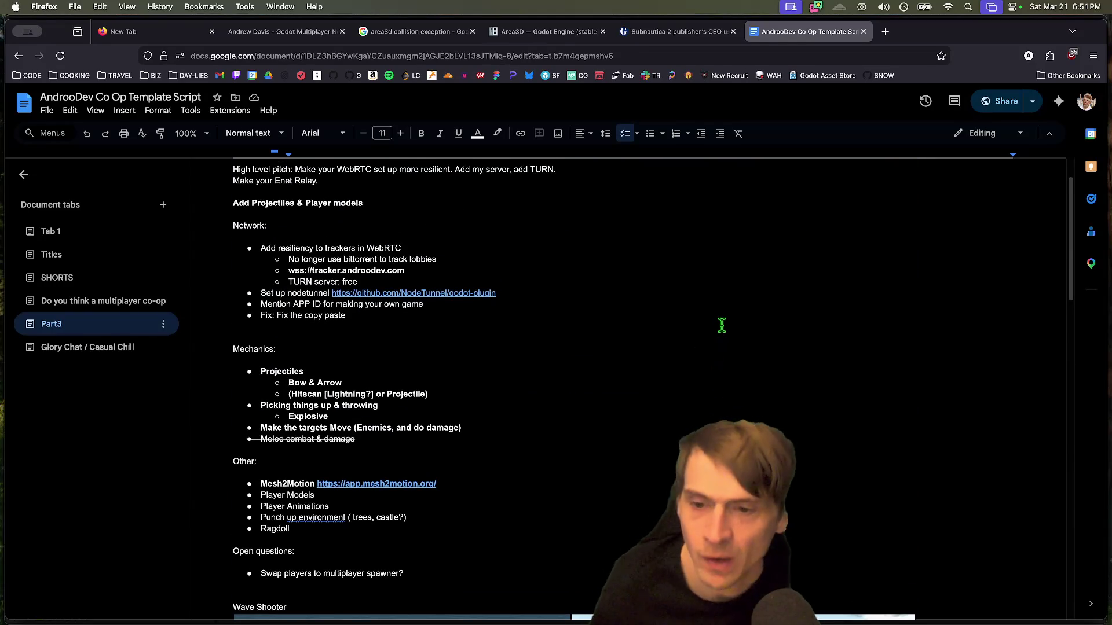
scroll(692, 366, "up", 1)
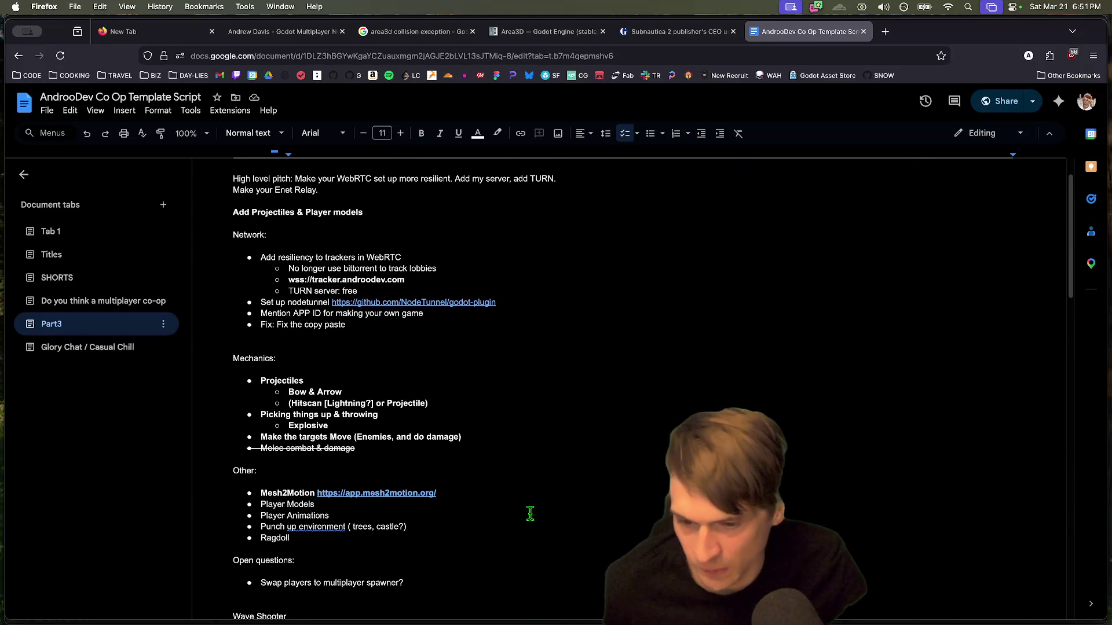
left_click_drag(439, 494, 298, 487)
mouse_move(371, 509)
left_mouse_down()
mouse_move(384, 513)
mouse_move(264, 485)
left_mouse_up()
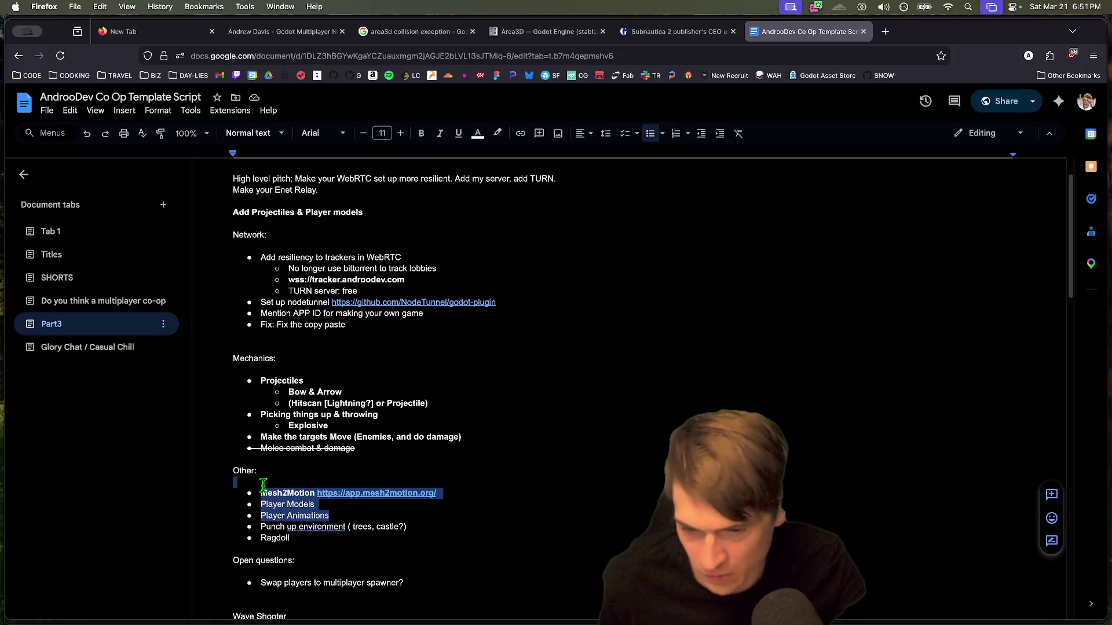
left_click(426, 531)
scroll(426, 530, "down", 5)
left_click(455, 456)
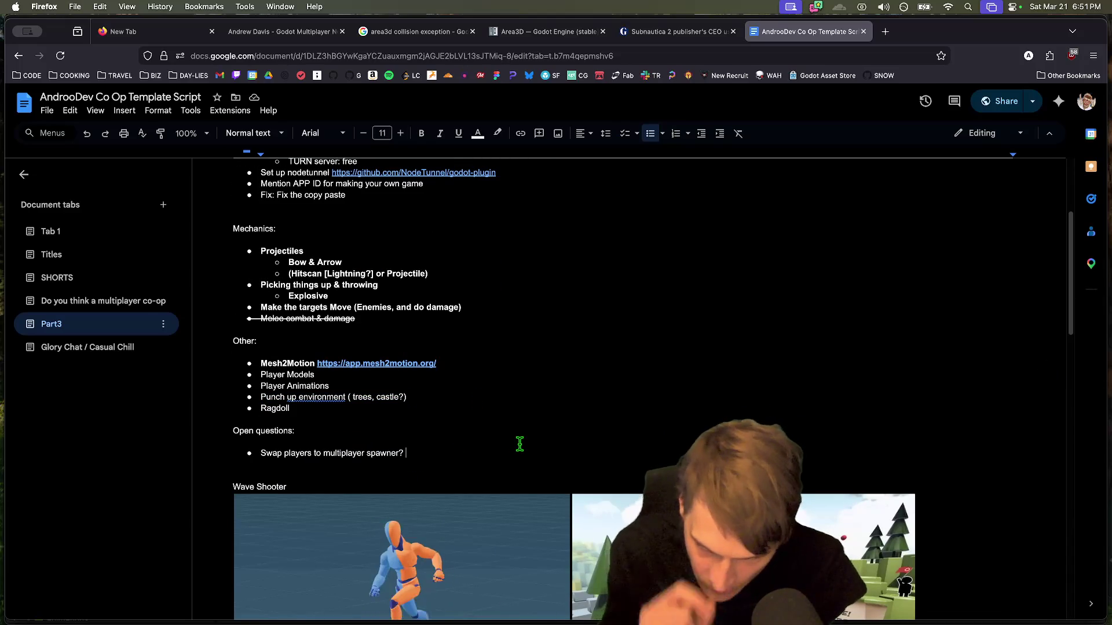
- Add a 'Projectile system?' bullet under Open questions, then bring the Godot editor forward
key("Return")
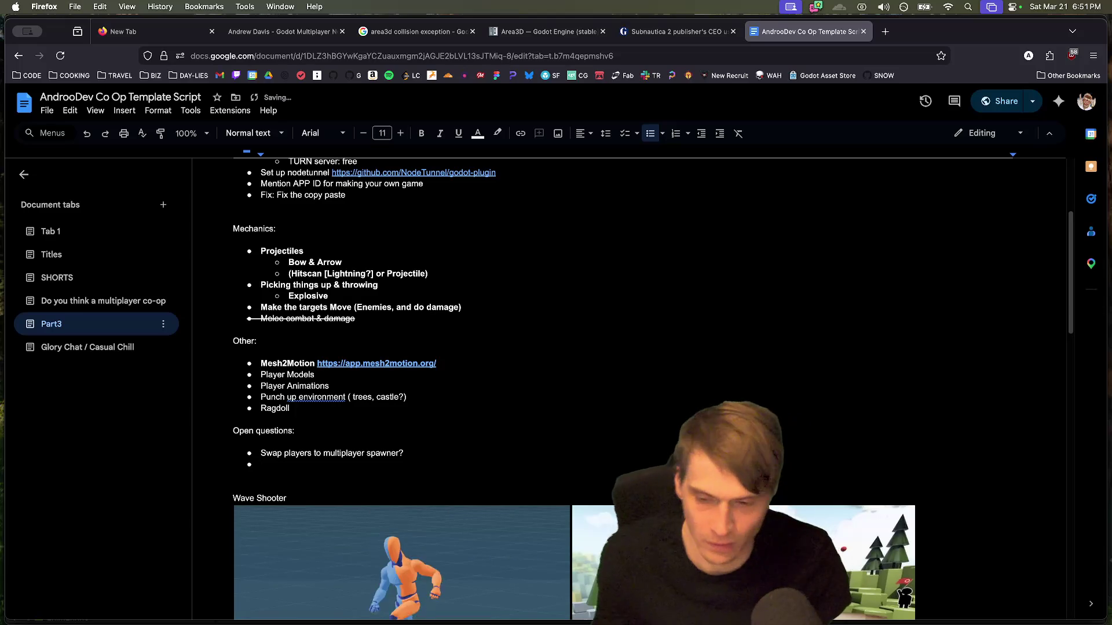
type("Projectile system?")
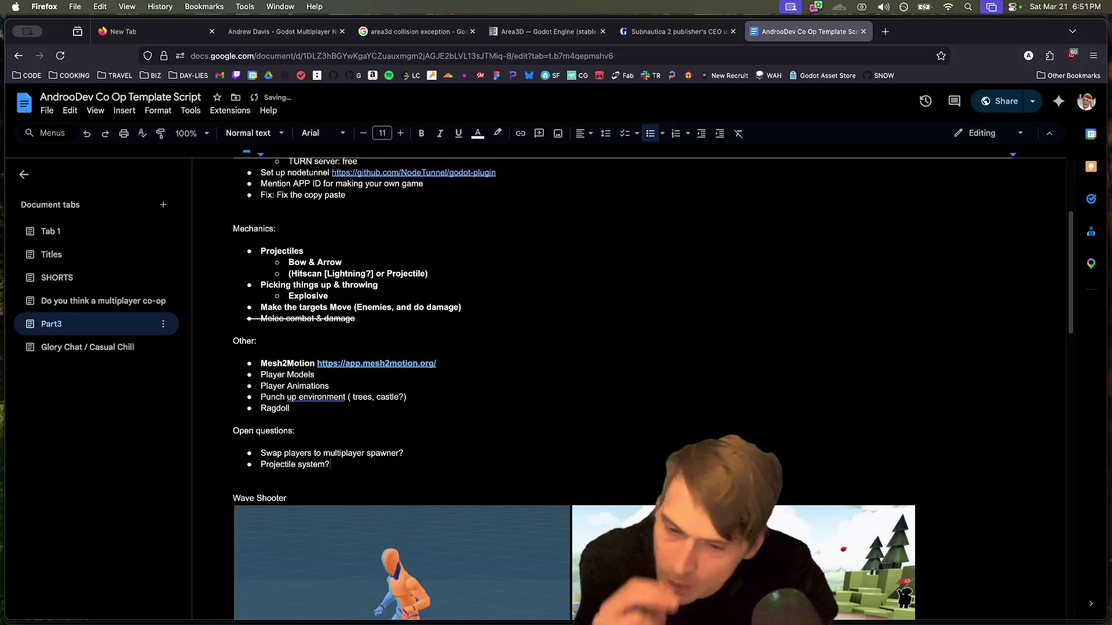
mouse_move(724, 622)
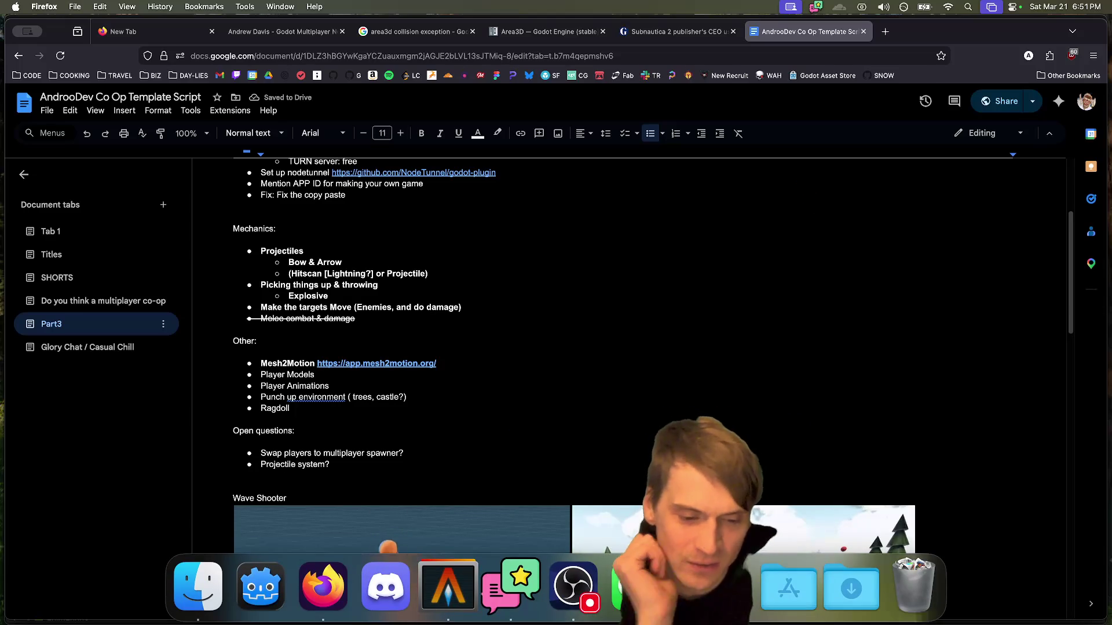
left_click(261, 586)
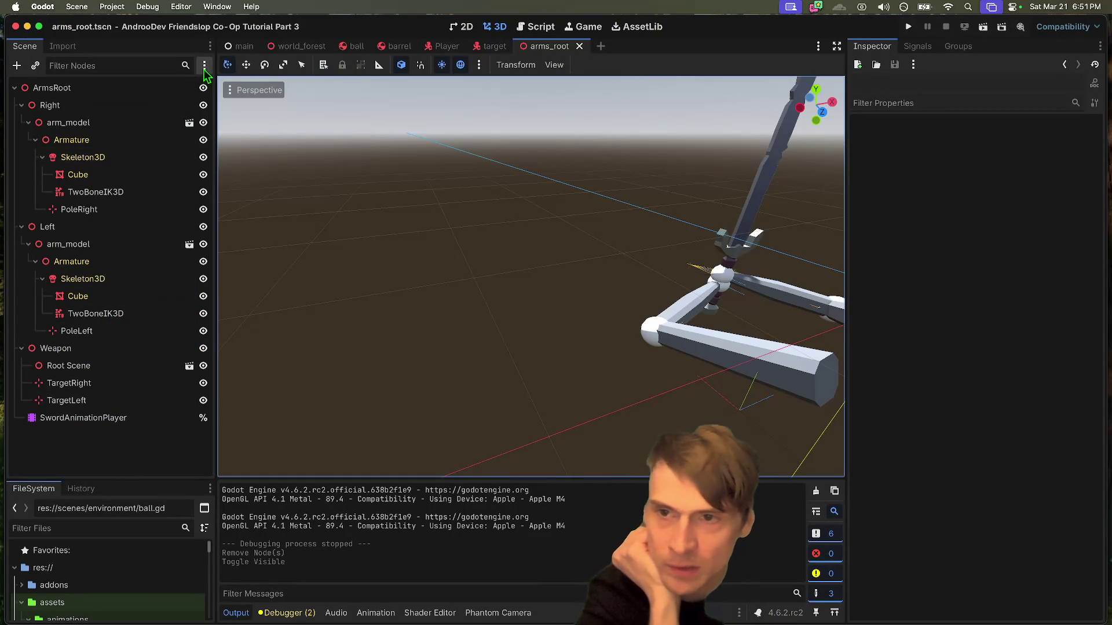
- Open the Player scene, select its Player root, and show player.gd in the script editor
left_click(431, 49)
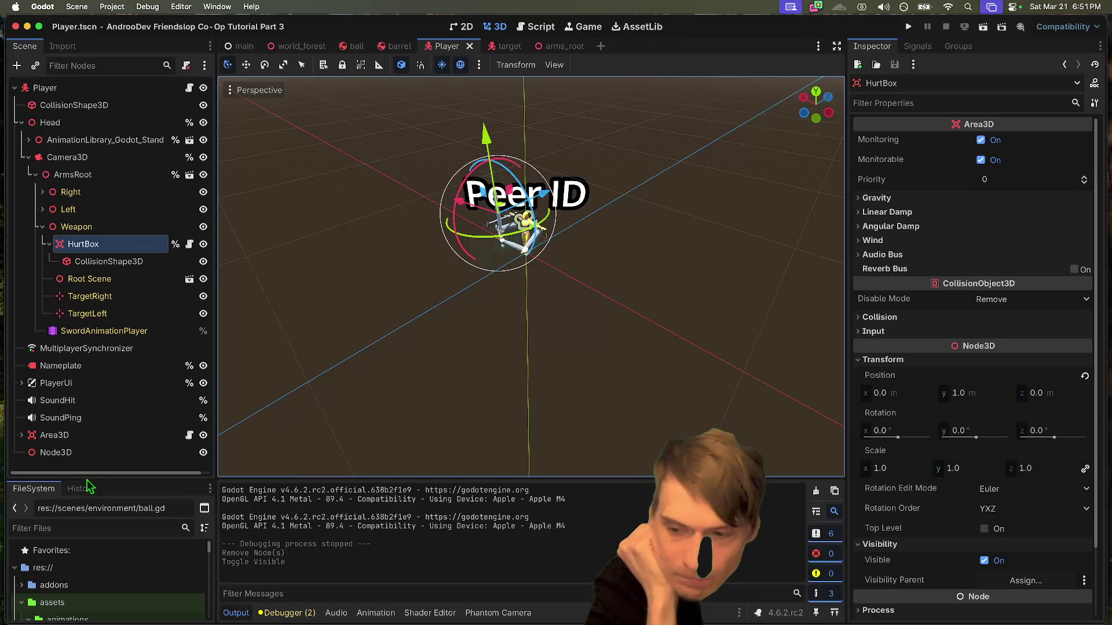
left_click_drag(89, 482, 91, 507)
left_click(96, 454)
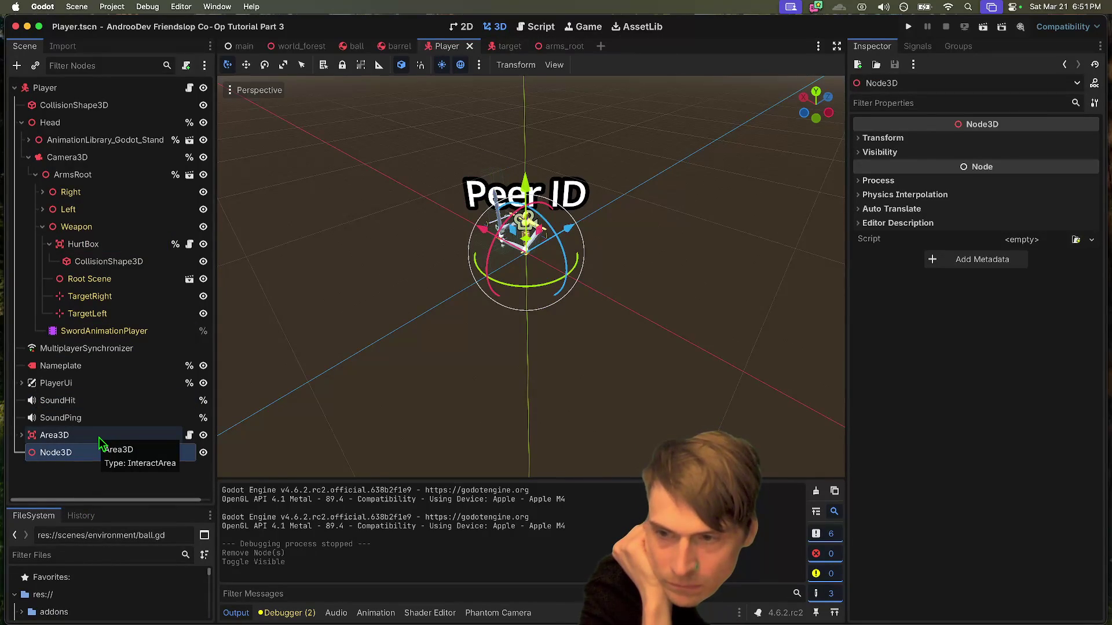
left_click(151, 89)
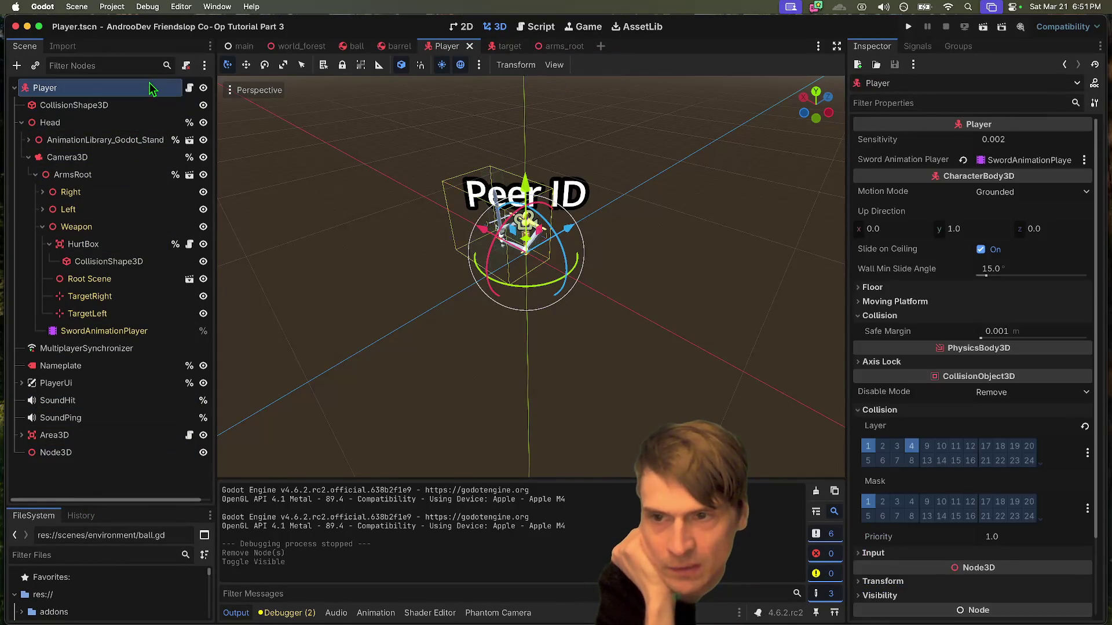
left_click(534, 27)
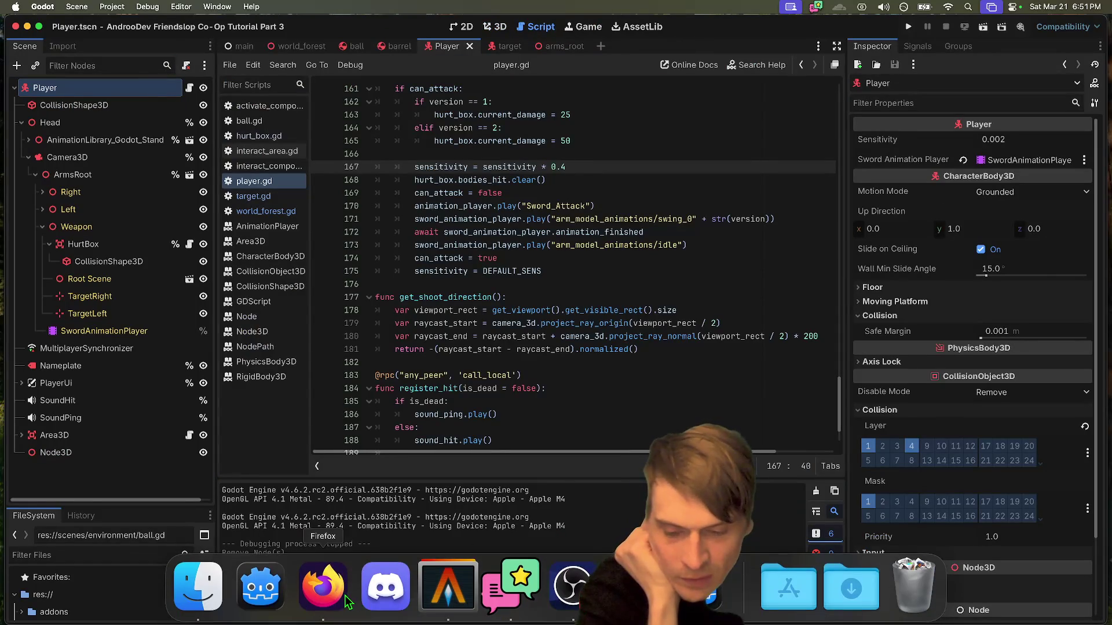
left_click(322, 590)
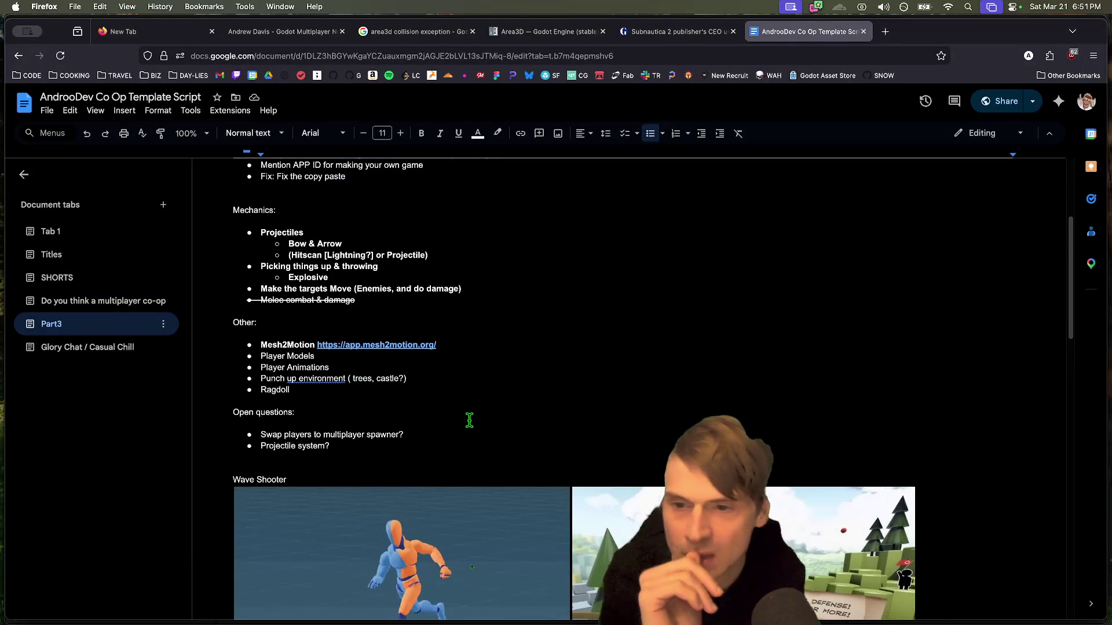
- Add a new bullet 'Animate PP' below 'Projectile system?' in the Open questions list
scroll(470, 416, "down", 4)
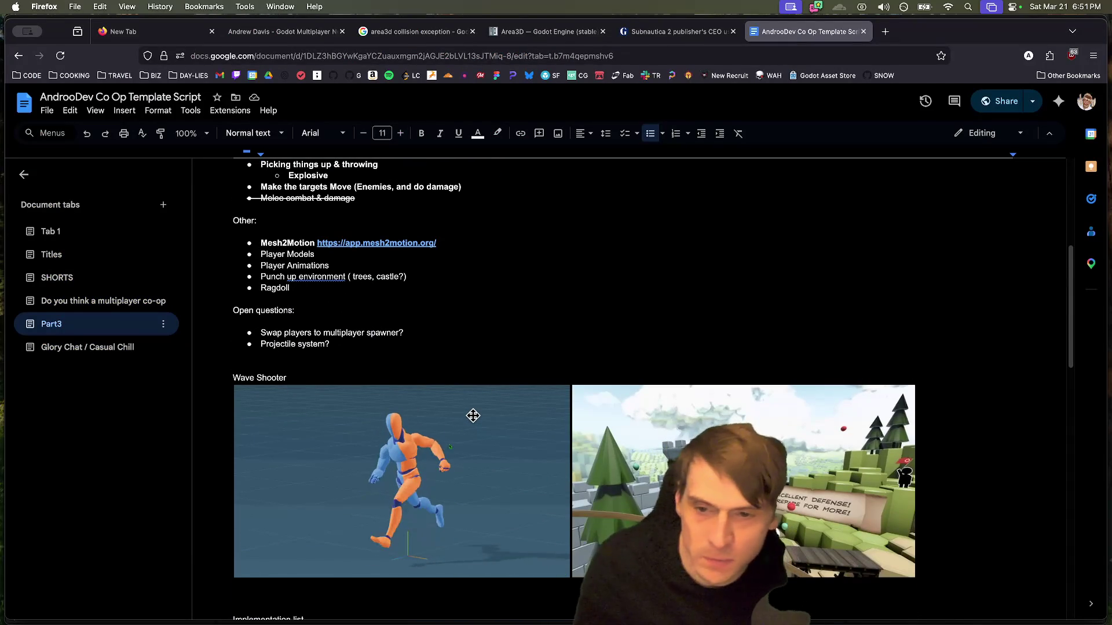
scroll(704, 328, "up", 4)
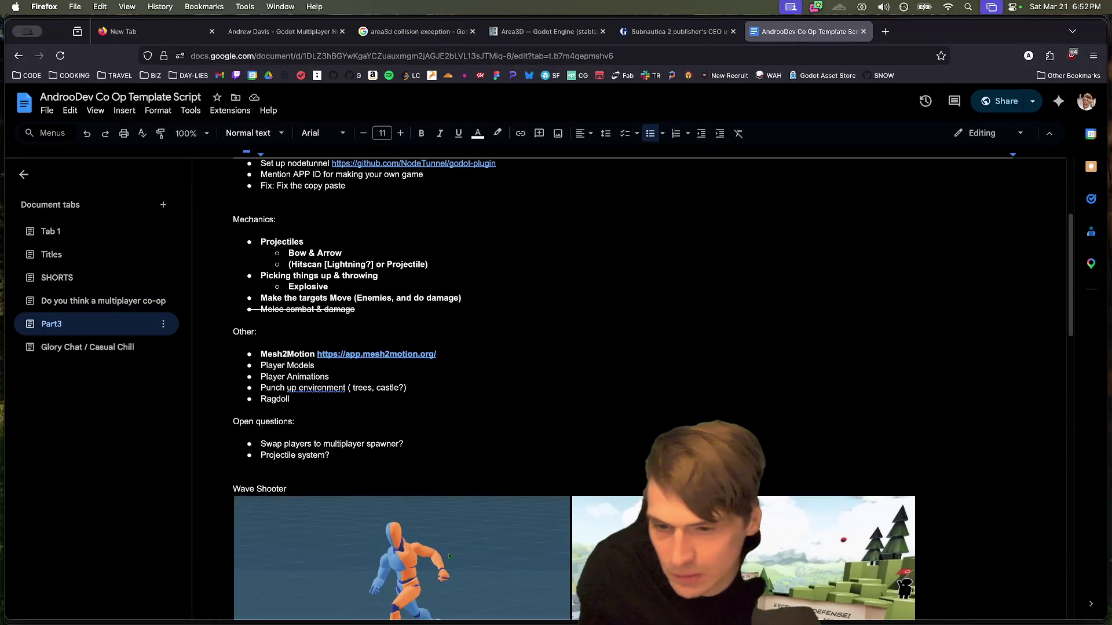
key("Return")
type("Animat")
type("e PP")
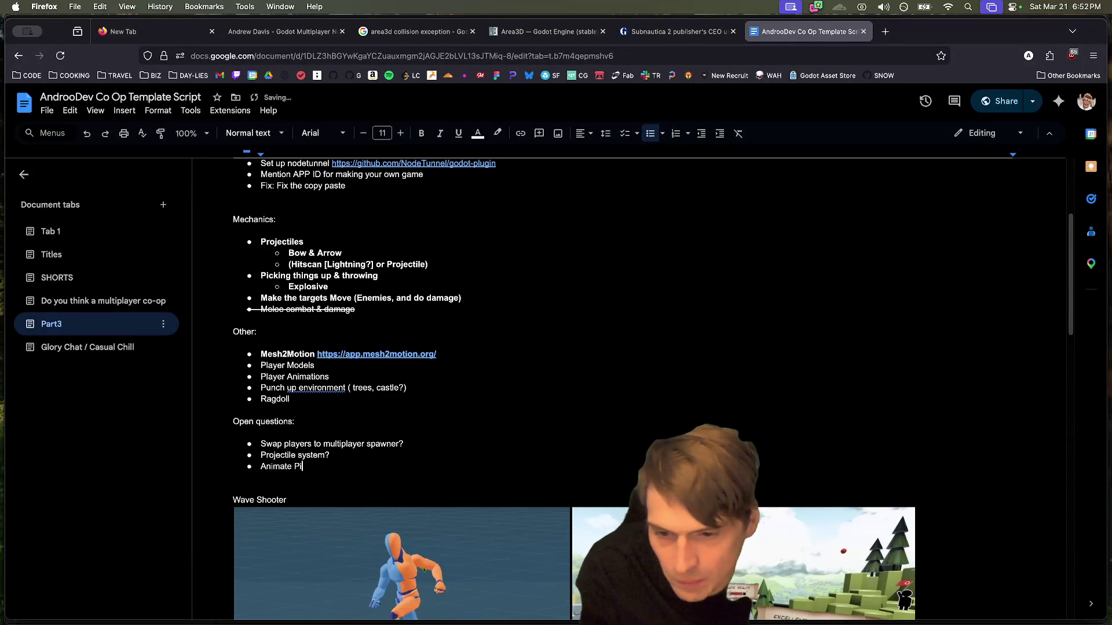